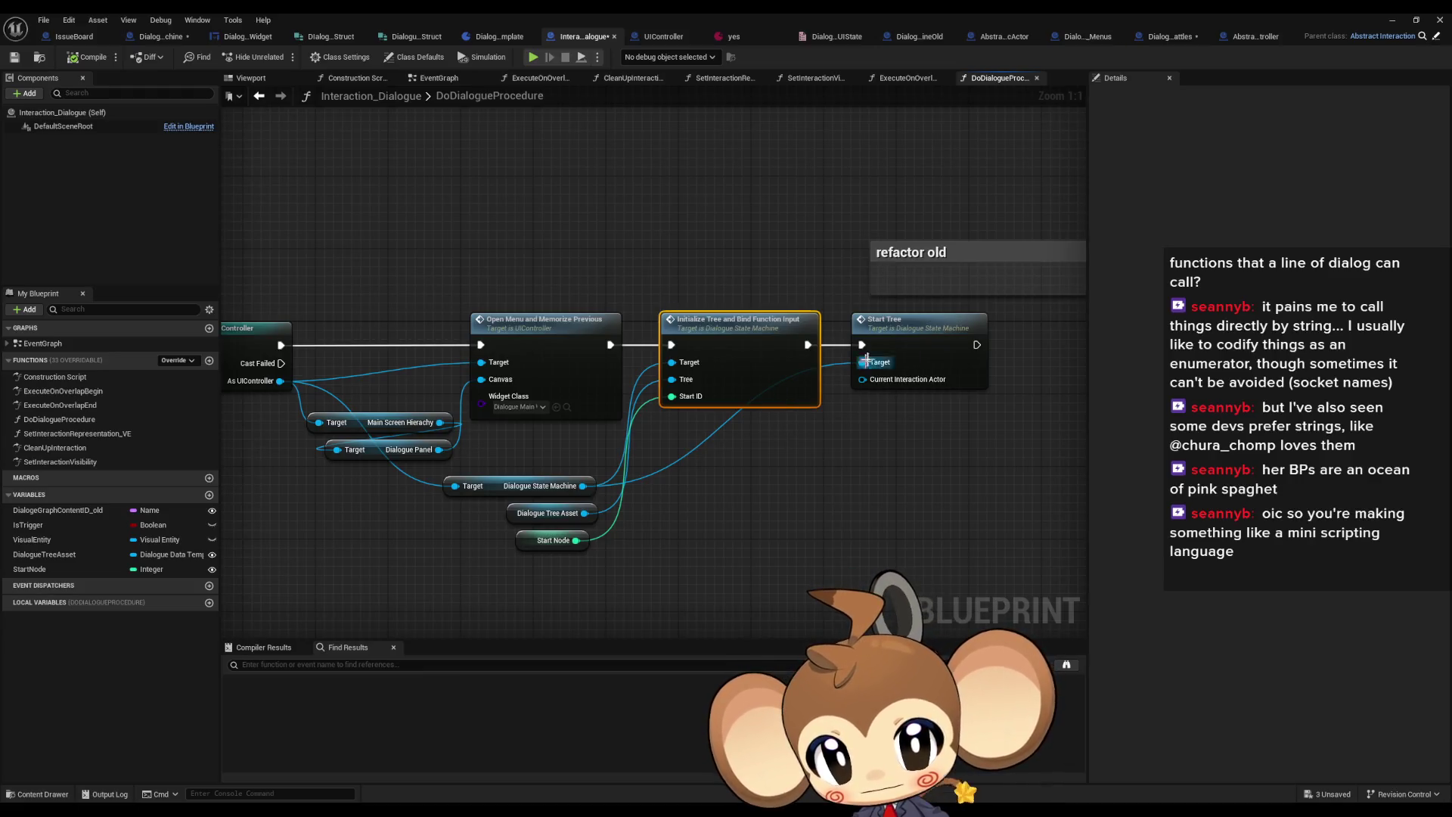
# Remove the CurrentInteractionActor input from StartTree and compile DialogueStateMachine
pyautogui.doubleClick(905, 353)
pyautogui.click(600, 365)
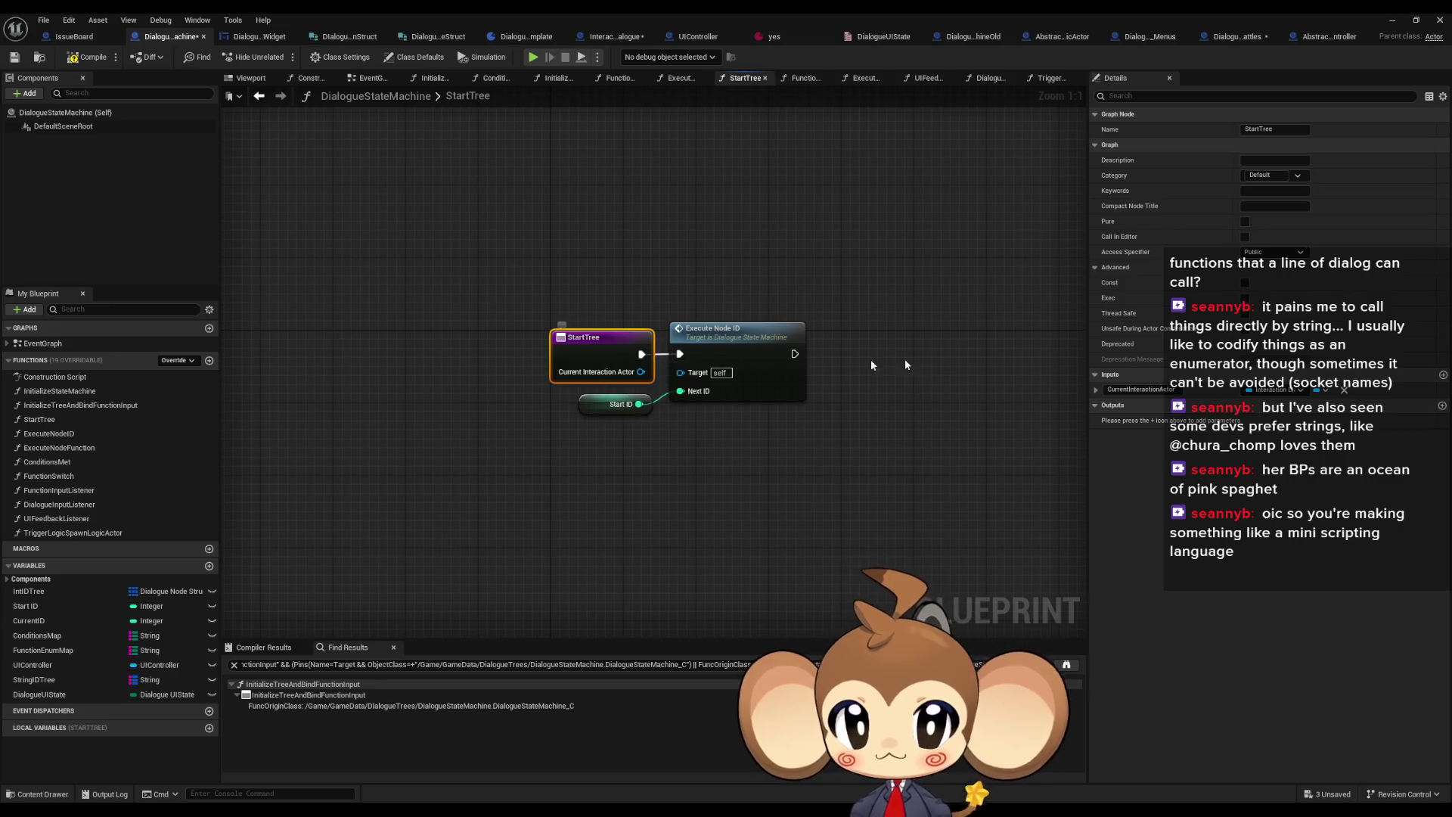
pyautogui.click(1344, 392)
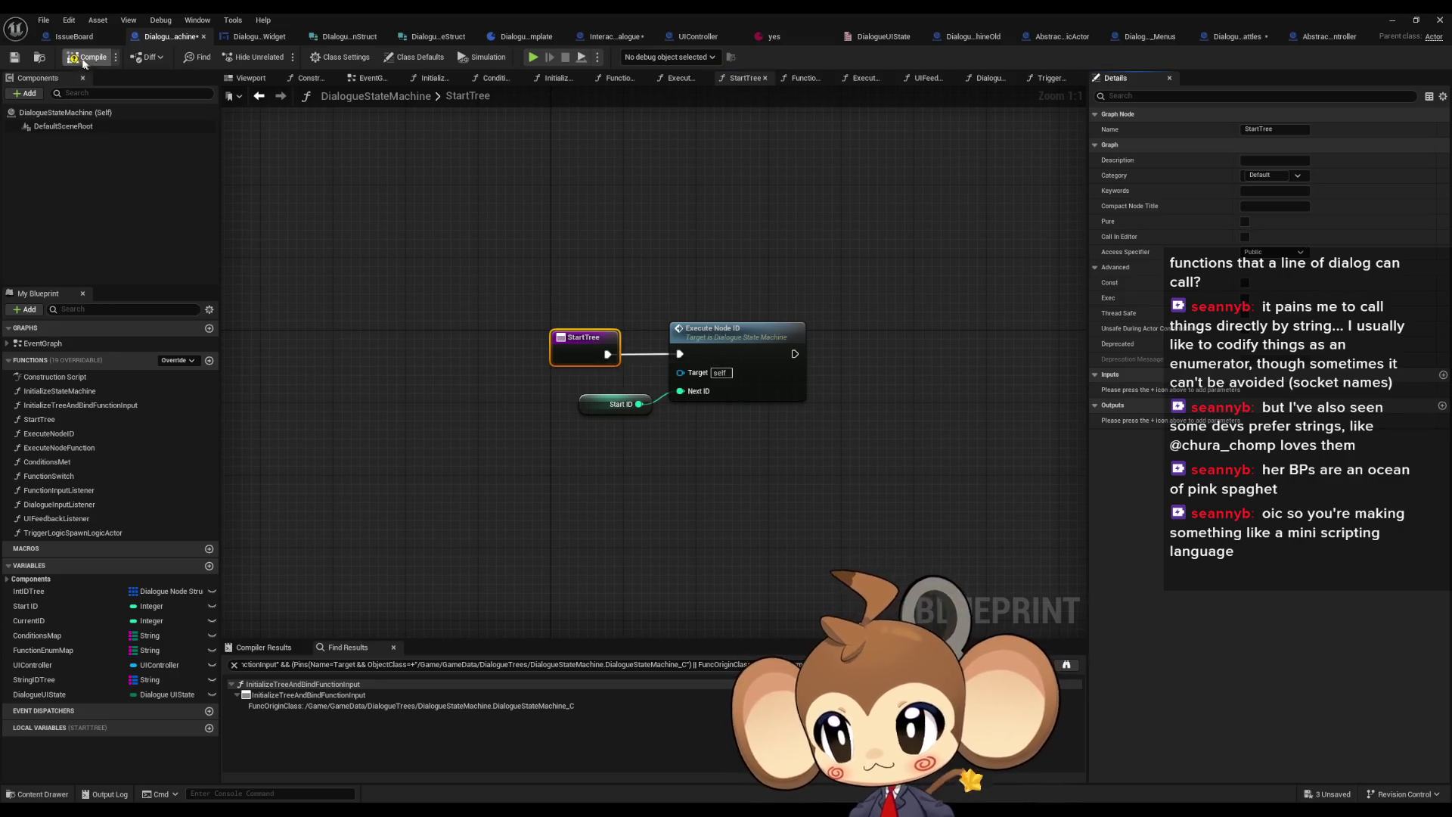
pyautogui.click(89, 56)
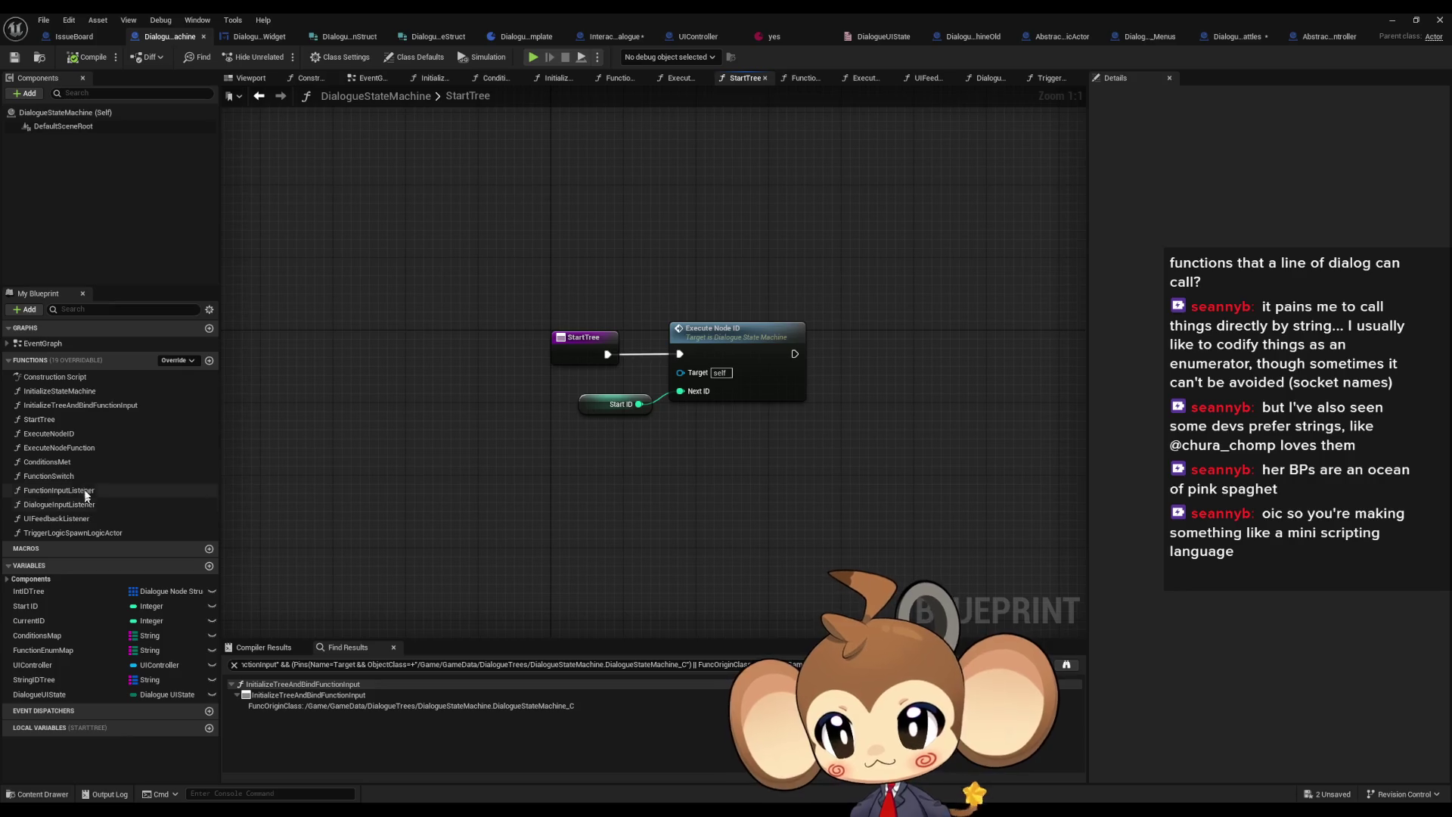
# Add an 'Interaction That Triggered' input to InitializeTreeAndBindFunctionInput
pyautogui.doubleClick(87, 406)
pyautogui.click(522, 249)
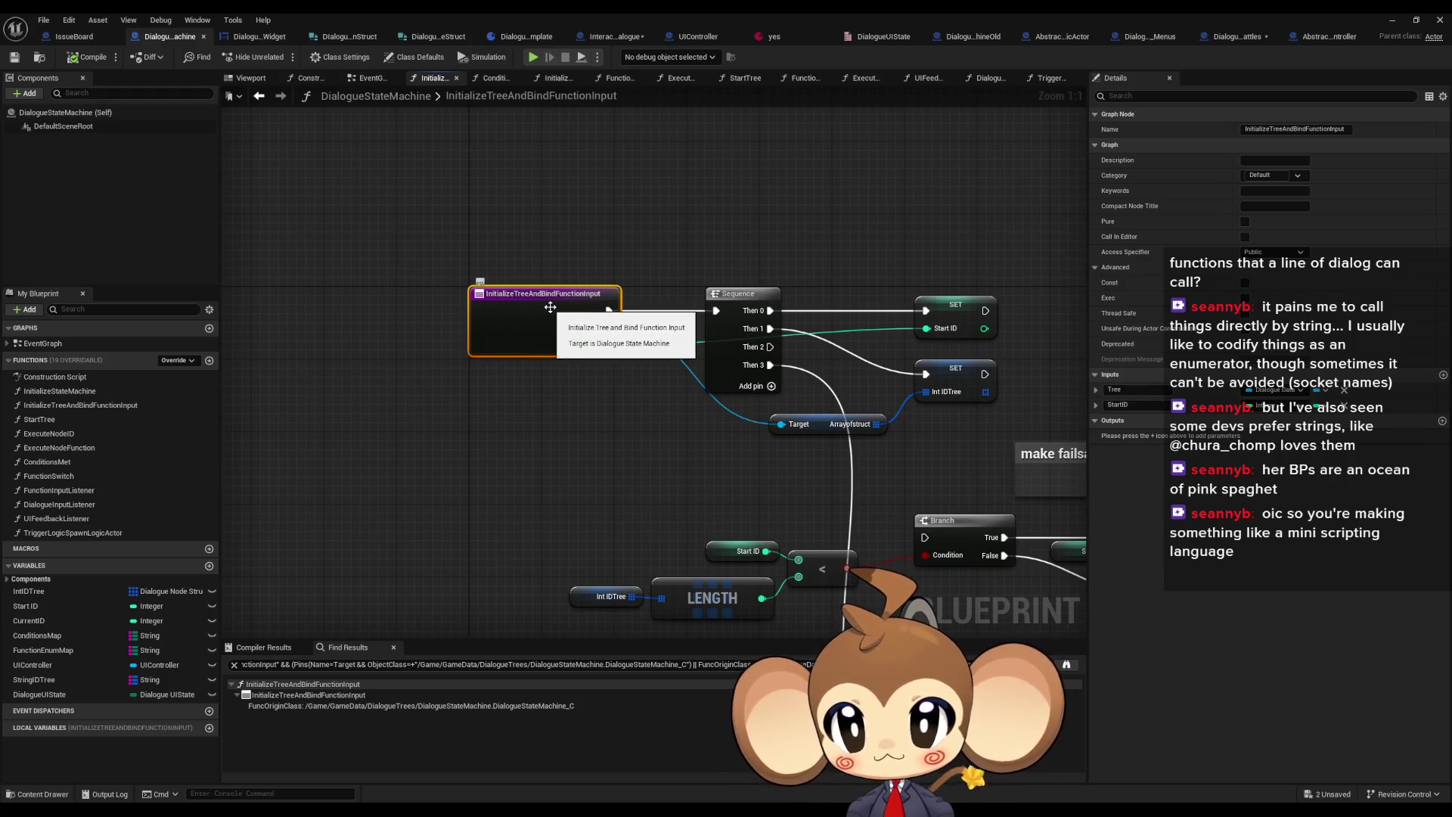
pyautogui.click(1442, 375)
pyautogui.write('InteractionThatTriggere')
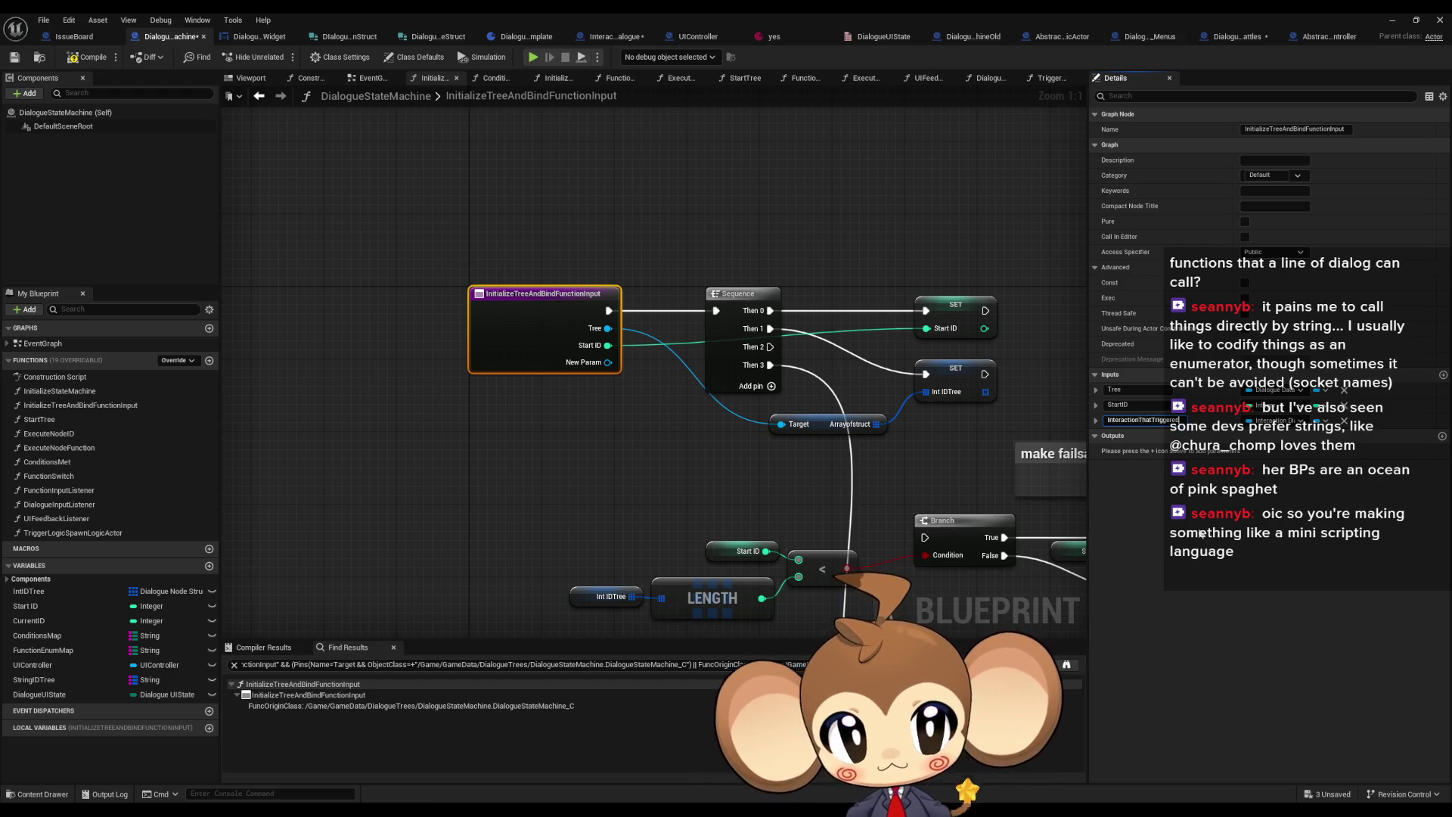
pyautogui.press('Return')
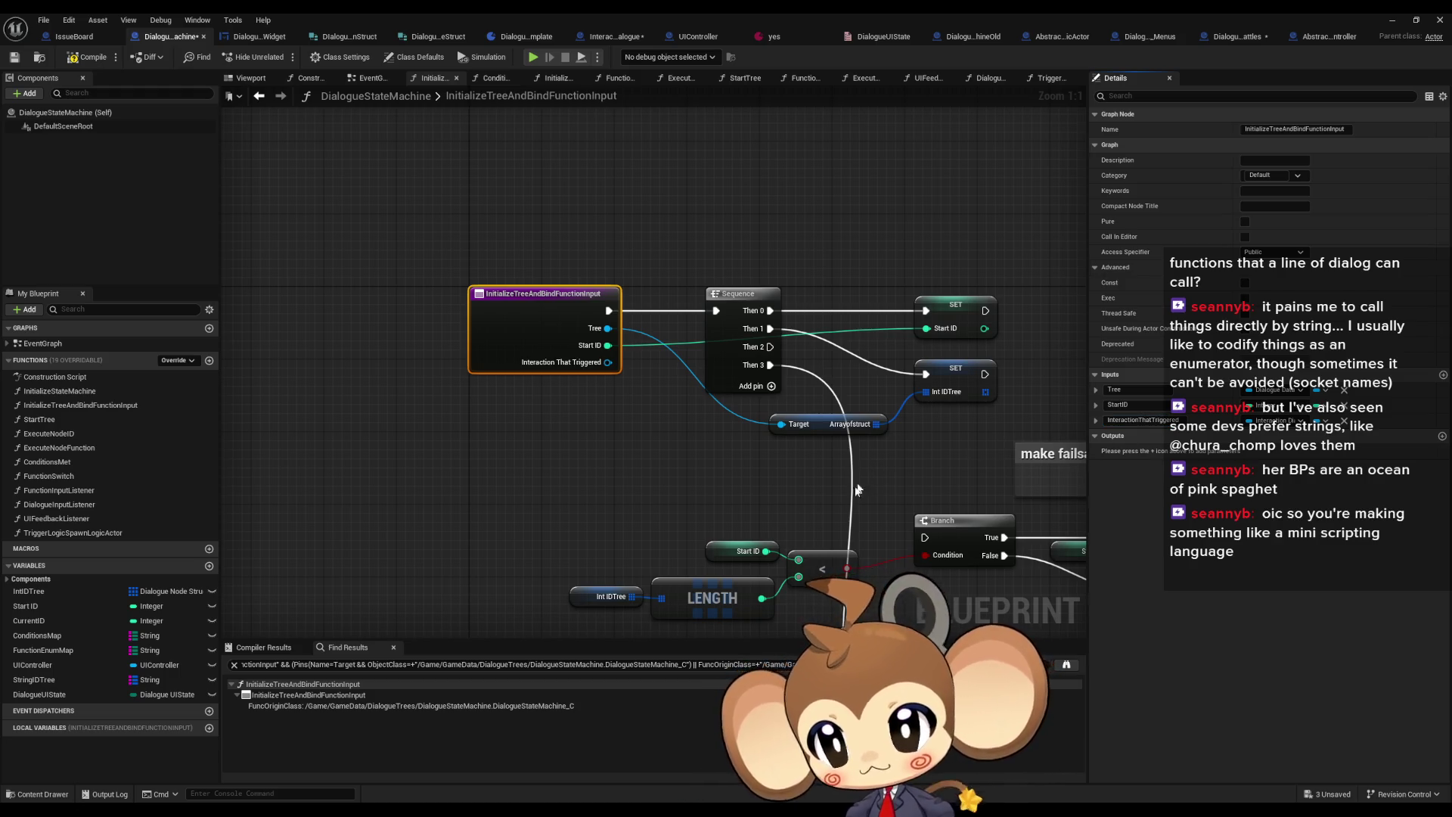
# Promote Interaction That Triggered to a CurrentInteraction variable and wire its SET node to the entry
pyautogui.moveTo(607, 363); pyautogui.dragTo(593, 413)
pyautogui.write('promo')
pyautogui.press('Return')
pyautogui.write('CurrentInteraction')
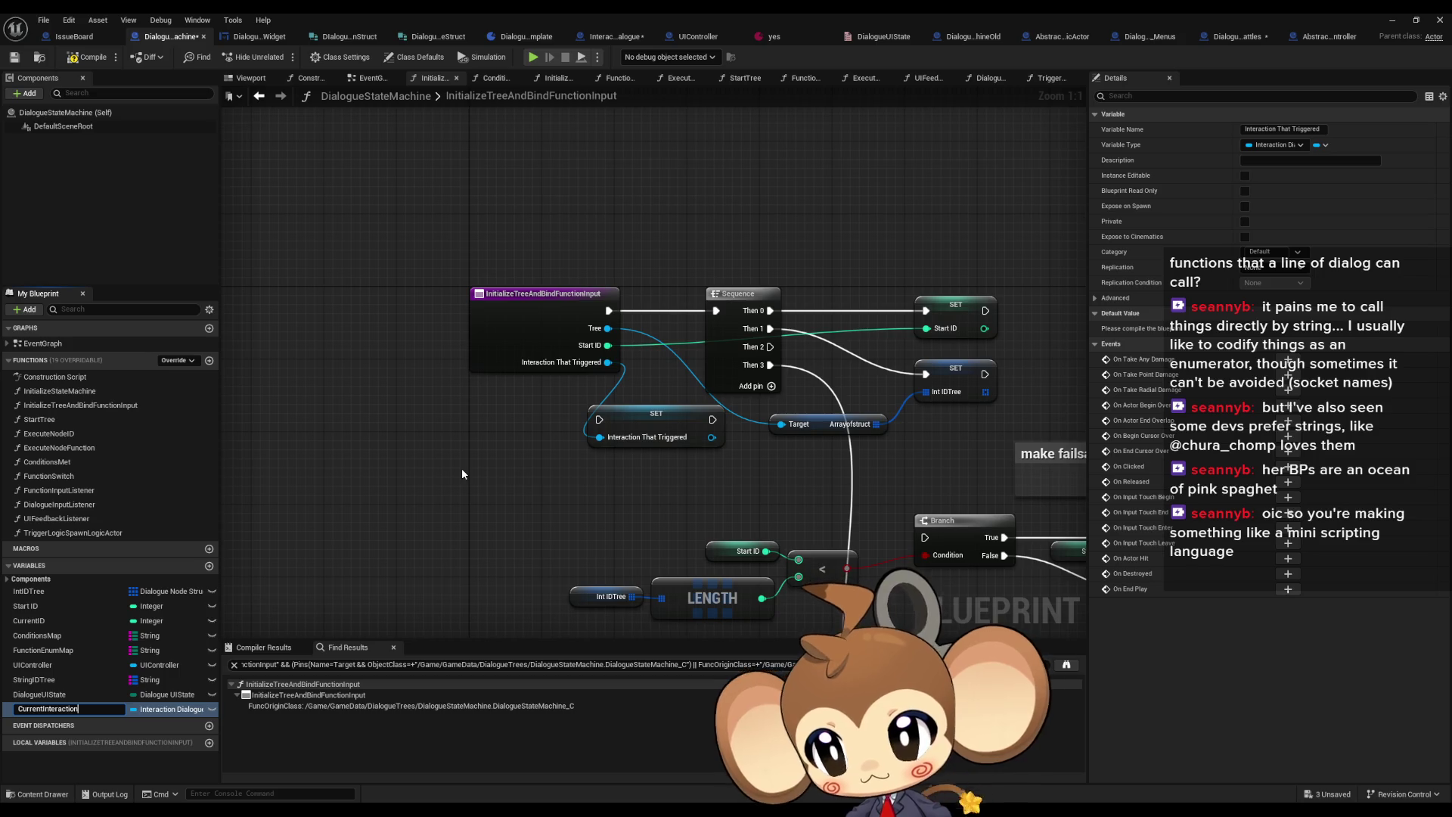
pyautogui.press('Return')
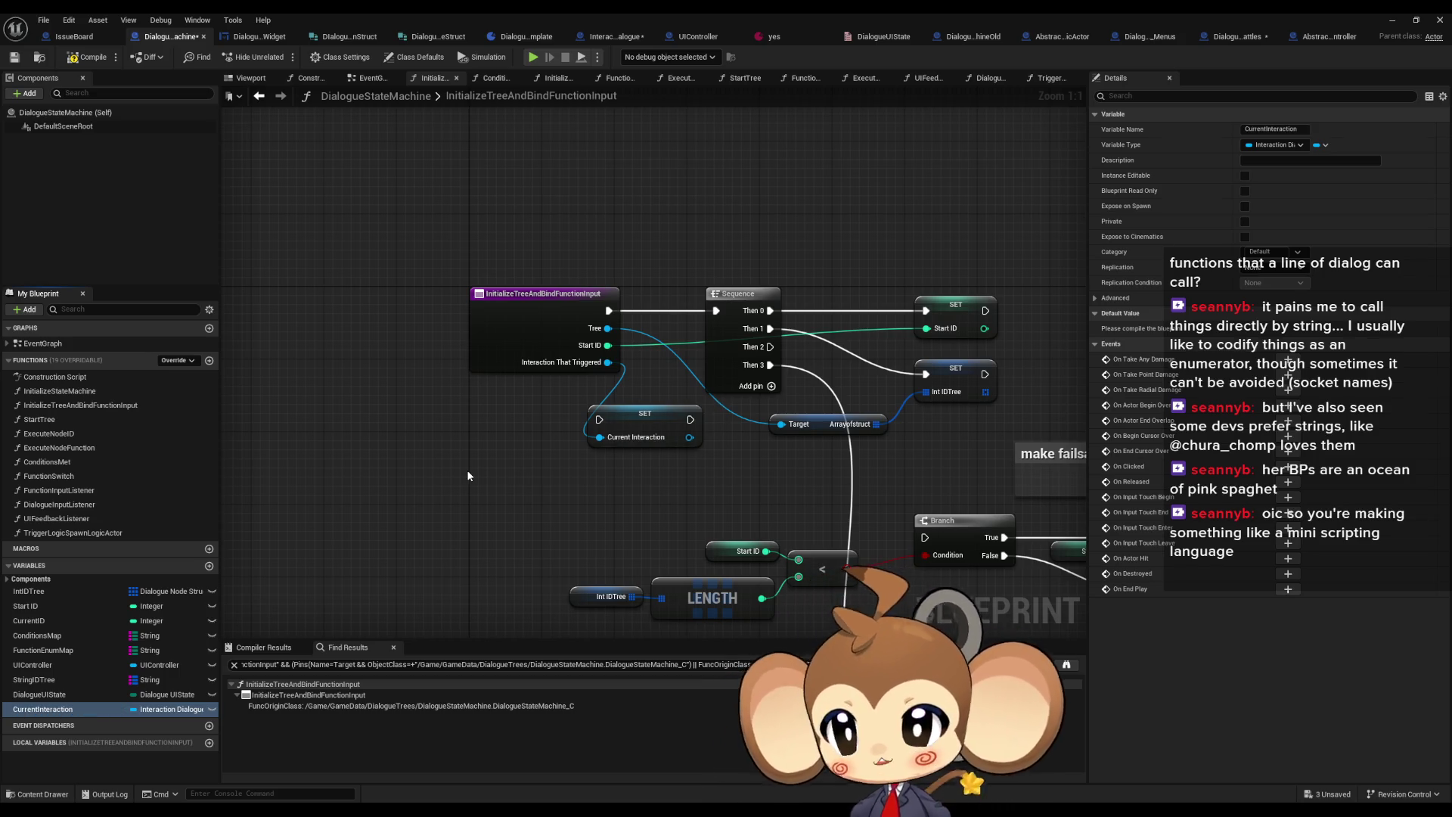
pyautogui.moveTo(659, 432)
pyautogui.mouseDown()
pyautogui.moveTo(601, 439)
pyautogui.moveTo(611, 466)
pyautogui.mouseUp()
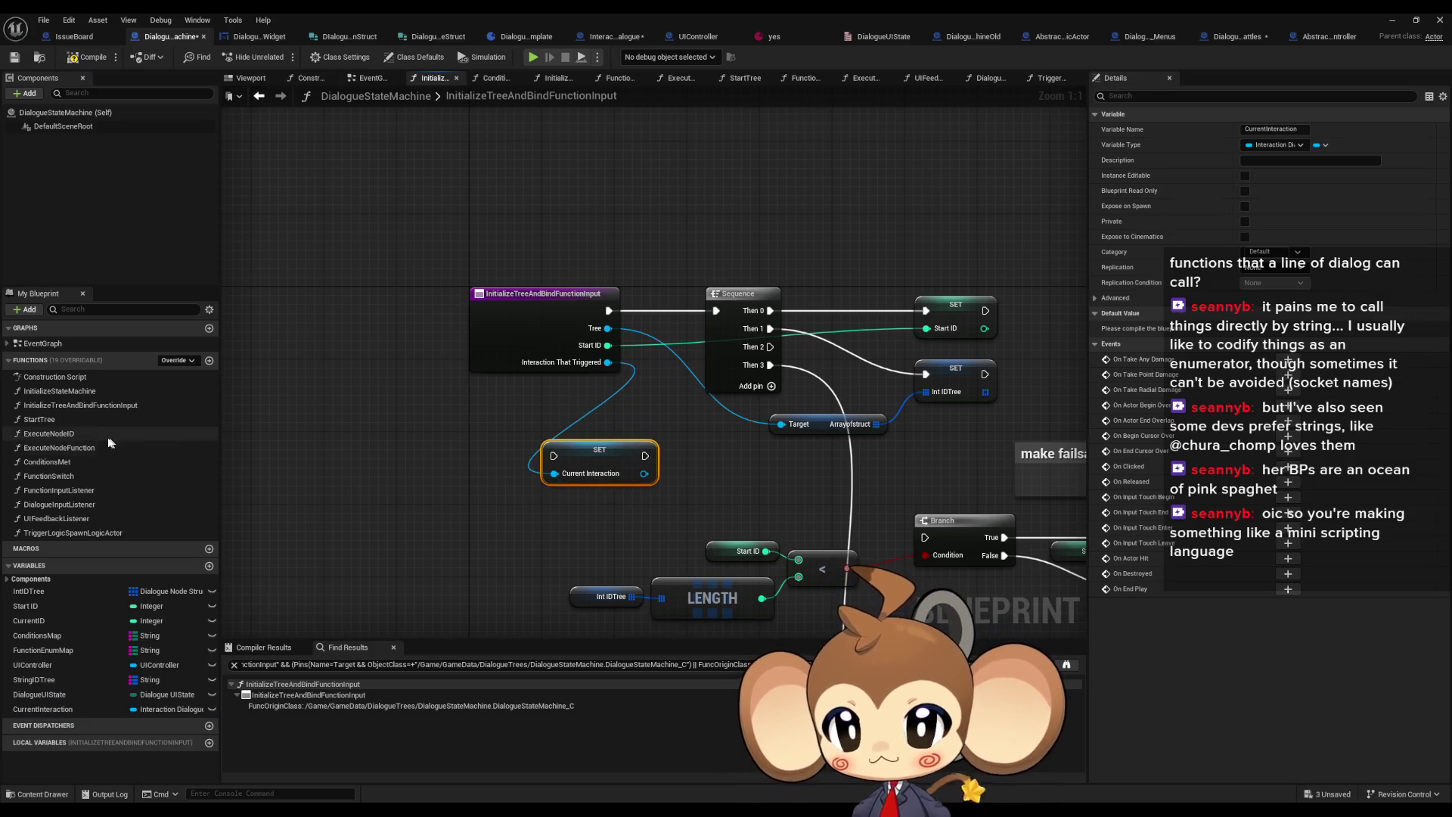
pyautogui.moveTo(554, 456); pyautogui.dragTo(611, 312)
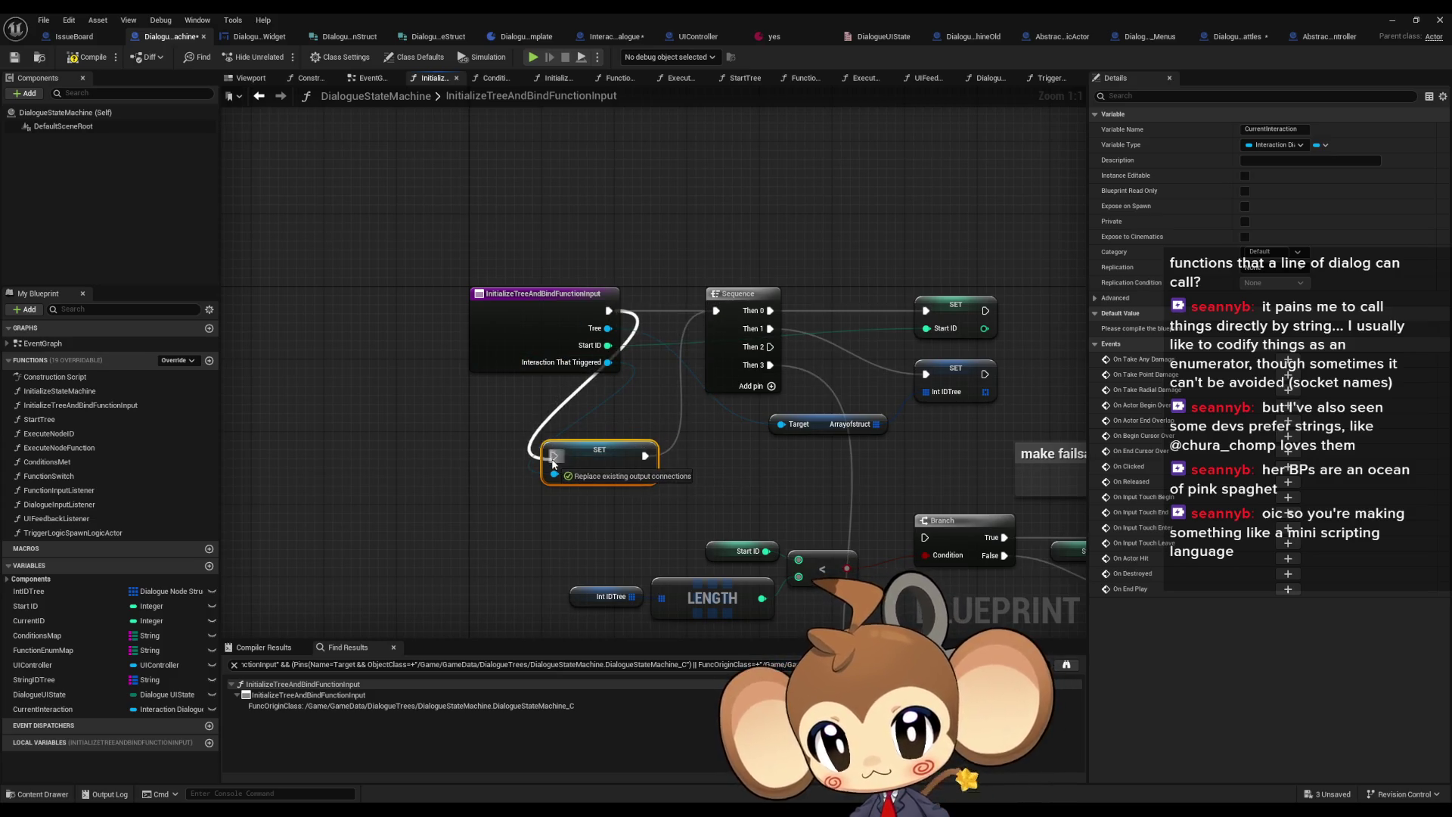
# In FunctionSwitch, add a SET Current Interaction node that runs after CLEAR
pyautogui.doubleClick(88, 475)
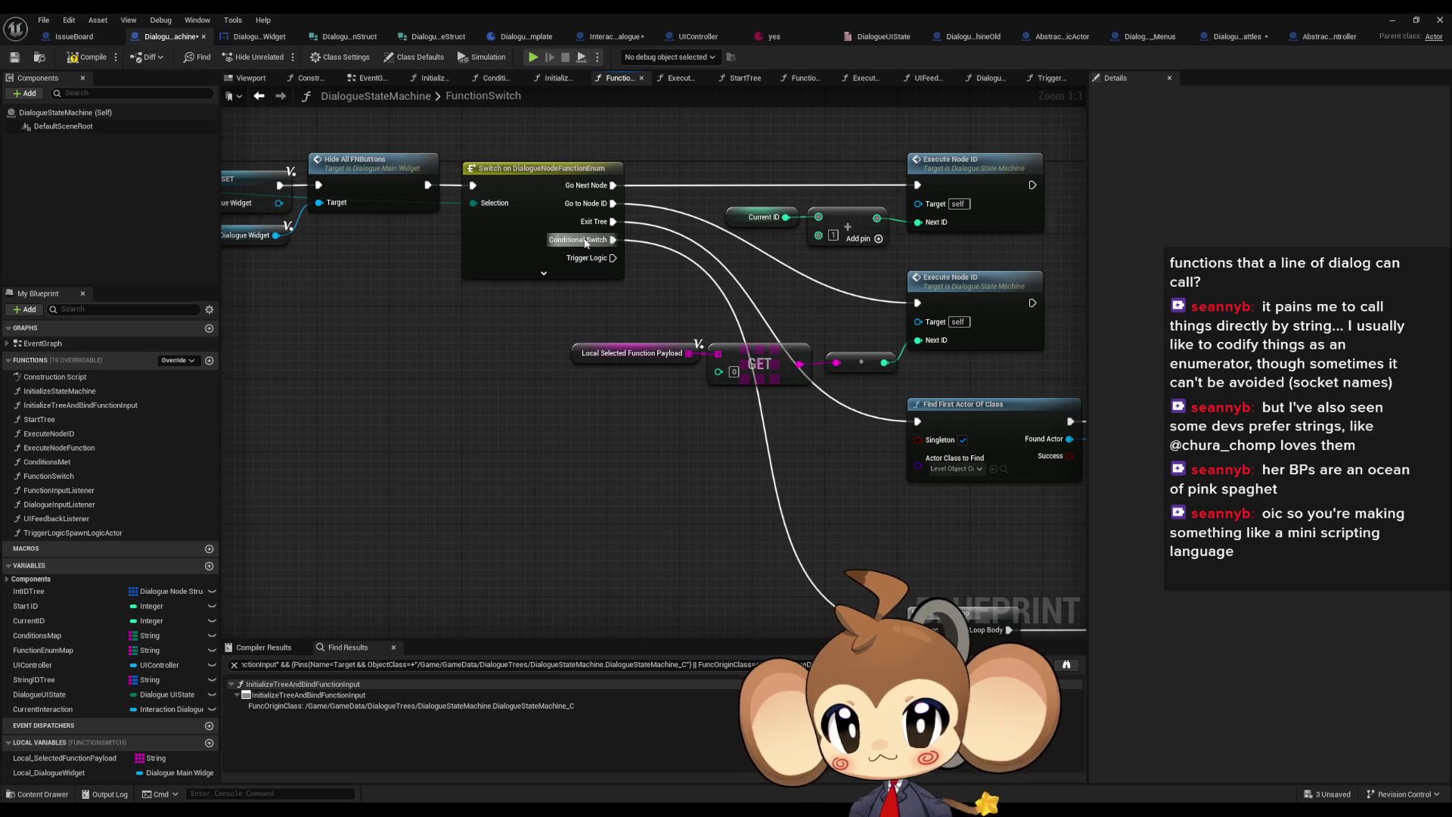
pyautogui.moveTo(811, 366)
pyautogui.mouseDown()
pyautogui.moveTo(414, 294)
pyautogui.moveTo(290, 301)
pyautogui.mouseUp()
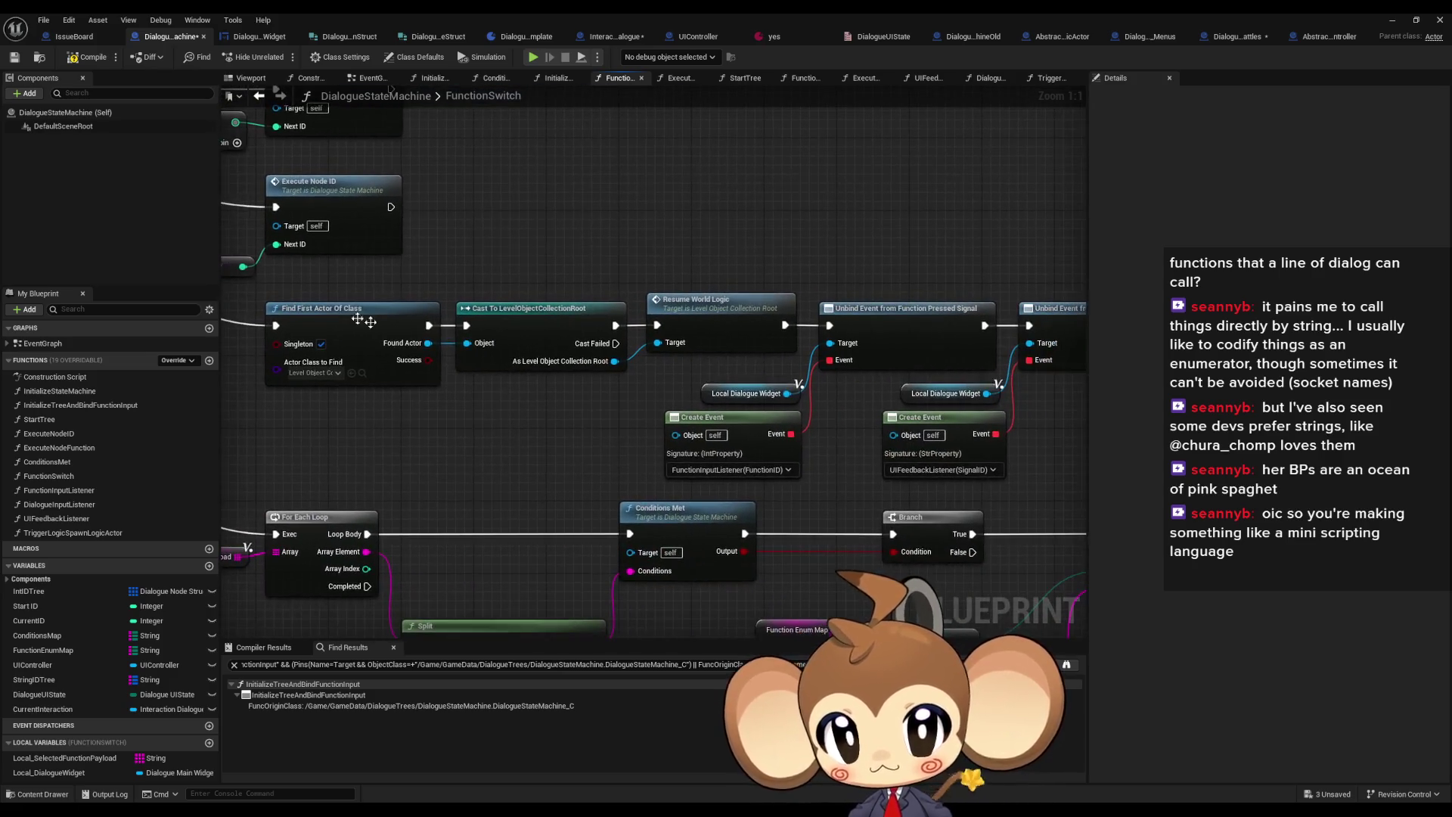
pyautogui.moveTo(683, 312); pyautogui.dragTo(360, 301)
pyautogui.moveTo(850, 340); pyautogui.dragTo(629, 341)
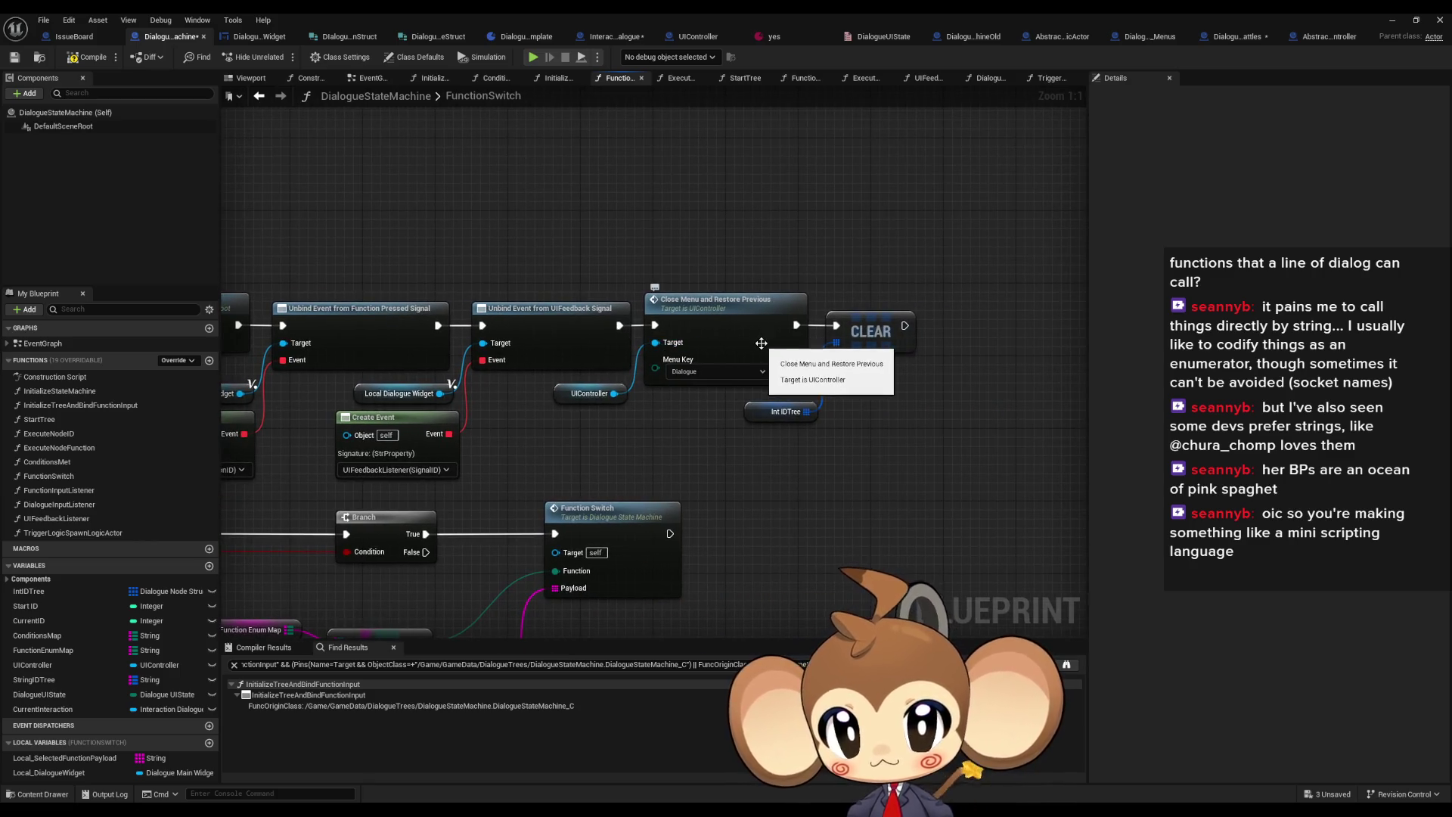
pyautogui.moveTo(761, 344); pyautogui.dragTo(610, 340)
pyautogui.hotkey('ctrl', 'v')
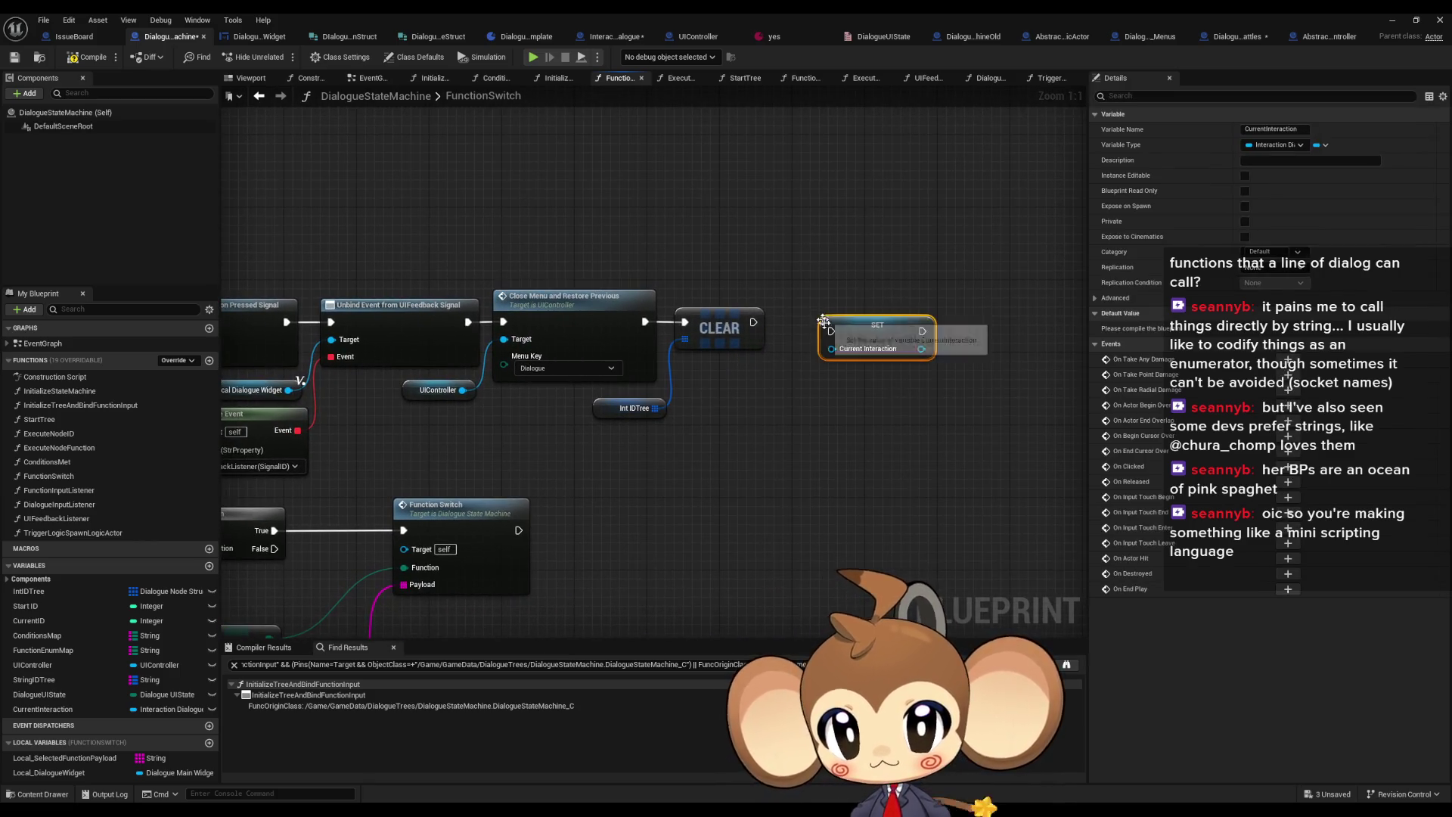
pyautogui.moveTo(831, 330)
pyautogui.mouseDown()
pyautogui.moveTo(754, 322)
pyautogui.moveTo(850, 324)
pyautogui.moveTo(836, 324)
pyautogui.mouseUp()
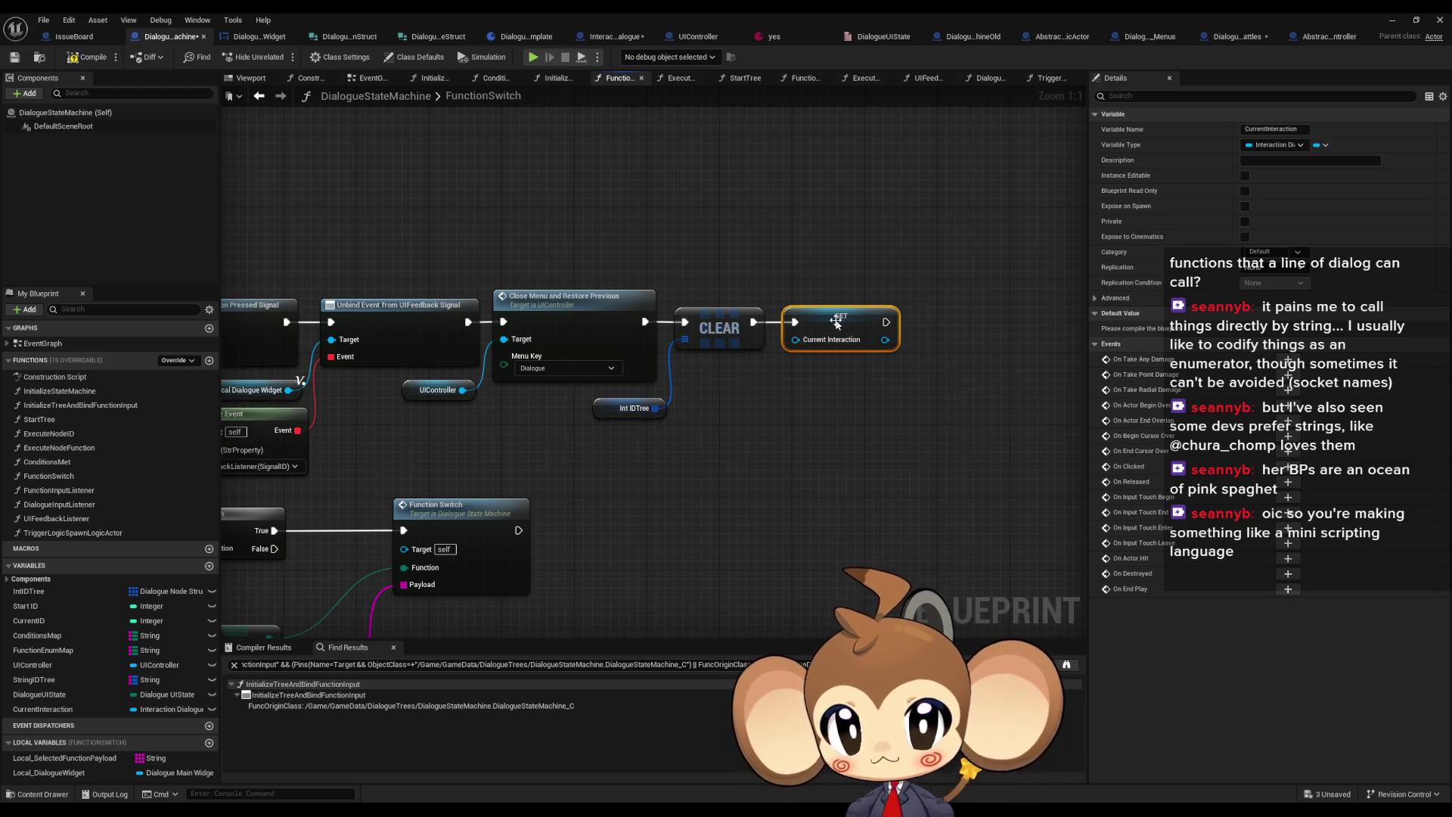
pyautogui.click(829, 454)
pyautogui.scroll(-2, 681, 467)
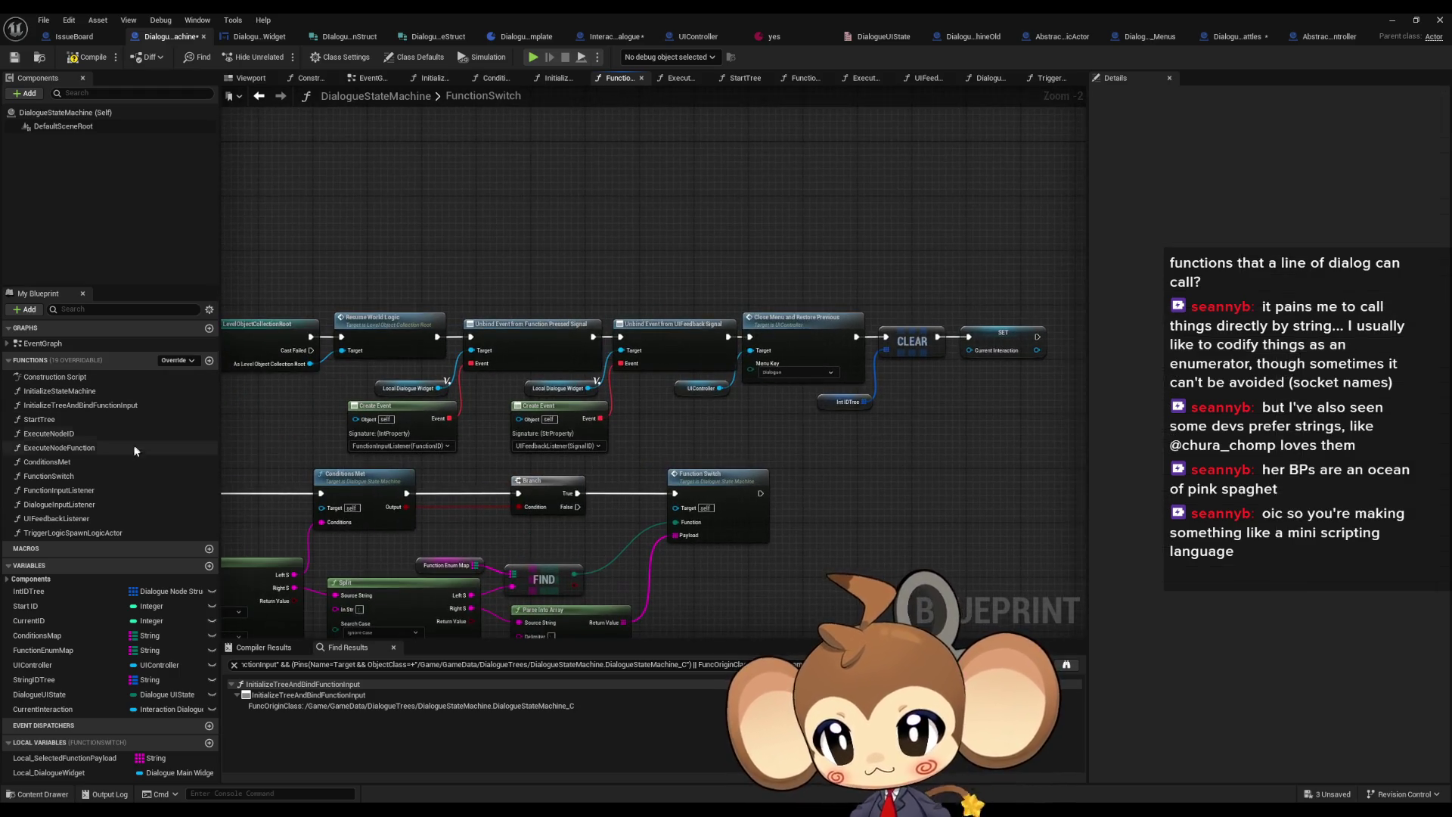
# In InitializeTreeAndBindFunctionInput, move the SET Current Interaction node ahead of the Sequence
pyautogui.click(259, 95)
pyautogui.scroll(-3, 469, 285)
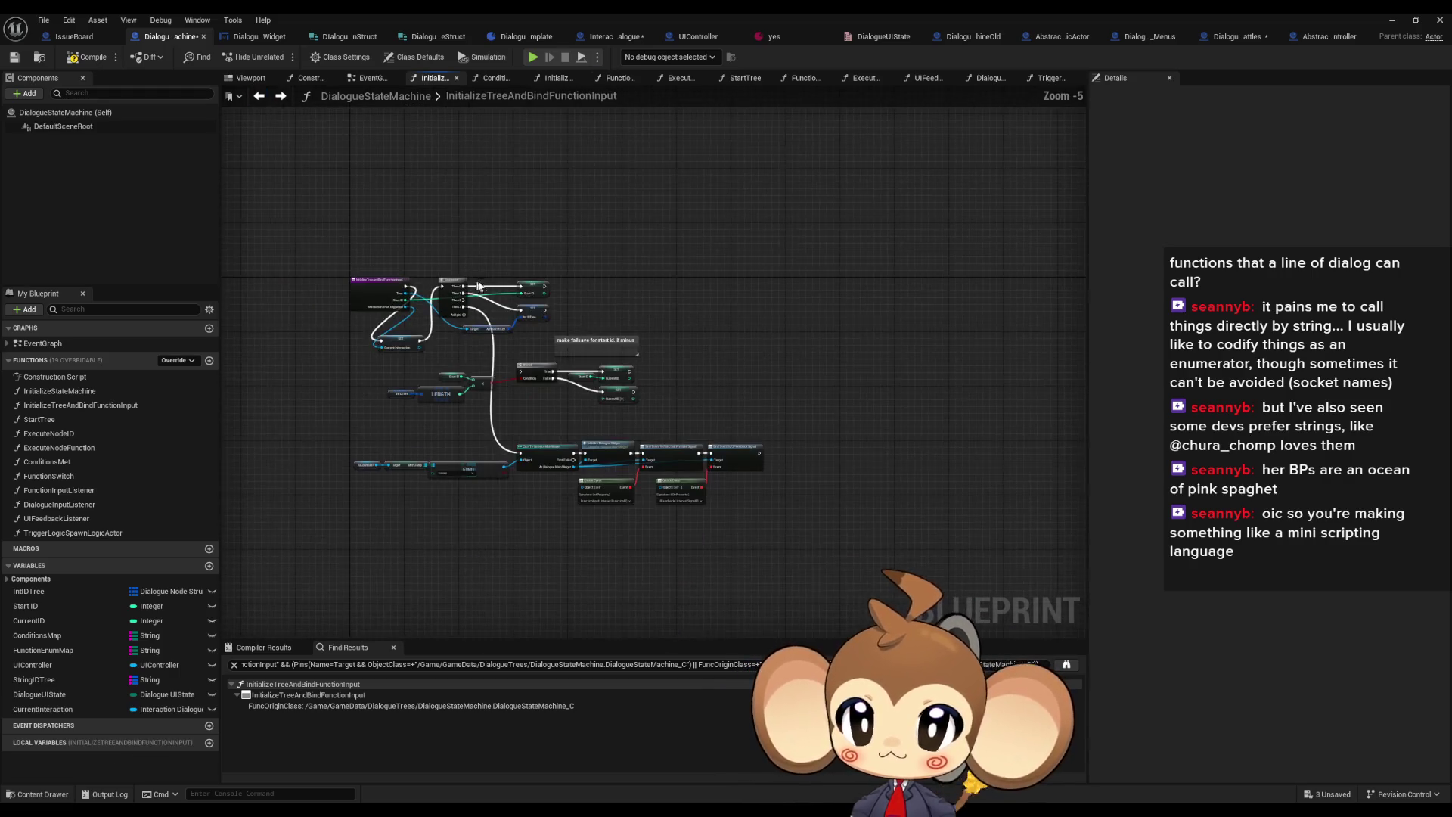
pyautogui.scroll(3, 461, 299)
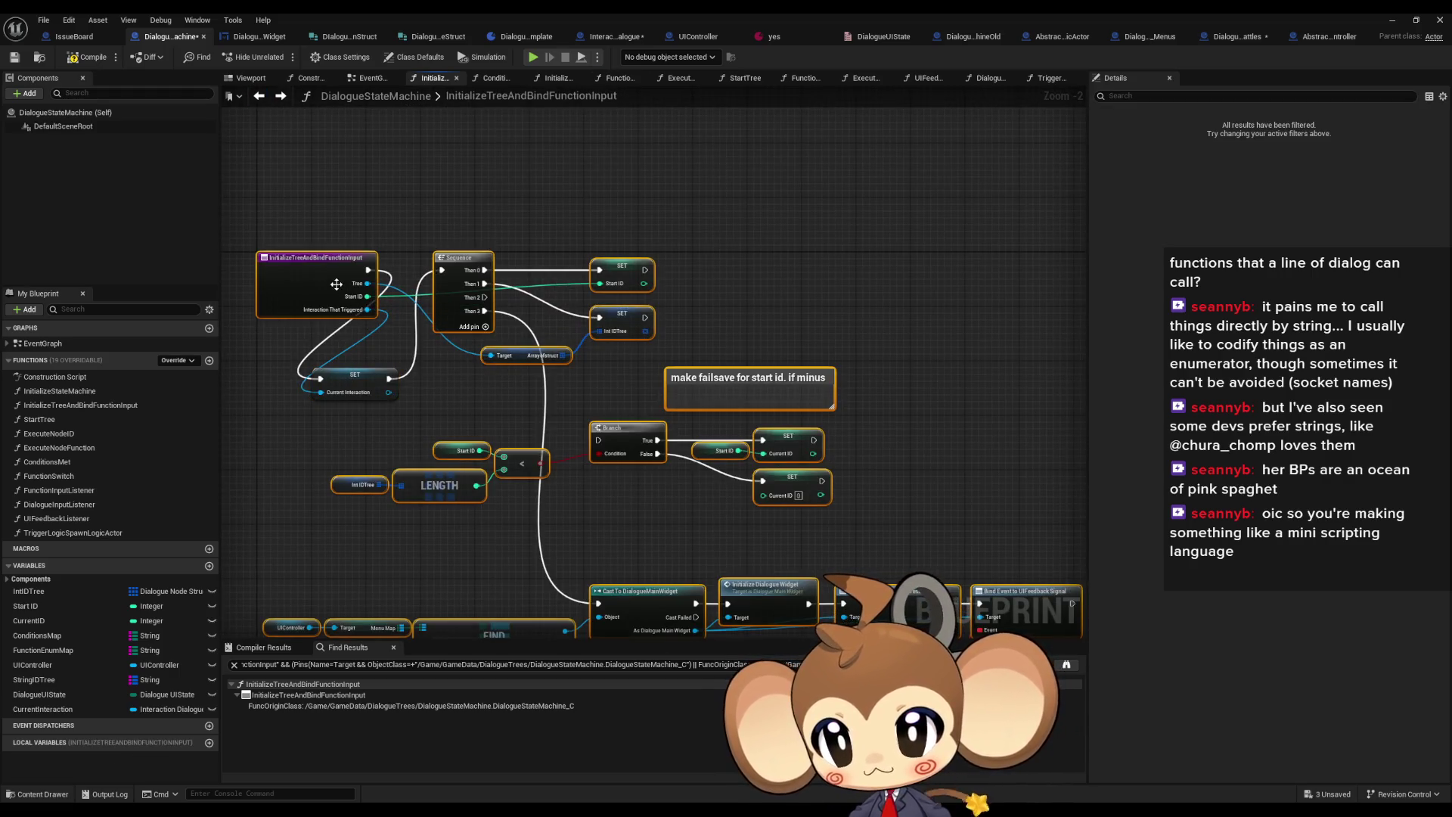
pyautogui.scroll(2, 436, 305)
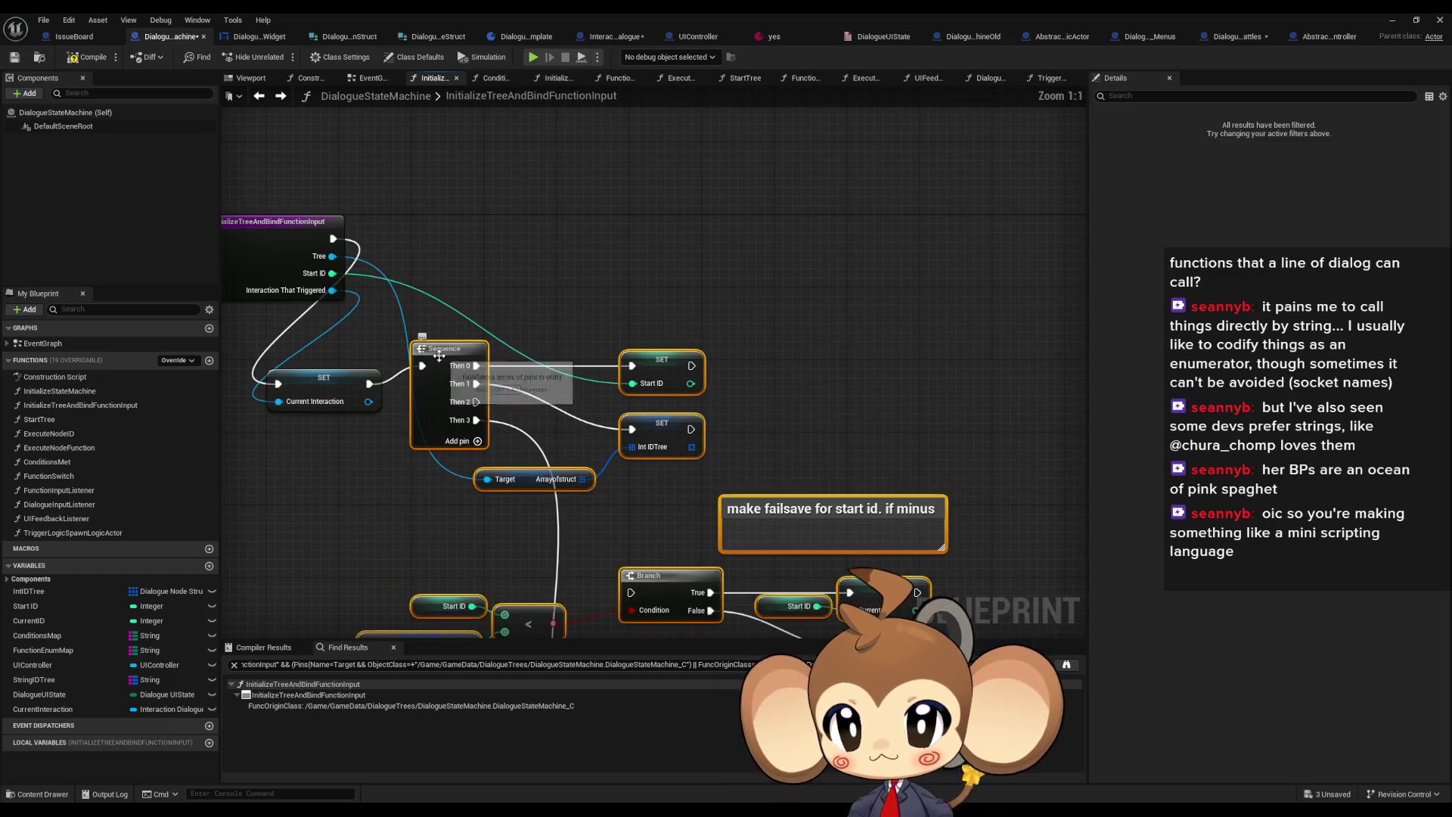
pyautogui.moveTo(342, 384)
pyautogui.mouseDown()
pyautogui.moveTo(392, 349)
pyautogui.moveTo(433, 239)
pyautogui.mouseUp()
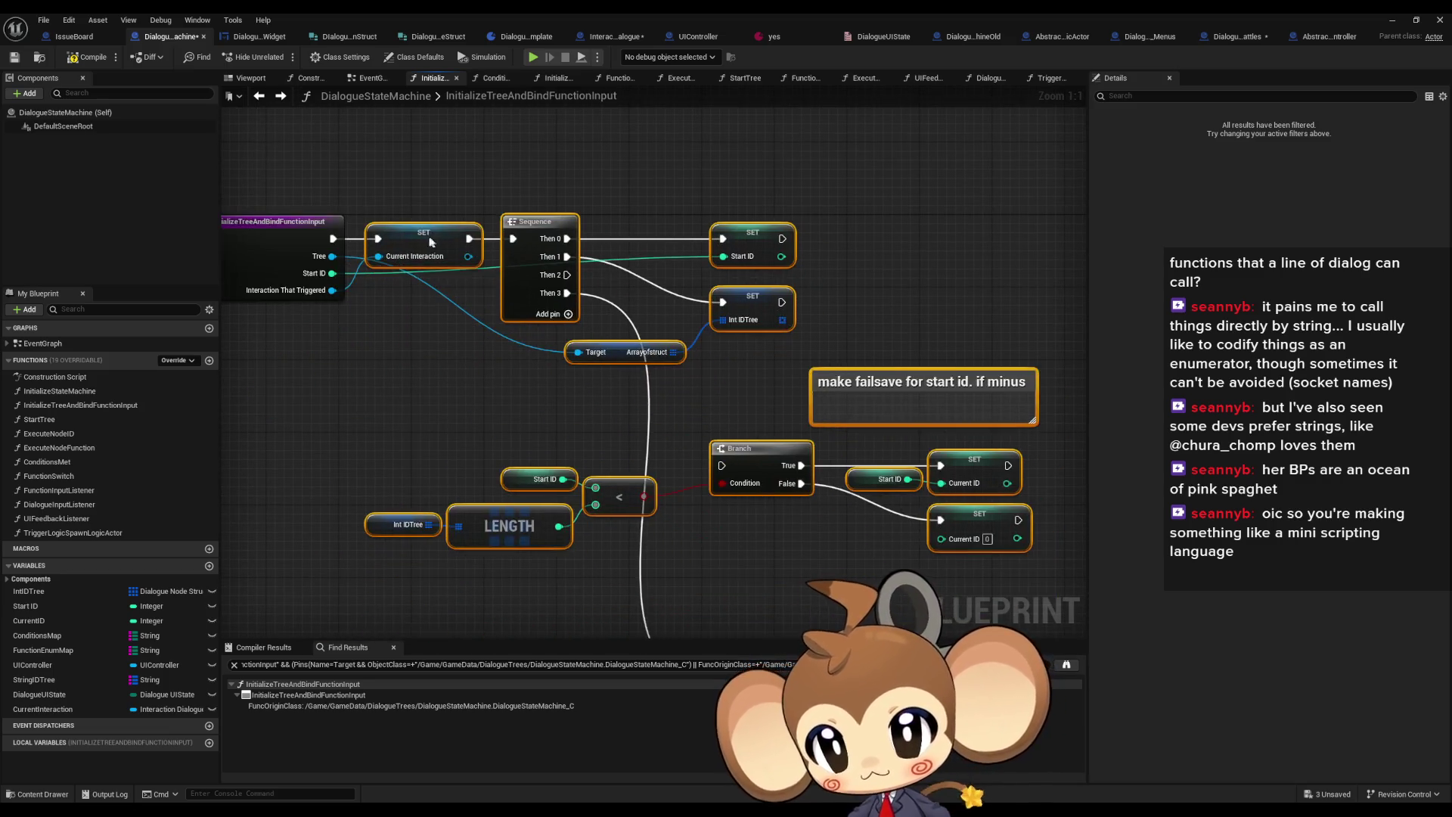
pyautogui.click(384, 415)
pyautogui.scroll(-2, 384, 418)
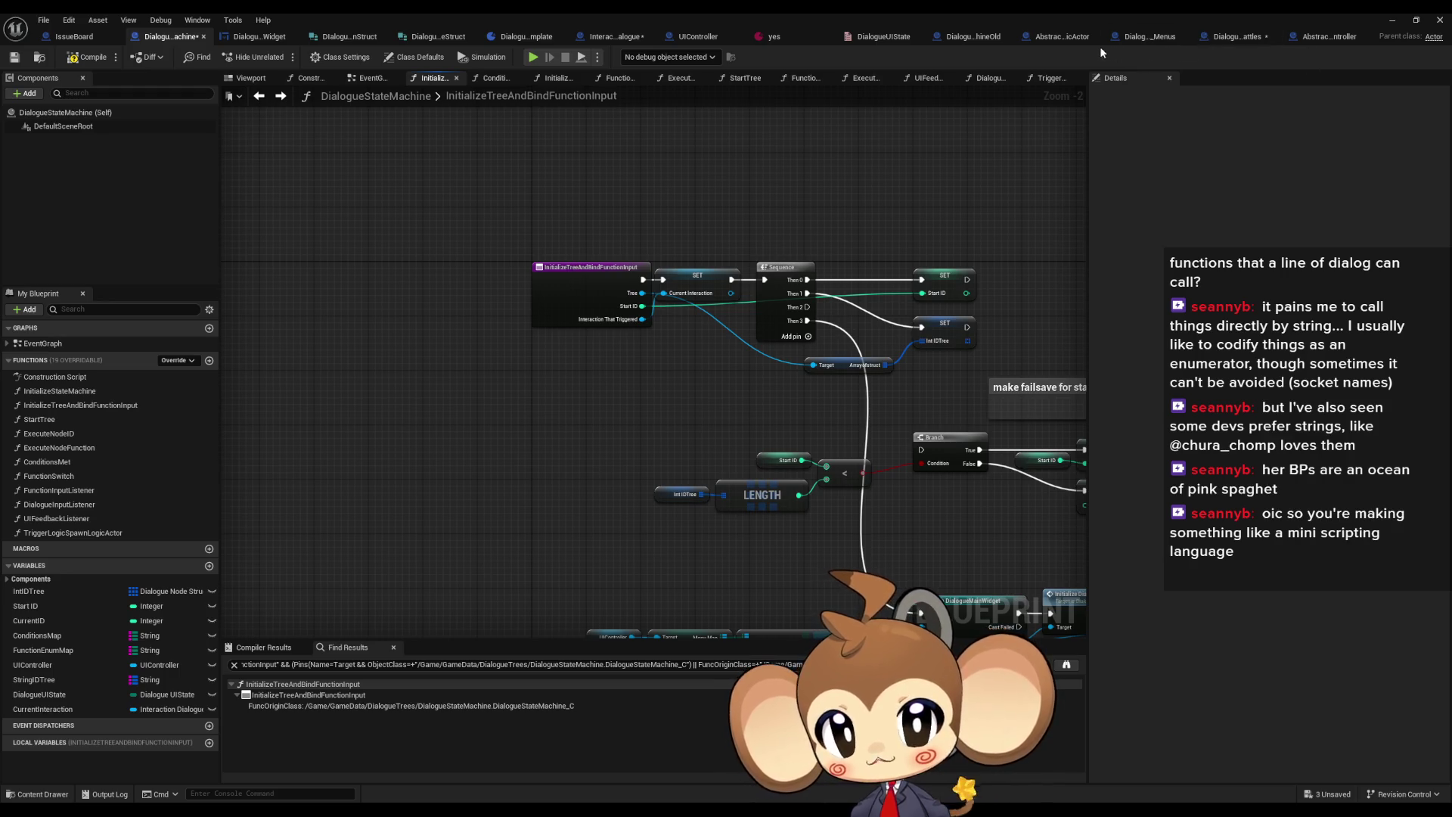
# Review the Abstract_DialogueFNLogicActor, DialogueFNLogicBattles, DialogueStateMachineOld and DialogueMainWidget blueprints
pyautogui.click(1060, 37)
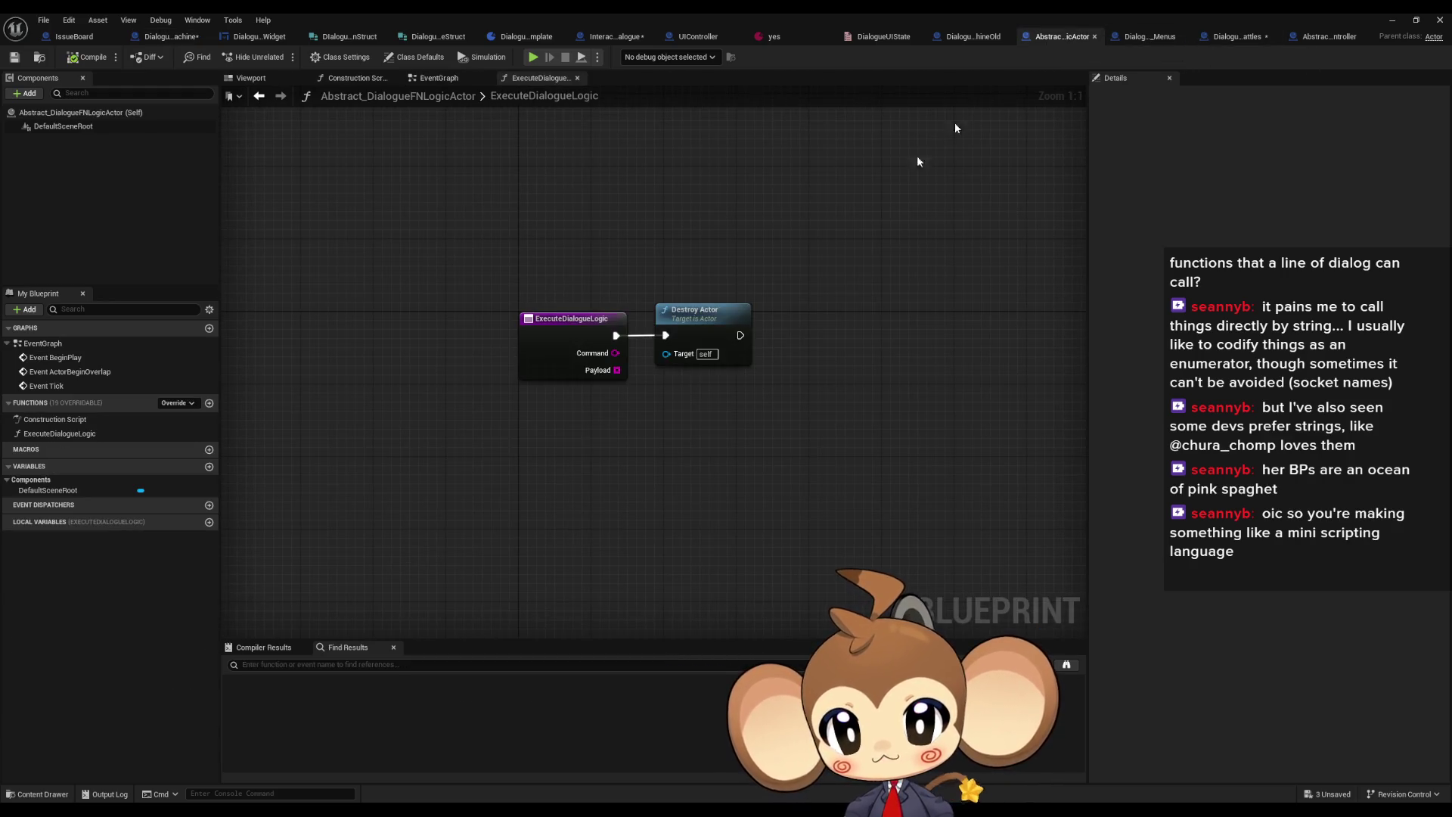
pyautogui.moveTo(791, 283); pyautogui.dragTo(720, 259)
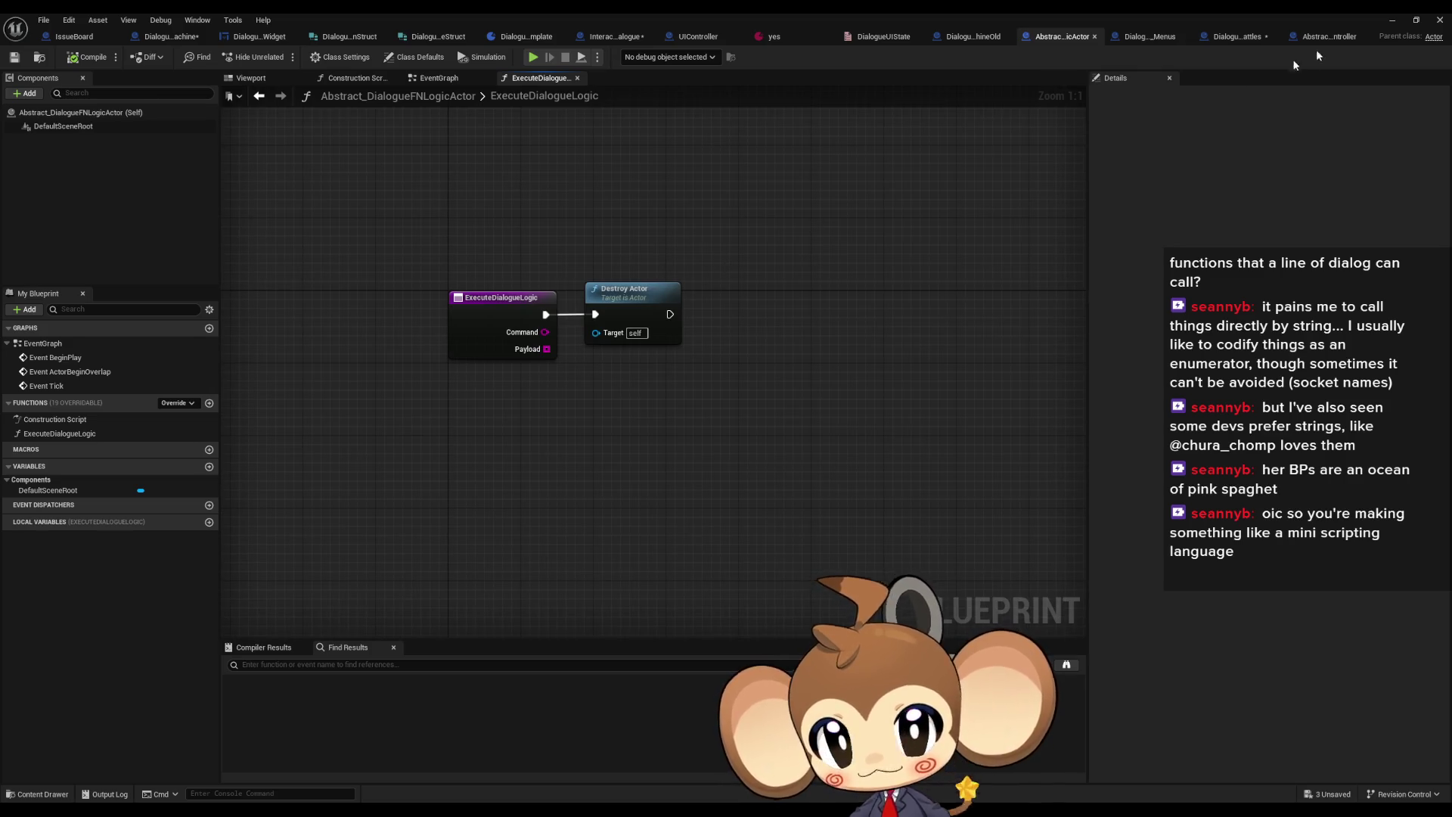
pyautogui.click(1241, 38)
pyautogui.scroll(3, 464, 288)
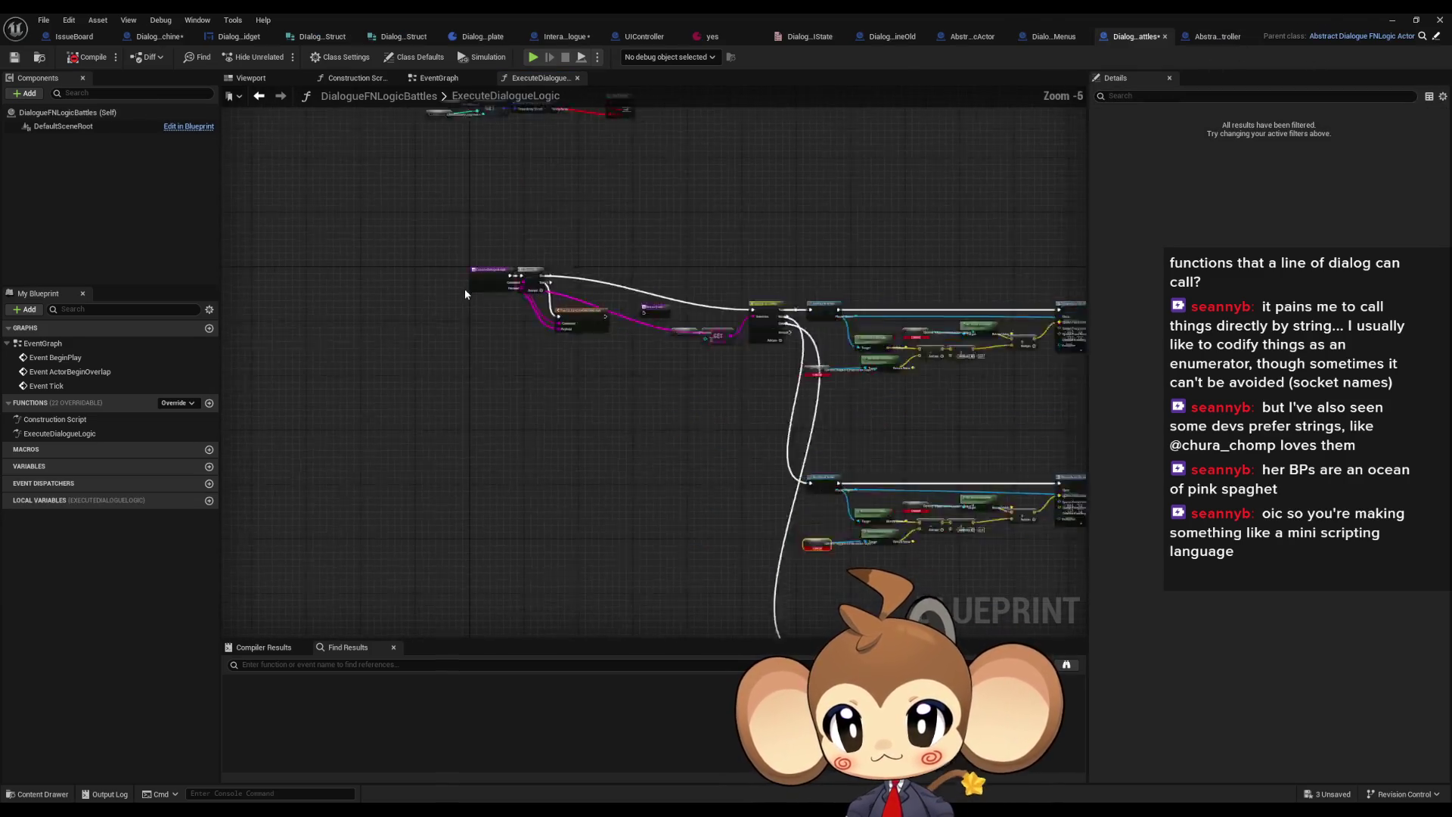
pyautogui.moveTo(731, 319)
pyautogui.mouseDown()
pyautogui.moveTo(577, 374)
pyautogui.moveTo(658, 487)
pyautogui.moveTo(745, 490)
pyautogui.mouseUp()
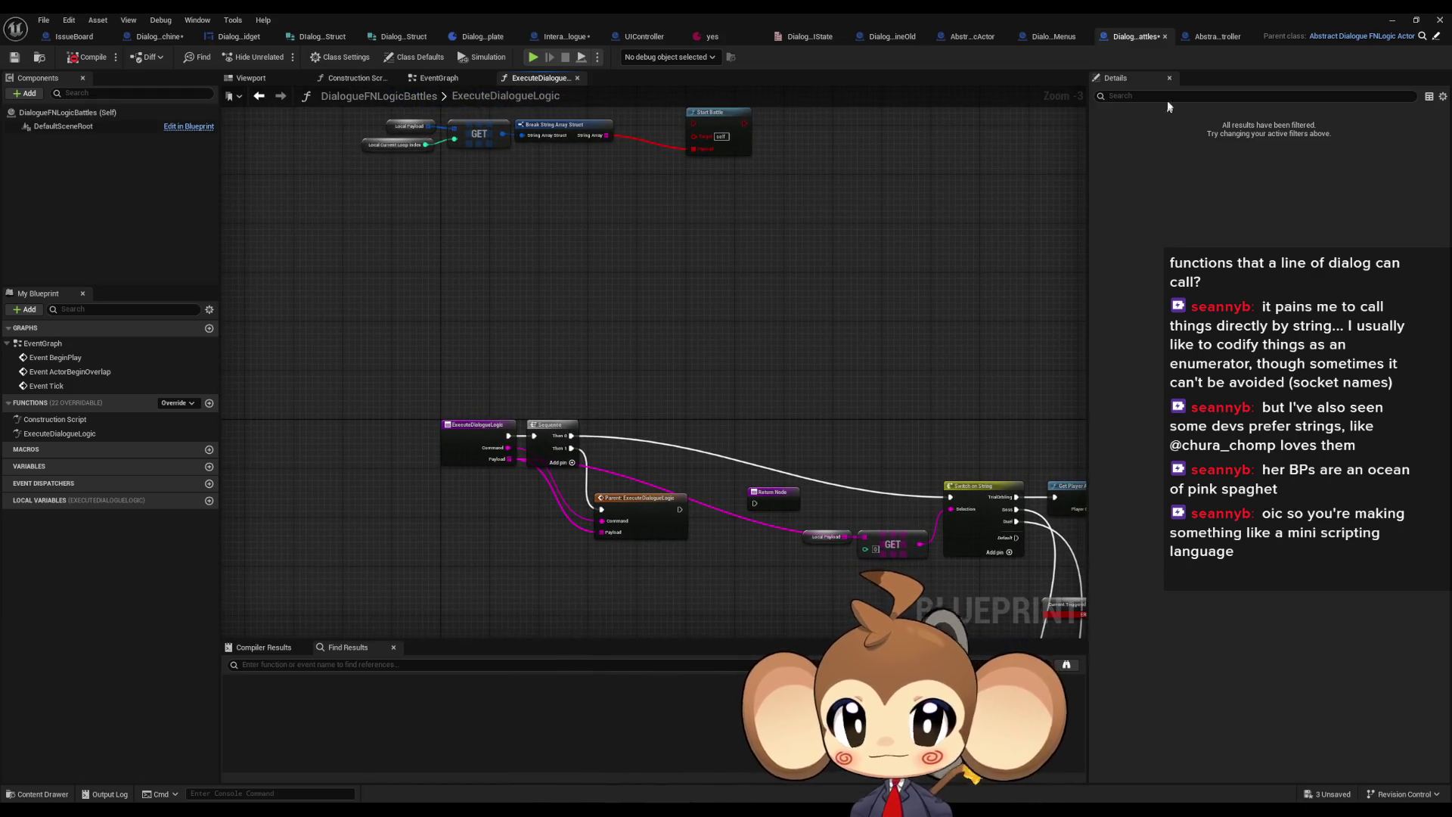
pyautogui.click(970, 35)
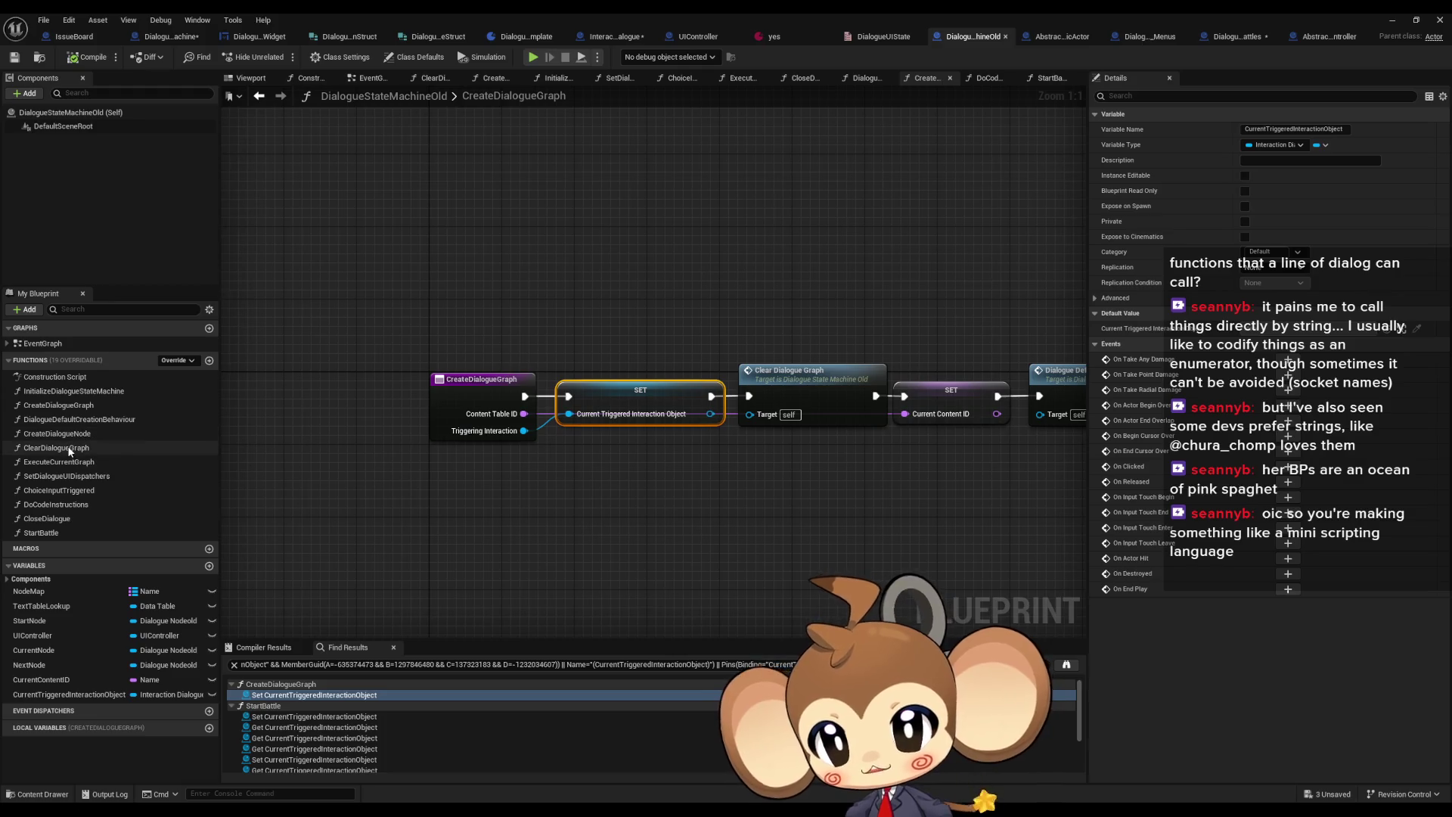
pyautogui.click(146, 44)
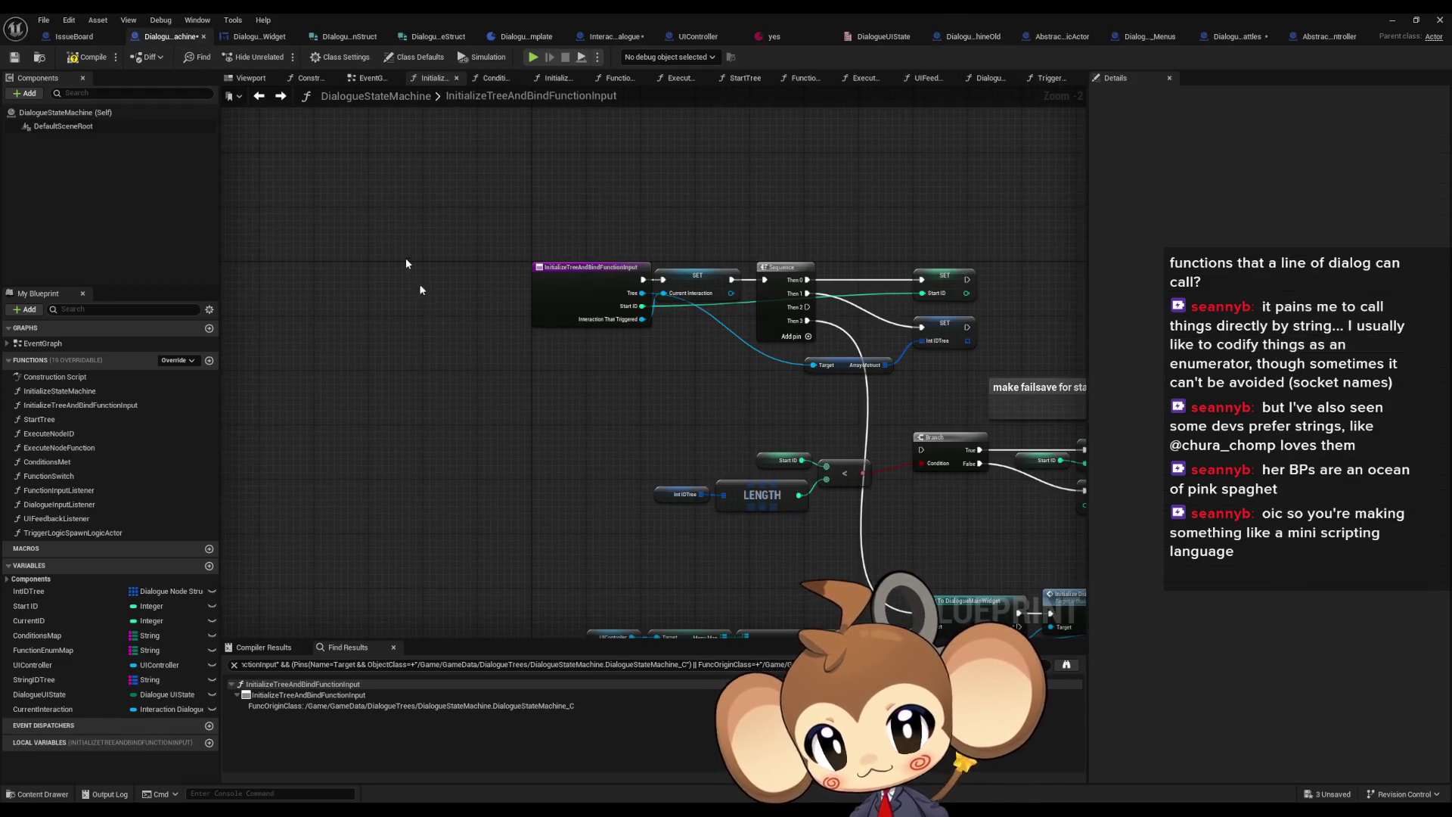
pyautogui.scroll(-5, 422, 388)
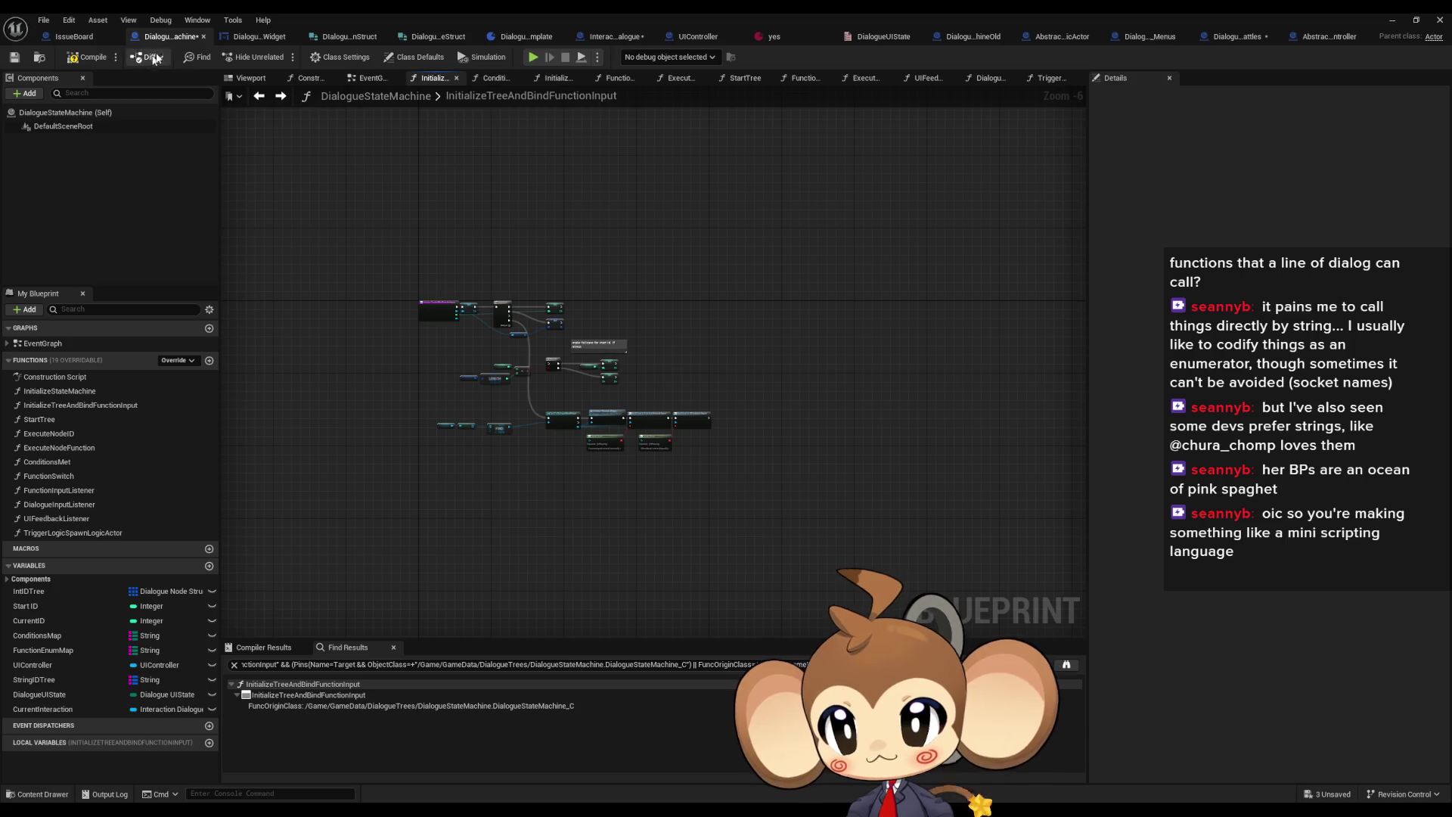
pyautogui.click(243, 39)
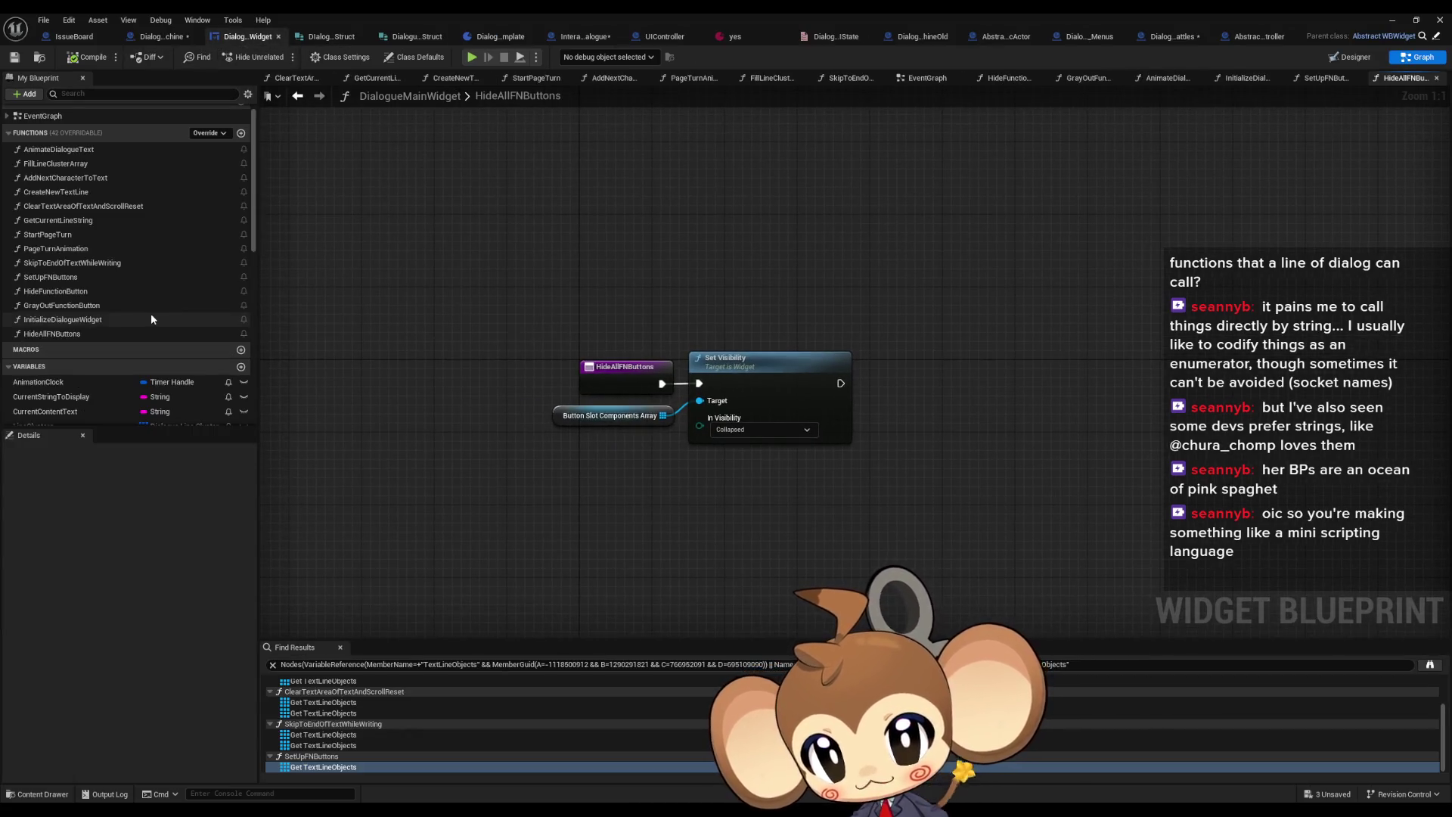
pyautogui.scroll(1, 66, 302)
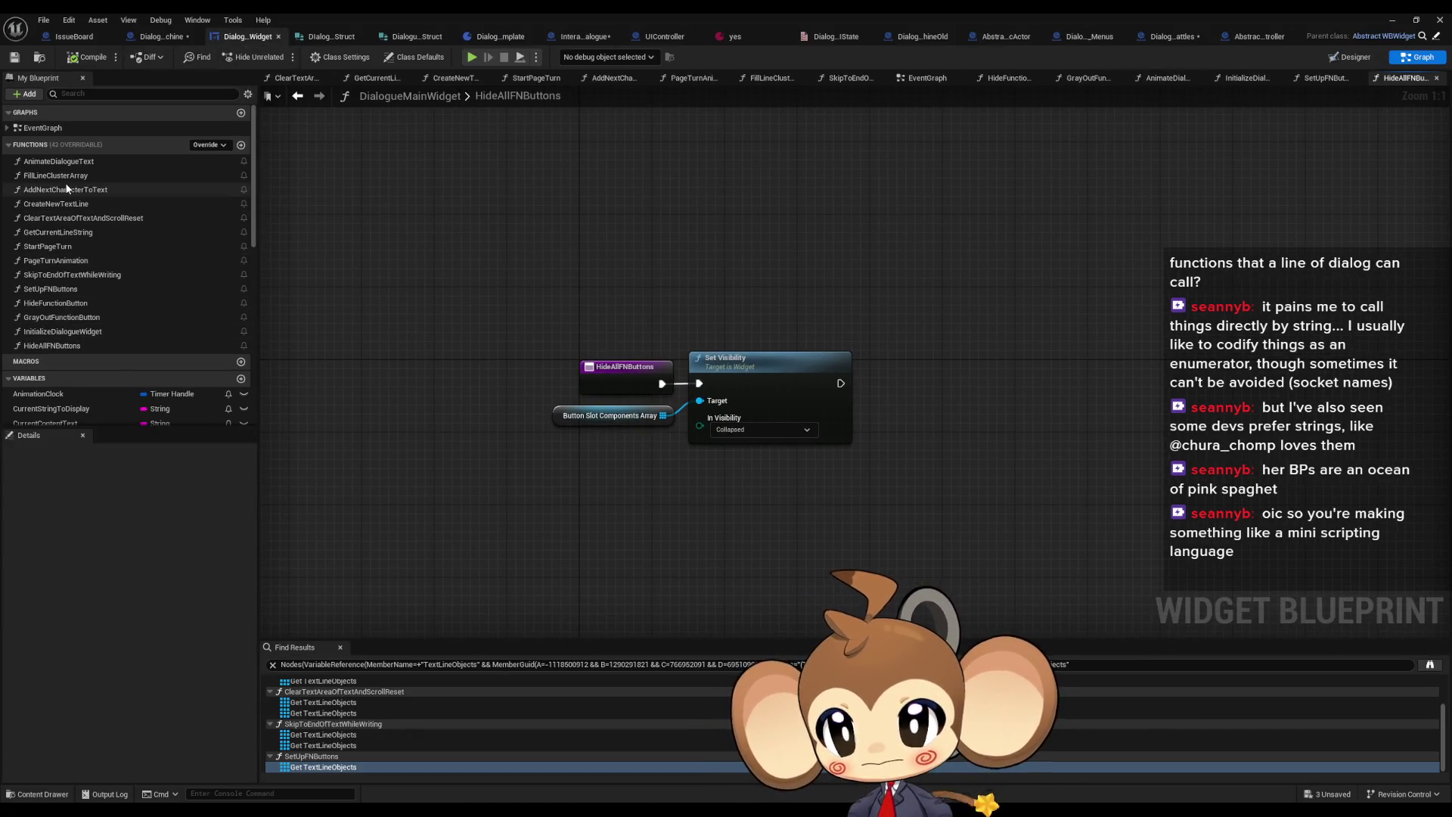
pyautogui.click(169, 36)
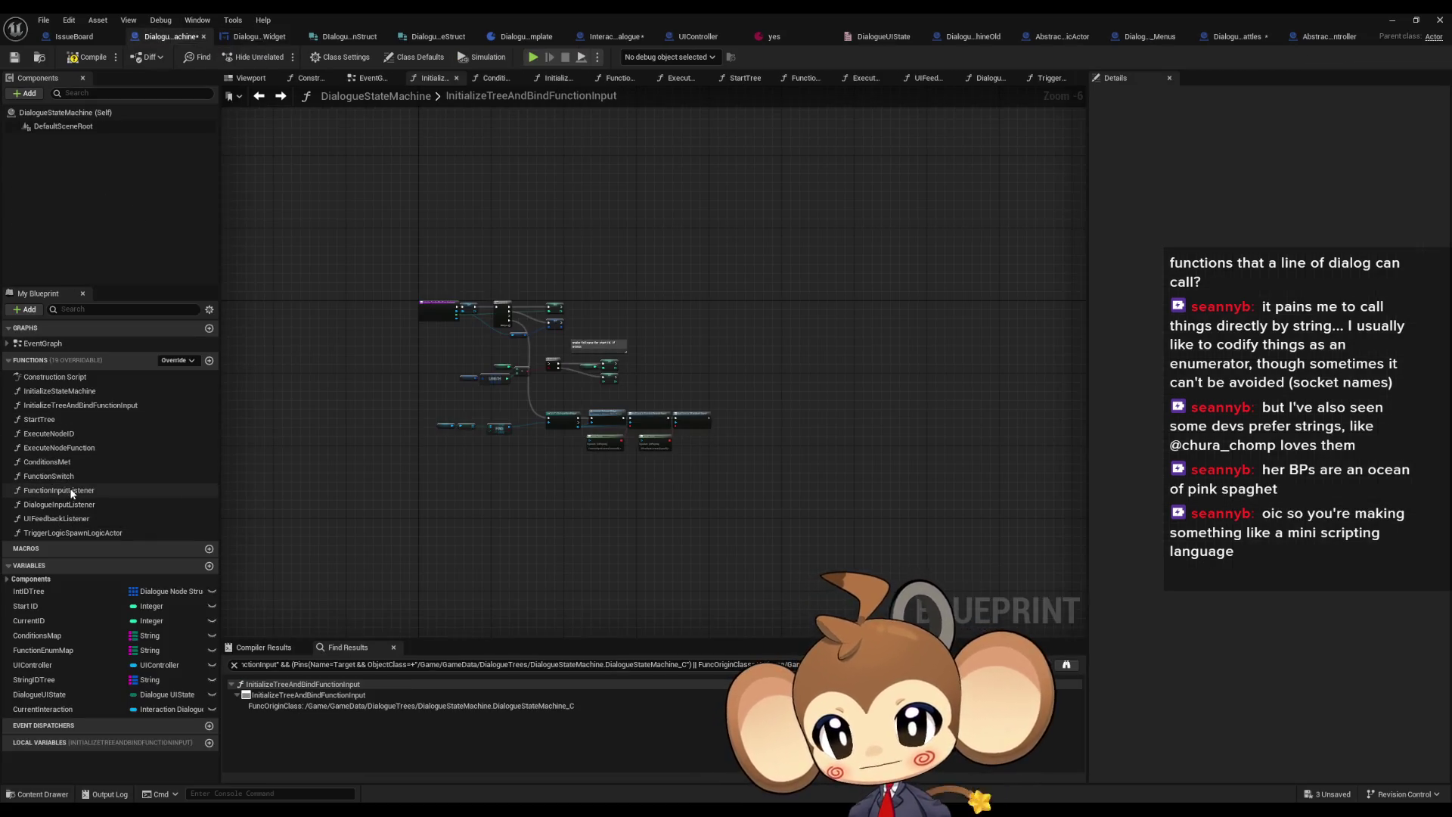
# Inspect both spawn chains in DialogueStateMachine's TriggerLogicSpawnLogicActor graph, then return to DialogueFNLogicBattles
pyautogui.doubleClick(90, 491)
pyautogui.click(64, 533)
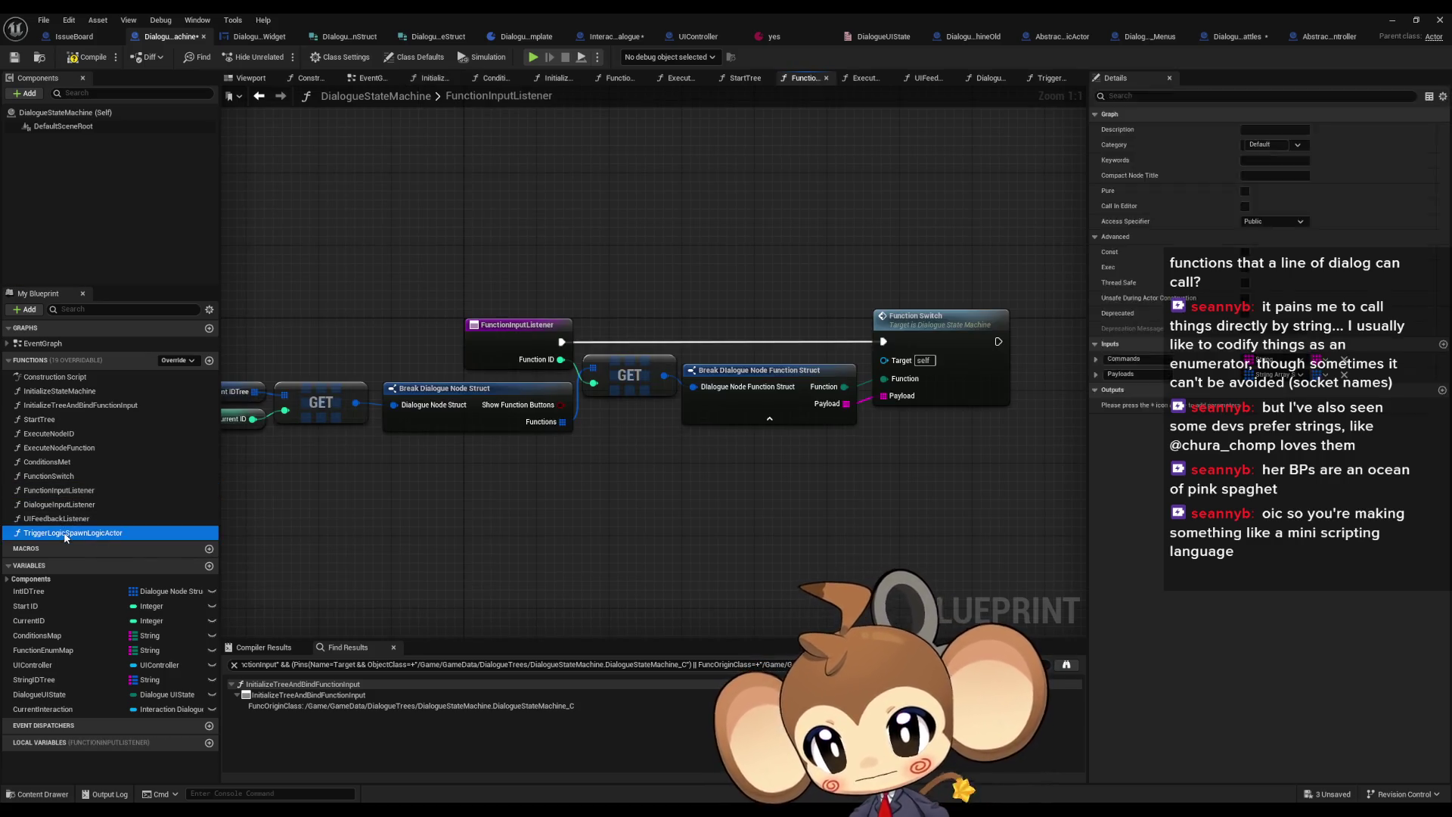
pyautogui.doubleClick(66, 536)
pyautogui.scroll(3, 738, 352)
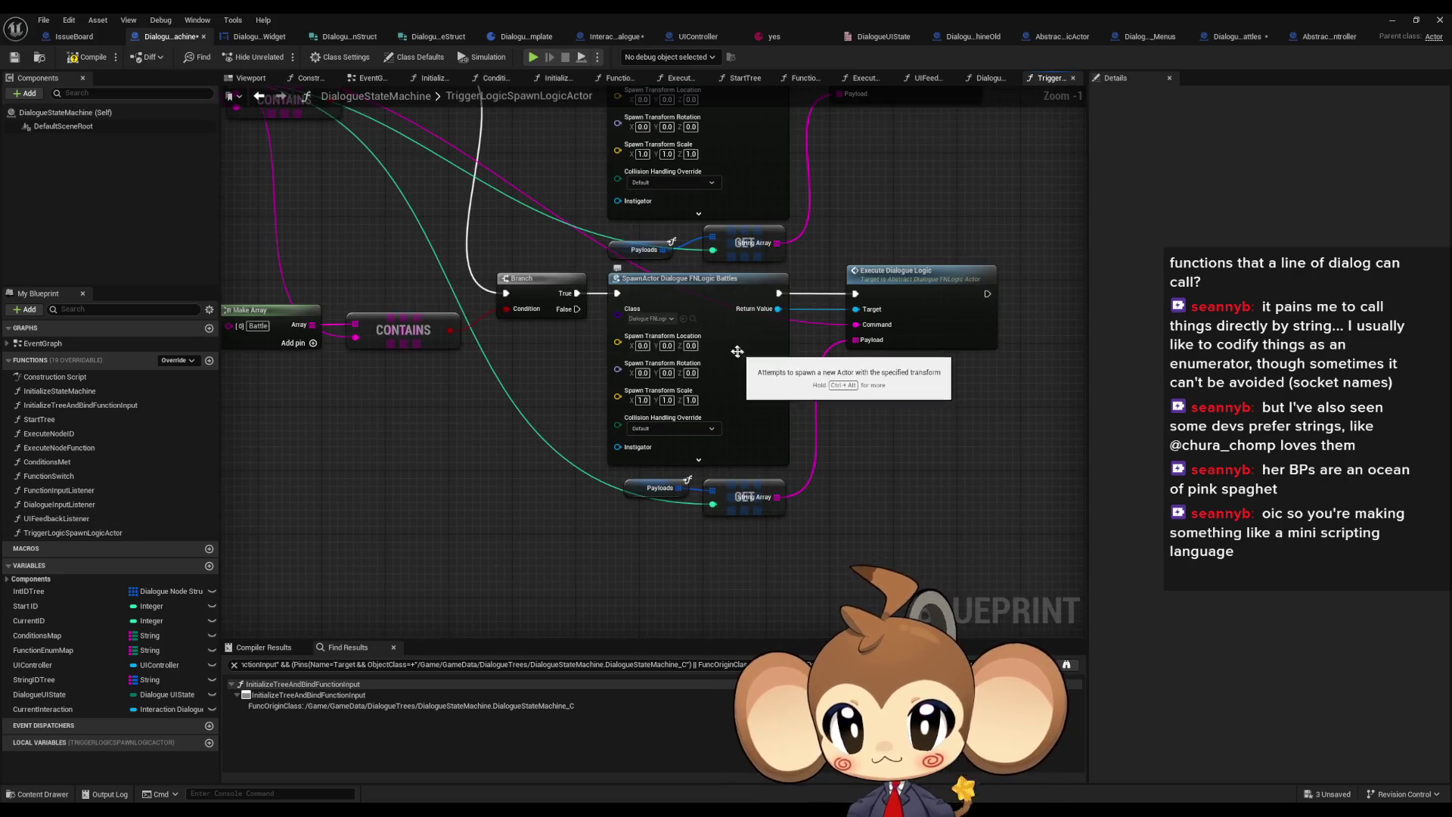
pyautogui.scroll(-1, 460, 554)
pyautogui.moveTo(471, 563); pyautogui.dragTo(740, 391)
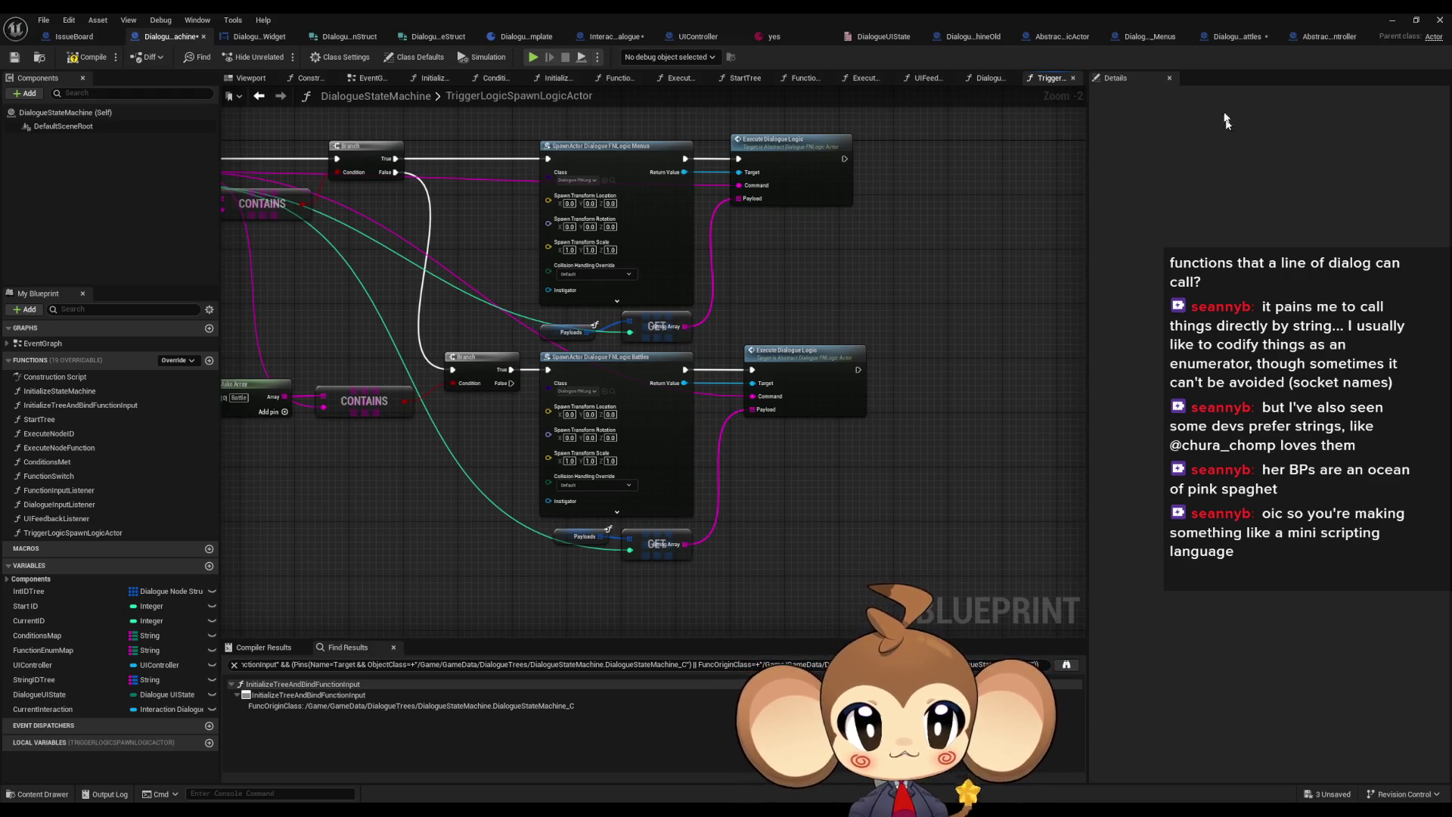
pyautogui.scroll(2, 793, 320)
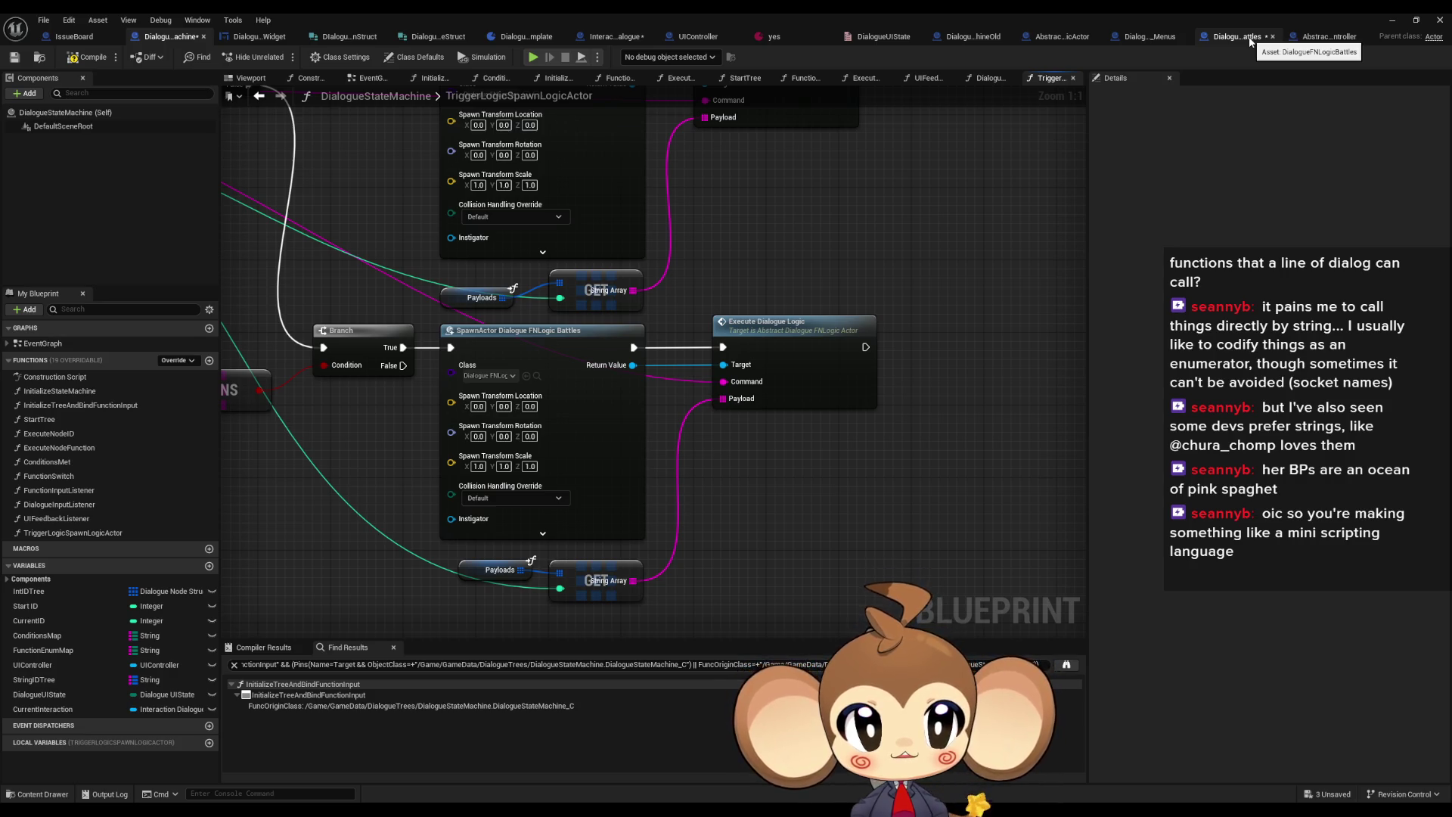
pyautogui.click(1250, 40)
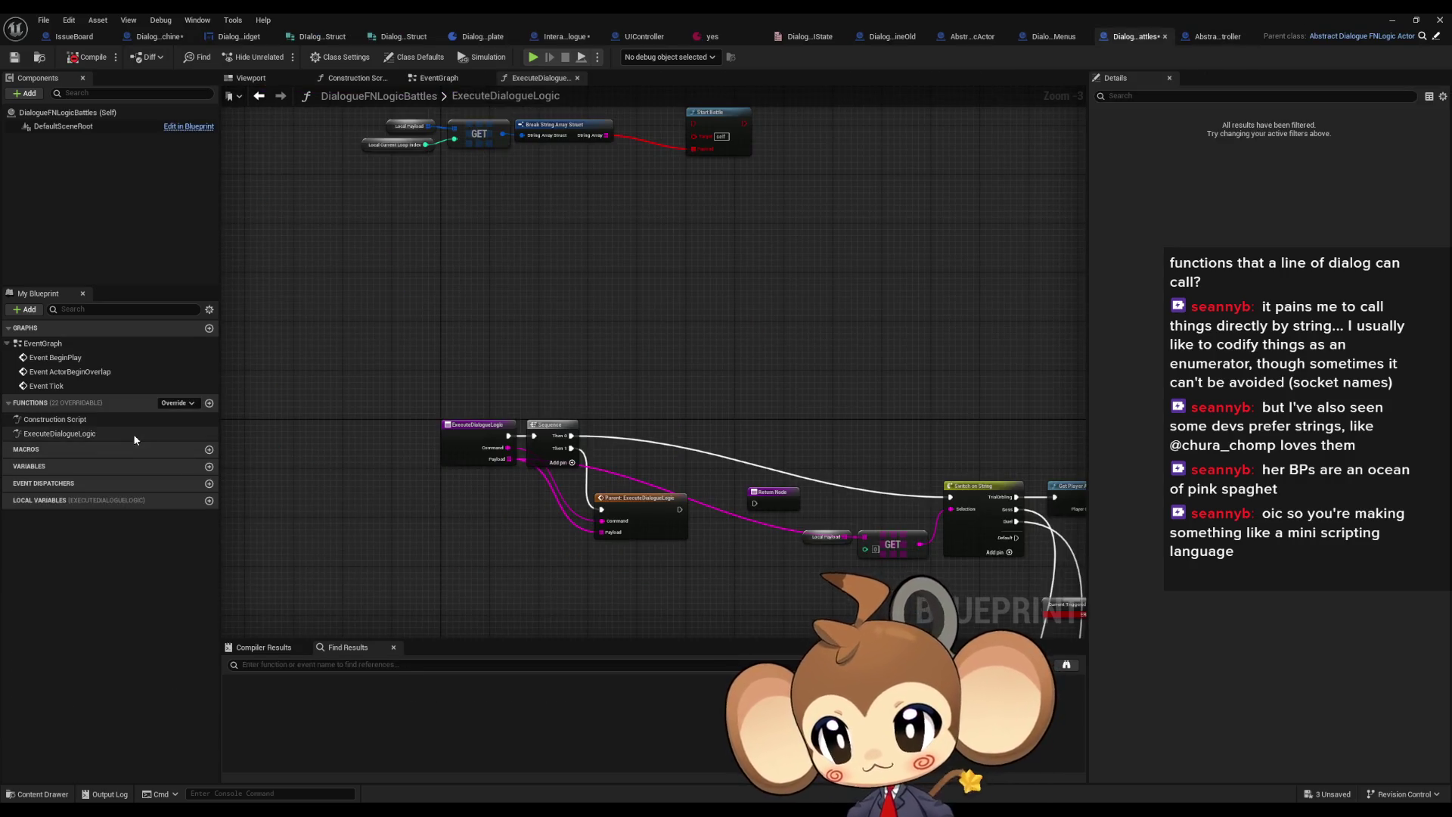
# Create a SetInteractionActor function in DialogueFNLogicBattles
pyautogui.click(210, 404)
pyautogui.write('SetInteractionAct')
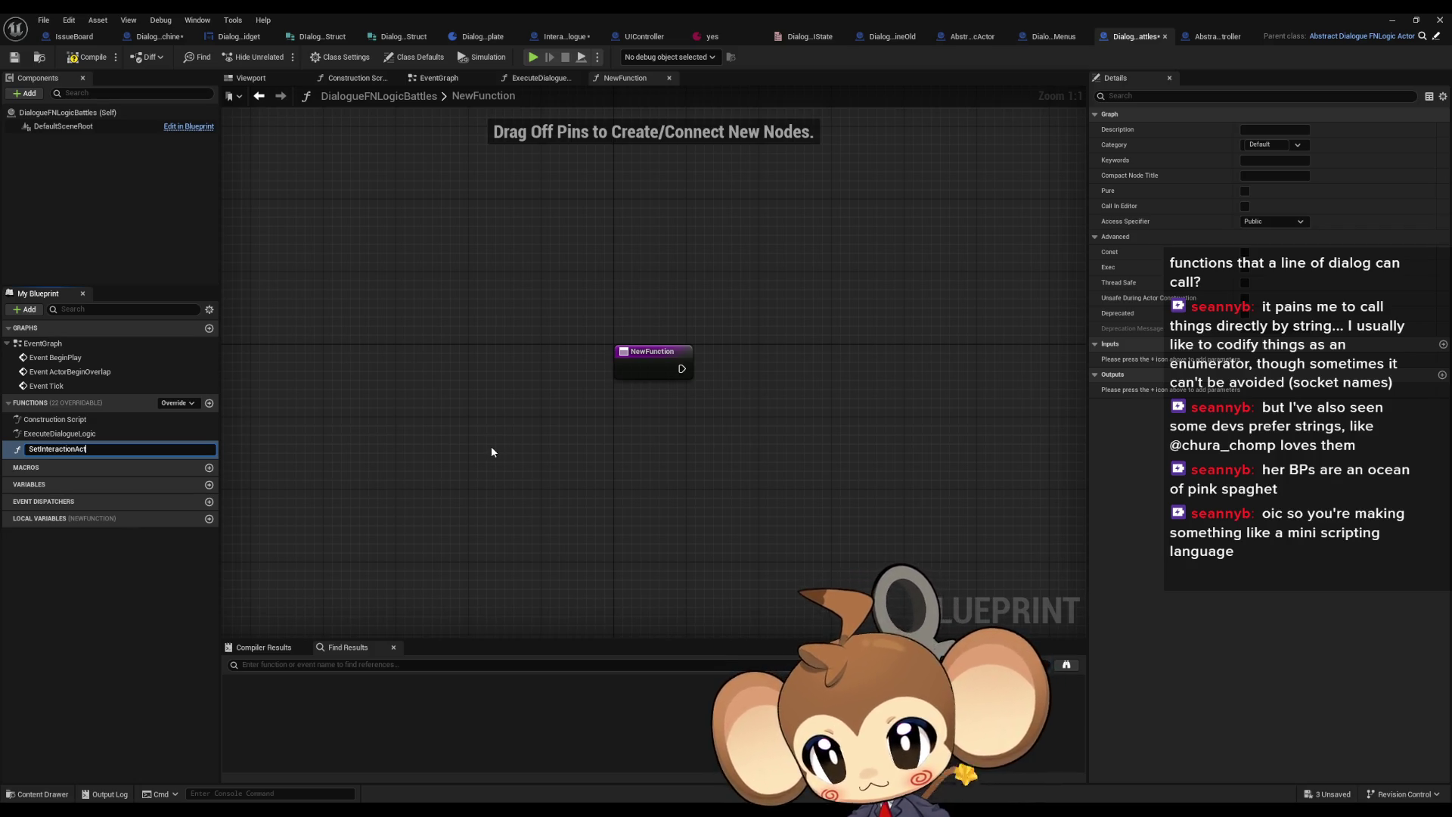
pyautogui.write('or')
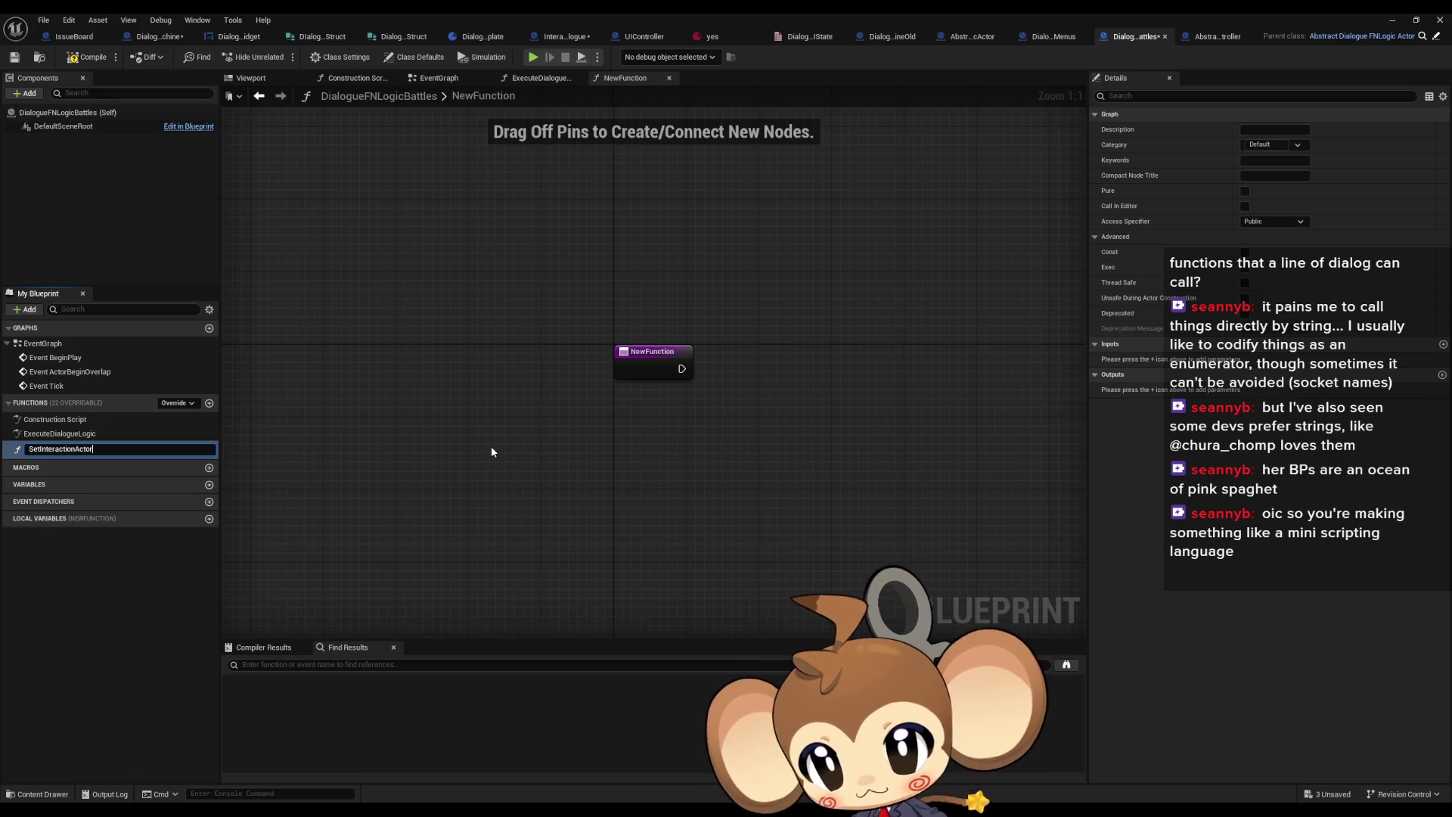
pyautogui.press('Return')
# Add a DialogueInteractionActor variable of type Interaction Dialogue reference and place its SET node
pyautogui.click(210, 481)
pyautogui.write('DialogueInteractionAc')
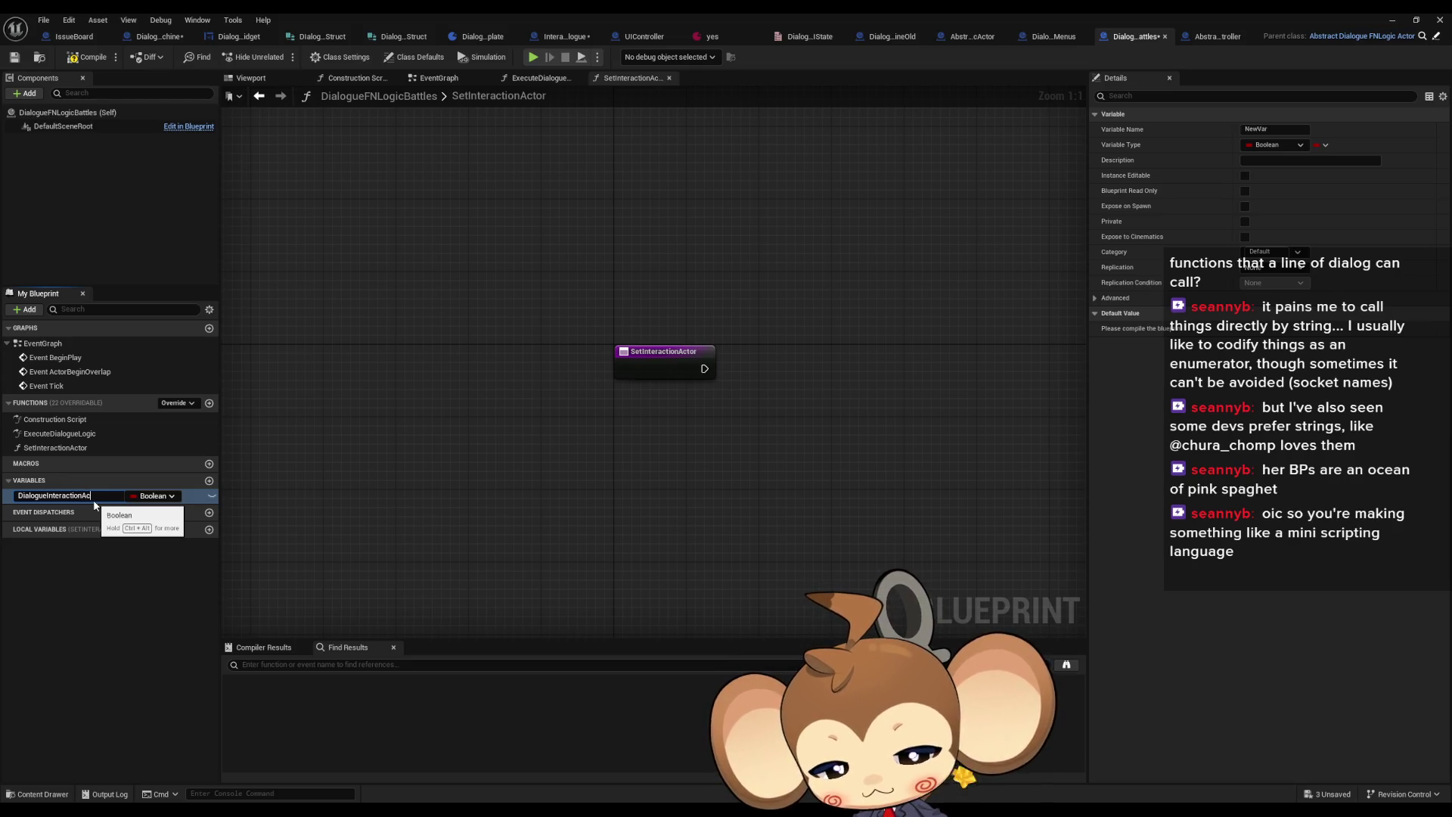
pyautogui.write('tor')
pyautogui.press('Return')
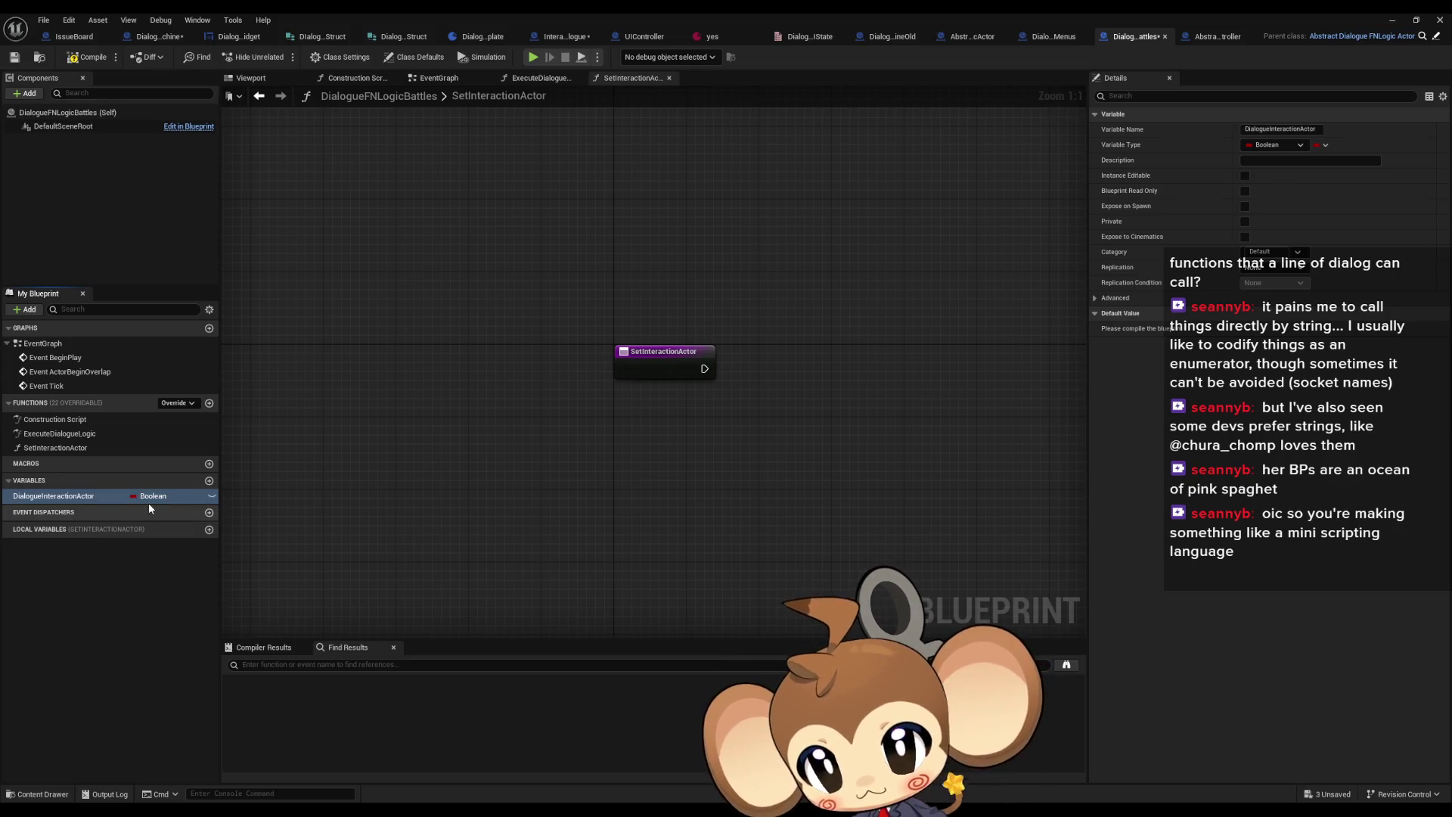
pyautogui.click(151, 496)
pyautogui.write('ial')
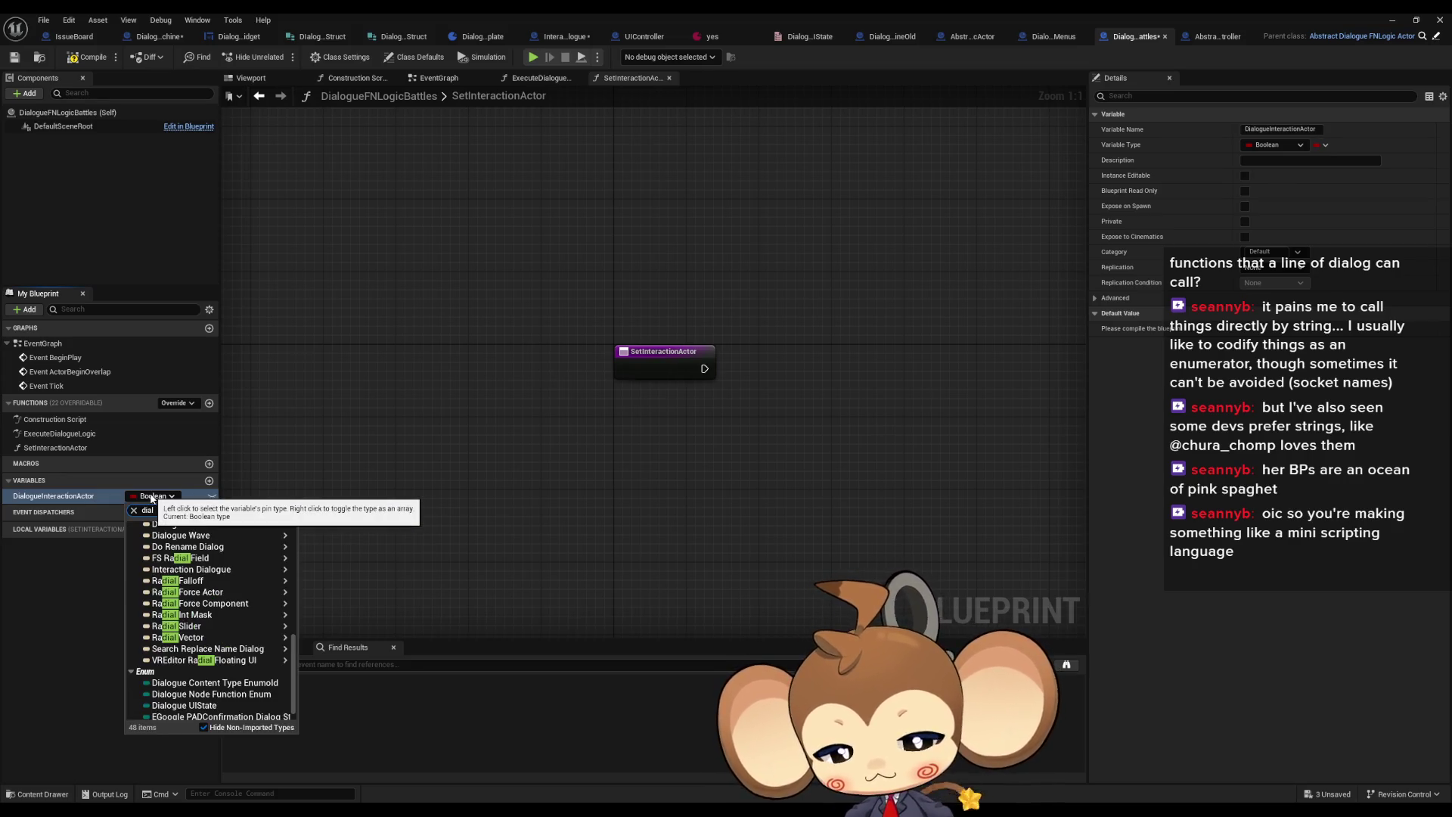
pyautogui.write(' inter')
pyautogui.moveTo(280, 538)
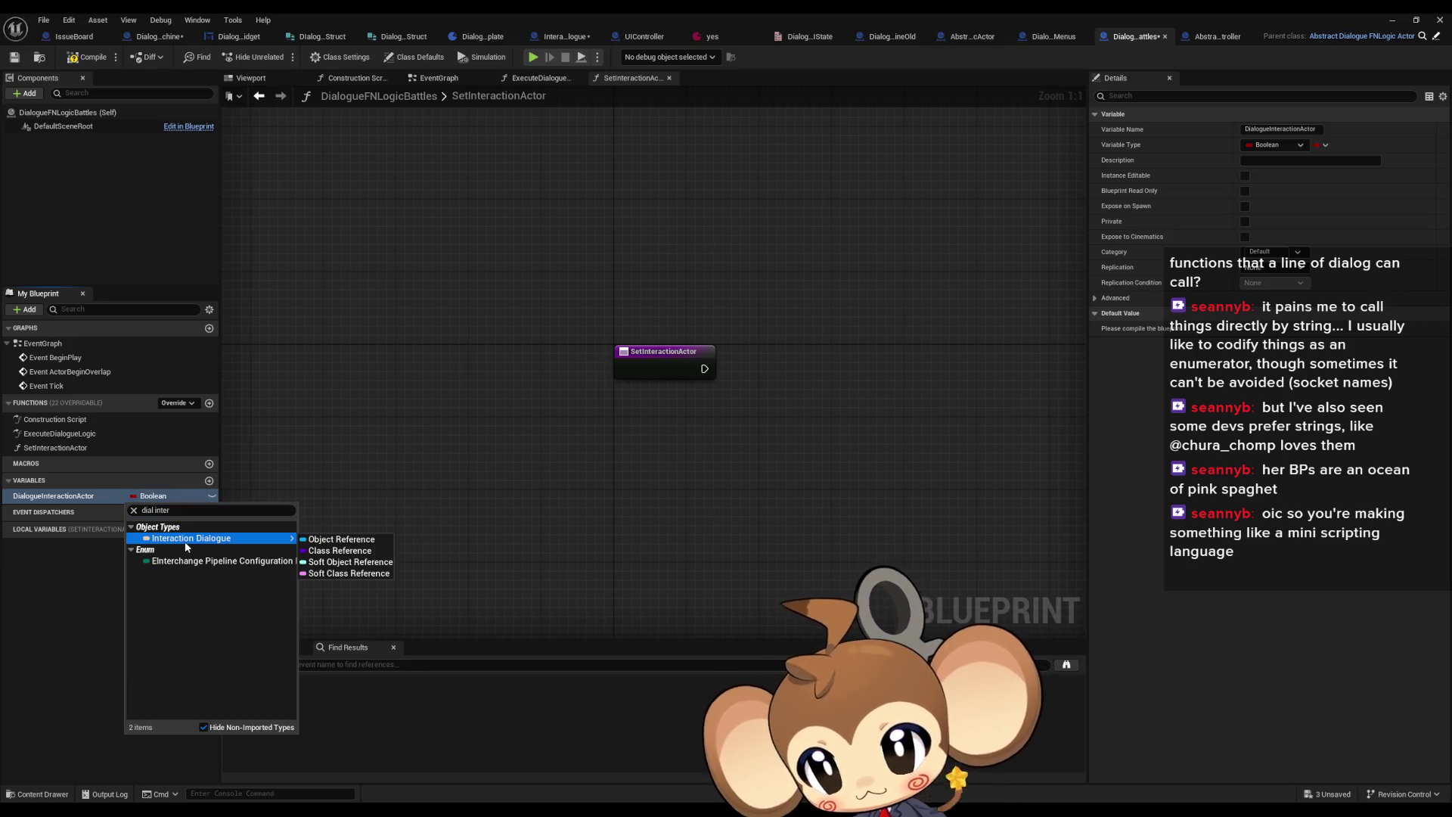
pyautogui.click(336, 541)
pyautogui.moveTo(113, 495); pyautogui.dragTo(803, 363)
pyautogui.click(788, 396)
pyautogui.click(870, 303)
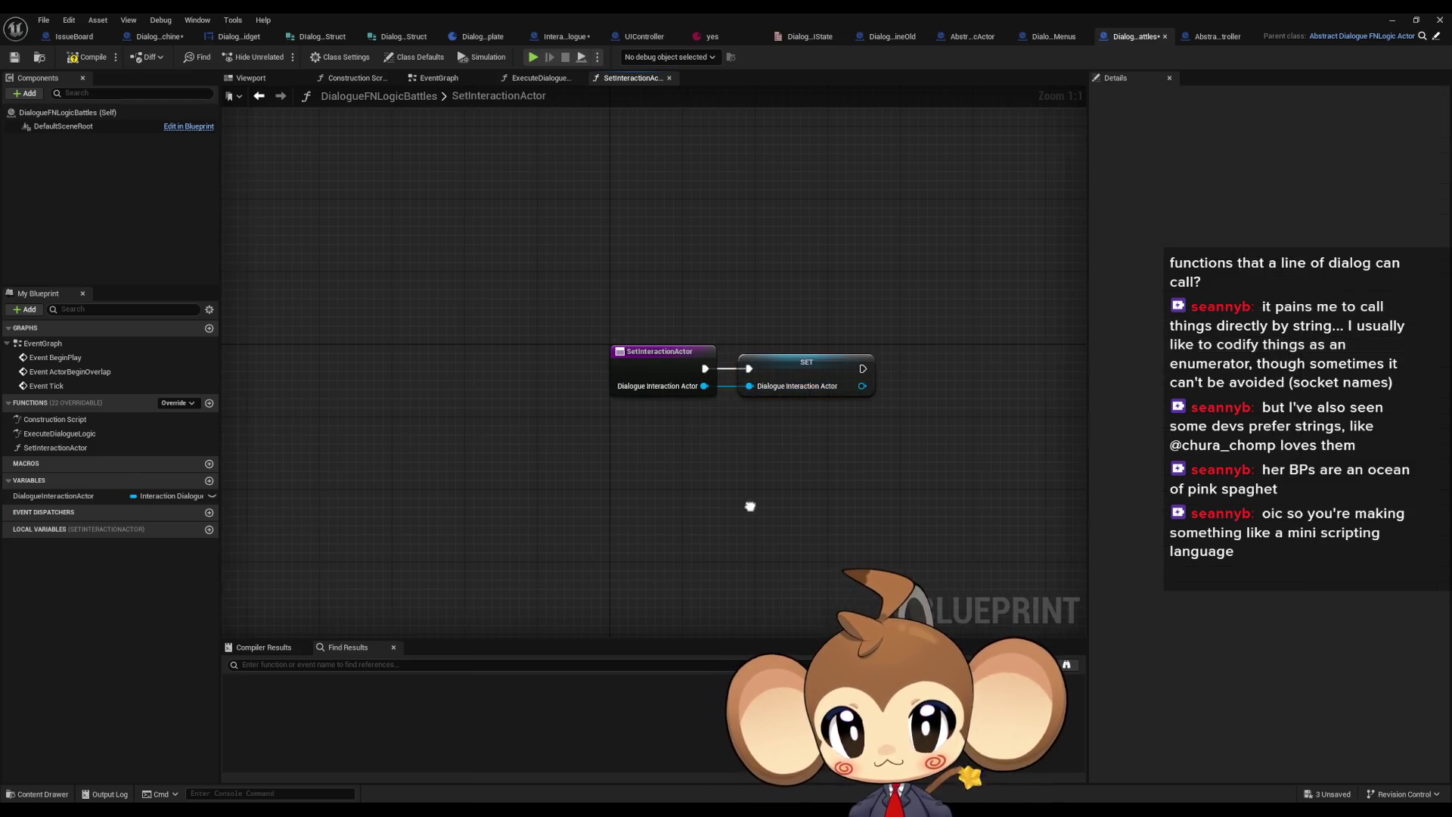
# Compile DialogueFNLogicBattles and inspect the node behind the first warning
pyautogui.click(88, 57)
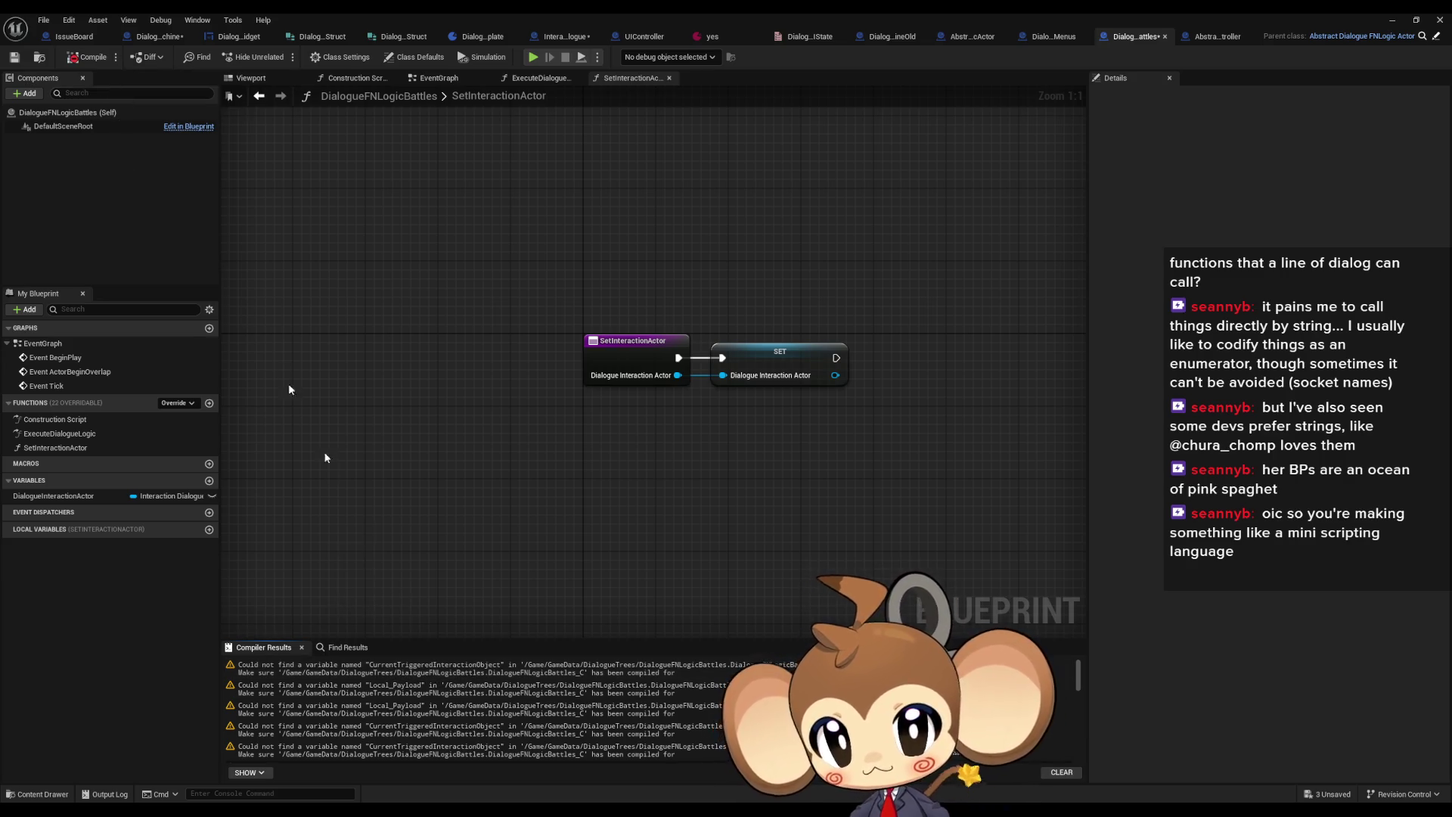
pyautogui.click(484, 668)
pyautogui.scroll(-5, 650, 437)
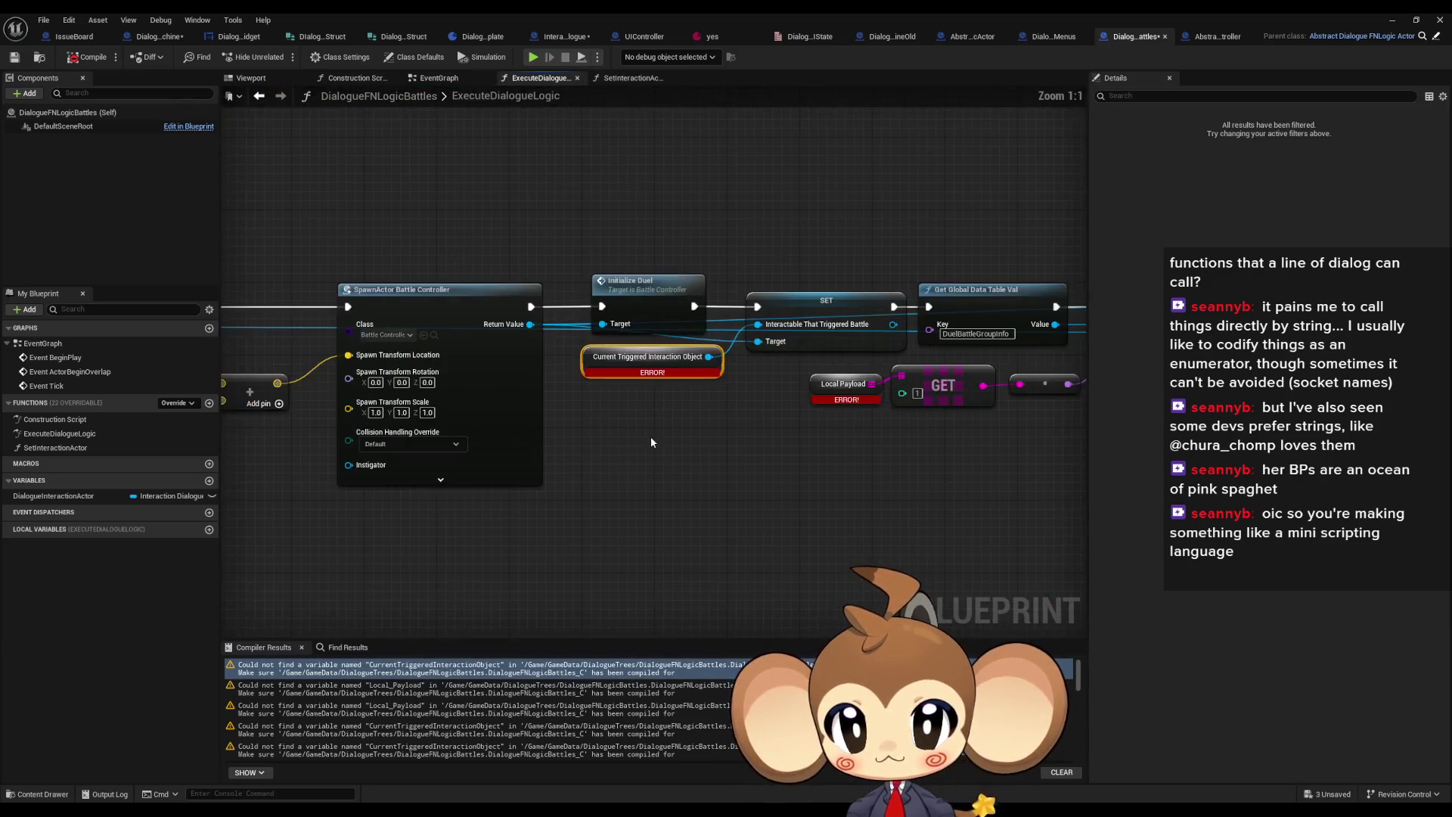
pyautogui.moveTo(501, 244)
pyautogui.mouseDown()
pyautogui.moveTo(739, 302)
pyautogui.moveTo(863, 424)
pyautogui.mouseUp()
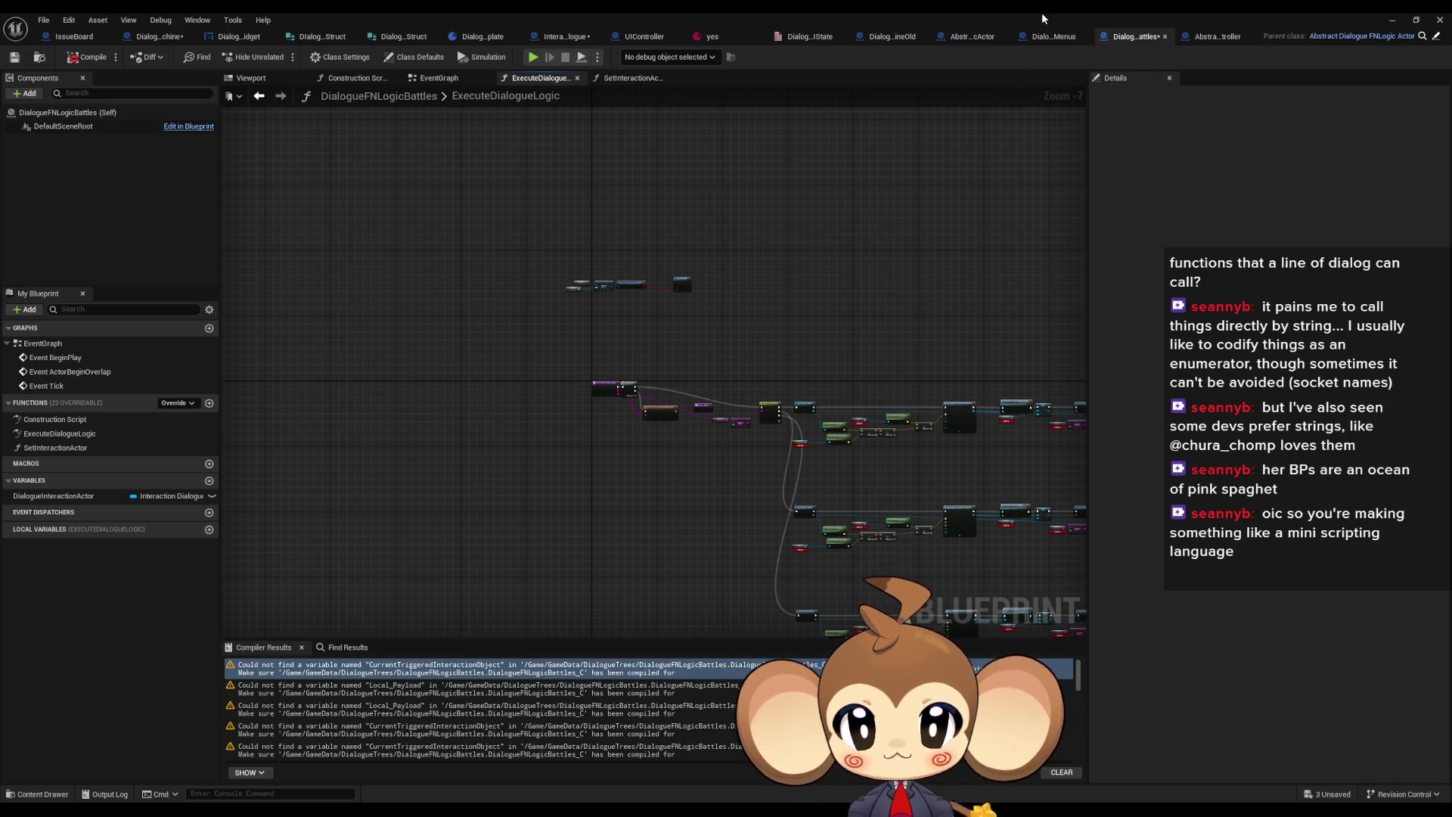
pyautogui.click(980, 38)
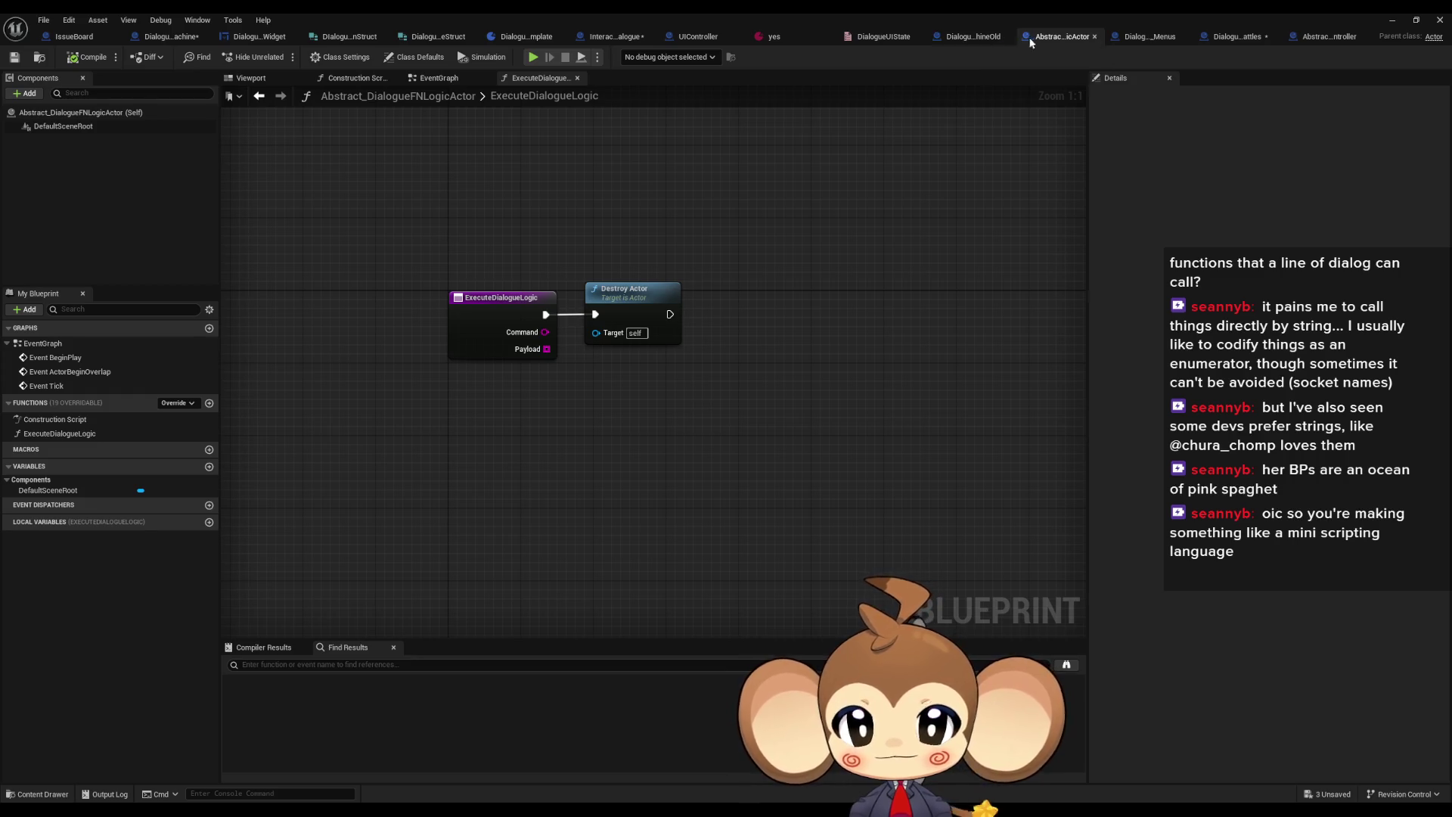
pyautogui.click(204, 35)
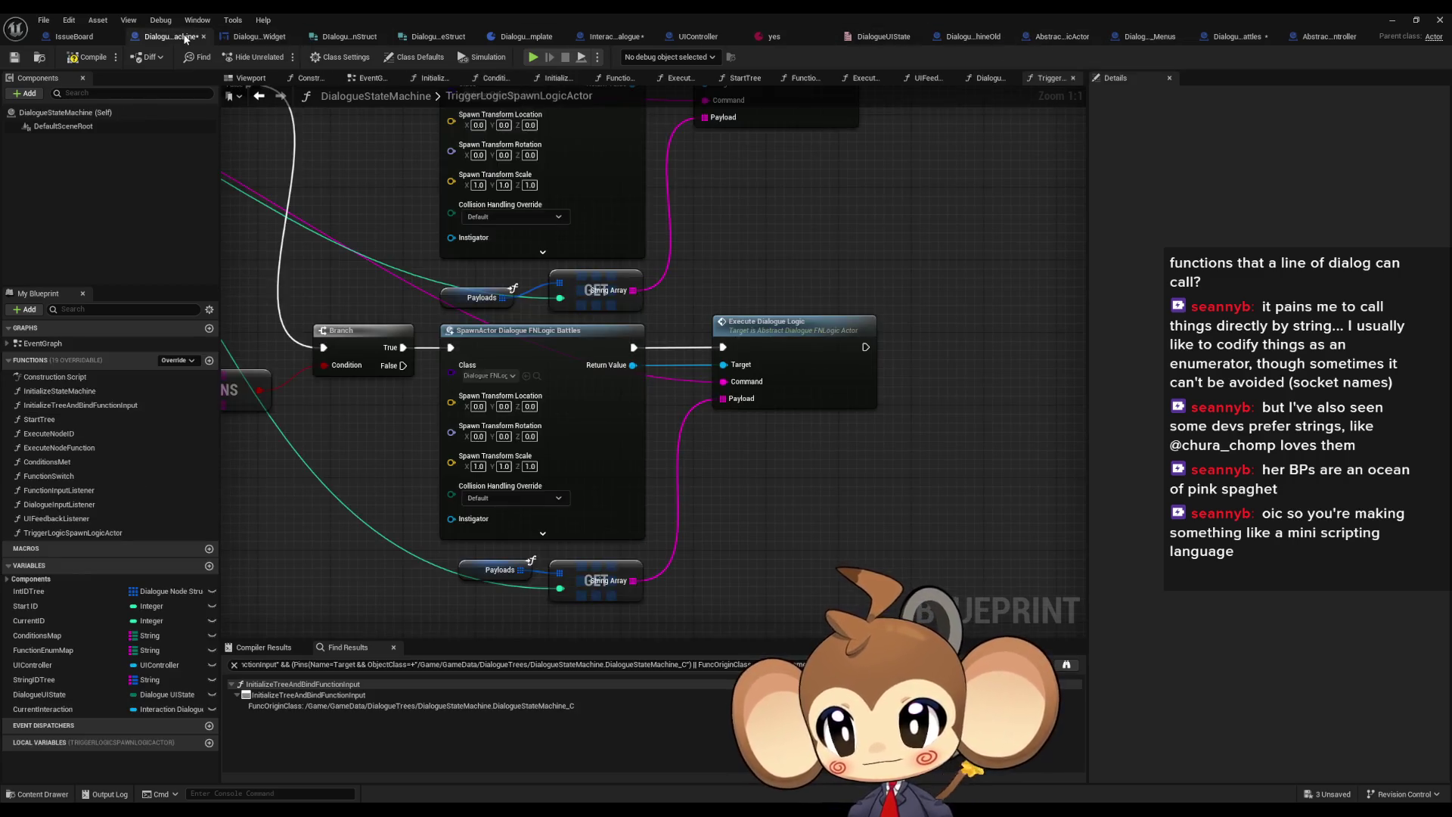
# Call Set Interaction Actor on the spawned Battles actor with Current Interaction, before Execute Dialogue Logic
pyautogui.moveTo(634, 365); pyautogui.dragTo(711, 455)
pyautogui.write('set inter')
pyautogui.press('Return')
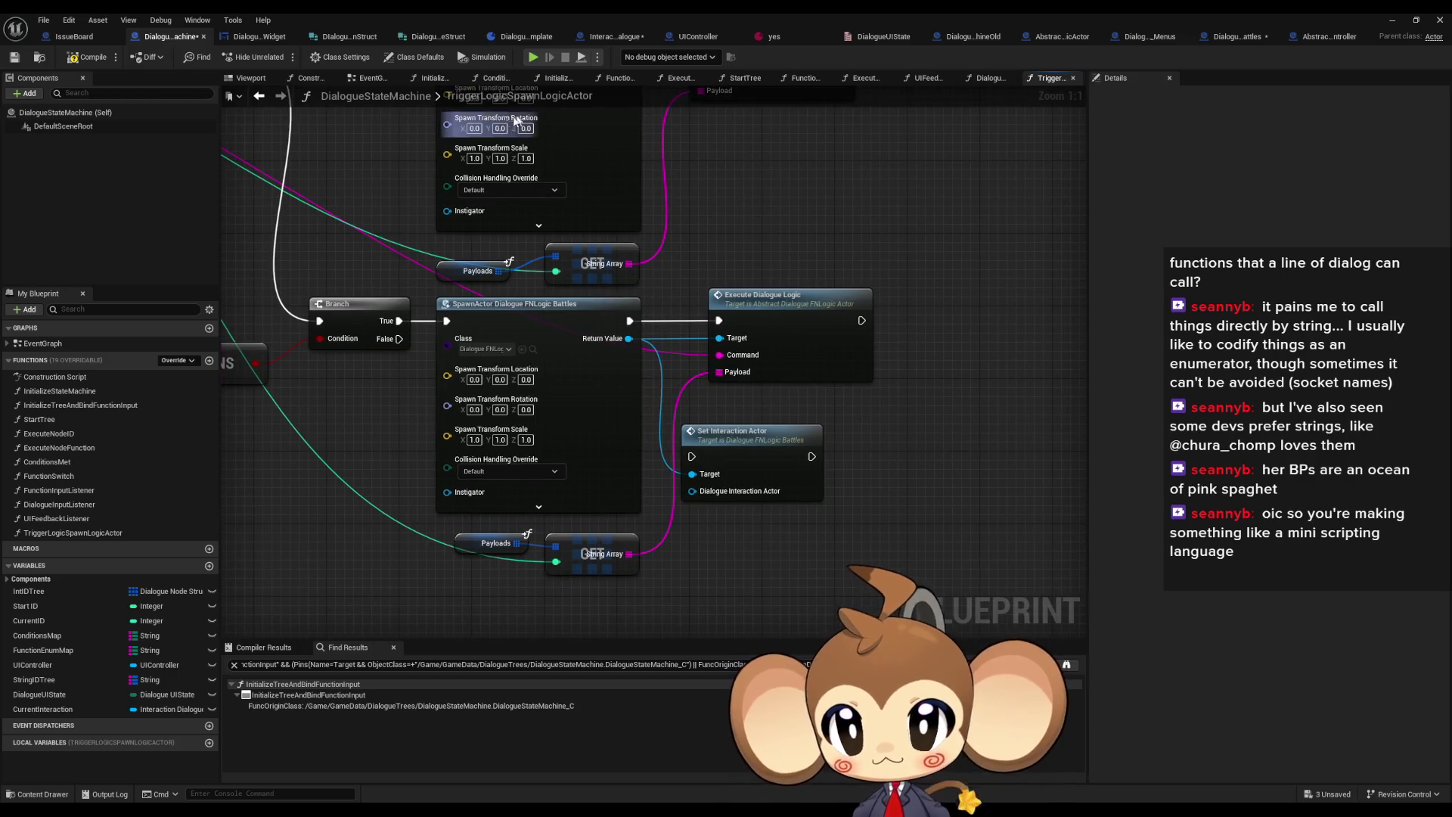
pyautogui.moveTo(692, 456)
pyautogui.mouseDown()
pyautogui.moveTo(630, 320)
pyautogui.moveTo(714, 421)
pyautogui.moveTo(861, 445)
pyautogui.mouseUp()
pyautogui.keyDown('ctrl'); pyautogui.click(761, 442); pyautogui.keyUp('ctrl')
pyautogui.moveTo(760, 442); pyautogui.dragTo(823, 306)
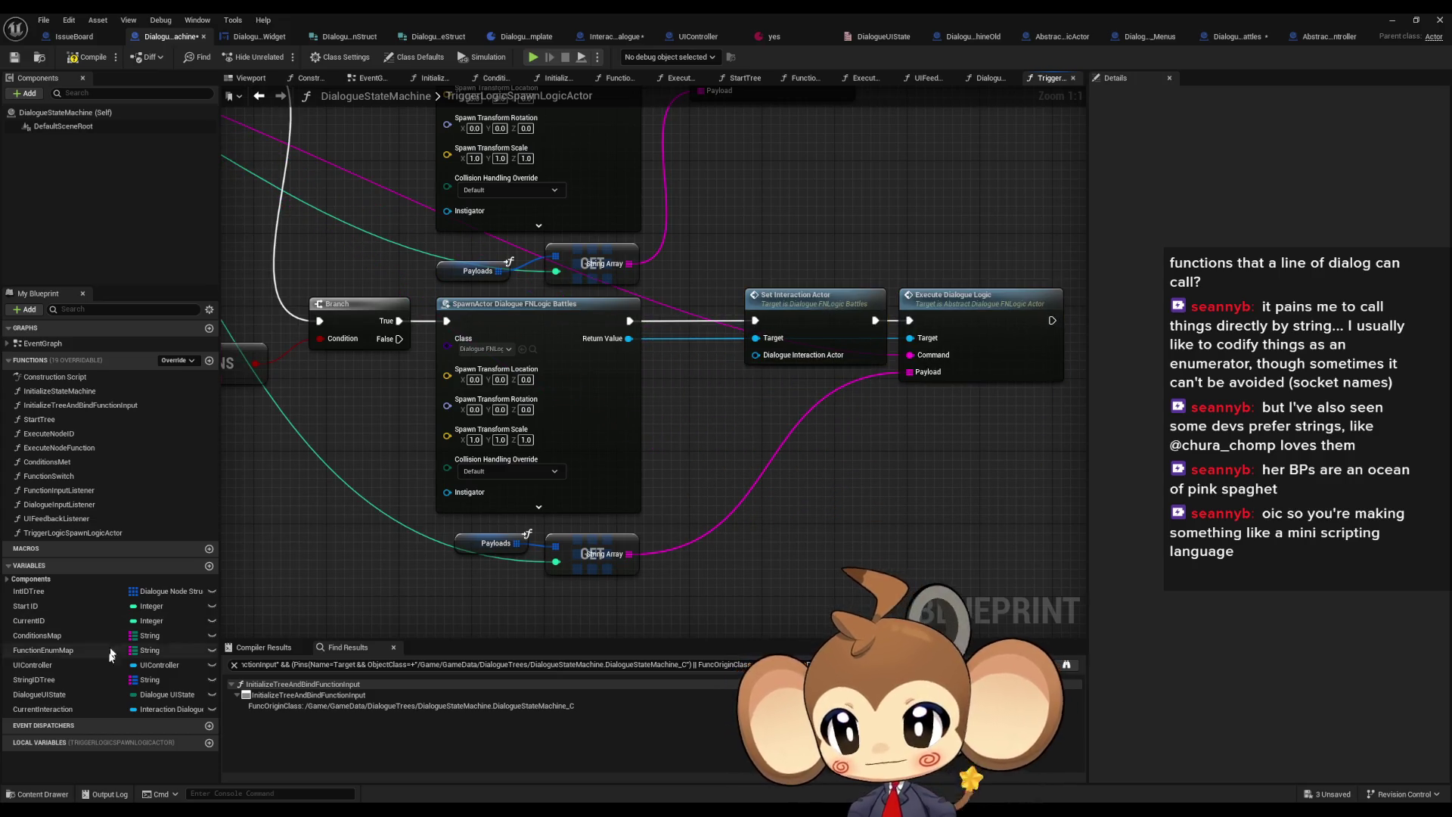
pyautogui.click(43, 709)
pyautogui.moveTo(43, 709)
pyautogui.mouseDown()
pyautogui.moveTo(671, 402)
pyautogui.moveTo(712, 399)
pyautogui.mouseUp()
pyautogui.click(718, 428)
pyautogui.click(764, 424)
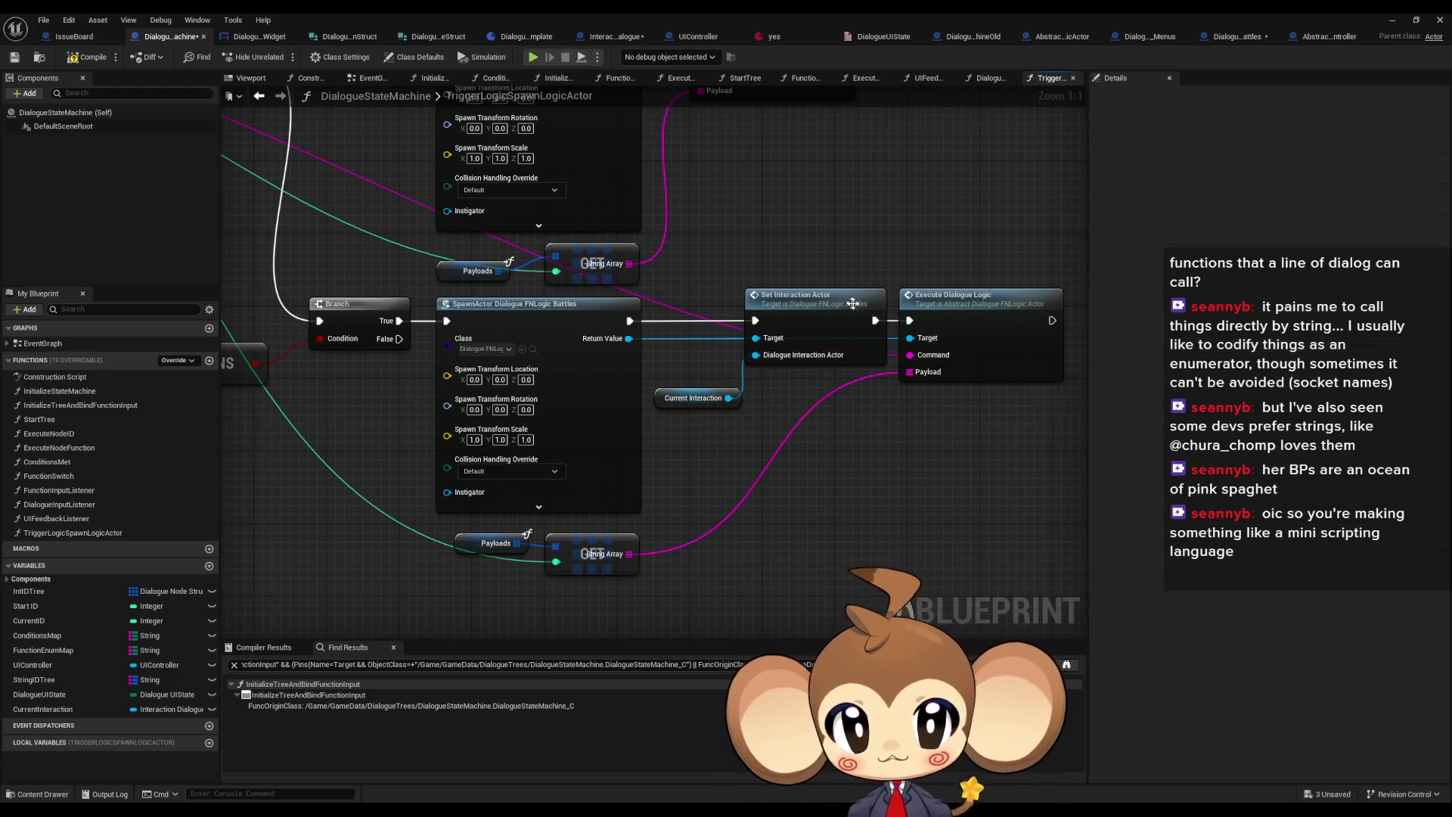
pyautogui.click(1240, 36)
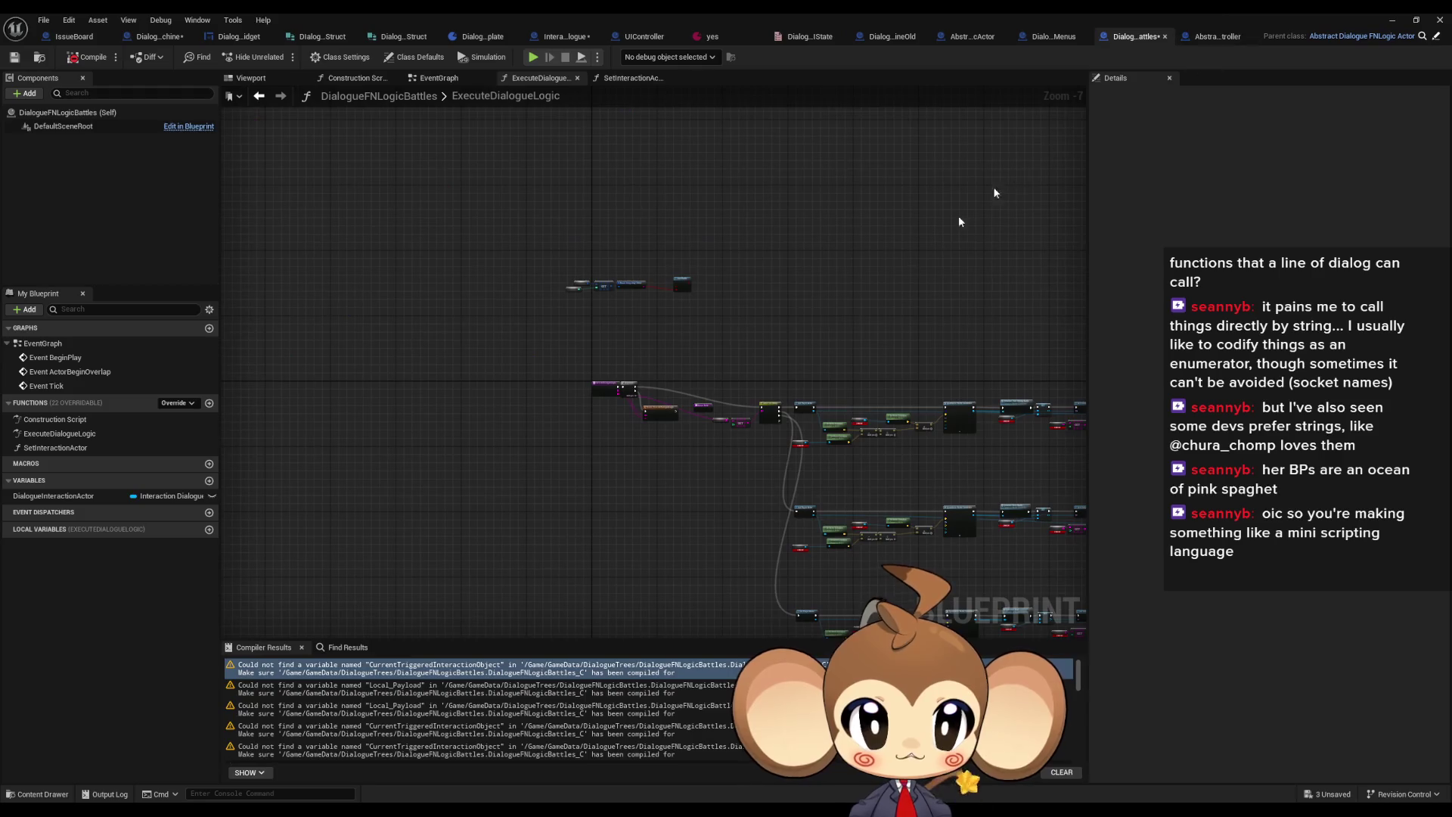
# Place a Dialogue Interaction Actor getter and feed it into Get Actor Location
pyautogui.scroll(7, 587, 353)
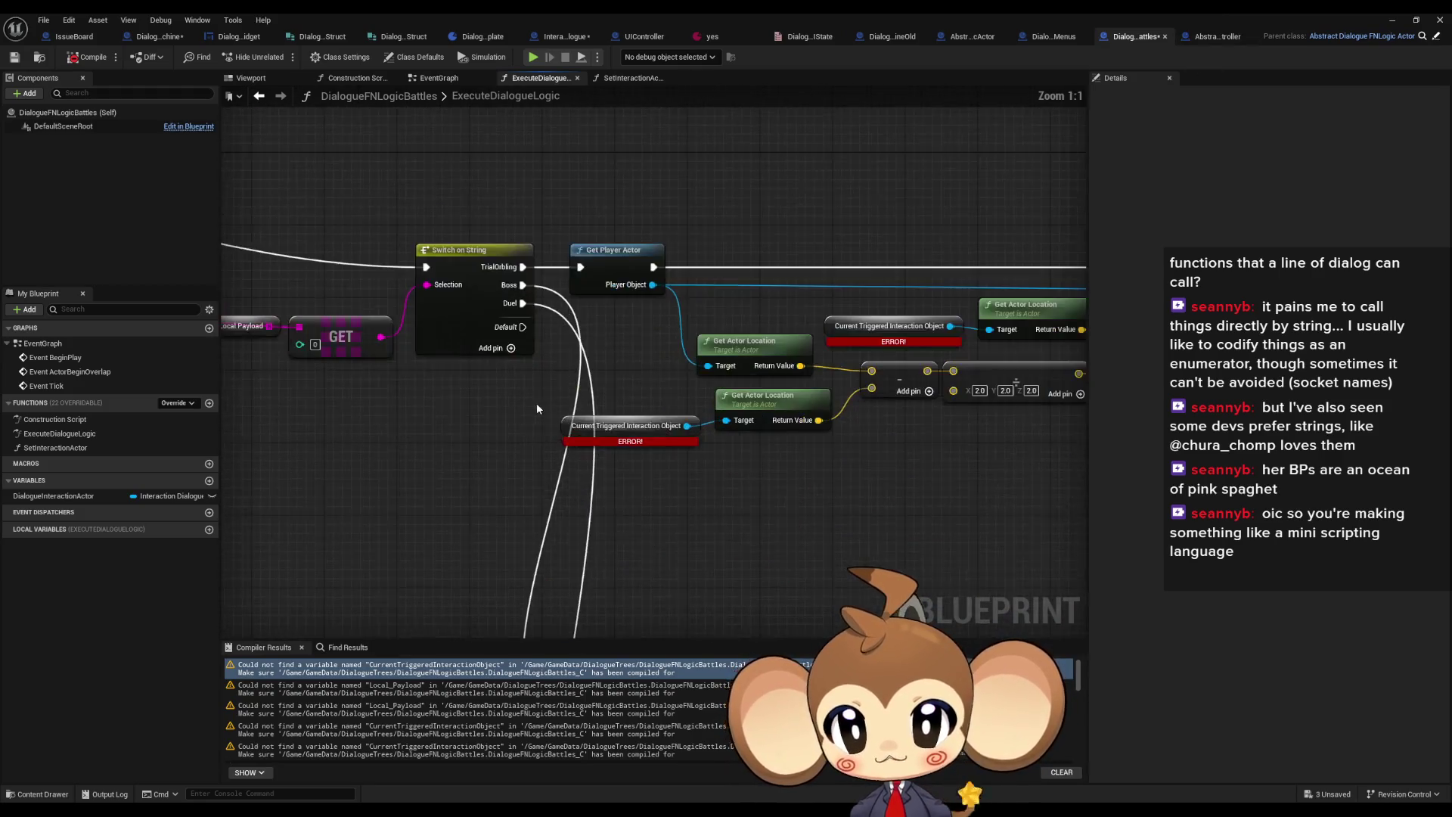
pyautogui.moveTo(53, 496); pyautogui.dragTo(477, 414)
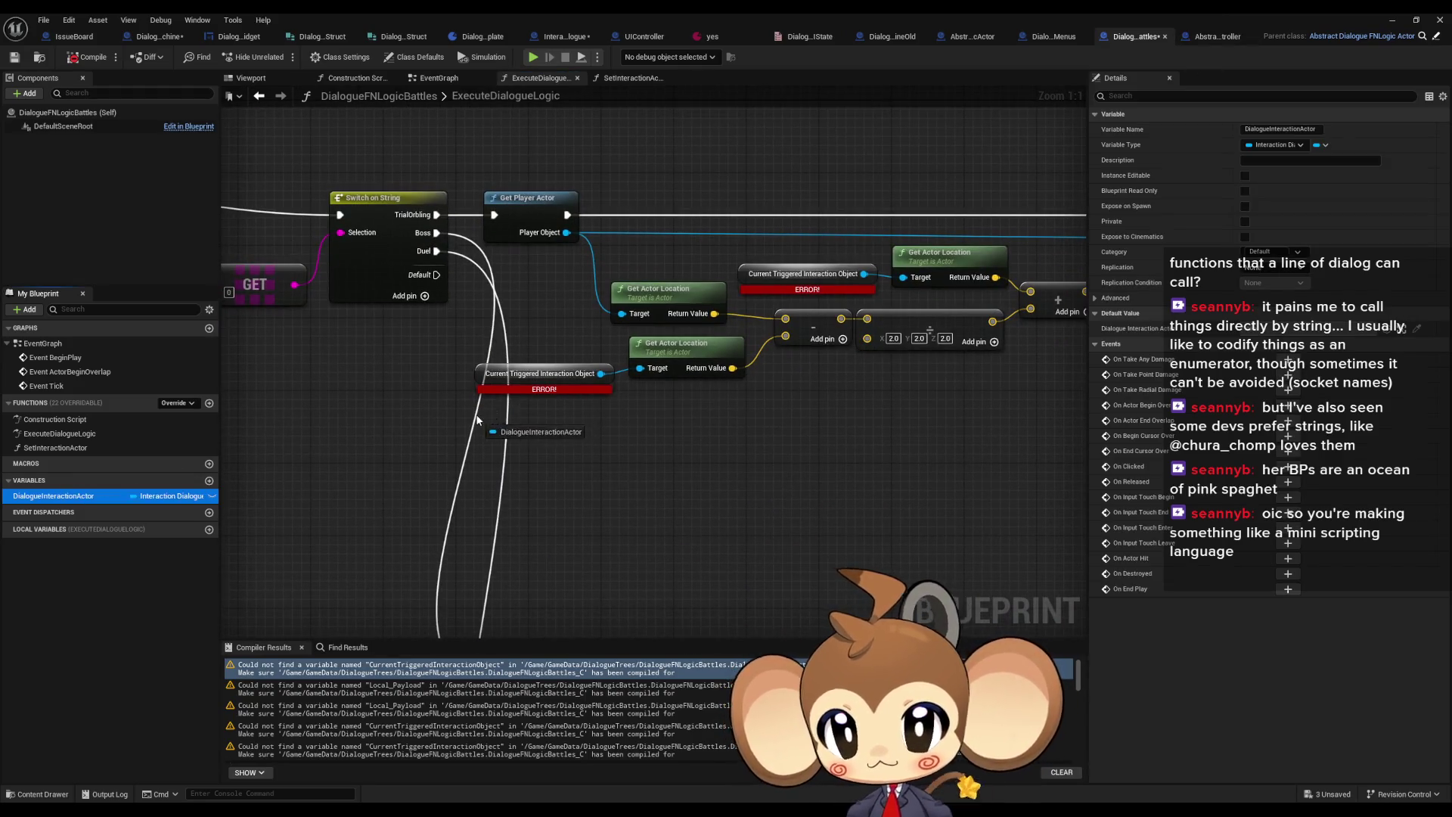
pyautogui.moveTo(573, 418)
pyautogui.mouseDown()
pyautogui.moveTo(757, 367)
pyautogui.moveTo(640, 368)
pyautogui.mouseUp()
pyautogui.moveTo(622, 448); pyautogui.dragTo(620, 449)
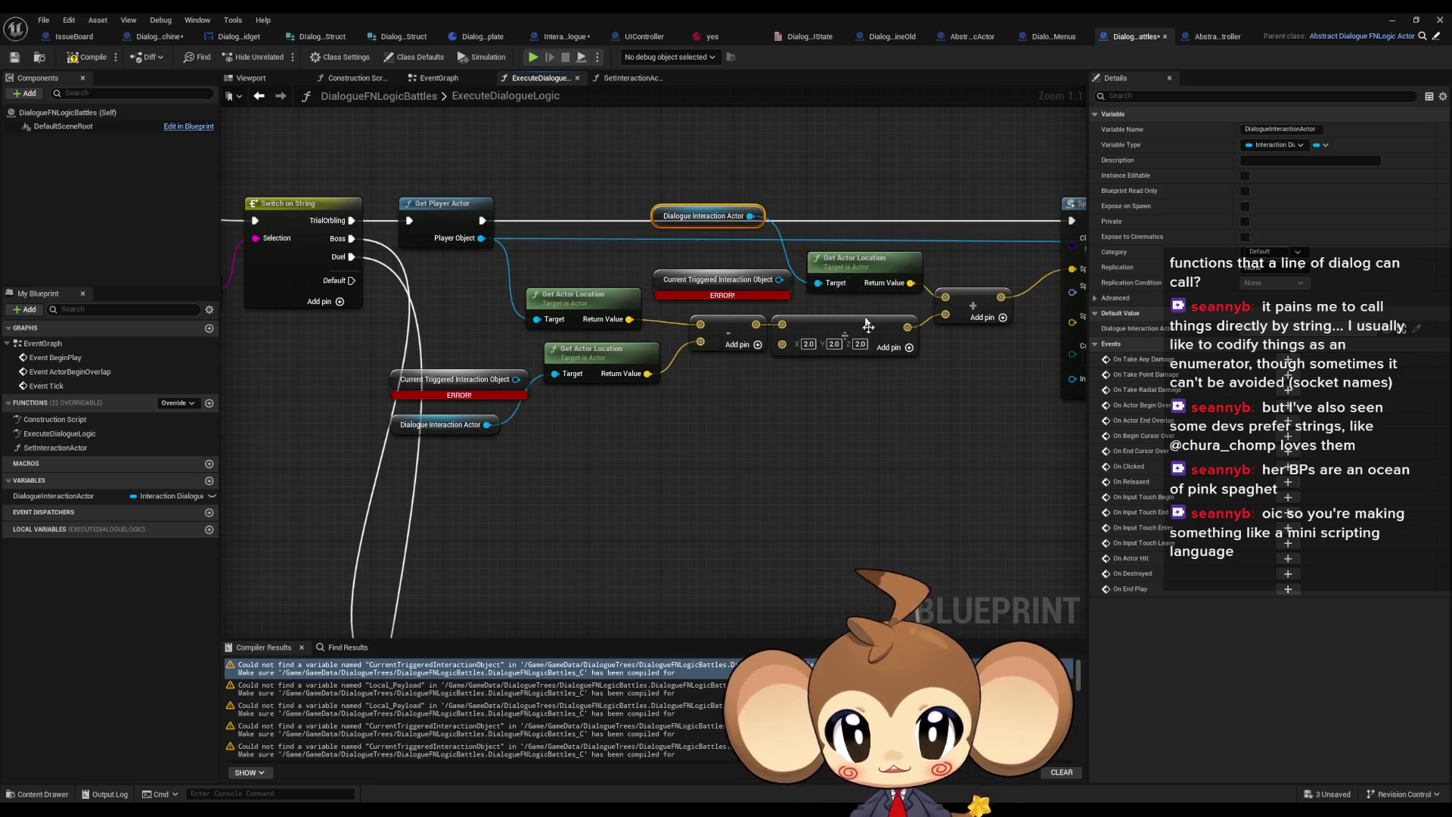
pyautogui.scroll(-5, 649, 410)
pyautogui.scroll(5, 648, 409)
pyautogui.click(642, 336)
pyautogui.moveTo(643, 336)
pyautogui.mouseDown()
pyautogui.moveTo(1059, 341)
pyautogui.moveTo(639, 338)
pyautogui.mouseUp()
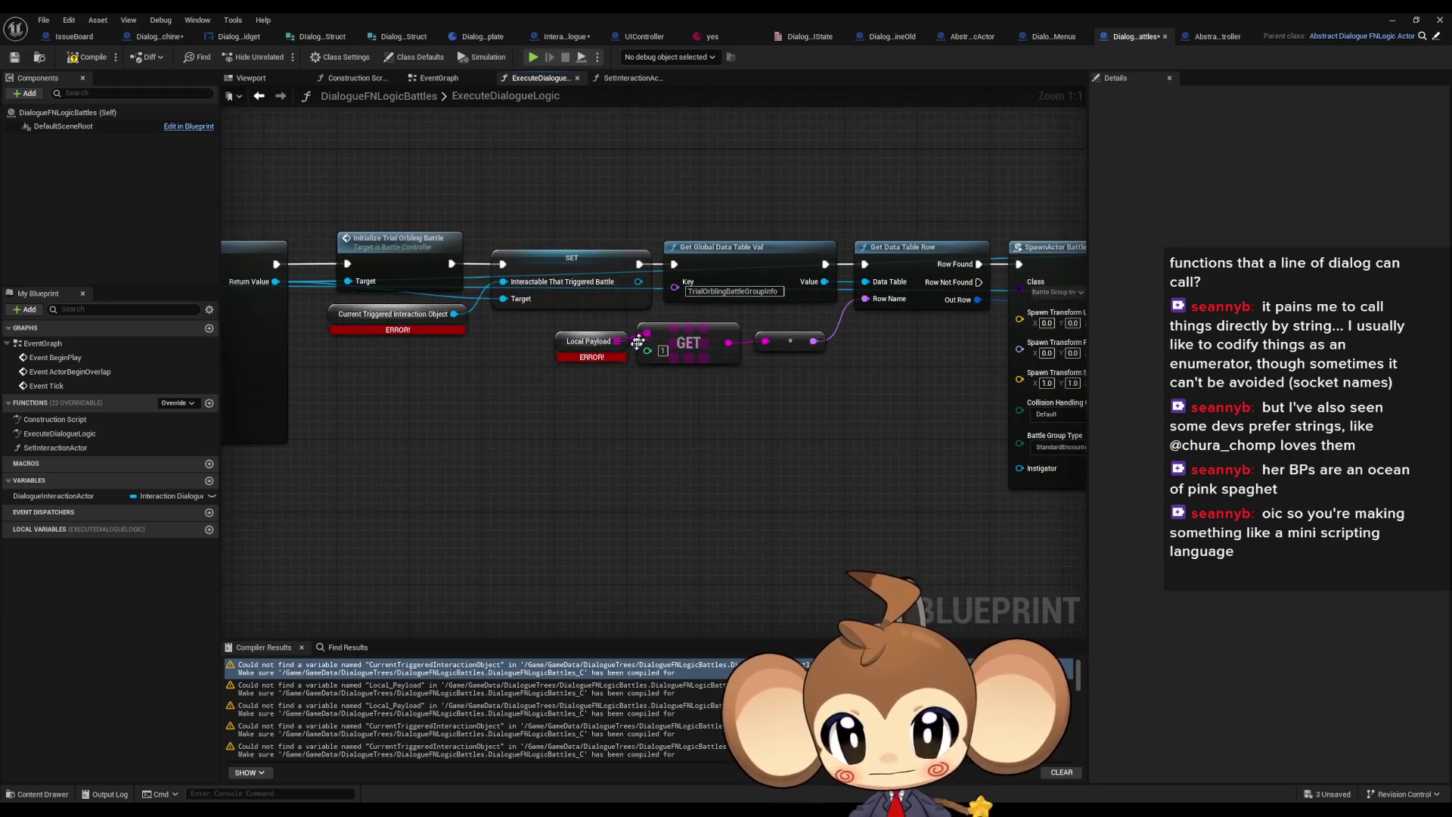
# Paste another getter and wire it into Interactable That Triggered Battle
pyautogui.hotkey('ctrl', 'v')
pyautogui.moveTo(478, 366); pyautogui.dragTo(503, 282)
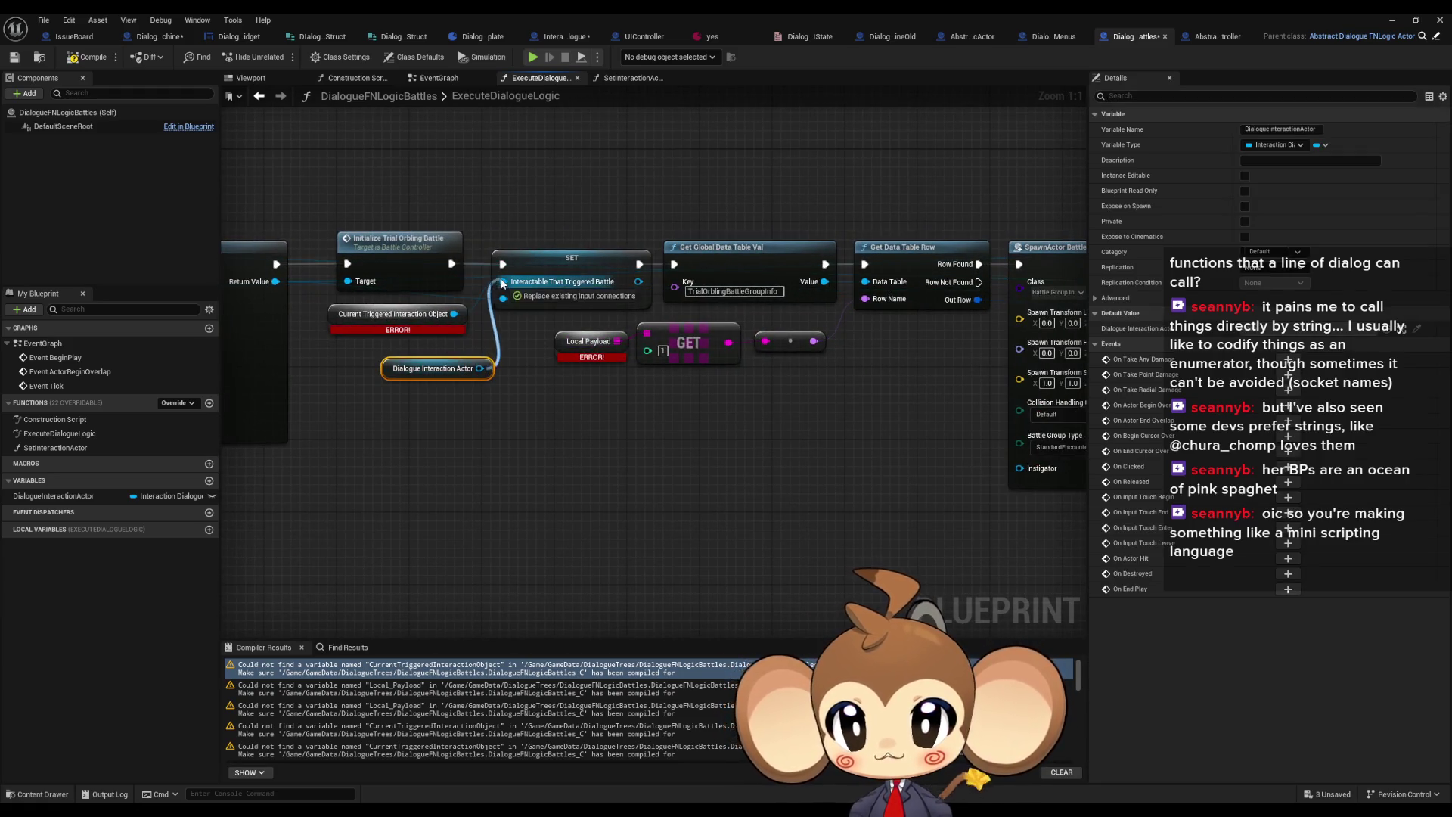
pyautogui.scroll(-5, 429, 397)
pyautogui.scroll(2, 429, 397)
pyautogui.moveTo(757, 378); pyautogui.dragTo(341, 356)
# Duplicate the Dialogue Interaction Actor getter and connect it to the next Get Actor Location target
pyautogui.click(889, 261)
pyautogui.scroll(-3, 898, 389)
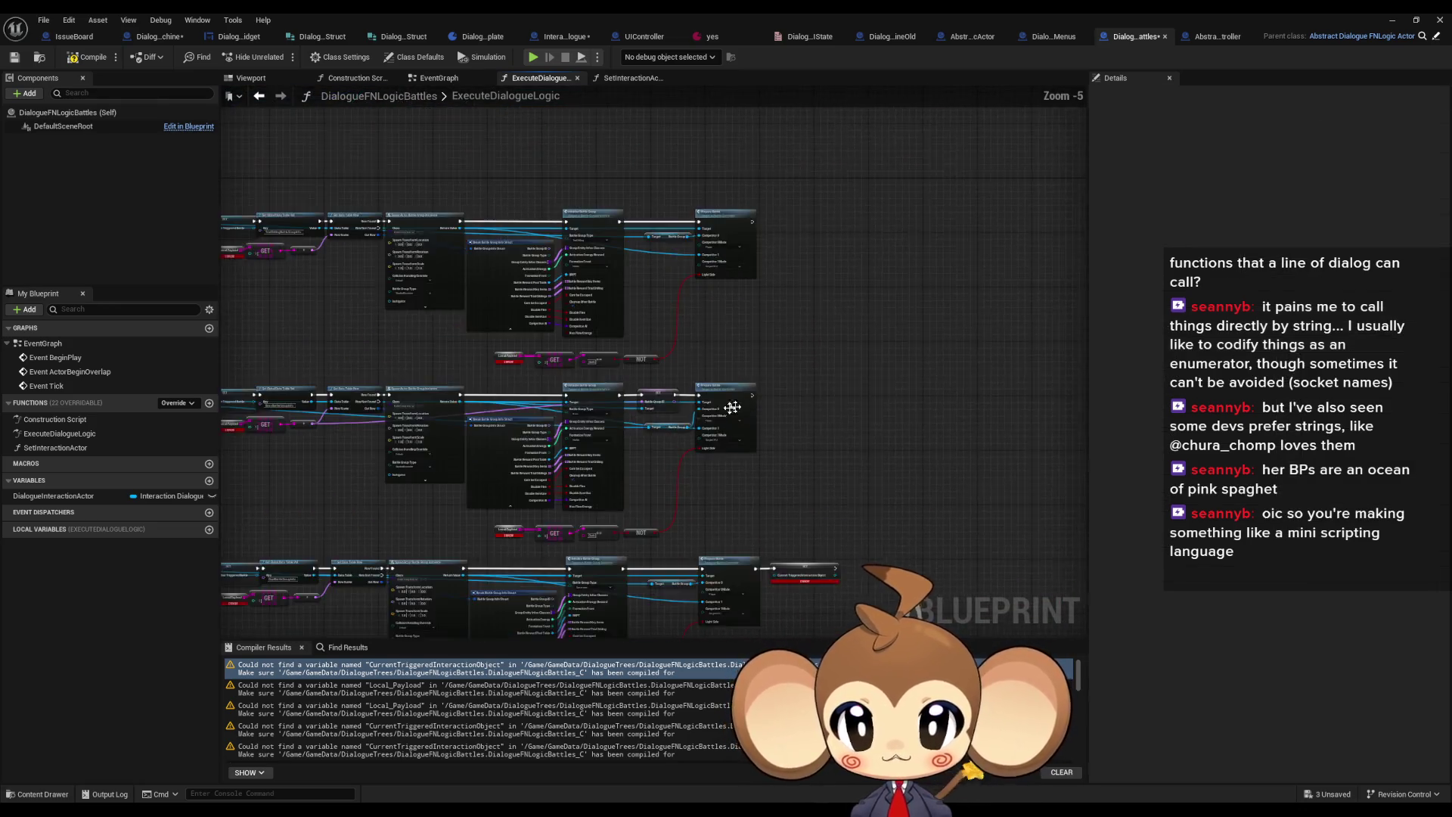
pyautogui.scroll(5, 925, 428)
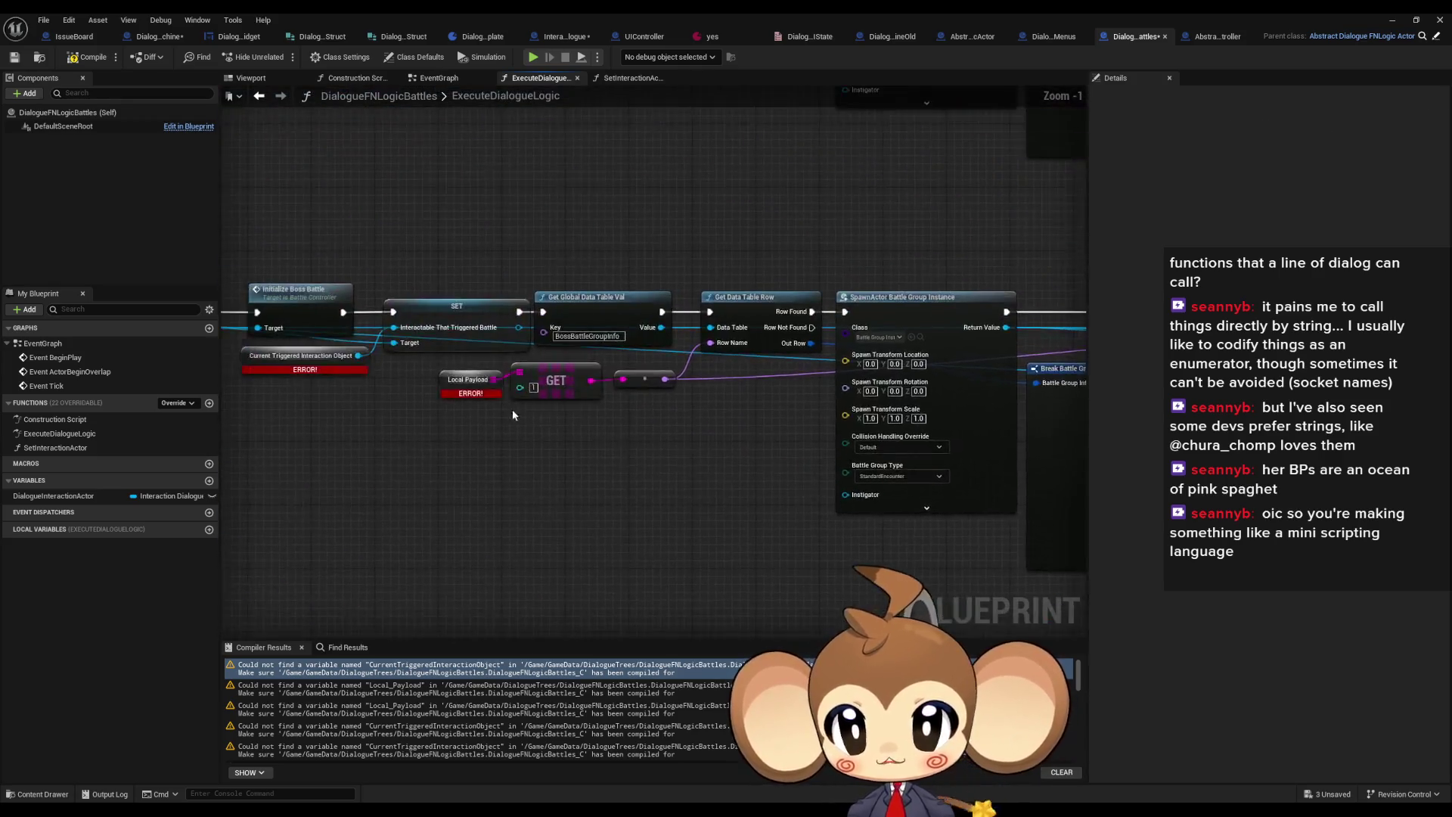
pyautogui.scroll(-1, 569, 466)
pyautogui.moveTo(578, 433); pyautogui.dragTo(581, 435)
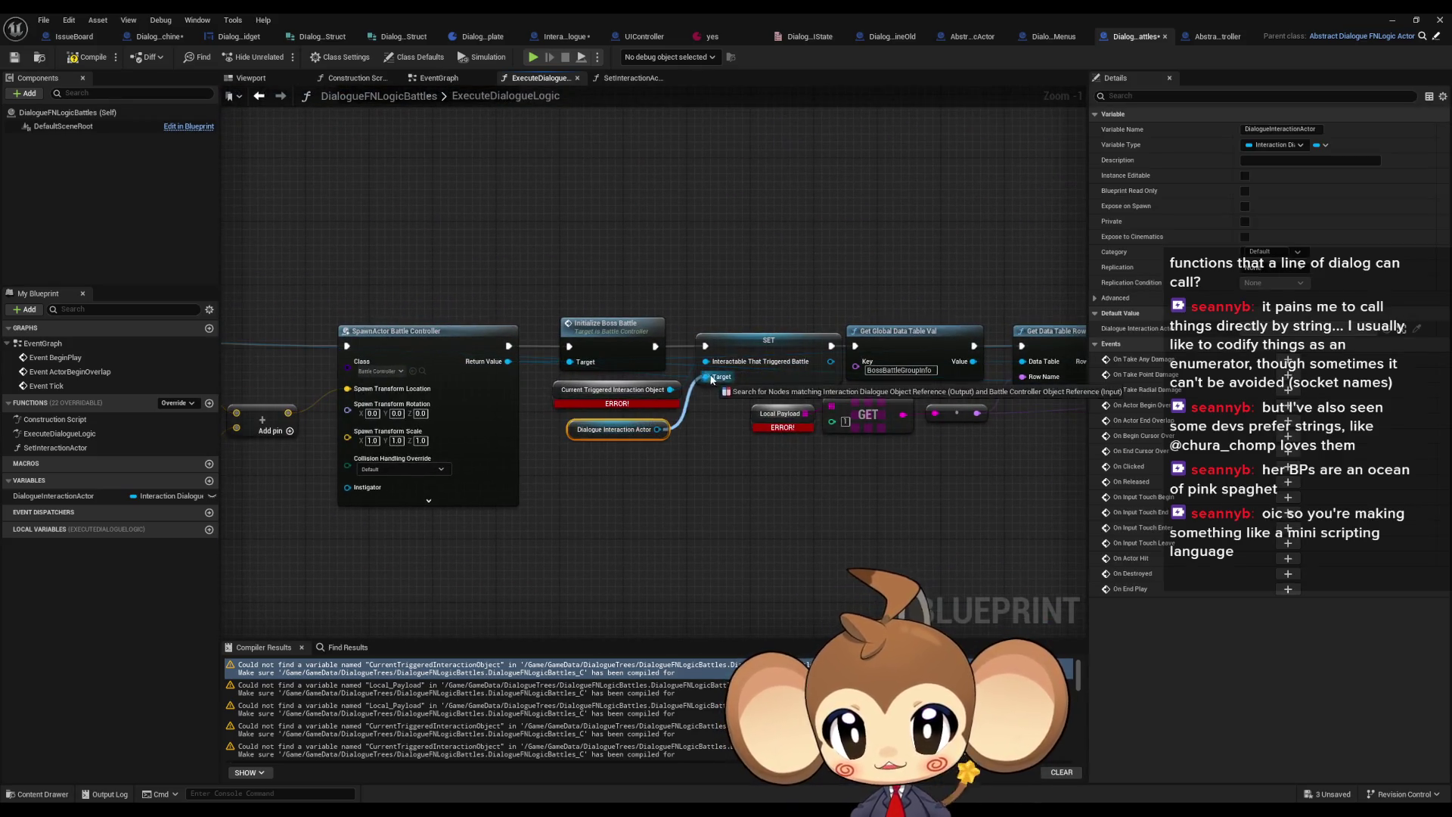
pyautogui.hotkey('ctrl', 'v')
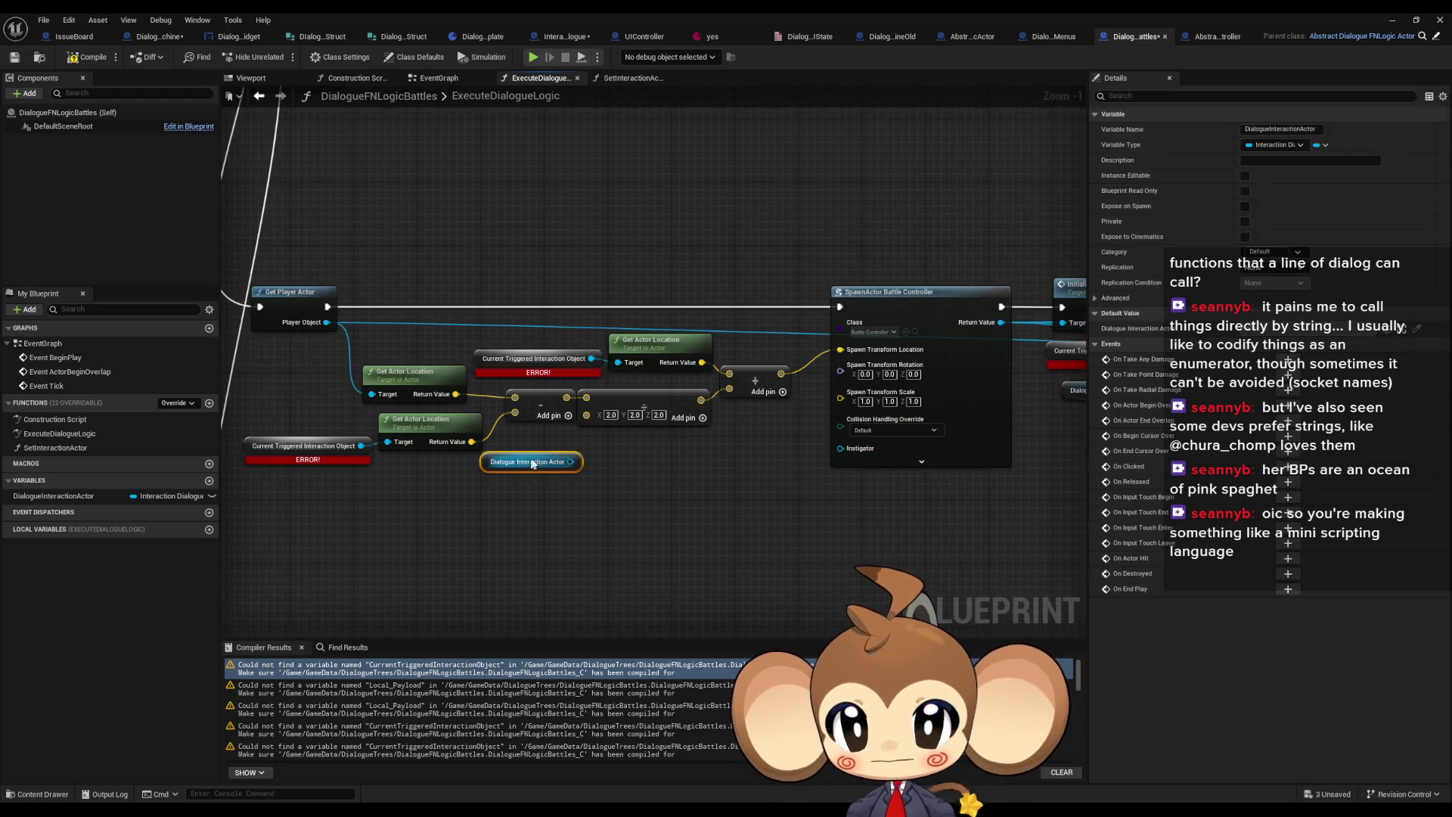
pyautogui.moveTo(574, 461); pyautogui.dragTo(618, 362)
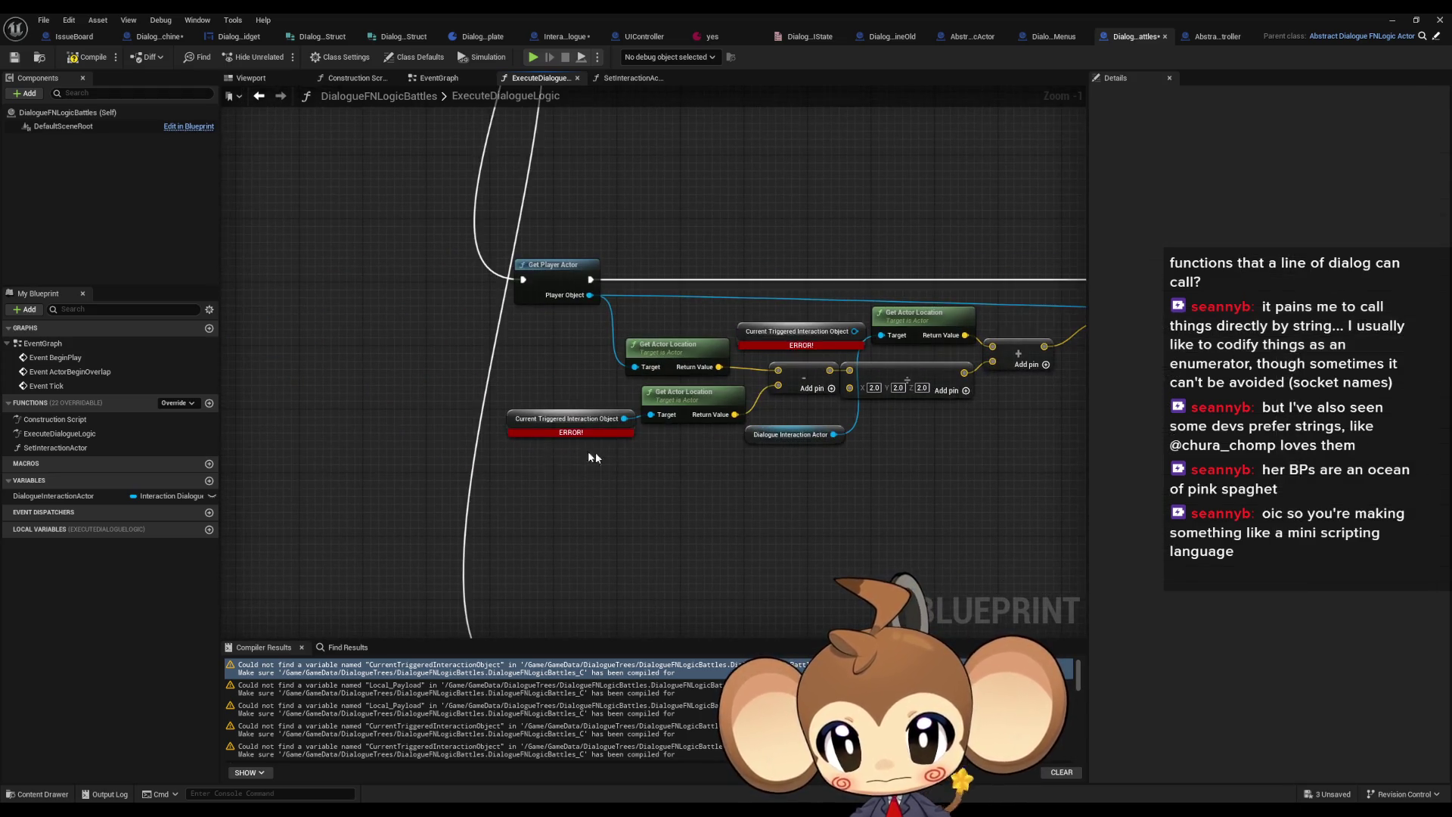
# Wire another Dialogue Interaction Actor copy toward the SET node and reposition the getter
pyautogui.hotkey('ctrl', 'v')
pyautogui.scroll(2, 545, 401)
pyautogui.press('Delete')
pyautogui.hotkey('ctrl', 'z')
pyautogui.moveTo(544, 401)
pyautogui.mouseDown()
pyautogui.moveTo(681, 406)
pyautogui.moveTo(817, 378)
pyautogui.moveTo(901, 327)
pyautogui.mouseUp()
pyautogui.moveTo(840, 378)
pyautogui.mouseDown()
pyautogui.moveTo(890, 290)
pyautogui.moveTo(463, 366)
pyautogui.moveTo(568, 360)
pyautogui.moveTo(484, 356)
pyautogui.moveTo(529, 333)
pyautogui.moveTo(522, 393)
pyautogui.moveTo(756, 471)
pyautogui.mouseUp()
pyautogui.scroll(-5, 756, 472)
pyautogui.scroll(7, 658, 424)
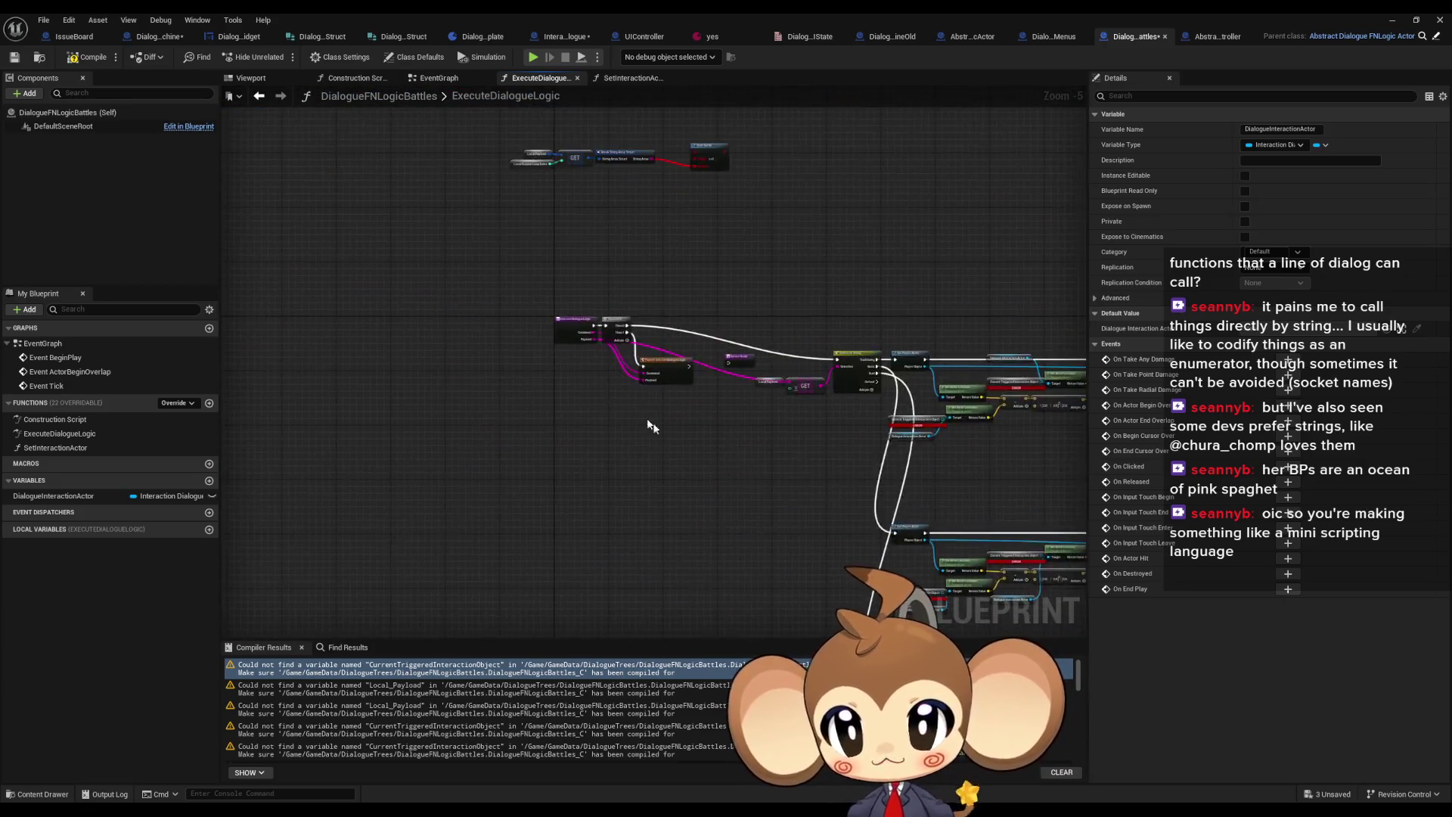
pyautogui.scroll(-2, 743, 387)
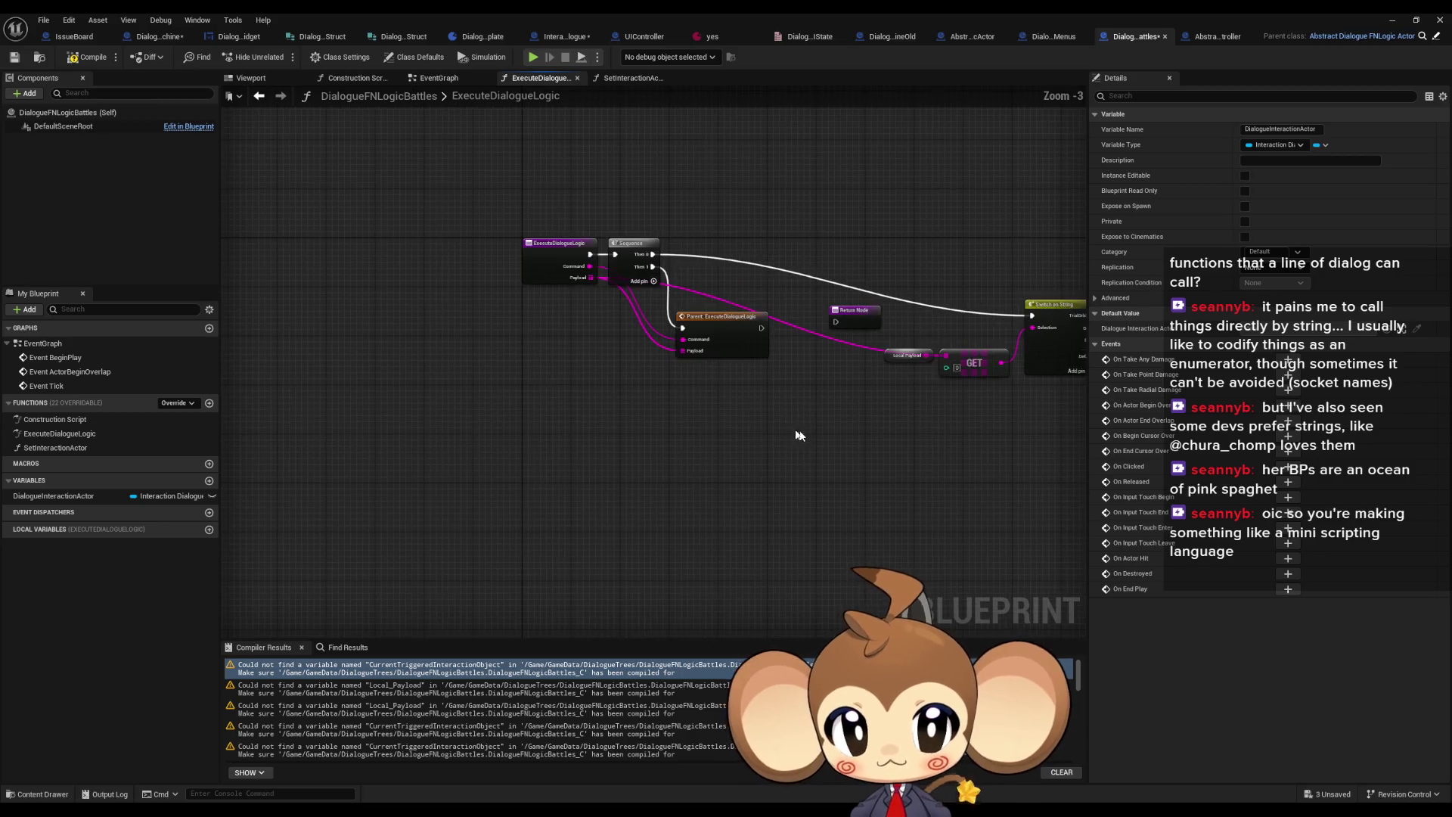
# Add a Get Payload node near the Switch on String and move it beside the GET node
pyautogui.scroll(1, 708, 443)
pyautogui.moveTo(708, 443)
pyautogui.mouseDown()
pyautogui.moveTo(725, 451)
pyautogui.moveTo(619, 483)
pyautogui.mouseUp()
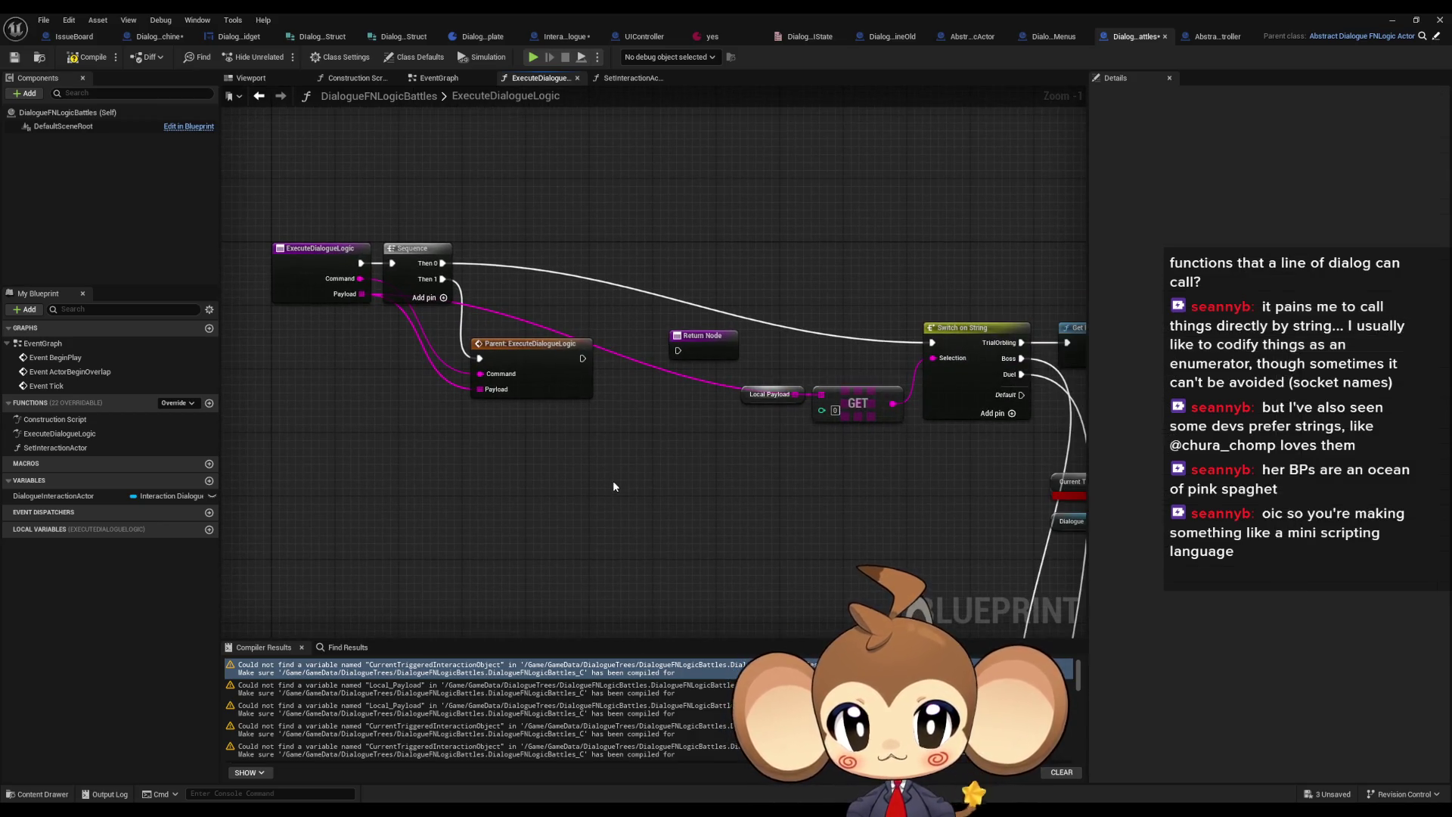
pyautogui.rightClick(613, 487)
pyautogui.write('payload')
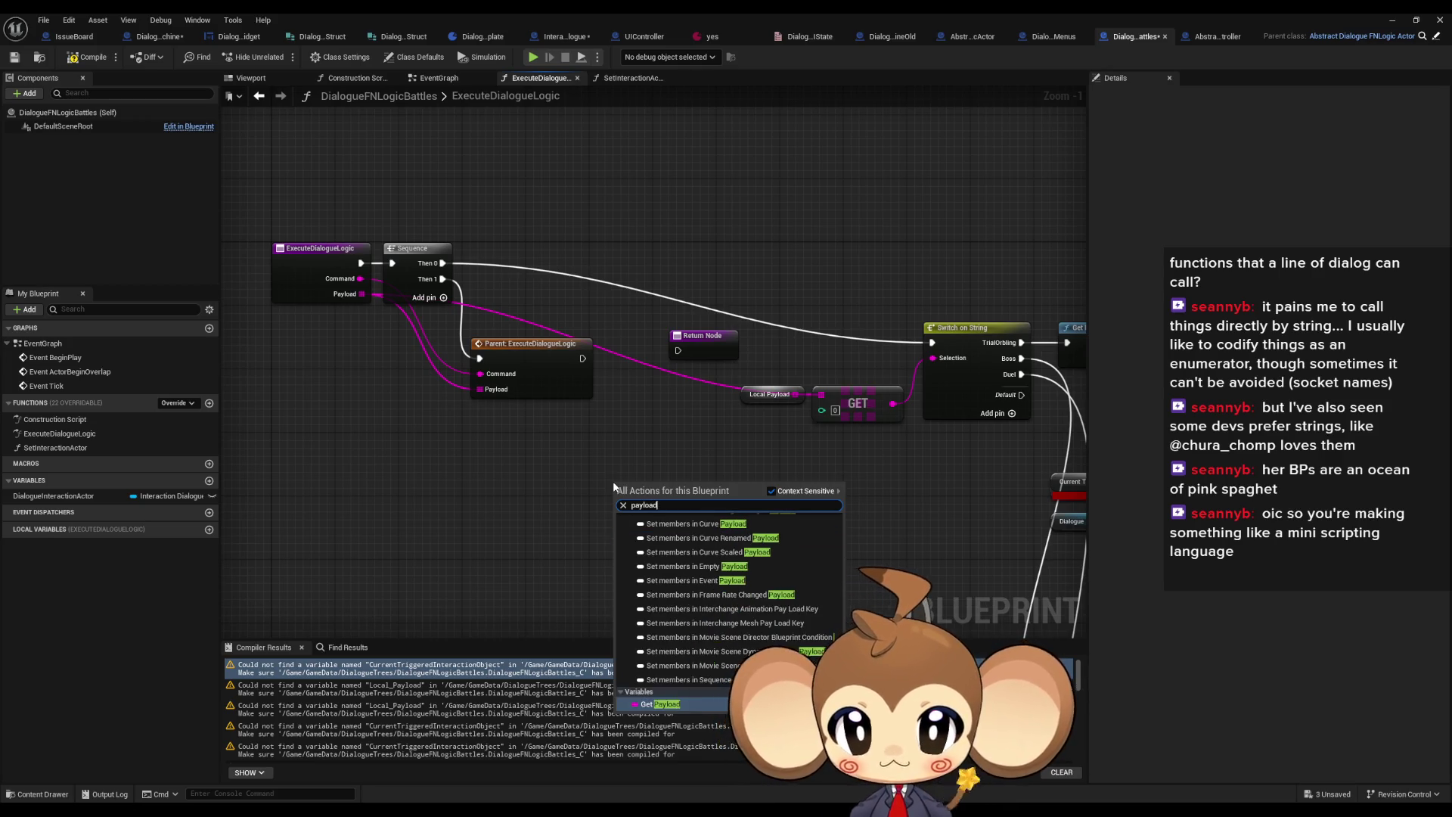
pyautogui.press('Return')
pyautogui.scroll(1, 648, 488)
pyautogui.moveTo(672, 488); pyautogui.dragTo(859, 385)
pyautogui.click(736, 448)
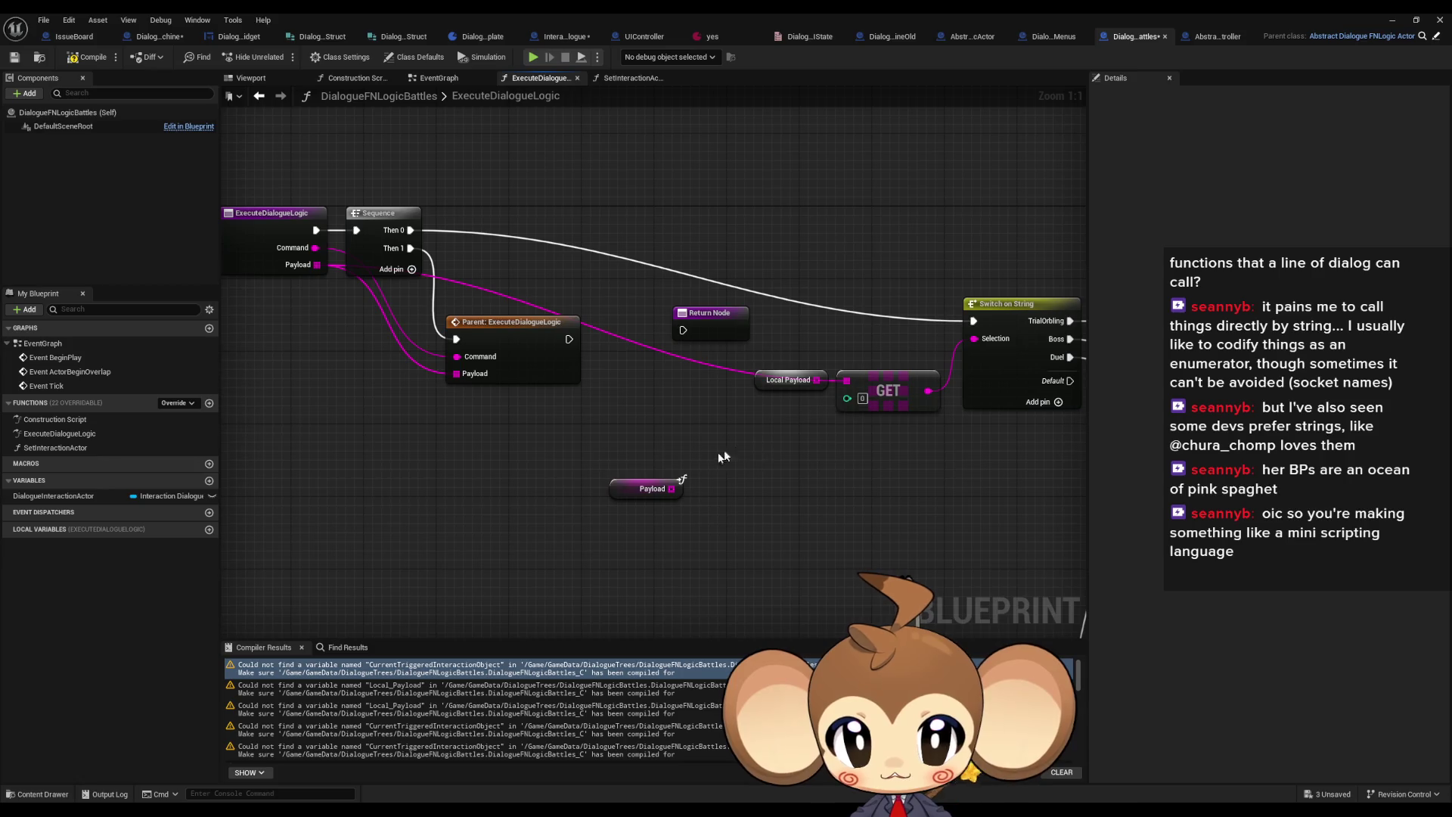
pyautogui.moveTo(620, 494)
pyautogui.mouseDown()
pyautogui.moveTo(672, 494)
pyautogui.moveTo(846, 380)
pyautogui.mouseUp()
# Wire Payload into the first GET node's array input
pyautogui.scroll(-3, 807, 473)
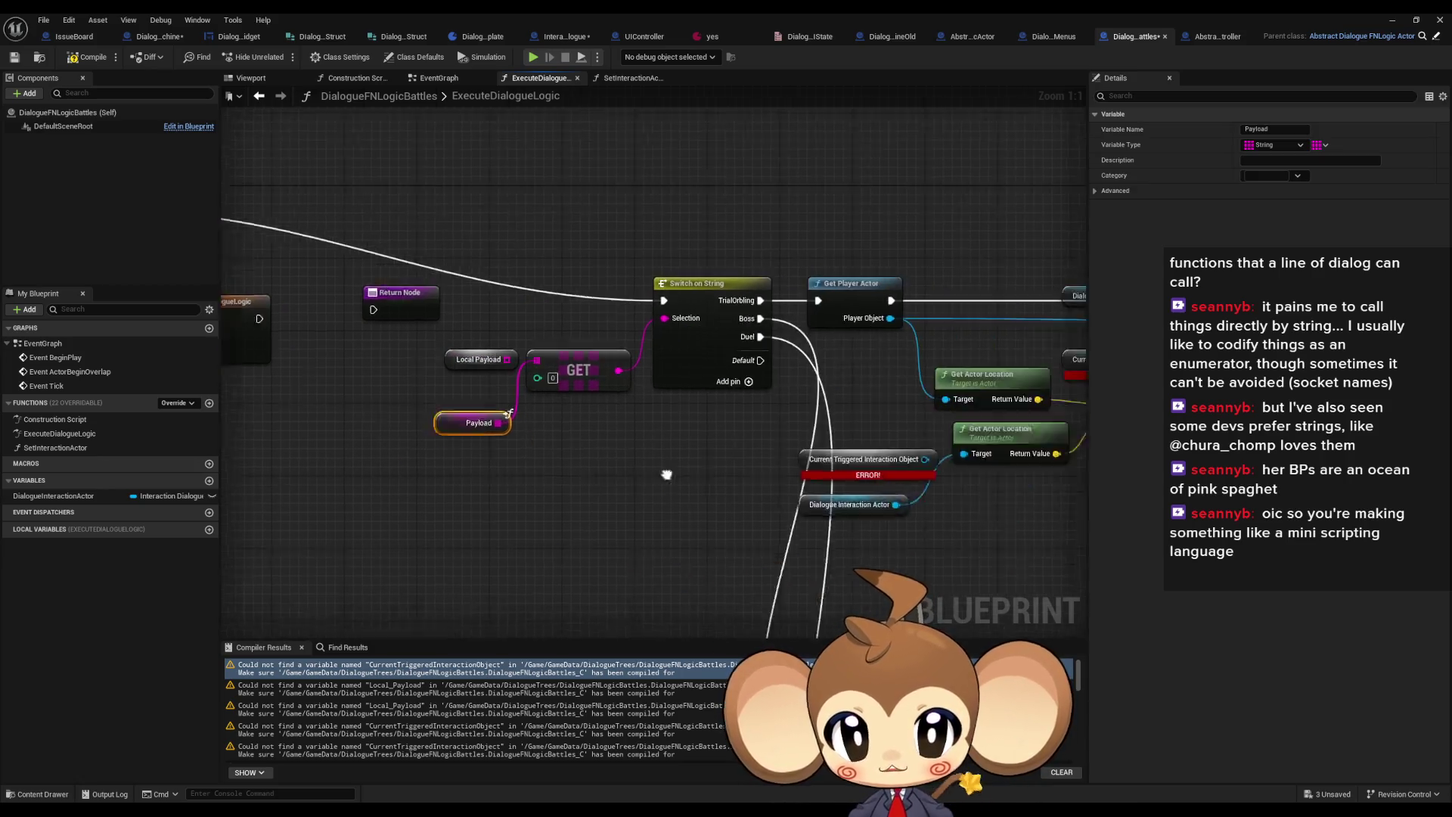
pyautogui.scroll(2, 636, 442)
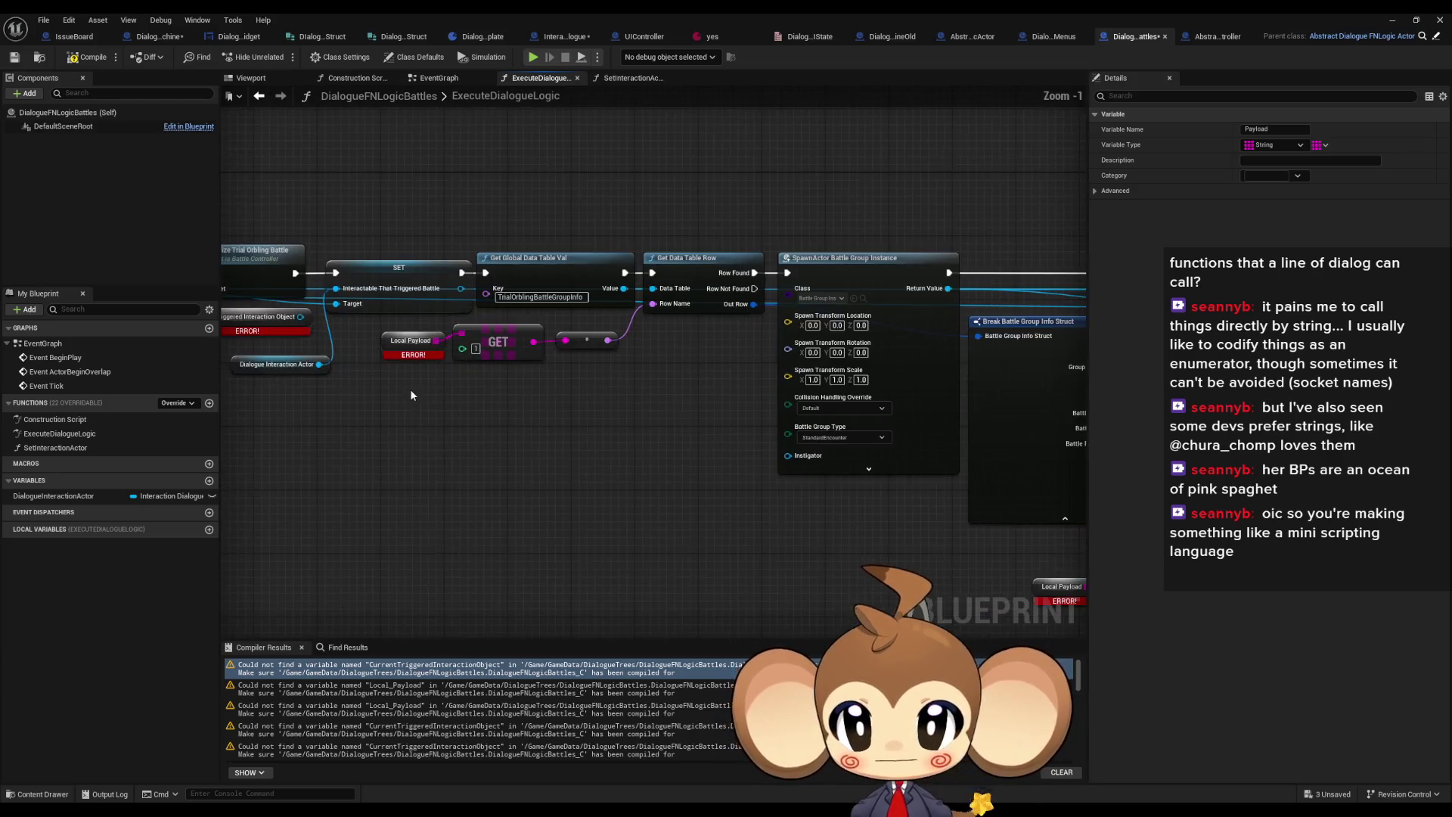
pyautogui.scroll(-2, 471, 354)
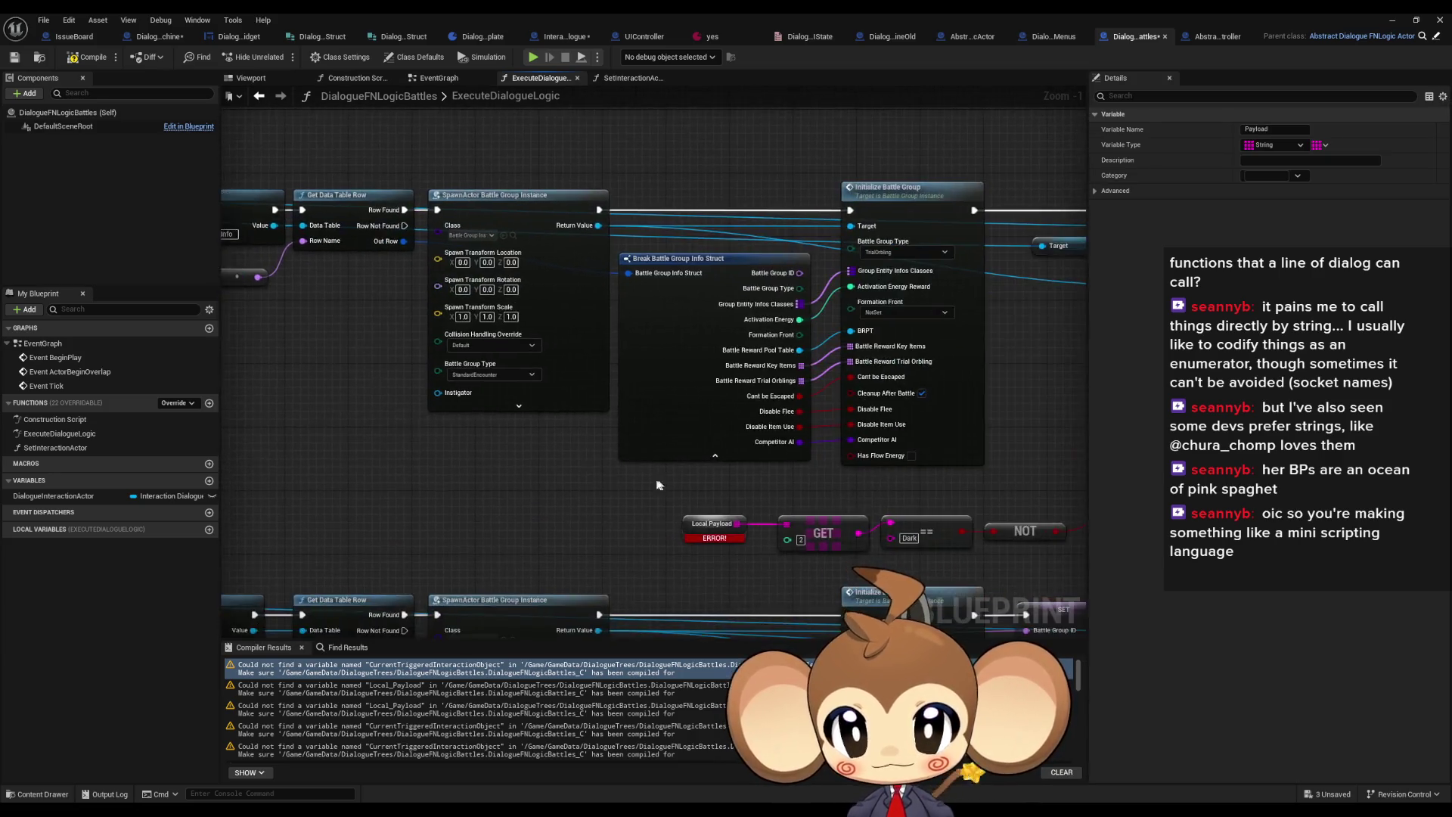
pyautogui.scroll(2, 547, 456)
pyautogui.moveTo(608, 457); pyautogui.dragTo(643, 484)
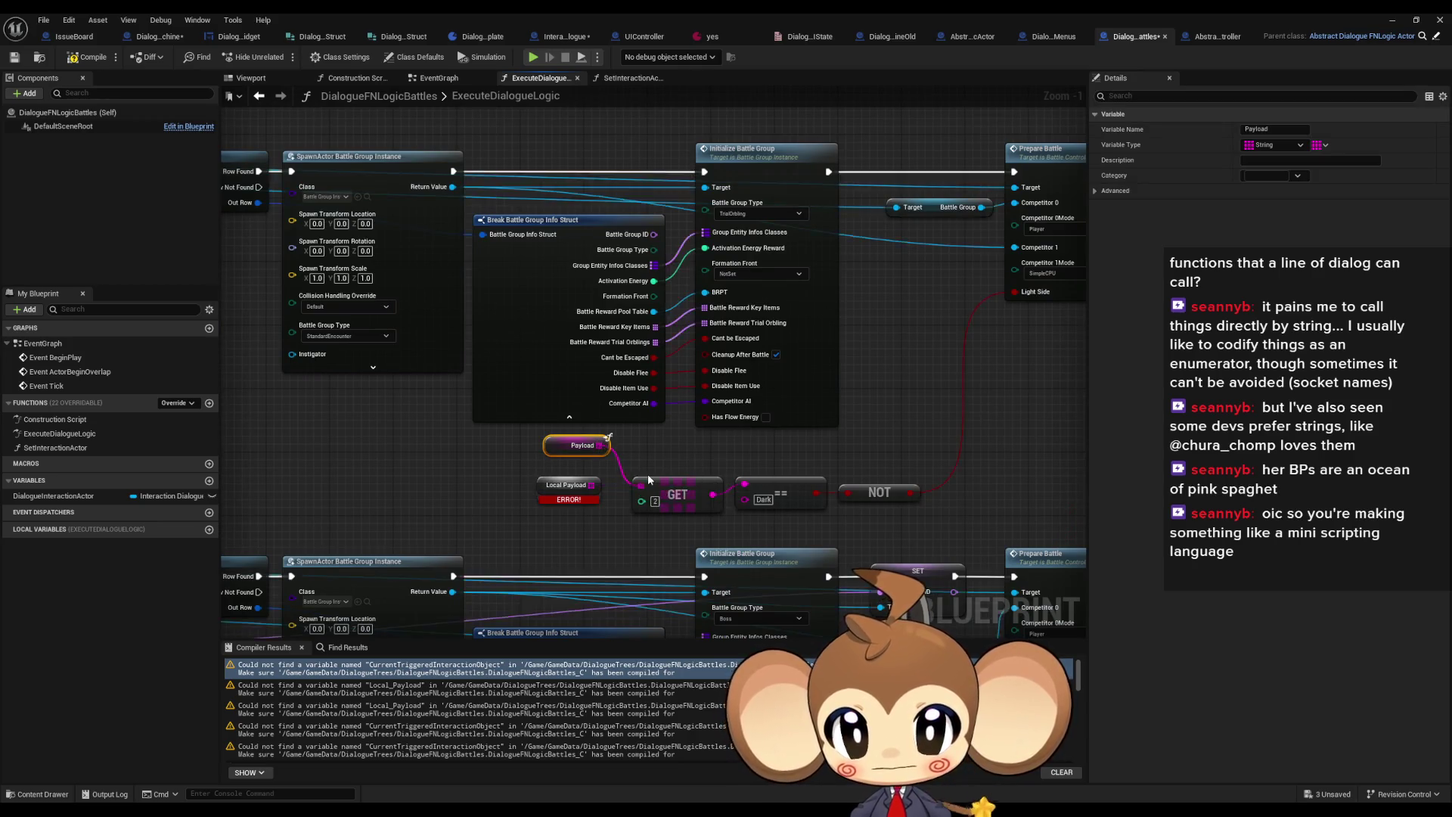
pyautogui.scroll(-3, 647, 474)
pyautogui.scroll(2, 505, 456)
pyautogui.click(505, 456)
pyautogui.click(531, 490)
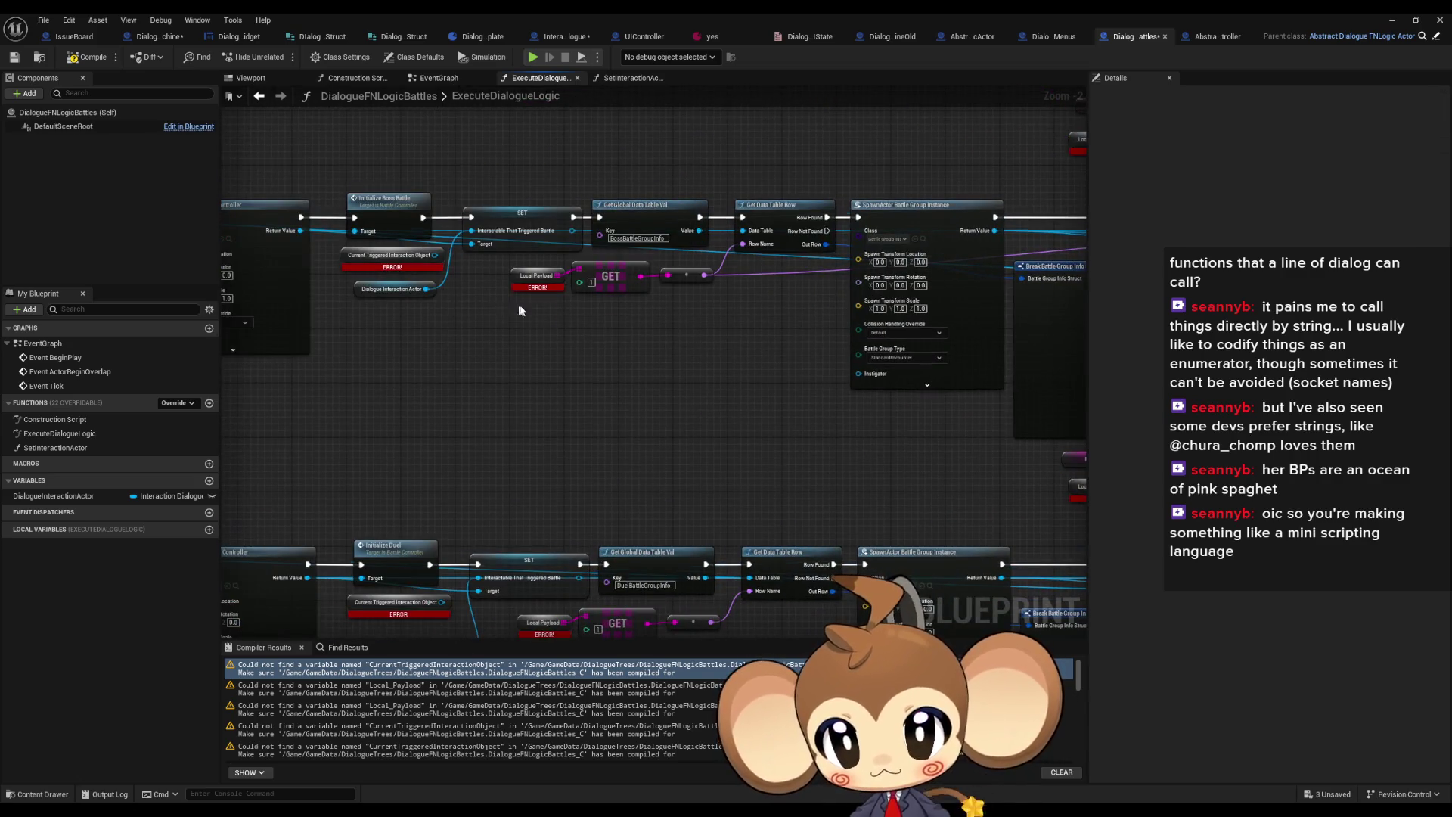
pyautogui.scroll(-4, 603, 327)
pyautogui.scroll(7, 677, 423)
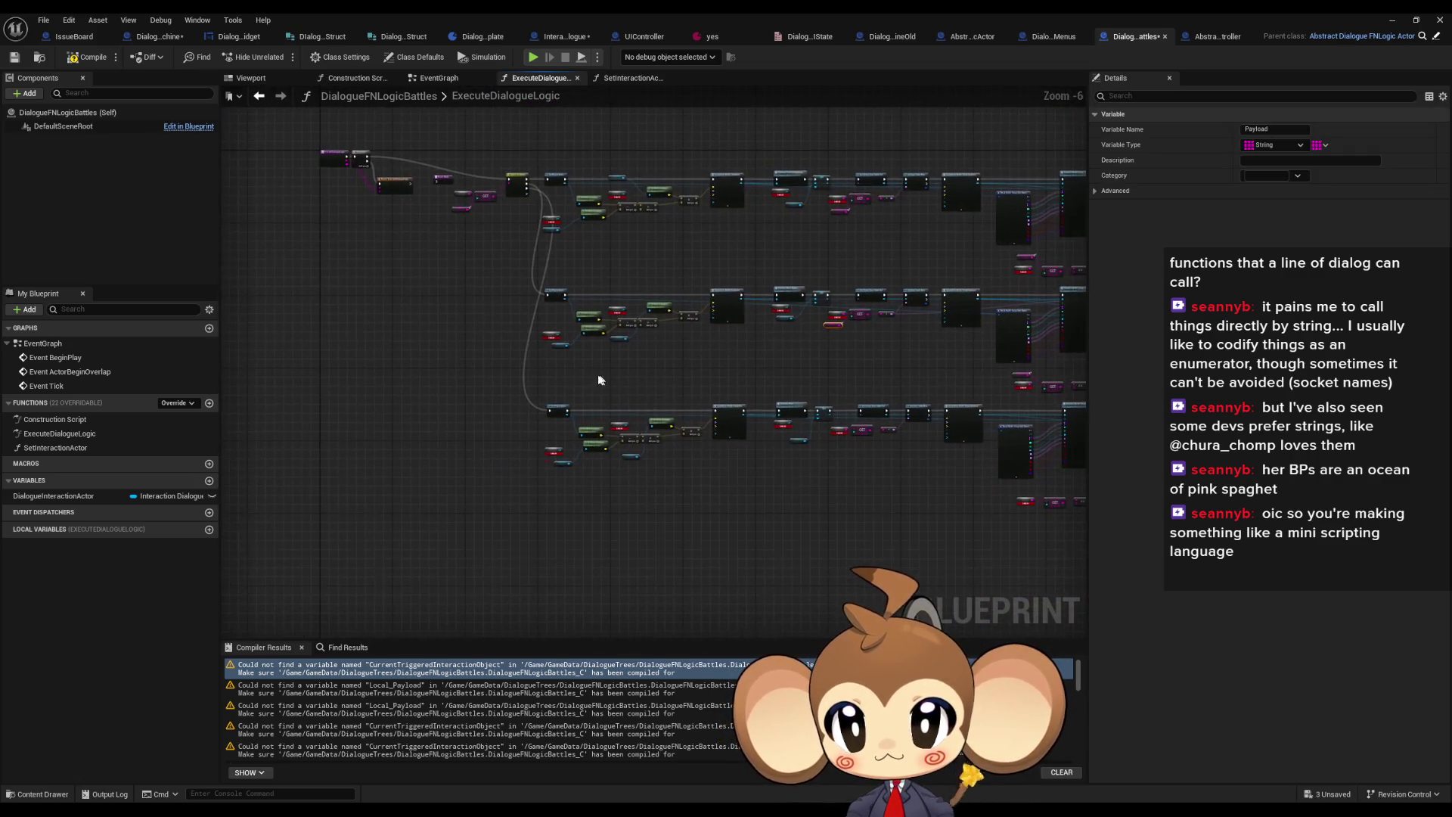
# Connect Payload to the other GET node's array pin in place of Local Payload
pyautogui.click(677, 423)
pyautogui.click(702, 378)
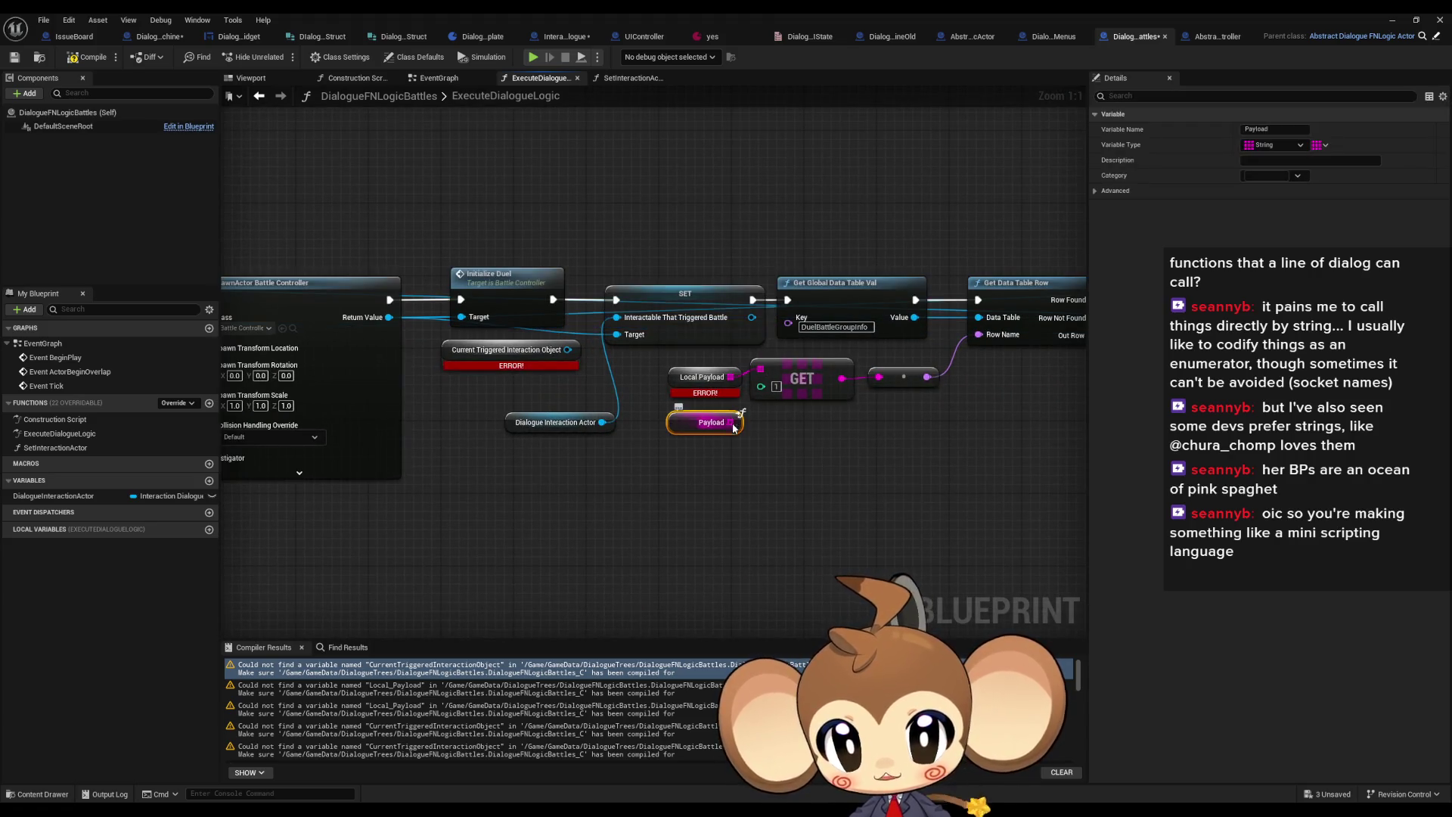
pyautogui.scroll(-5, 719, 454)
pyautogui.scroll(3, 733, 482)
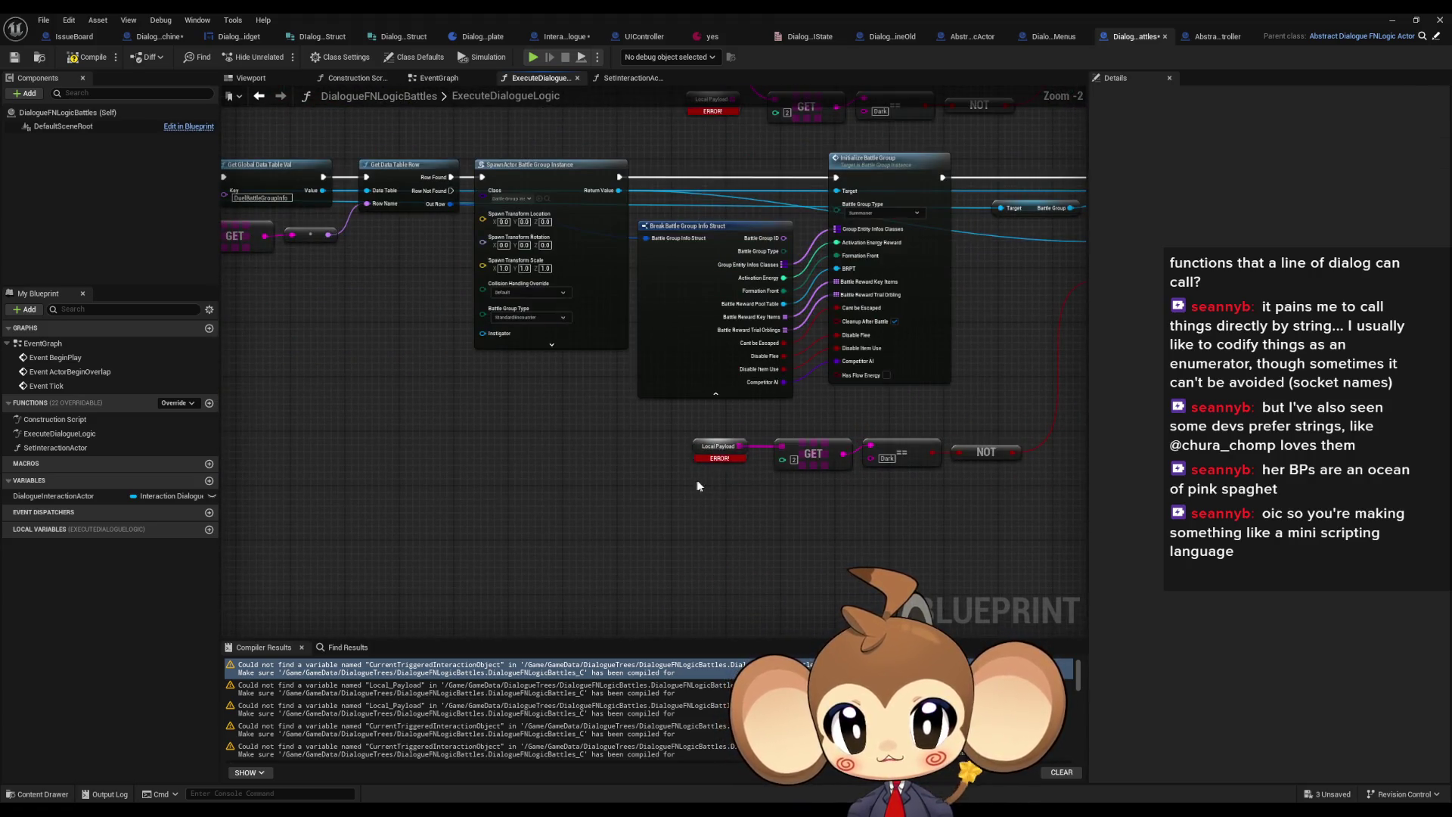
pyautogui.moveTo(743, 450); pyautogui.dragTo(779, 448)
pyautogui.click(652, 538)
pyautogui.scroll(2, 683, 443)
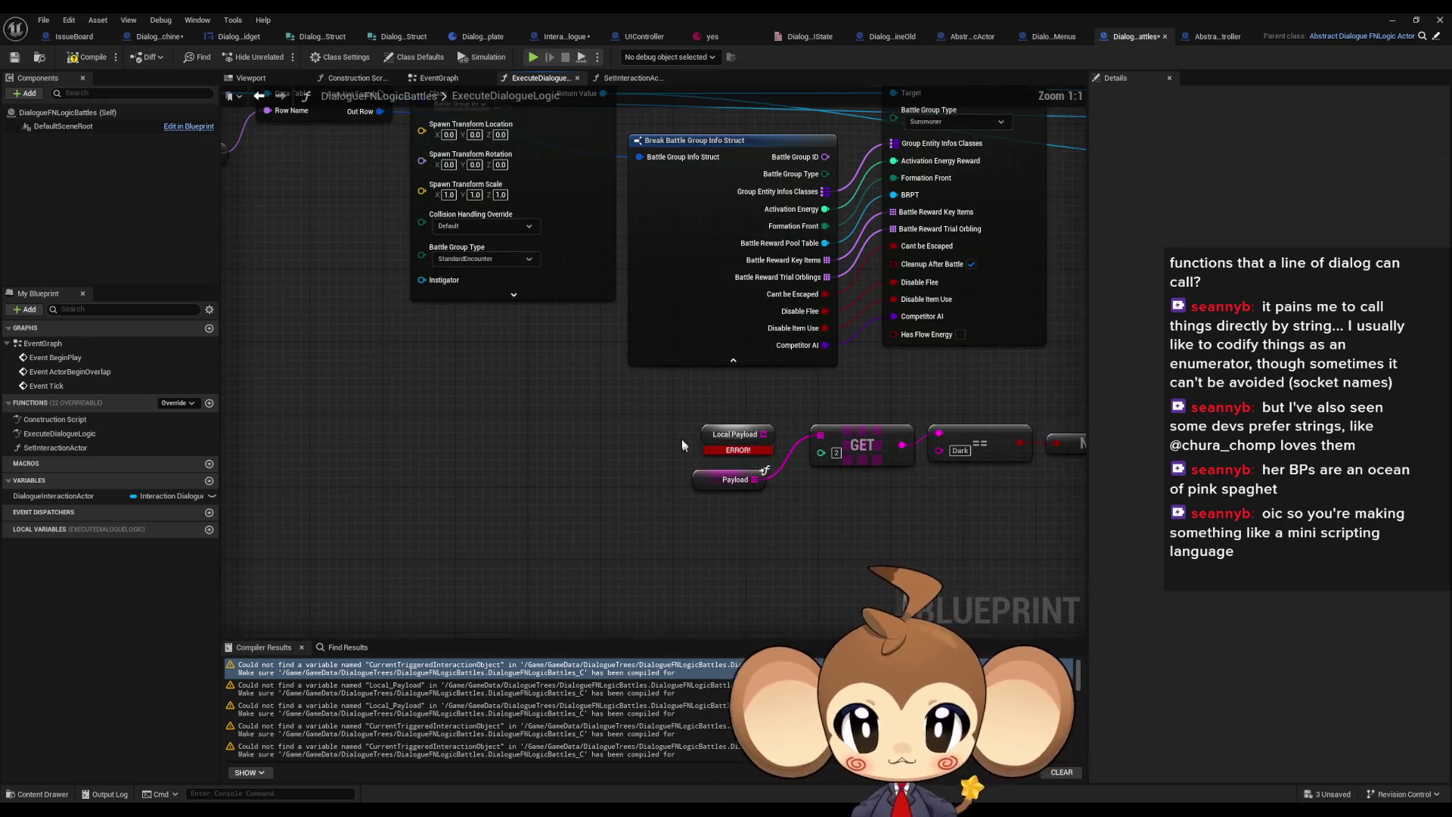
pyautogui.scroll(-7, 685, 447)
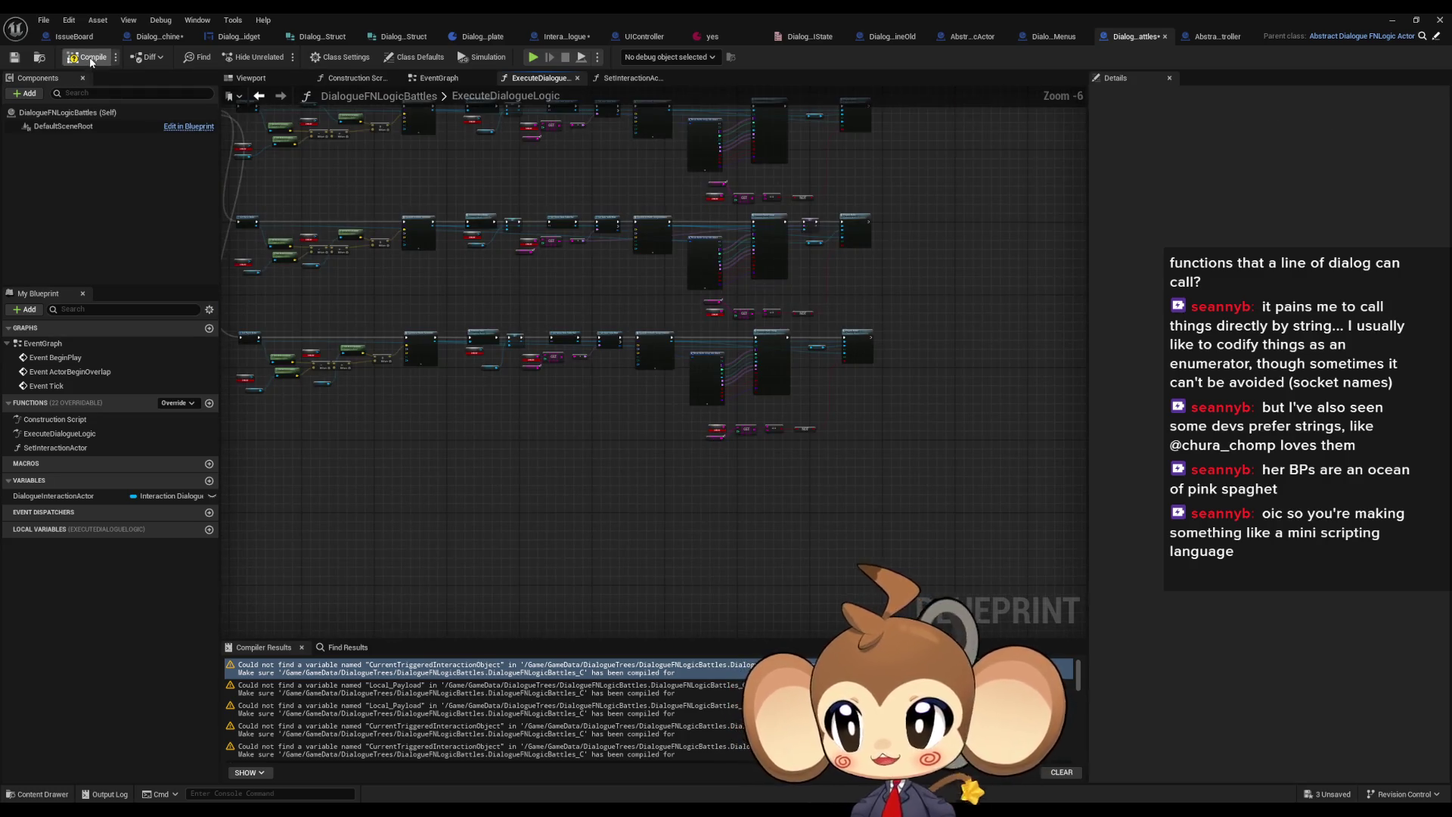
# Delete the leftover Local Payload node from the ExecuteDialogueLogic graph
pyautogui.scroll(3, 698, 401)
pyautogui.moveTo(708, 455)
pyautogui.mouseDown()
pyautogui.moveTo(745, 485)
pyautogui.moveTo(740, 454)
pyautogui.mouseUp()
pyautogui.press('Delete')
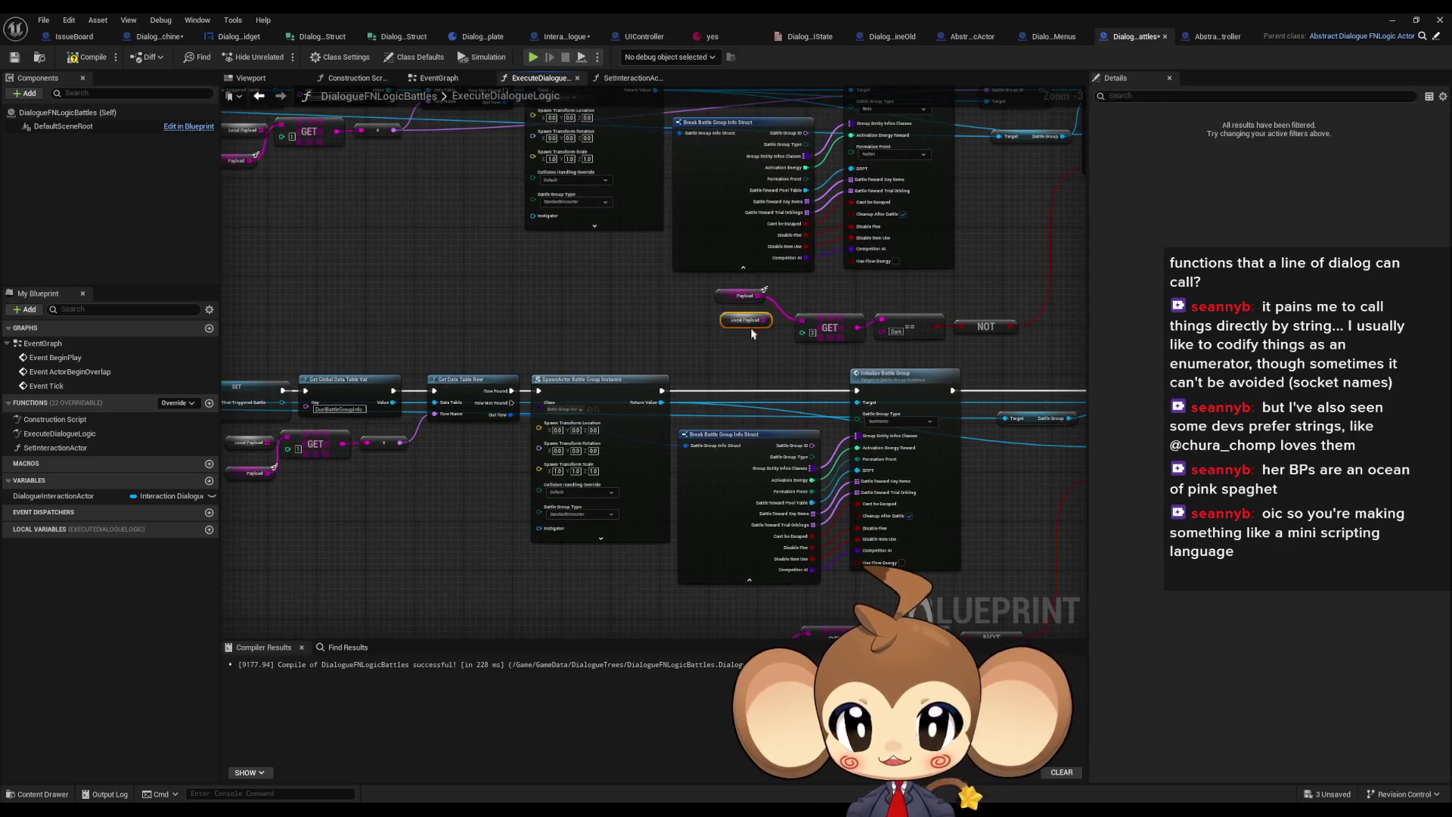
pyautogui.scroll(-2, 675, 511)
pyautogui.scroll(3, 672, 297)
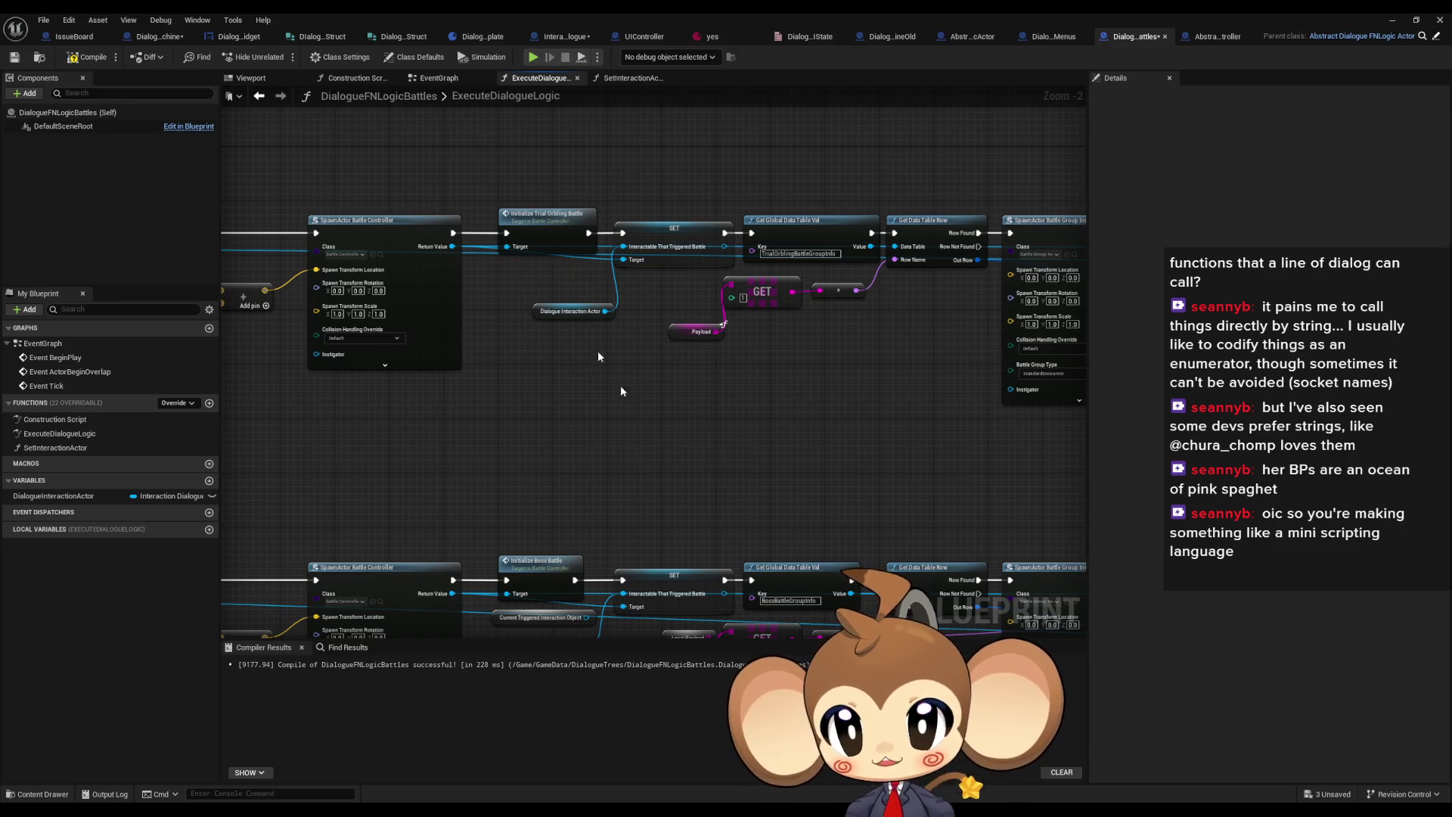
# Select the Current Triggered Interaction Object node near the Boss Battle branch, then undo that change
pyautogui.moveTo(584, 569); pyautogui.dragTo(672, 330)
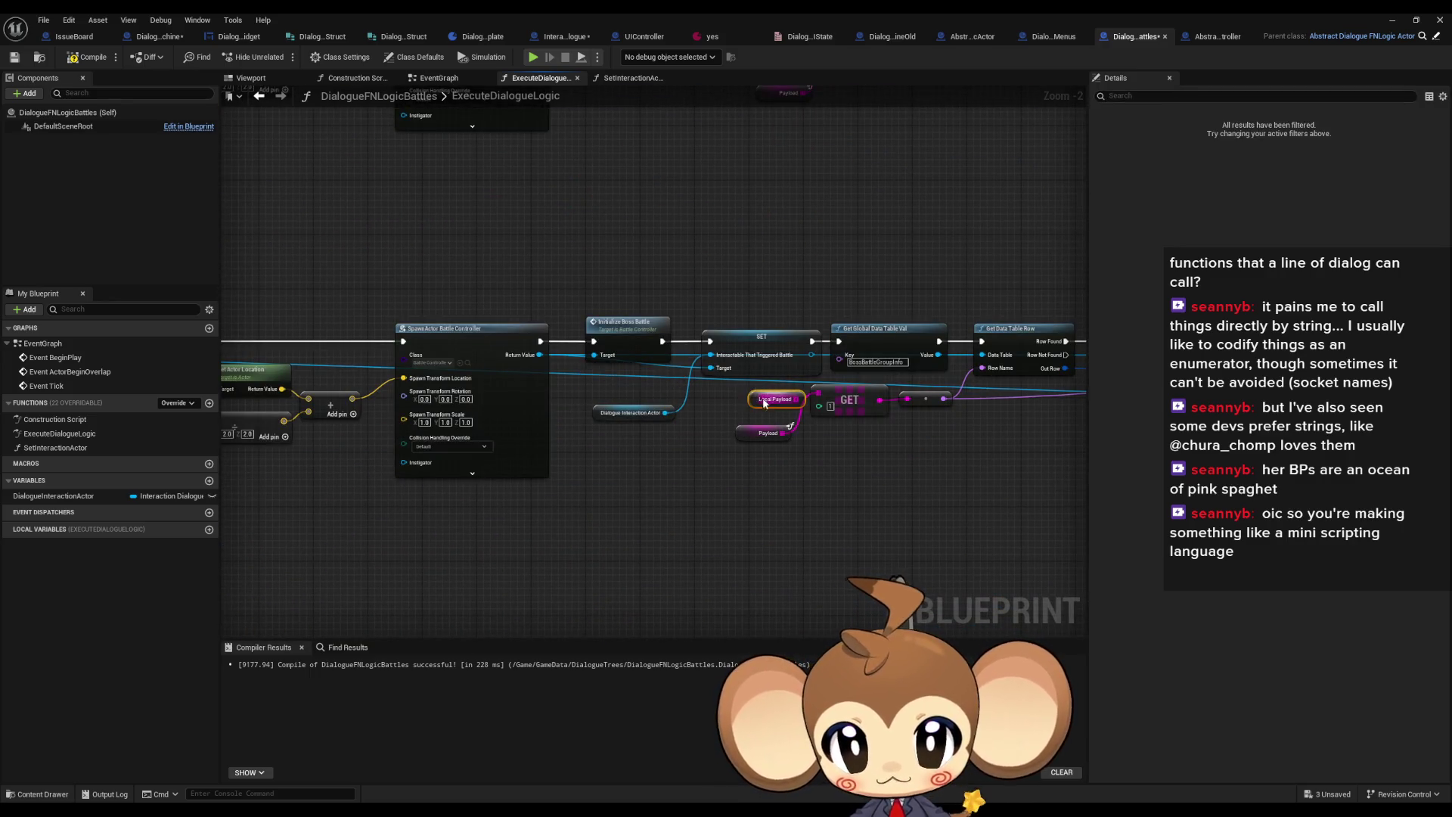
pyautogui.scroll(-3, 674, 386)
pyautogui.scroll(3, 681, 451)
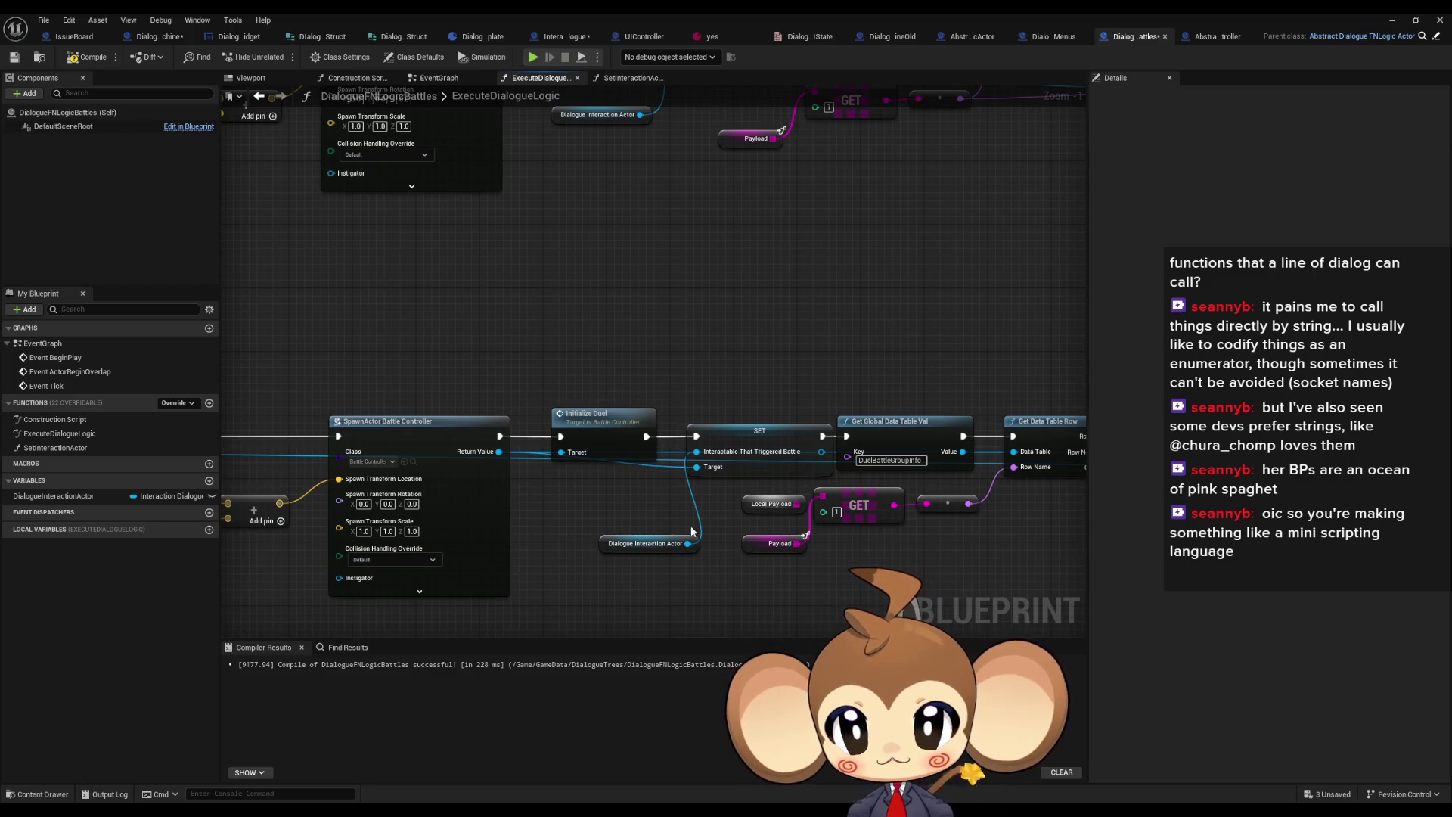
pyautogui.scroll(-1, 556, 453)
pyautogui.moveTo(556, 453); pyautogui.dragTo(923, 458)
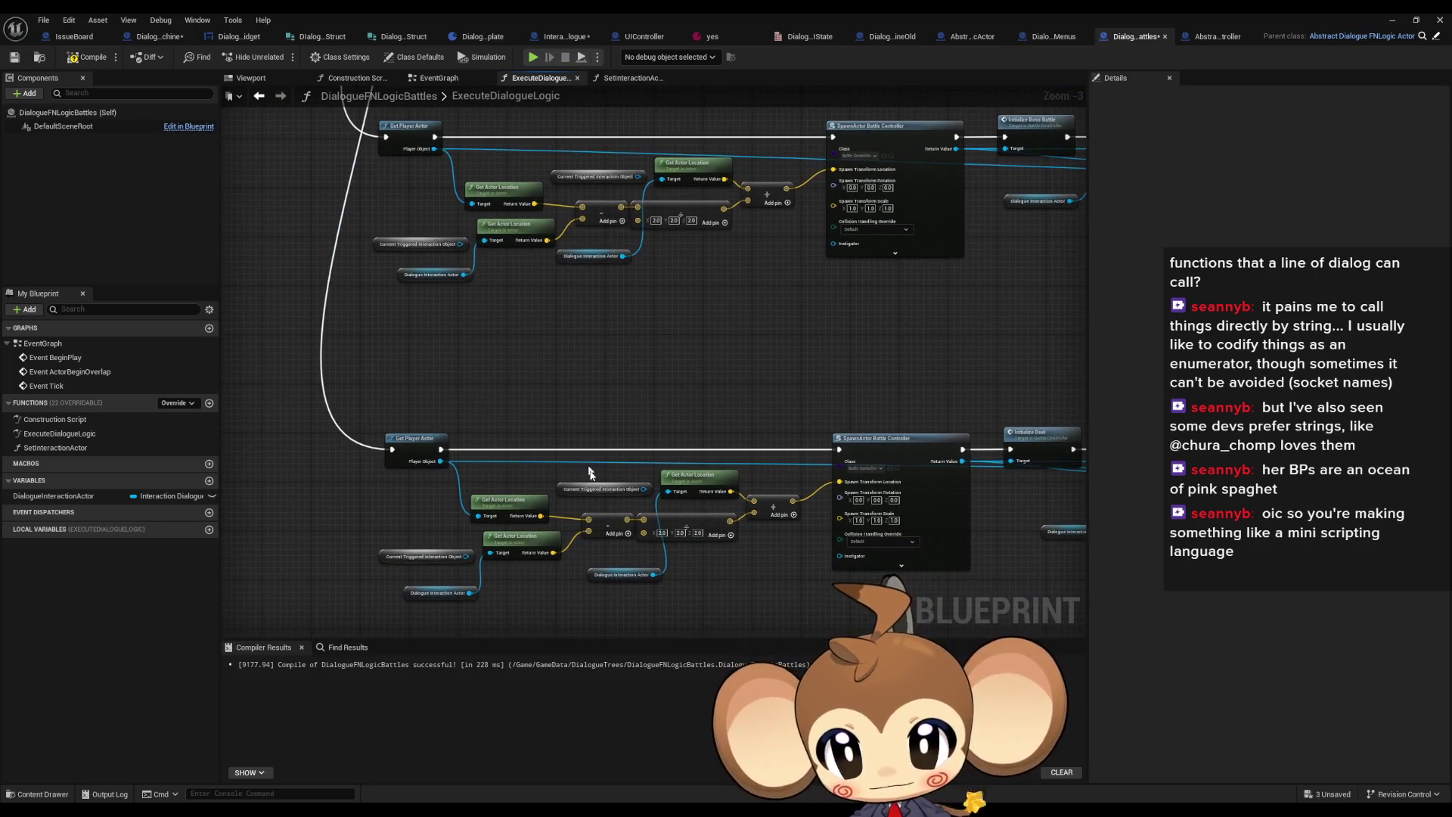
pyautogui.moveTo(384, 529)
pyautogui.mouseDown()
pyautogui.moveTo(426, 558)
pyautogui.moveTo(485, 429)
pyautogui.mouseUp()
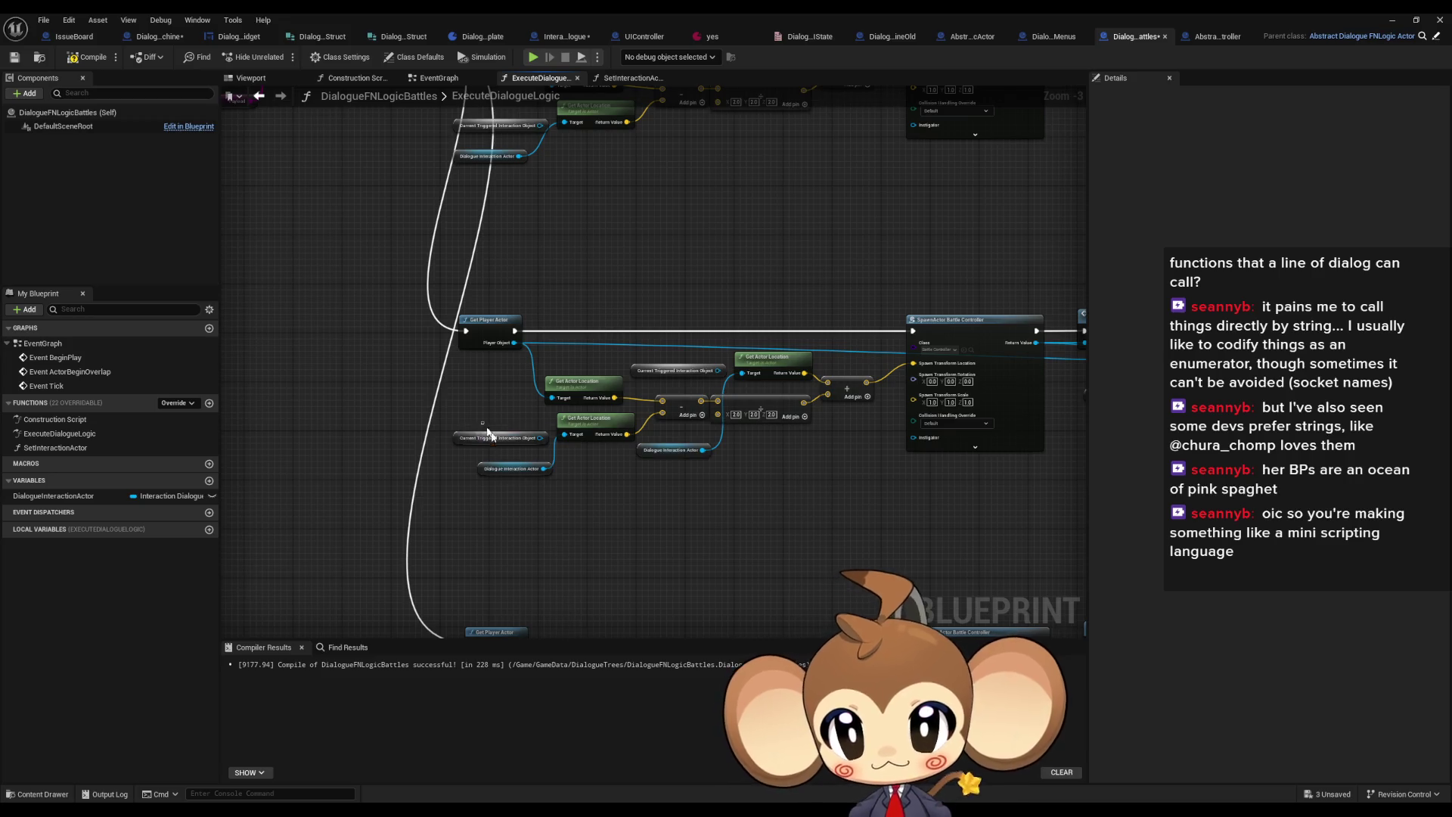
pyautogui.hotkey('ctrl', 'z')
pyautogui.hotkey('ctrl', 'z')
pyautogui.hotkey('ctrl', 'z')
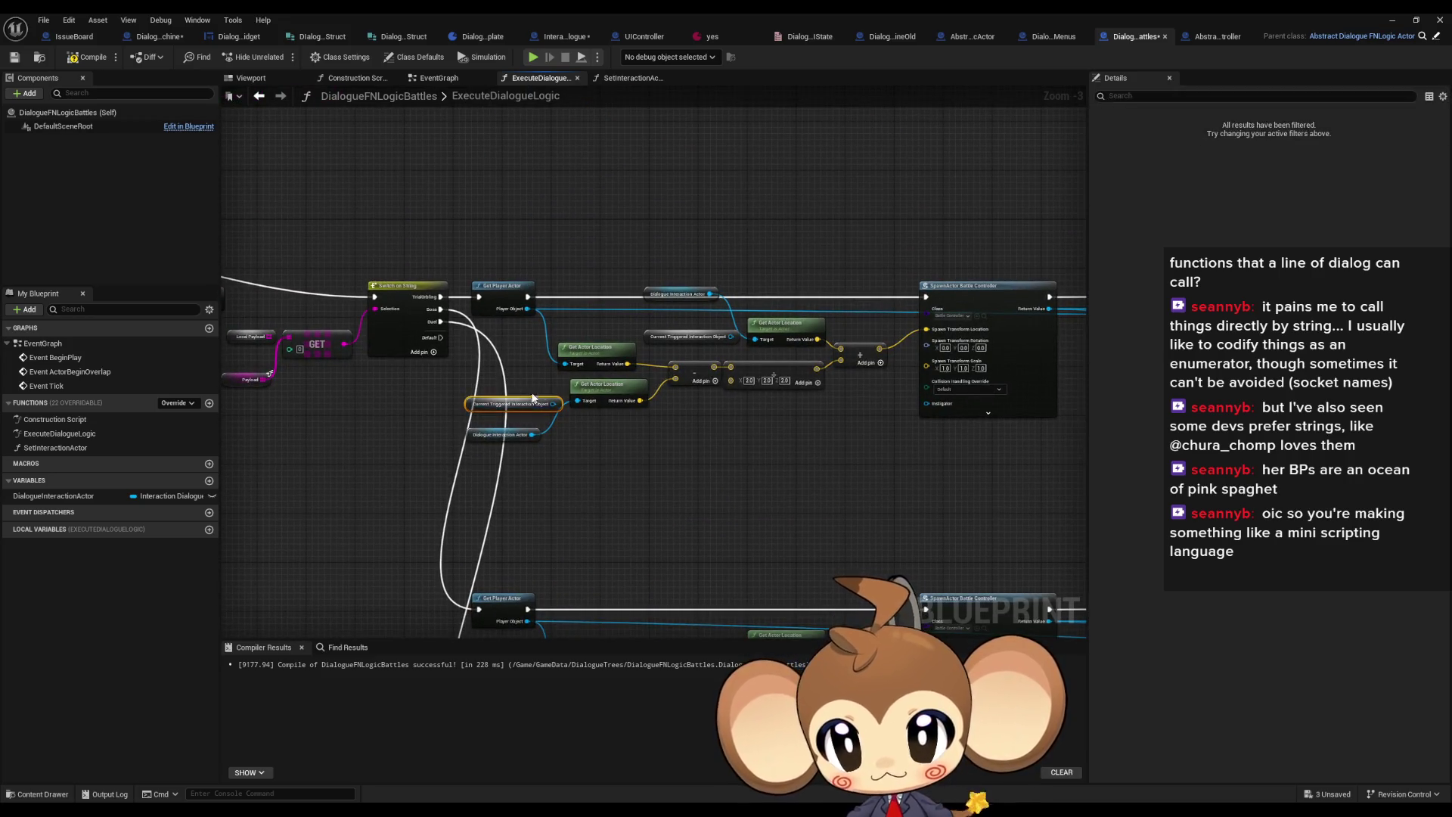
# Move the Return Node down and out of the way of the entry nodes
pyautogui.moveTo(672, 361); pyautogui.dragTo(789, 390)
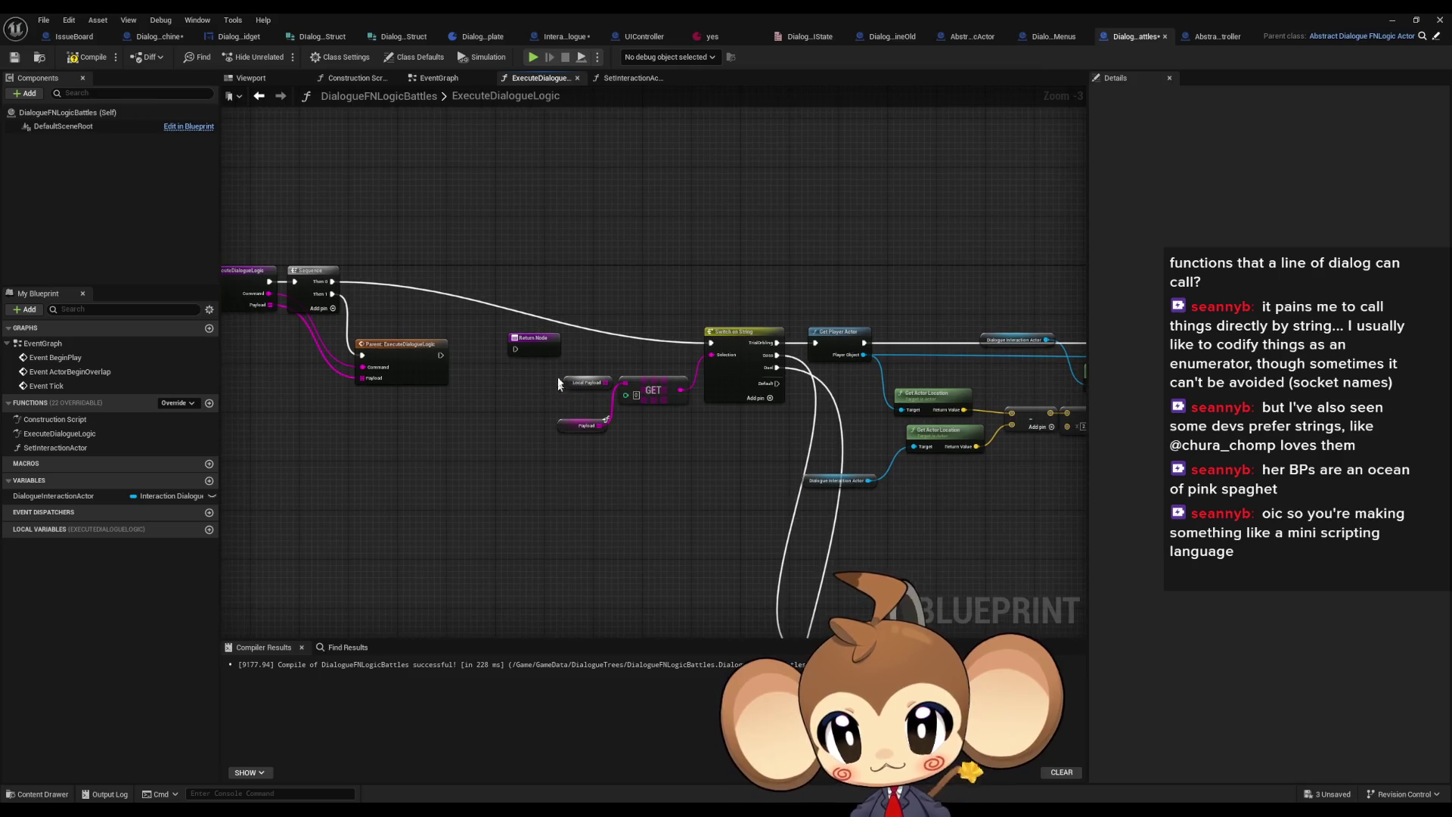
pyautogui.moveTo(566, 389); pyautogui.dragTo(783, 512)
pyautogui.moveTo(797, 457); pyautogui.dragTo(602, 567)
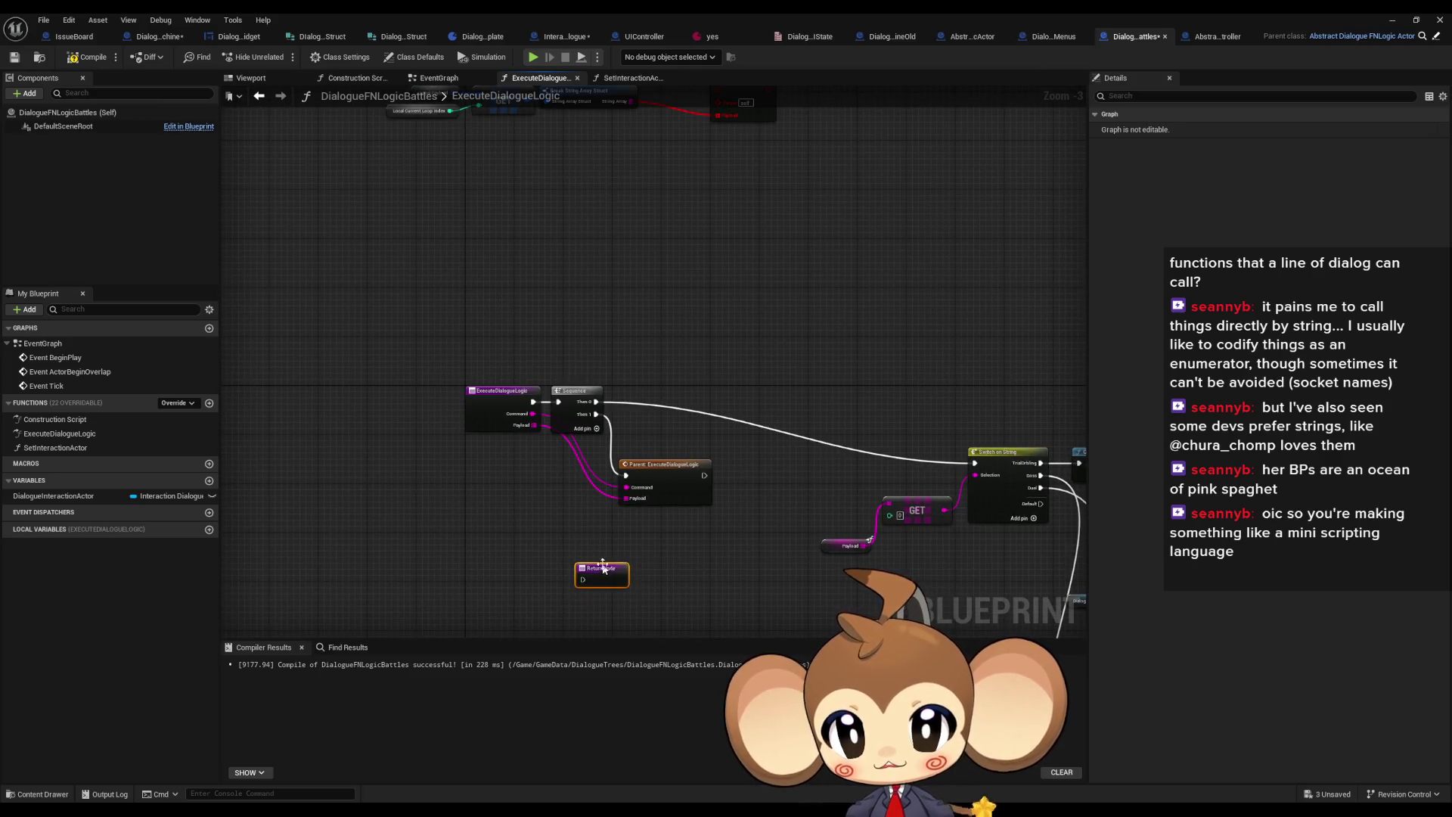
pyautogui.scroll(-1, 679, 348)
pyautogui.moveTo(556, 325); pyautogui.dragTo(846, 481)
pyautogui.scroll(-4, 846, 482)
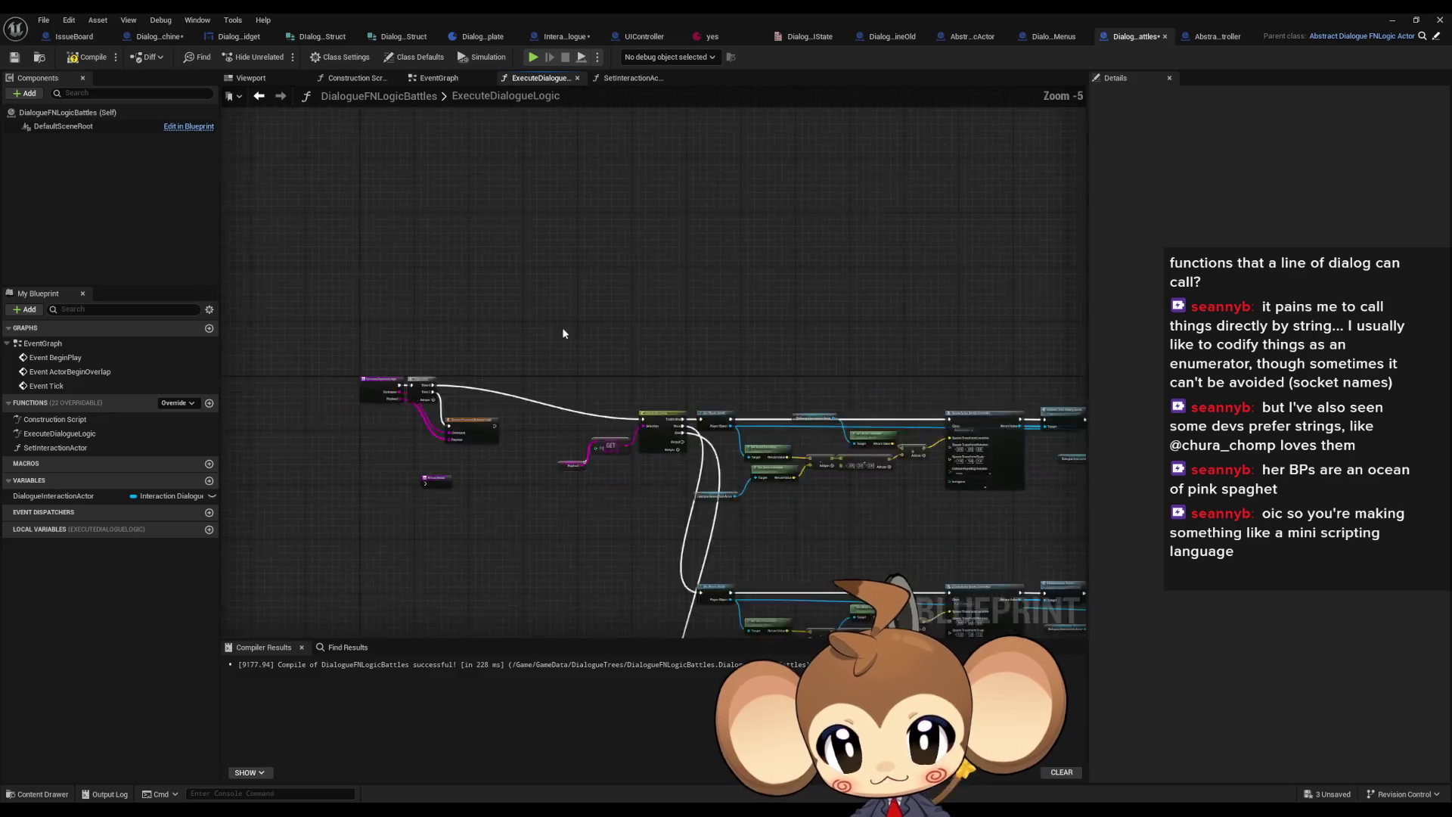
pyautogui.scroll(-3, 560, 343)
pyautogui.scroll(9, 575, 361)
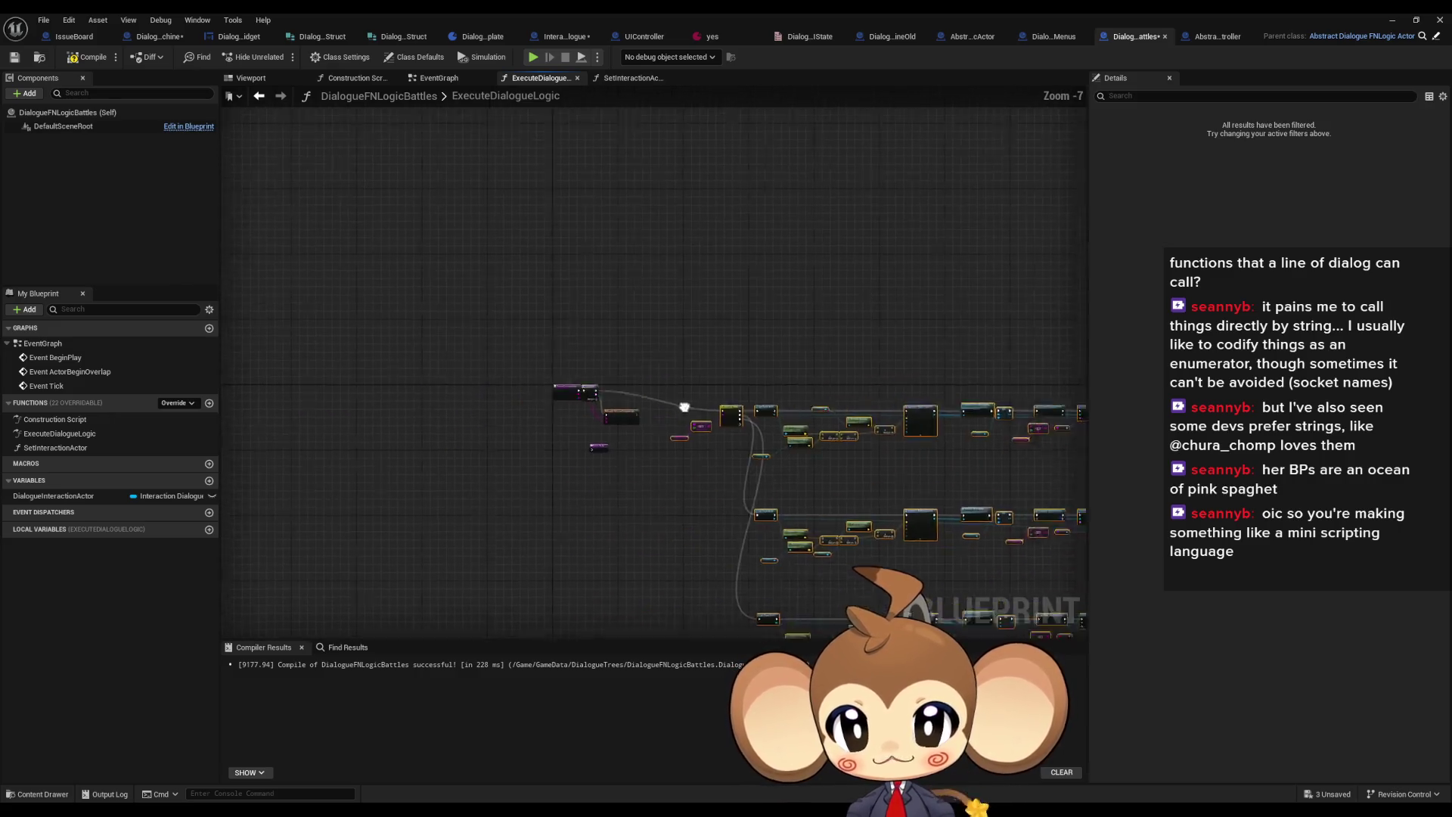
pyautogui.moveTo(903, 403); pyautogui.dragTo(840, 342)
pyautogui.moveTo(922, 390)
pyautogui.mouseDown()
pyautogui.moveTo(766, 345)
pyautogui.moveTo(667, 345)
pyautogui.moveTo(550, 301)
pyautogui.moveTo(587, 298)
pyautogui.mouseUp()
# Place the Payload node beside GET and Dialogue Interaction Actor beside Get Actor Location
pyautogui.moveTo(424, 362); pyautogui.dragTo(421, 333)
pyautogui.scroll(-1, 549, 379)
pyautogui.scroll(2, 558, 431)
pyautogui.moveTo(558, 431)
pyautogui.mouseDown()
pyautogui.moveTo(393, 437)
pyautogui.moveTo(421, 388)
pyautogui.mouseUp()
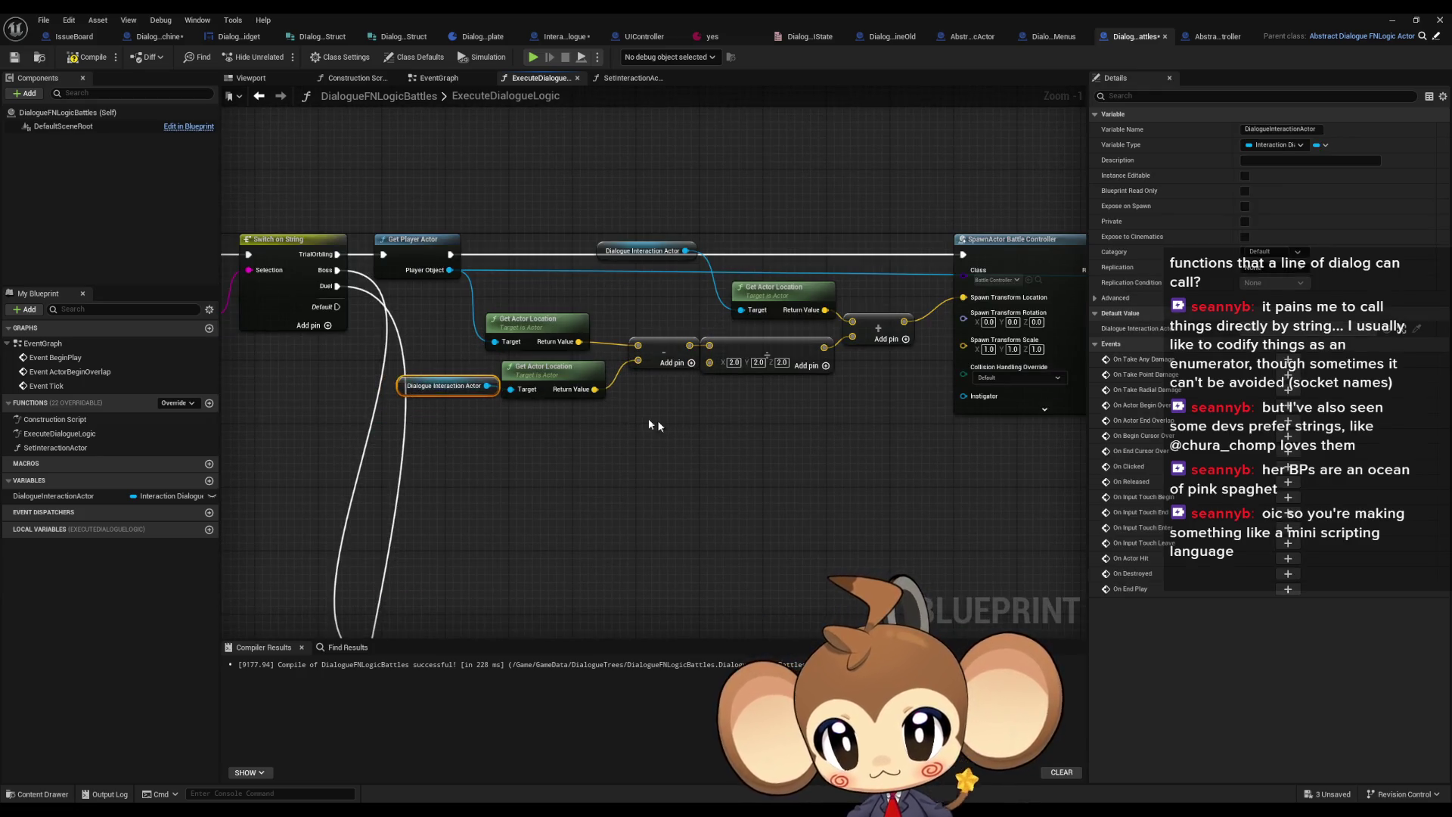
pyautogui.moveTo(651, 419); pyautogui.dragTo(581, 442)
pyautogui.moveTo(538, 280)
pyautogui.mouseDown()
pyautogui.moveTo(563, 337)
pyautogui.moveTo(355, 371)
pyautogui.moveTo(326, 362)
pyautogui.moveTo(296, 380)
pyautogui.moveTo(426, 322)
pyautogui.mouseUp()
pyautogui.click(352, 302)
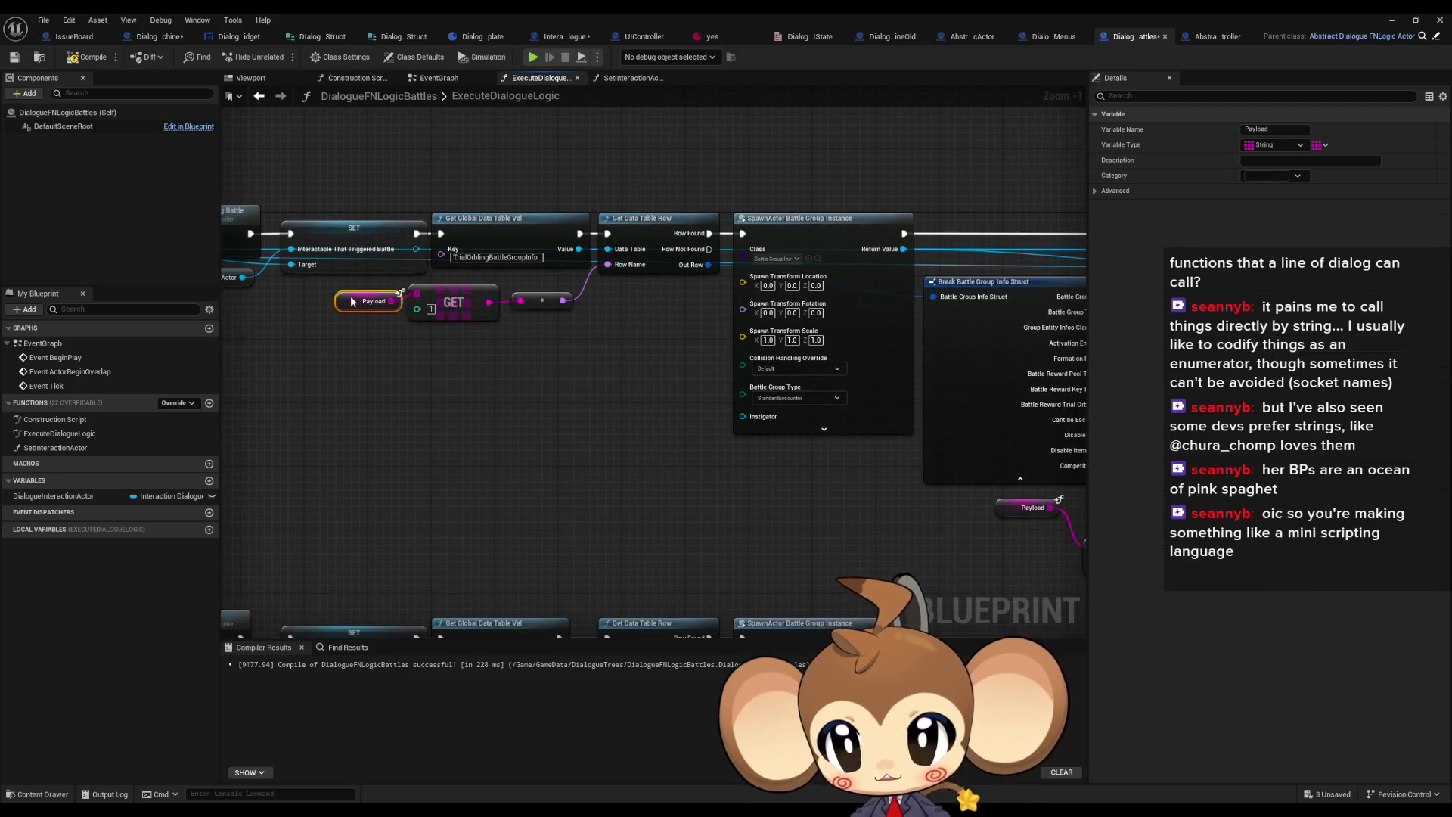
# In the Initialize Battle Group branch, move Dialogue Interaction Actor beside Get Actor Location
pyautogui.moveTo(908, 460); pyautogui.dragTo(393, 400)
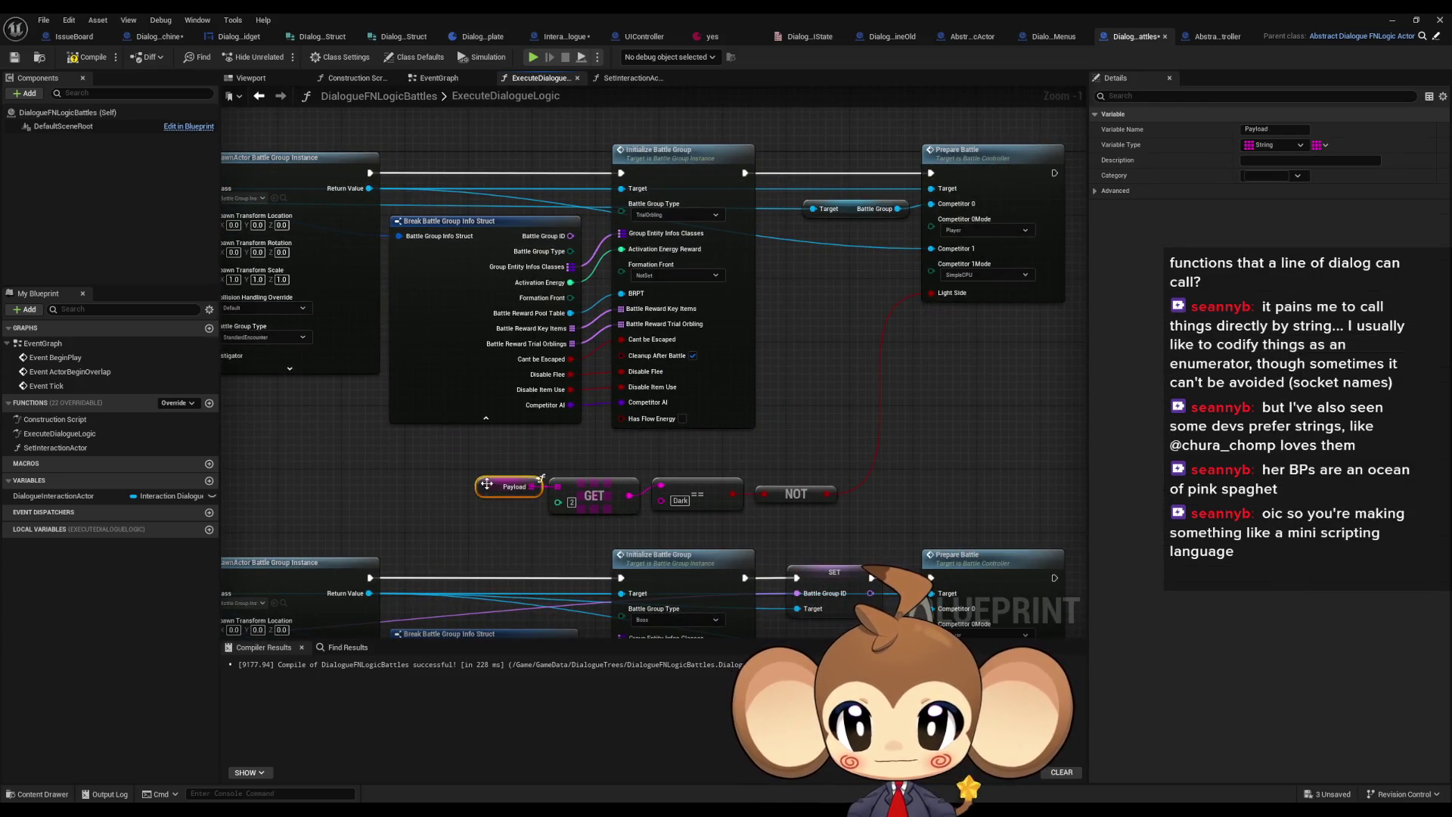
pyautogui.scroll(-2, 471, 452)
pyautogui.scroll(3, 538, 347)
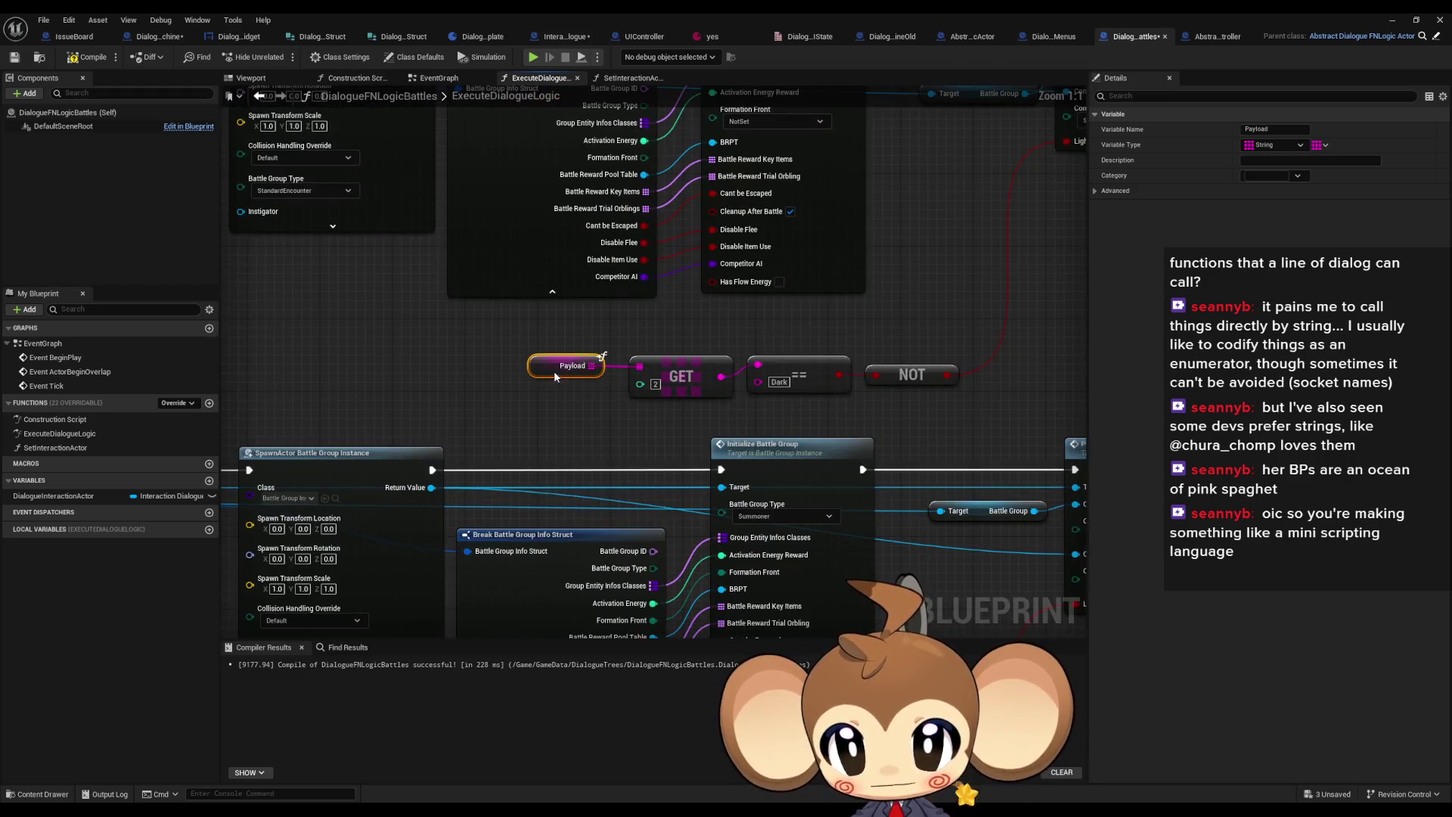
pyautogui.moveTo(570, 372); pyautogui.dragTo(636, 278)
pyautogui.click(438, 310)
pyautogui.moveTo(442, 311)
pyautogui.mouseDown()
pyautogui.moveTo(713, 442)
pyautogui.moveTo(717, 319)
pyautogui.mouseUp()
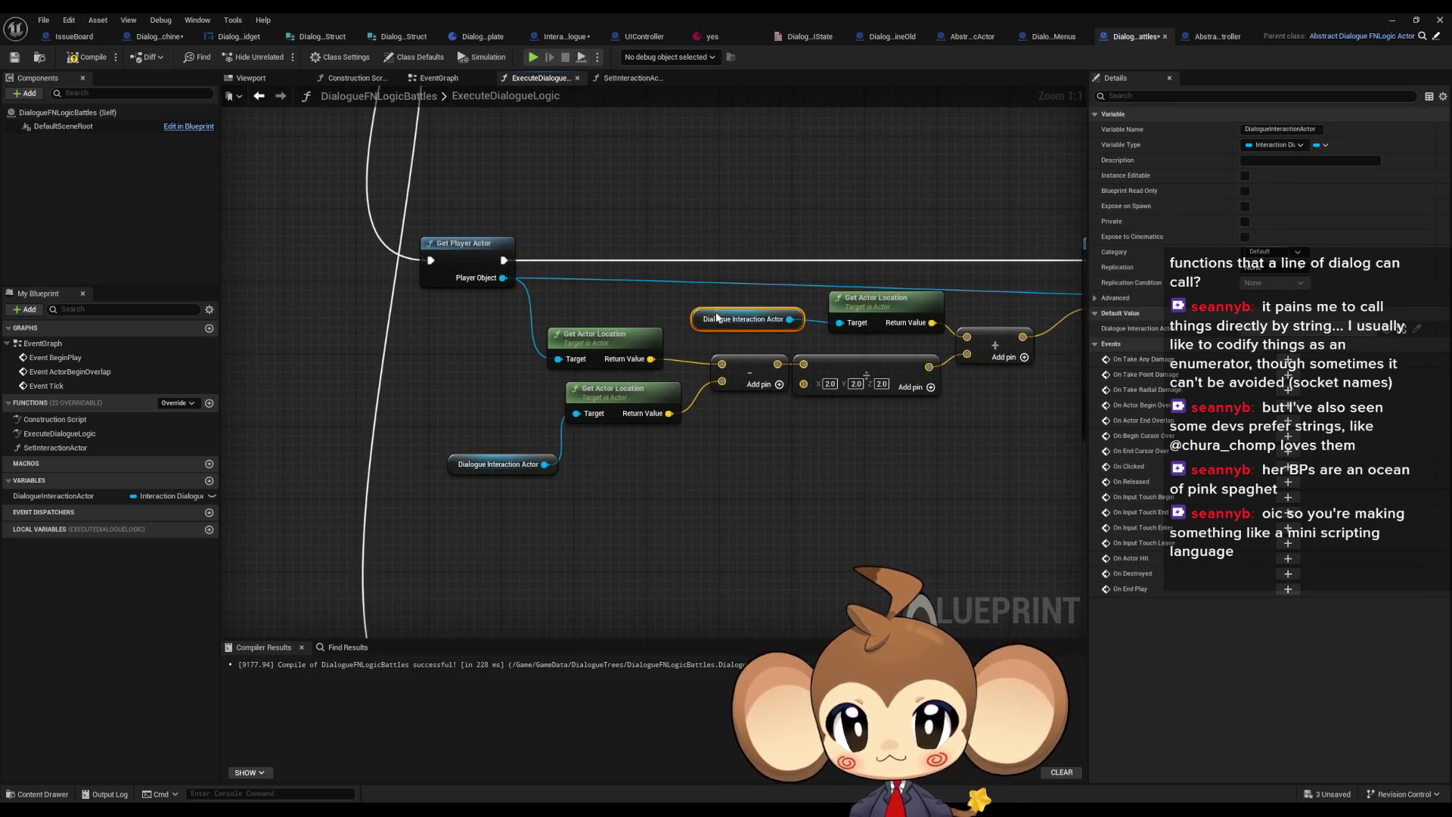
pyautogui.moveTo(481, 455); pyautogui.dragTo(456, 400)
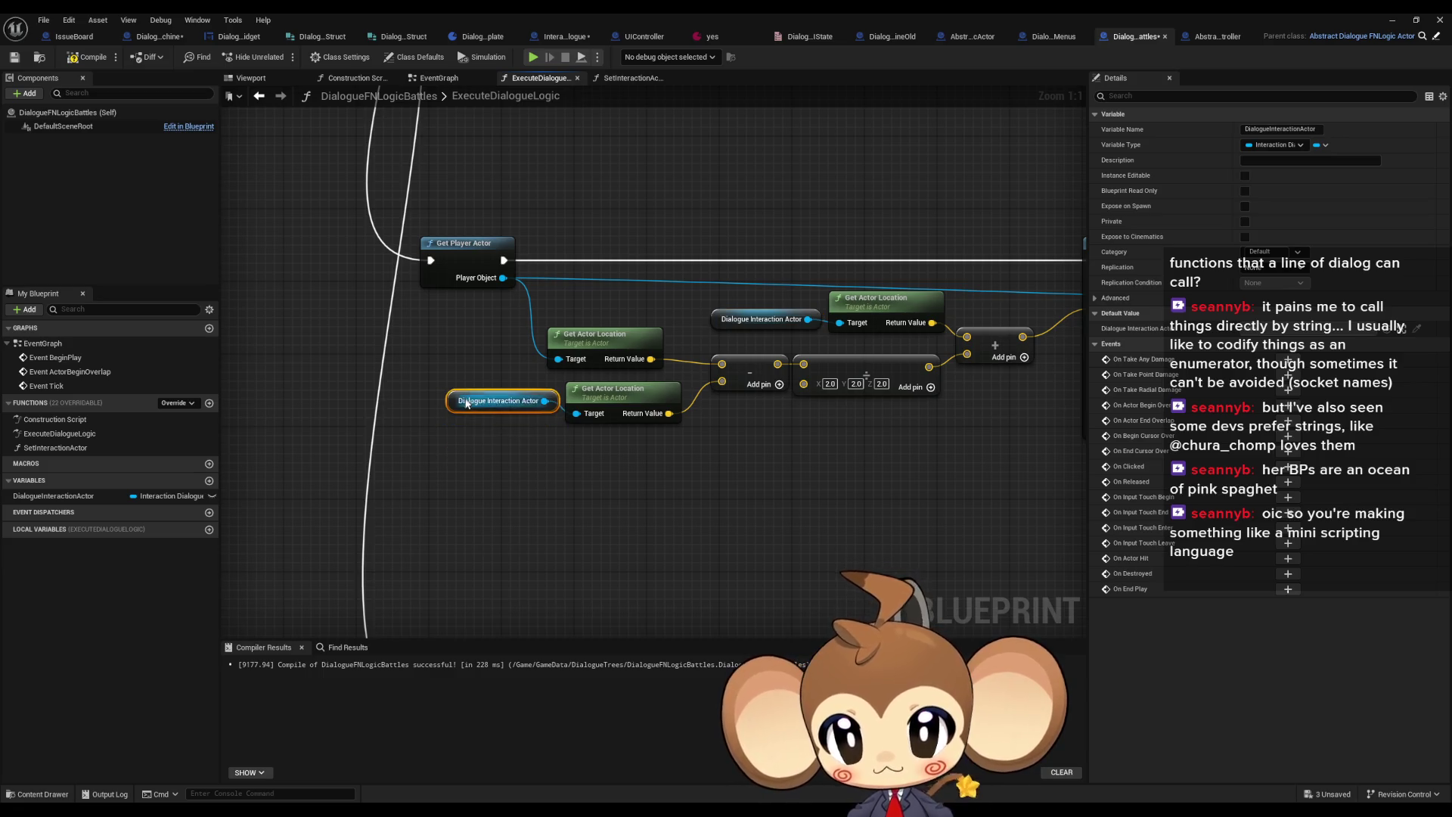
# Move two more Dialogue Interaction Actor nodes beside their Get Actor Location nodes
pyautogui.scroll(-5, 593, 481)
pyautogui.click(597, 469)
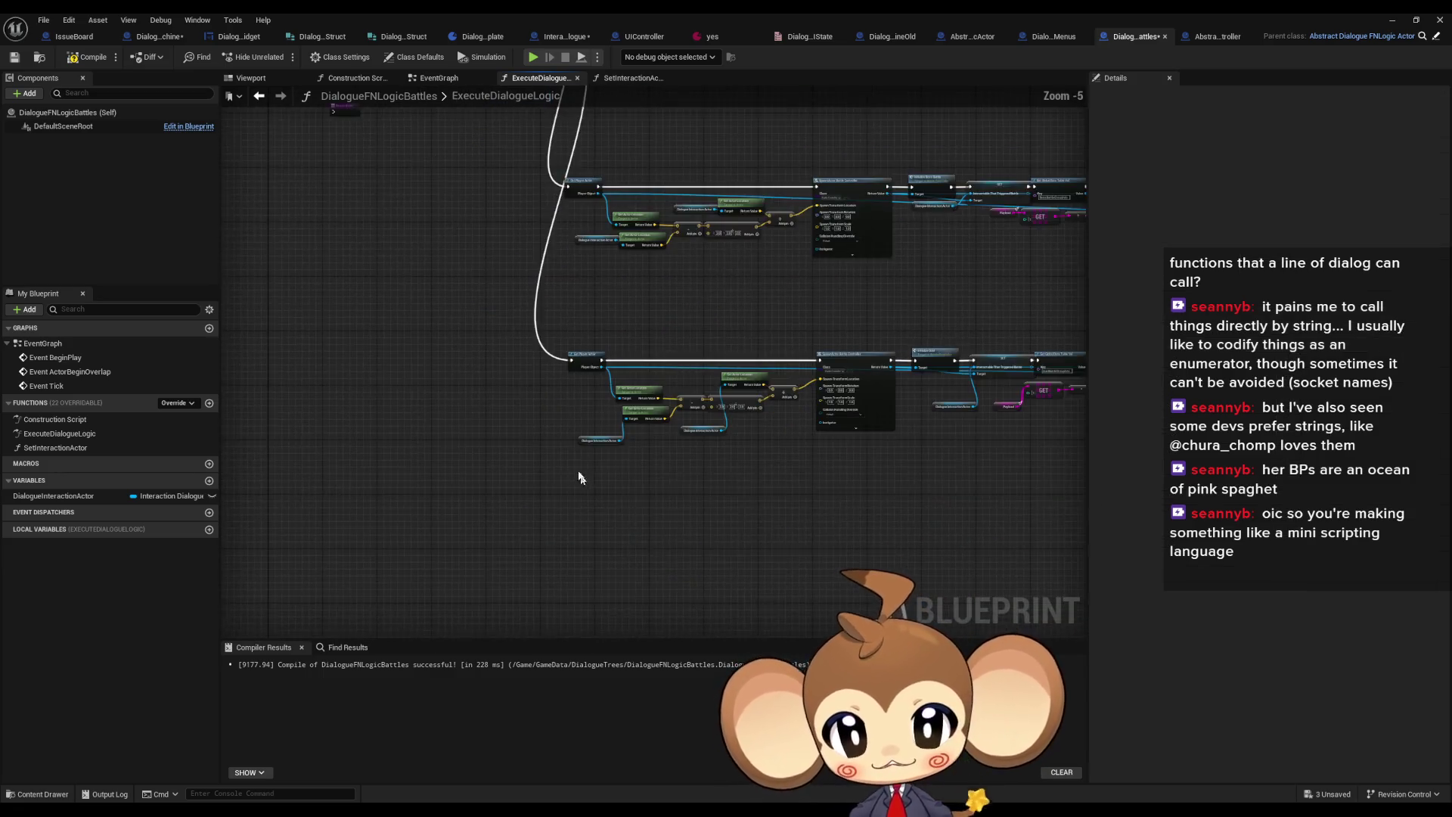
pyautogui.scroll(4, 612, 433)
pyautogui.moveTo(613, 433)
pyautogui.mouseDown()
pyautogui.moveTo(606, 360)
pyautogui.moveTo(605, 376)
pyautogui.mouseUp()
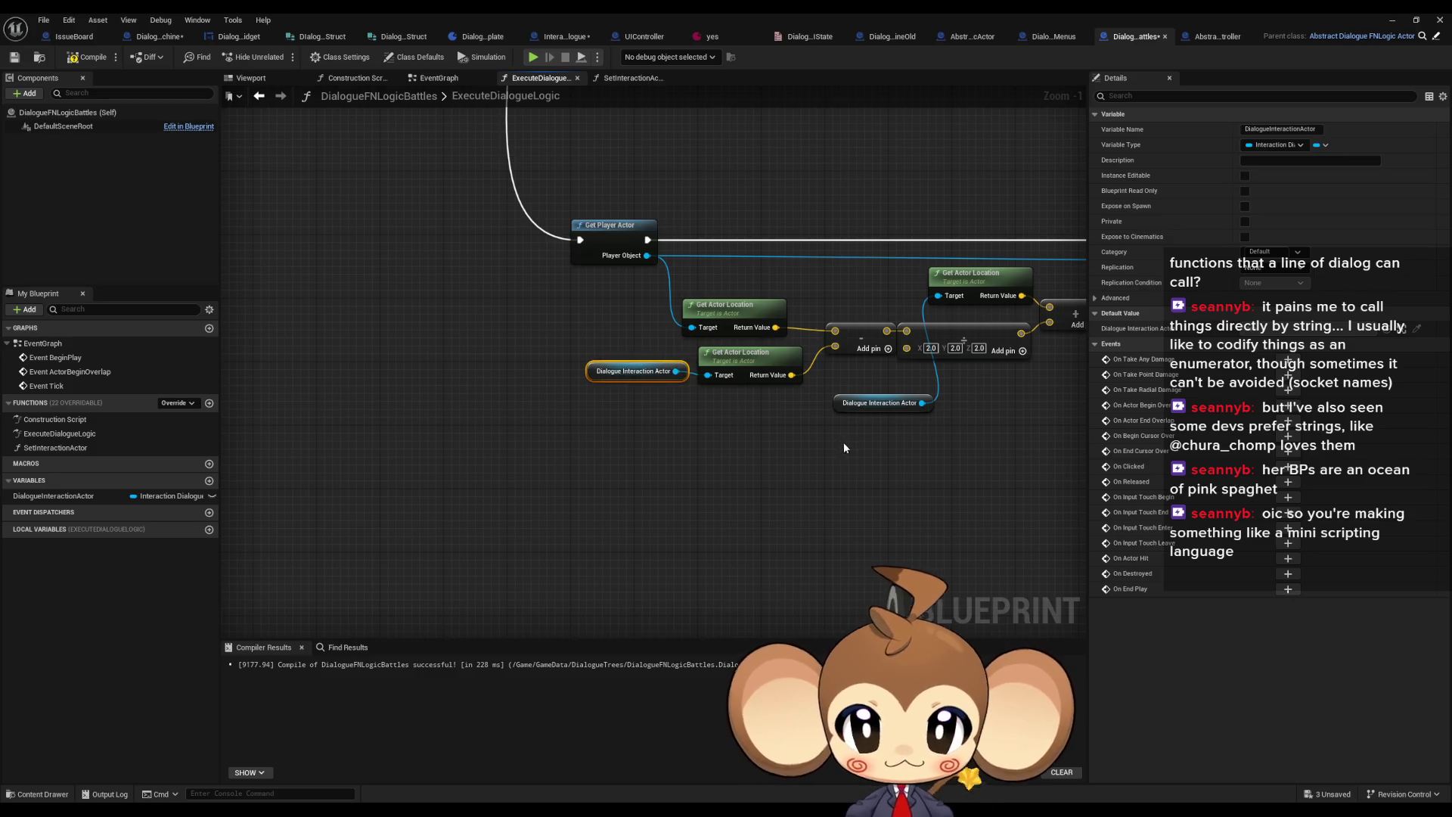
pyautogui.moveTo(851, 403); pyautogui.dragTo(837, 295)
# Move the remaining Payload nodes up beside their GET nodes and save the Blueprint
pyautogui.scroll(-3, 912, 378)
pyautogui.scroll(4, 836, 295)
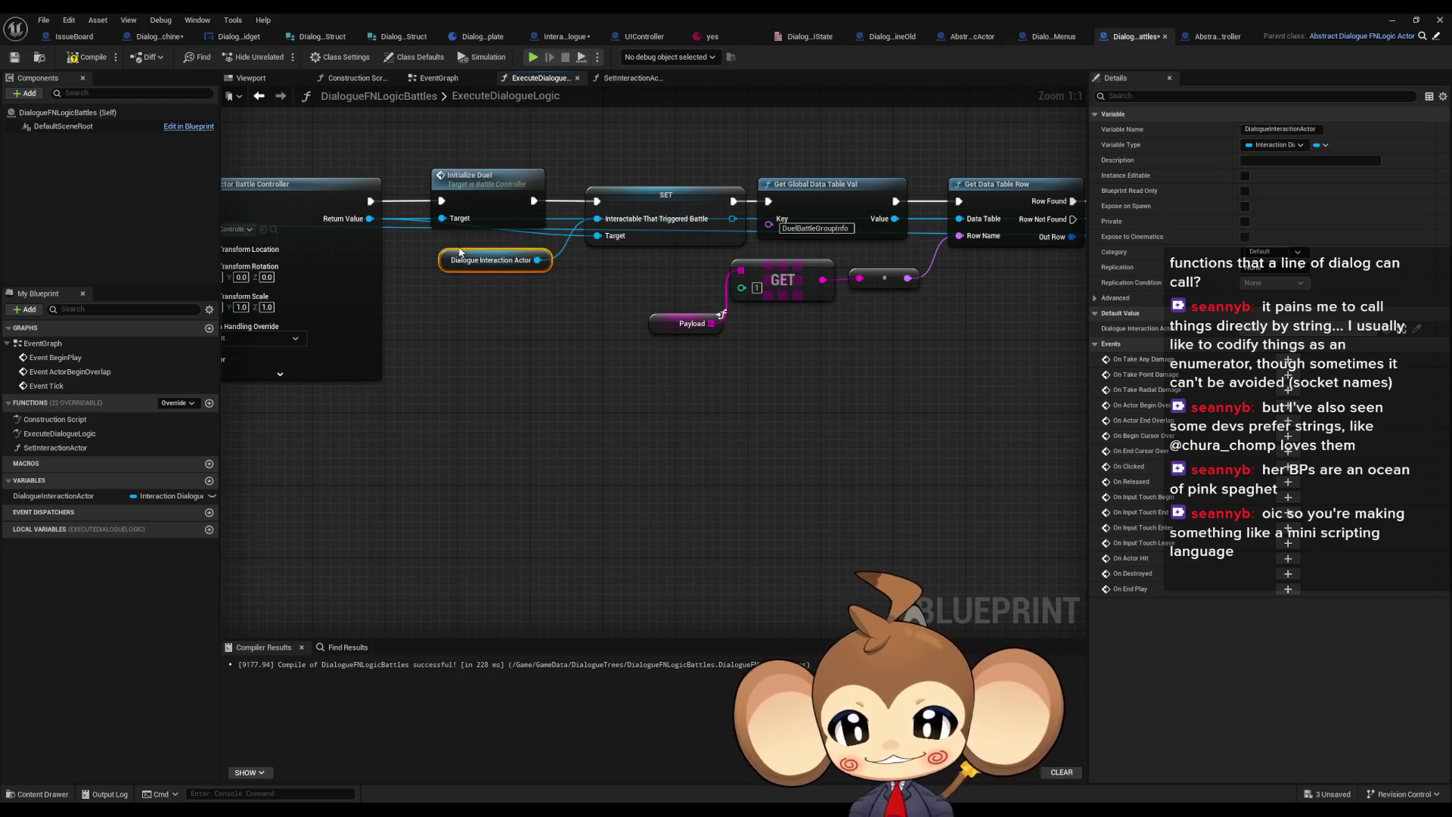
pyautogui.moveTo(689, 331); pyautogui.dragTo(664, 276)
pyautogui.scroll(-4, 657, 274)
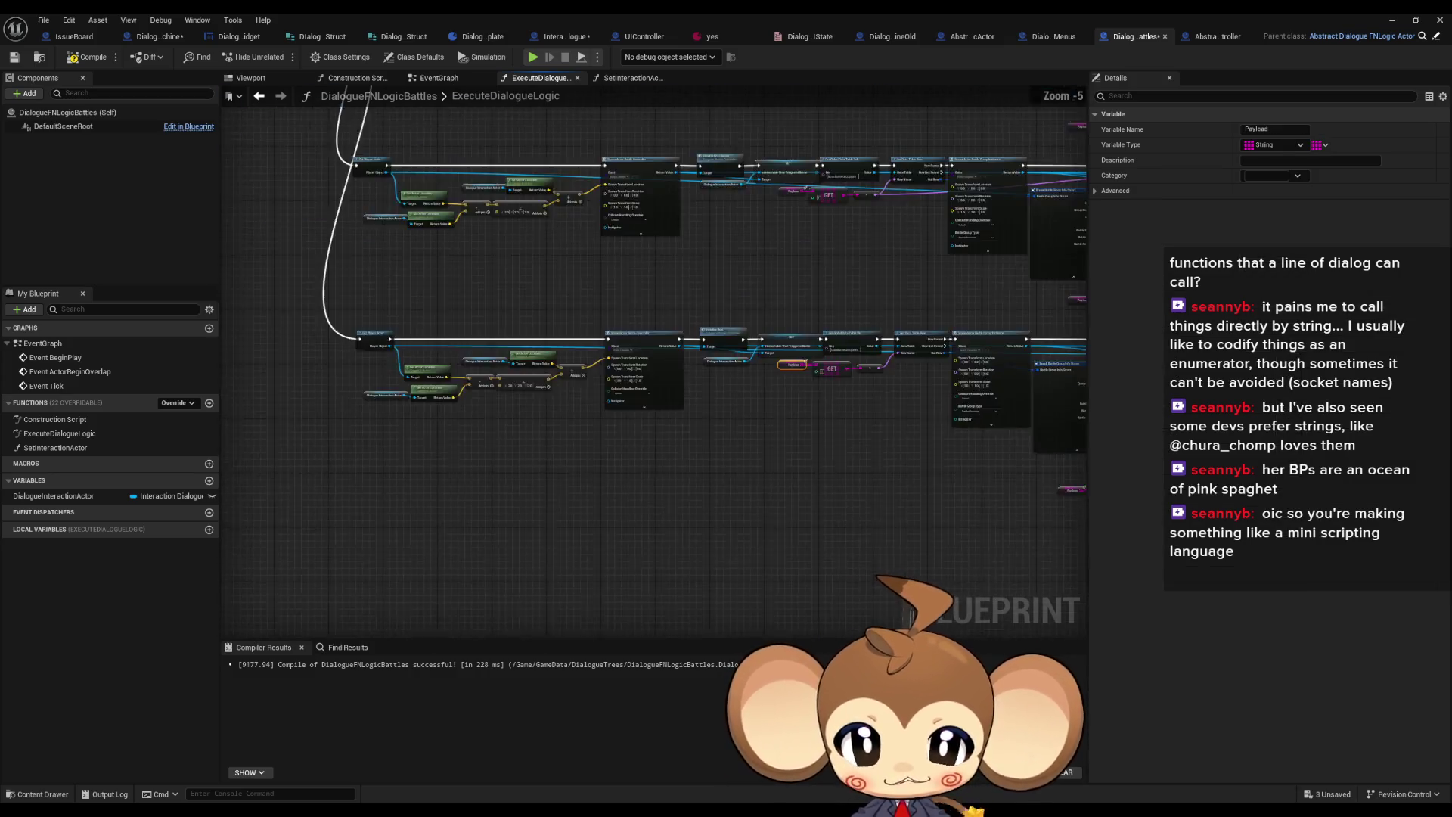
pyautogui.scroll(4, 621, 408)
pyautogui.moveTo(564, 477); pyautogui.dragTo(594, 432)
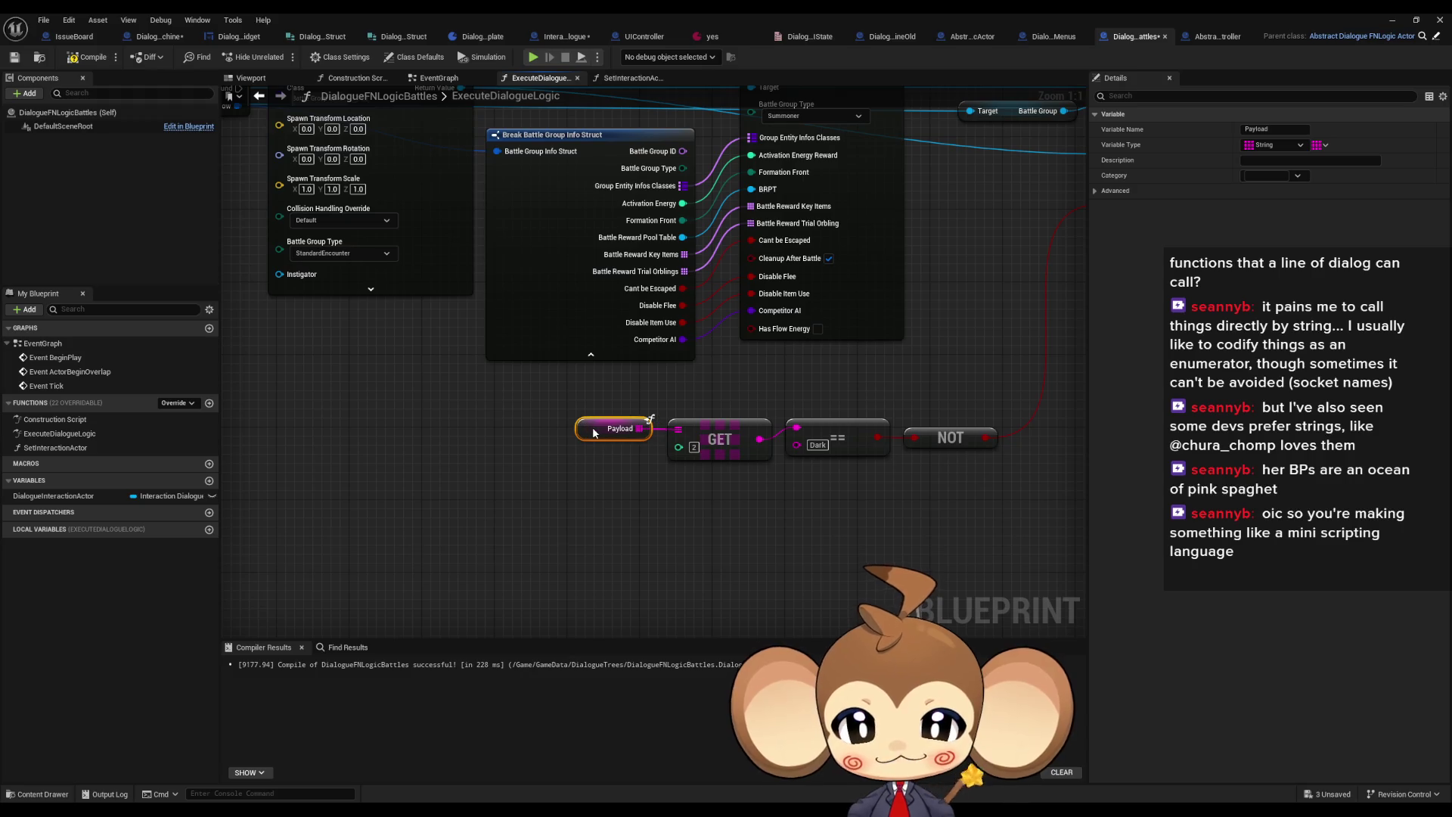
pyautogui.click(514, 447)
pyautogui.scroll(-6, 514, 447)
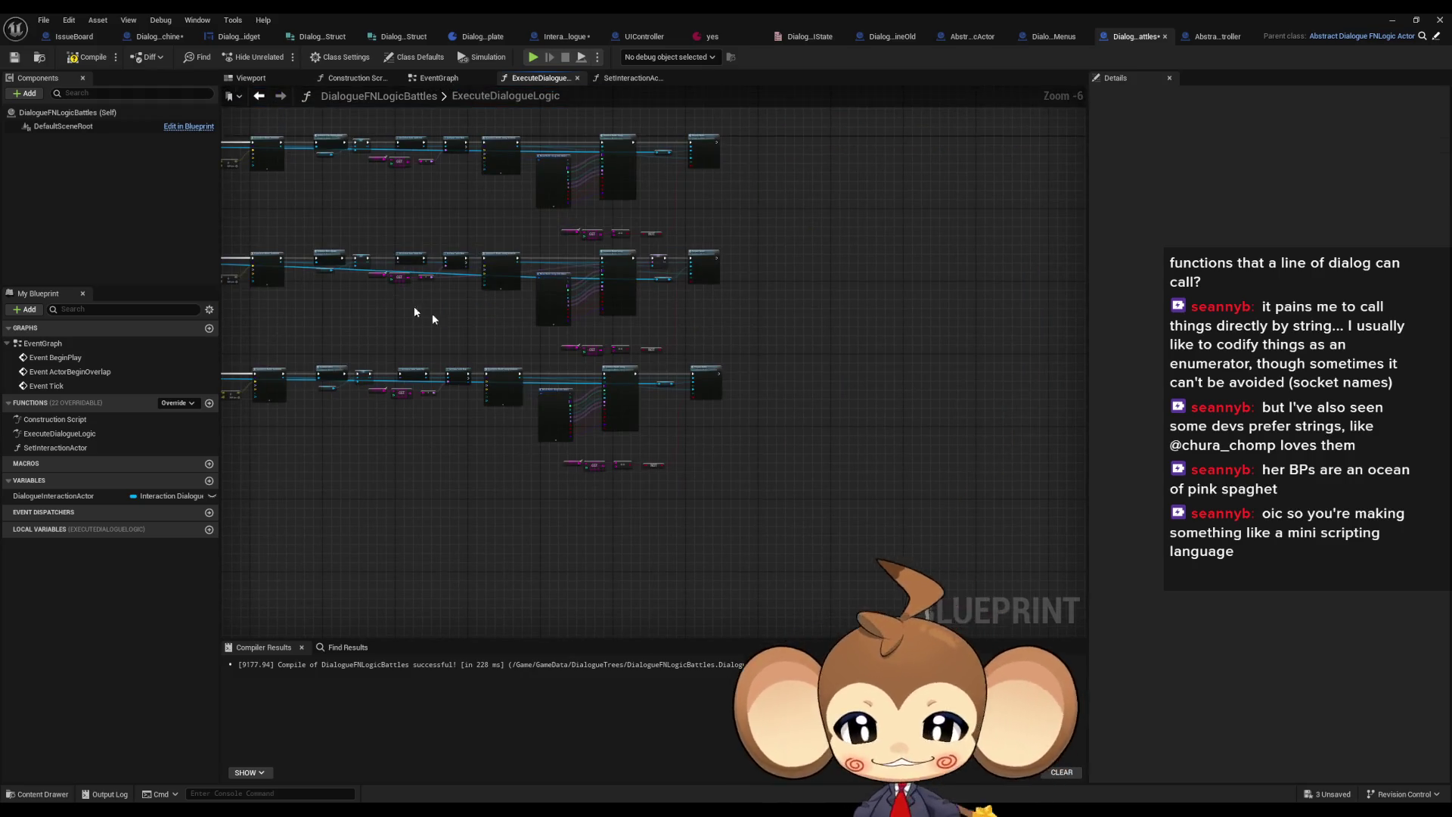
pyautogui.moveTo(405, 302); pyautogui.dragTo(824, 358)
pyautogui.hotkey('ctrl', 's')
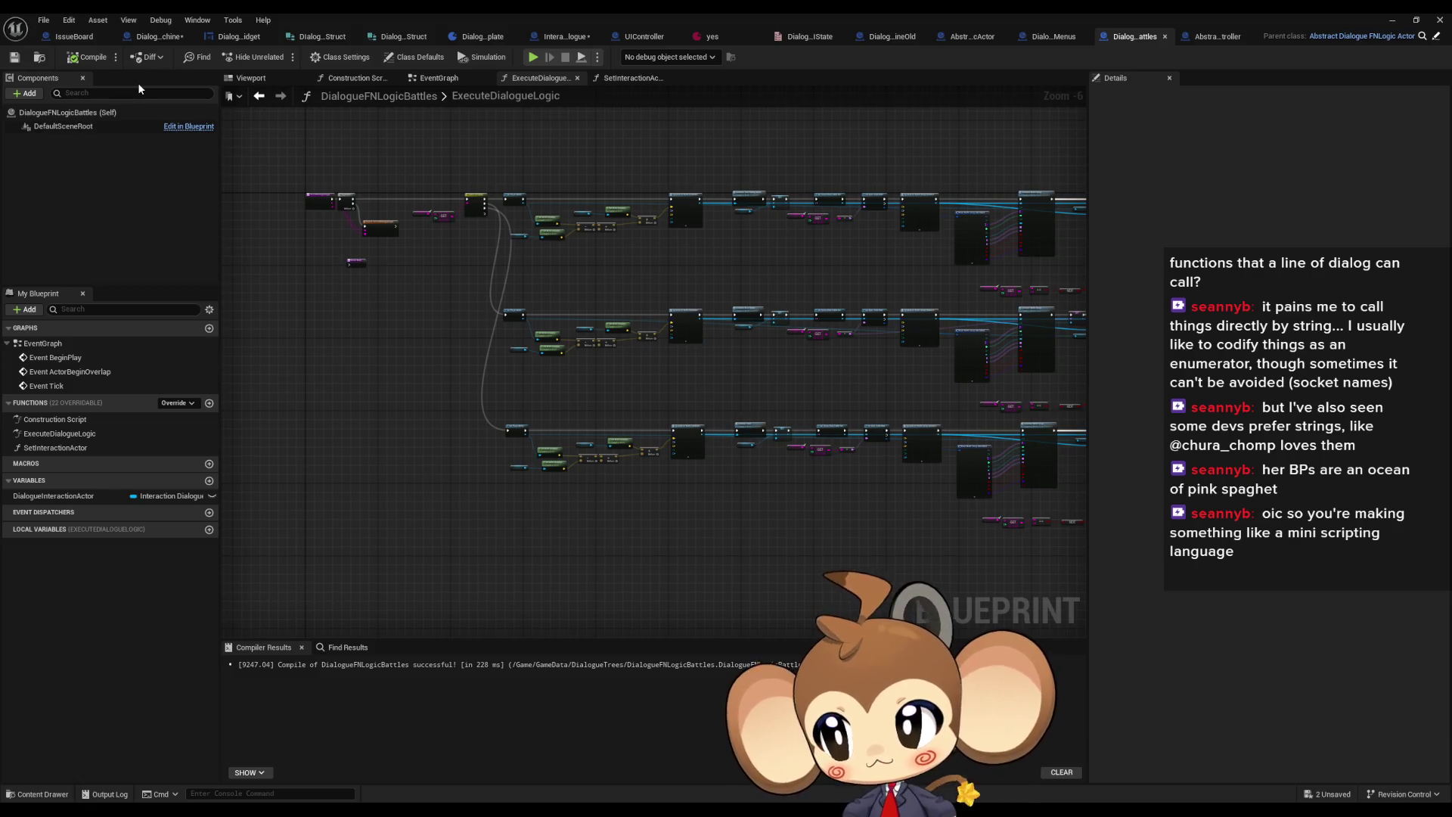
# Review the entry nodes, close the DialogueFNLogicBattles editor, and return to the Content root
pyautogui.scroll(3, 401, 228)
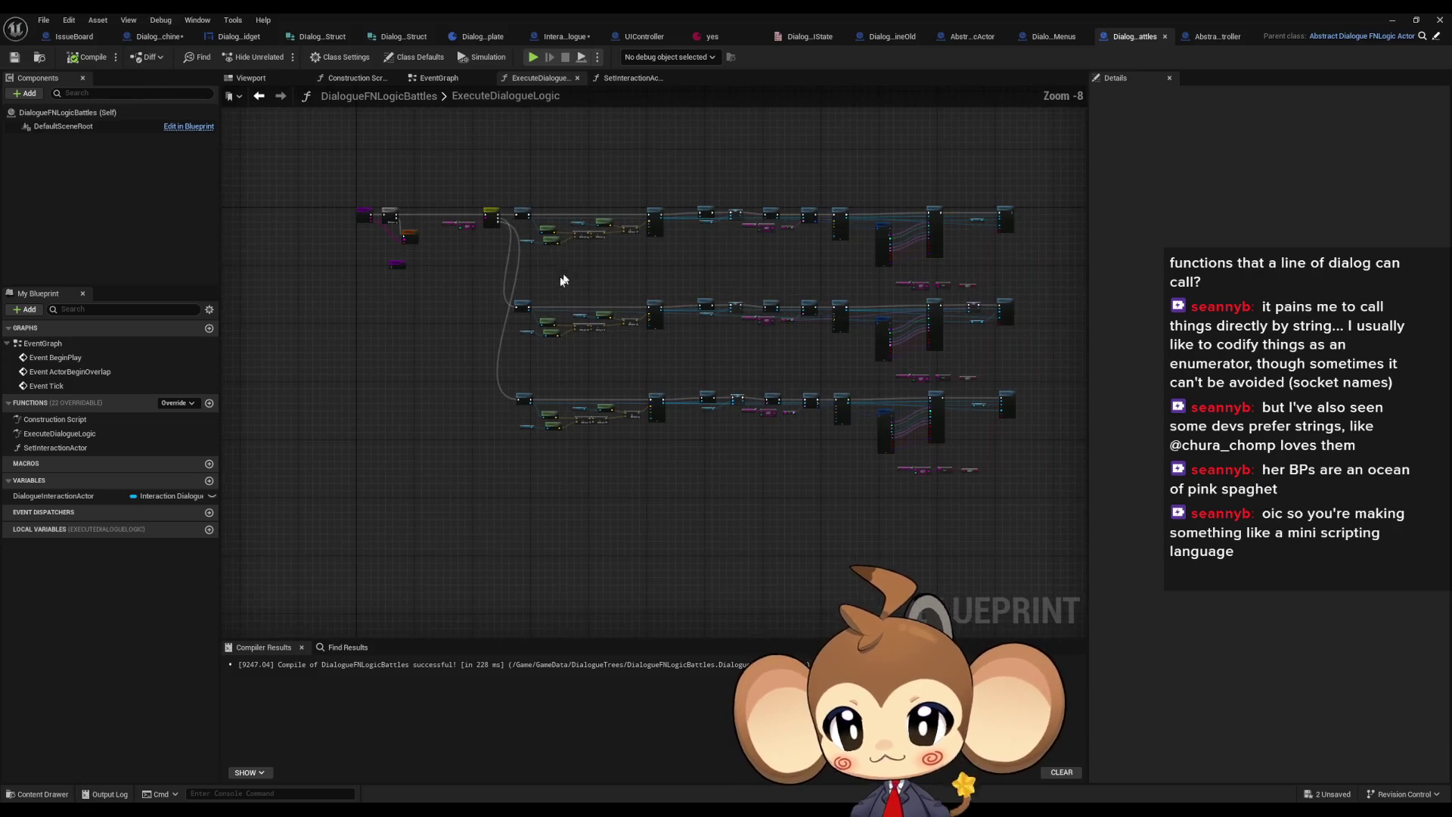
pyautogui.scroll(-4, 401, 228)
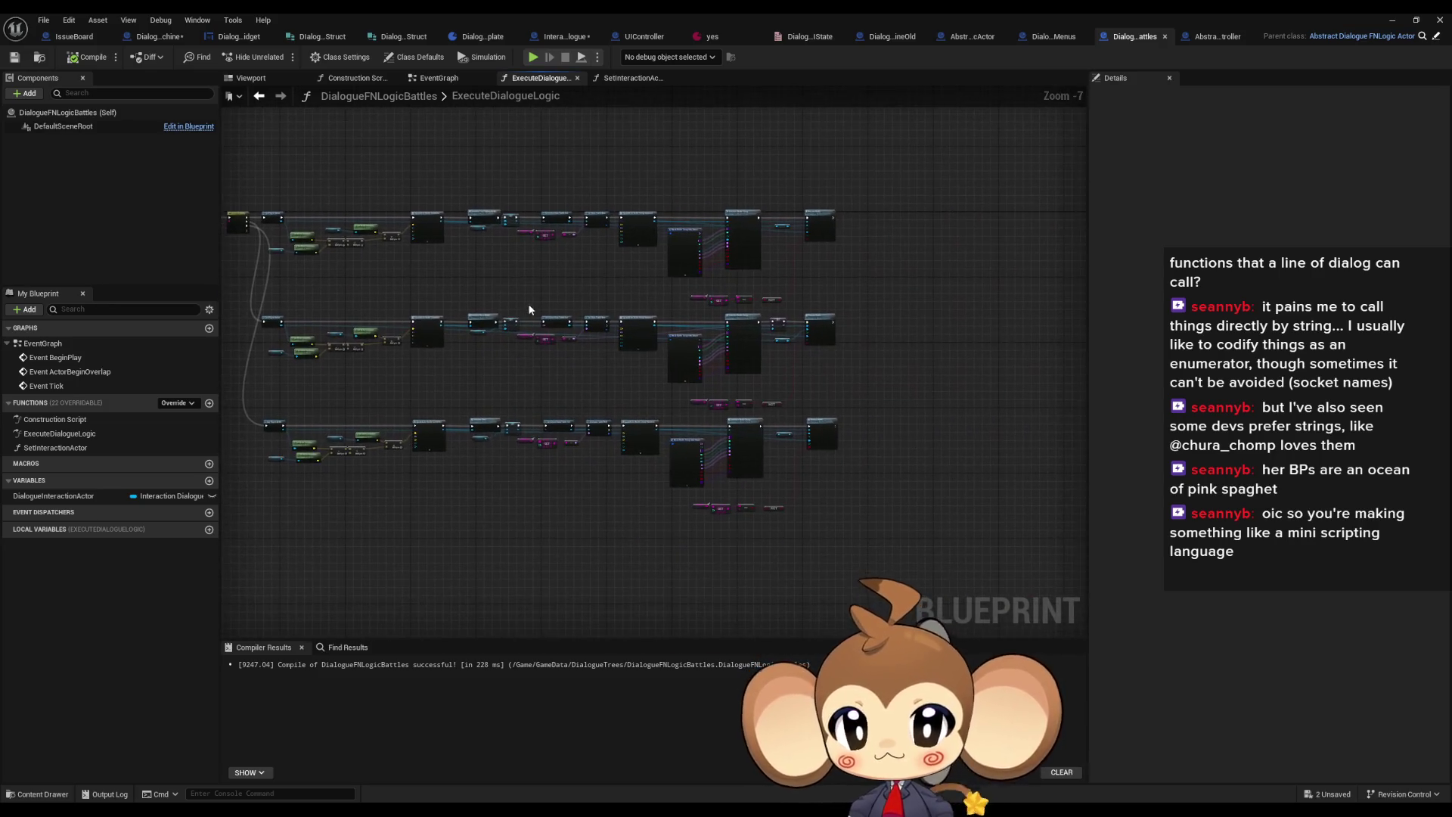
pyautogui.moveTo(326, 244); pyautogui.dragTo(606, 284)
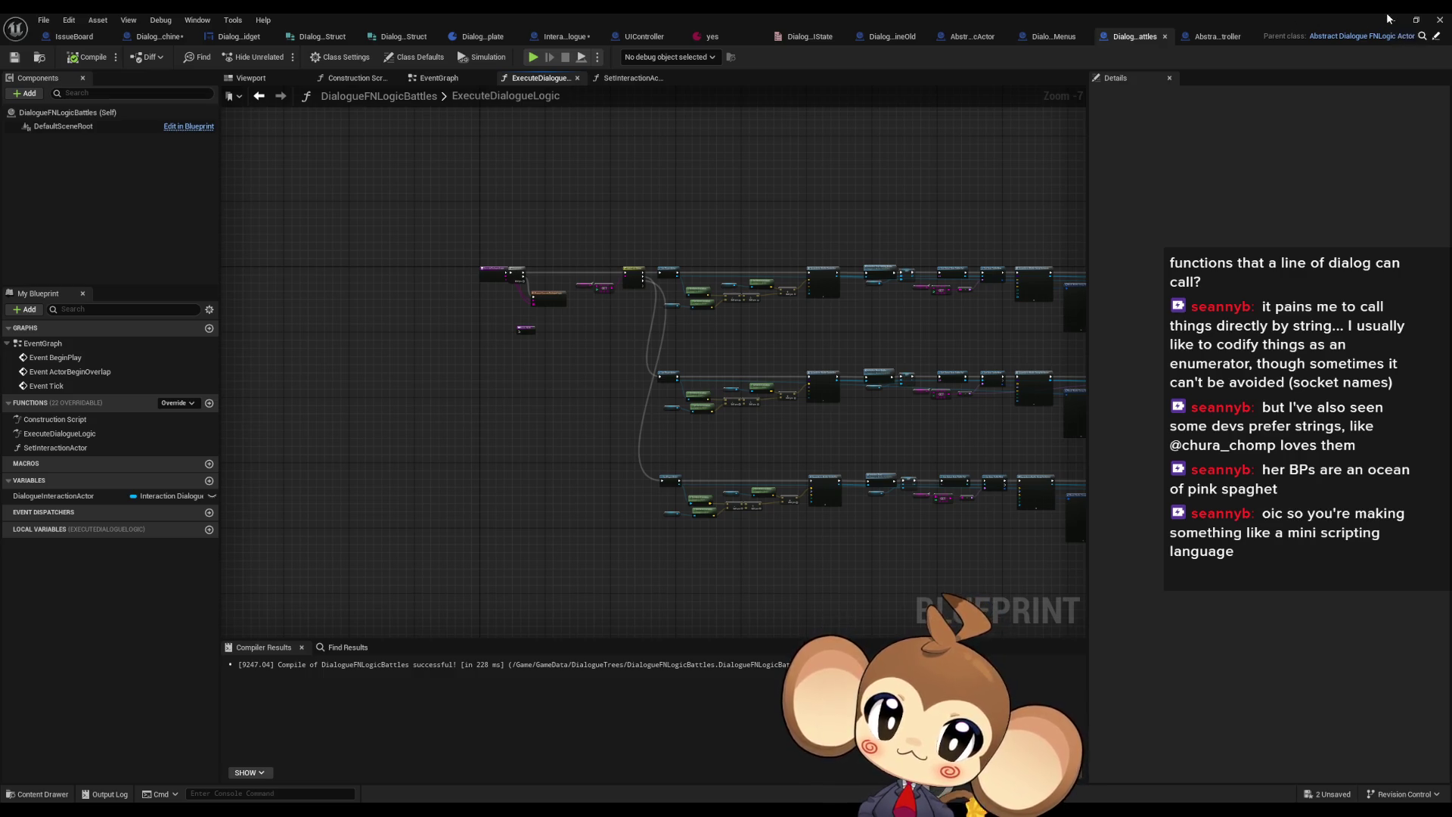
pyautogui.click(1439, 19)
pyautogui.click(816, 568)
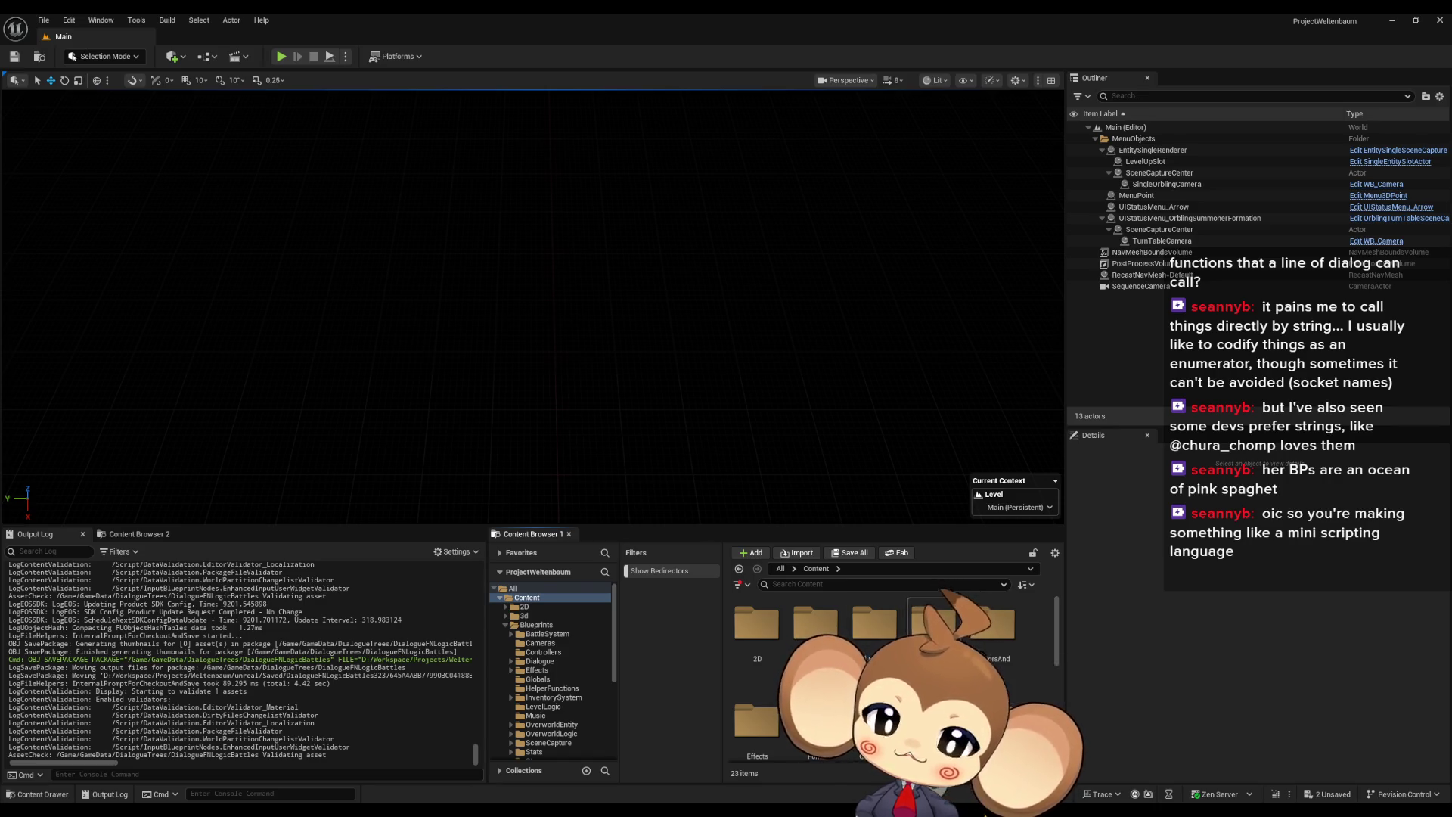
# Browse to Blueprints > Dialogue > Dia_Content > ContentTable and open the Arena data table
pyautogui.doubleClick(875, 623)
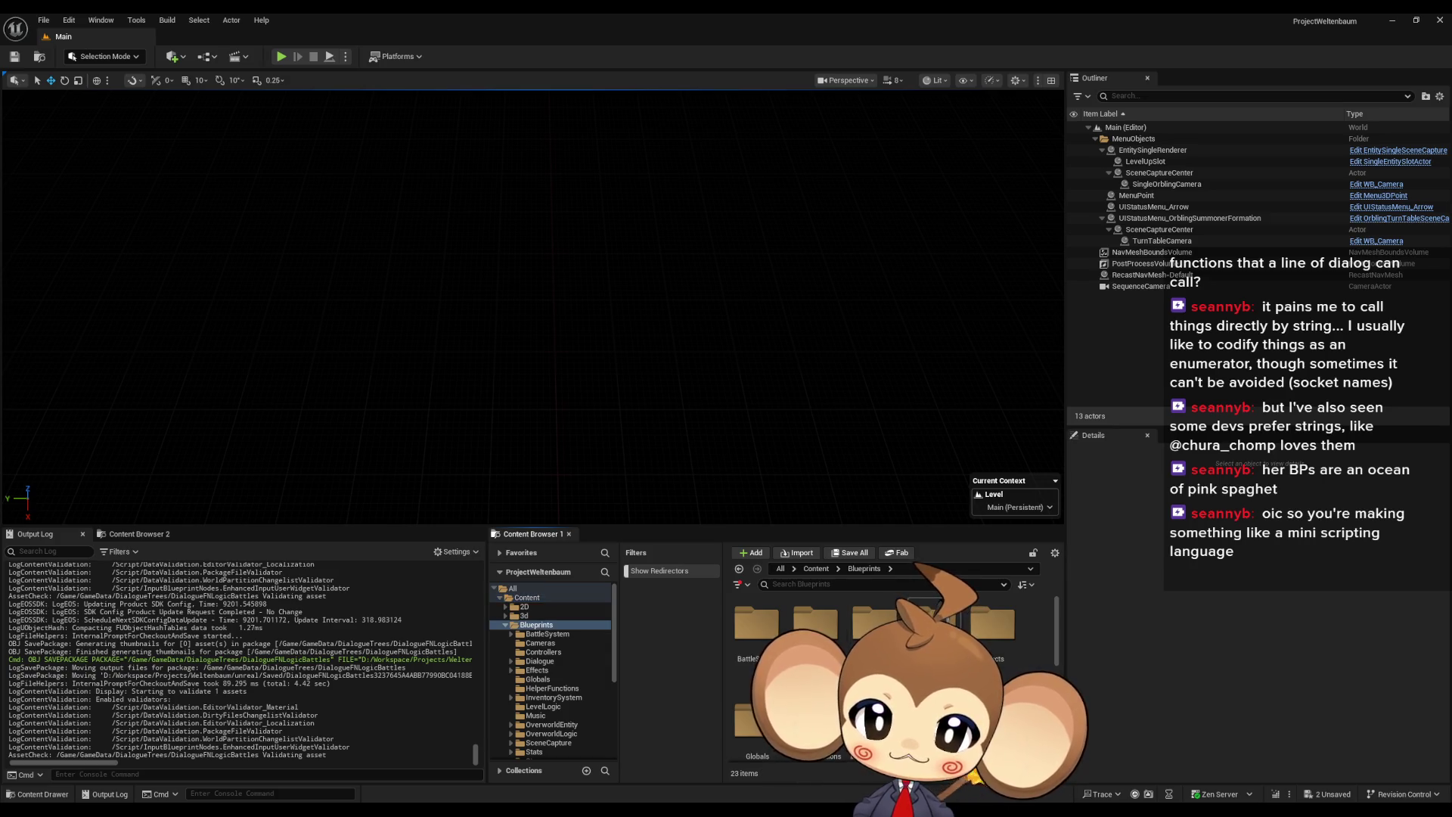
pyautogui.doubleClick(934, 623)
pyautogui.doubleClick(756, 623)
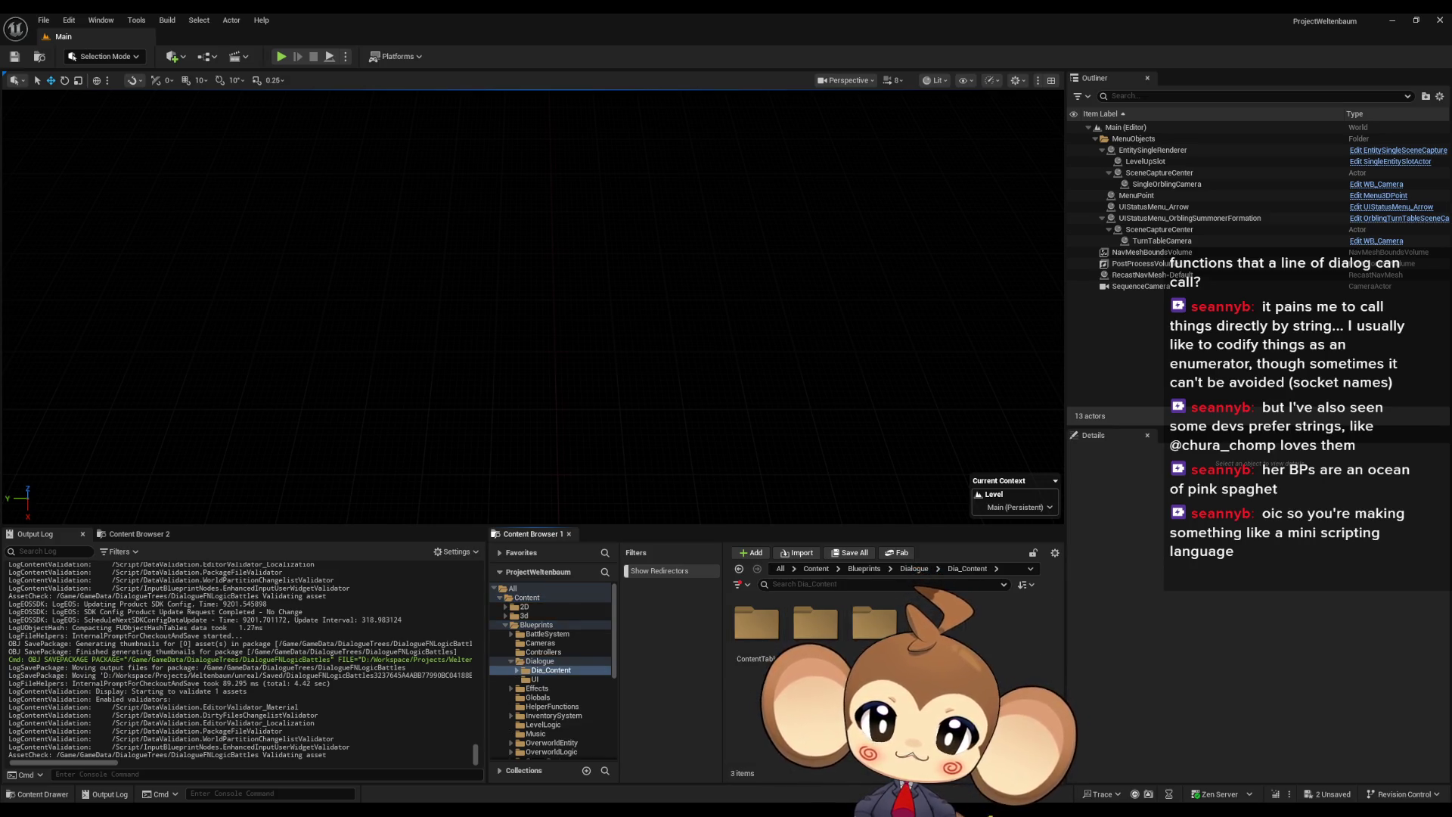
pyautogui.doubleClick(756, 622)
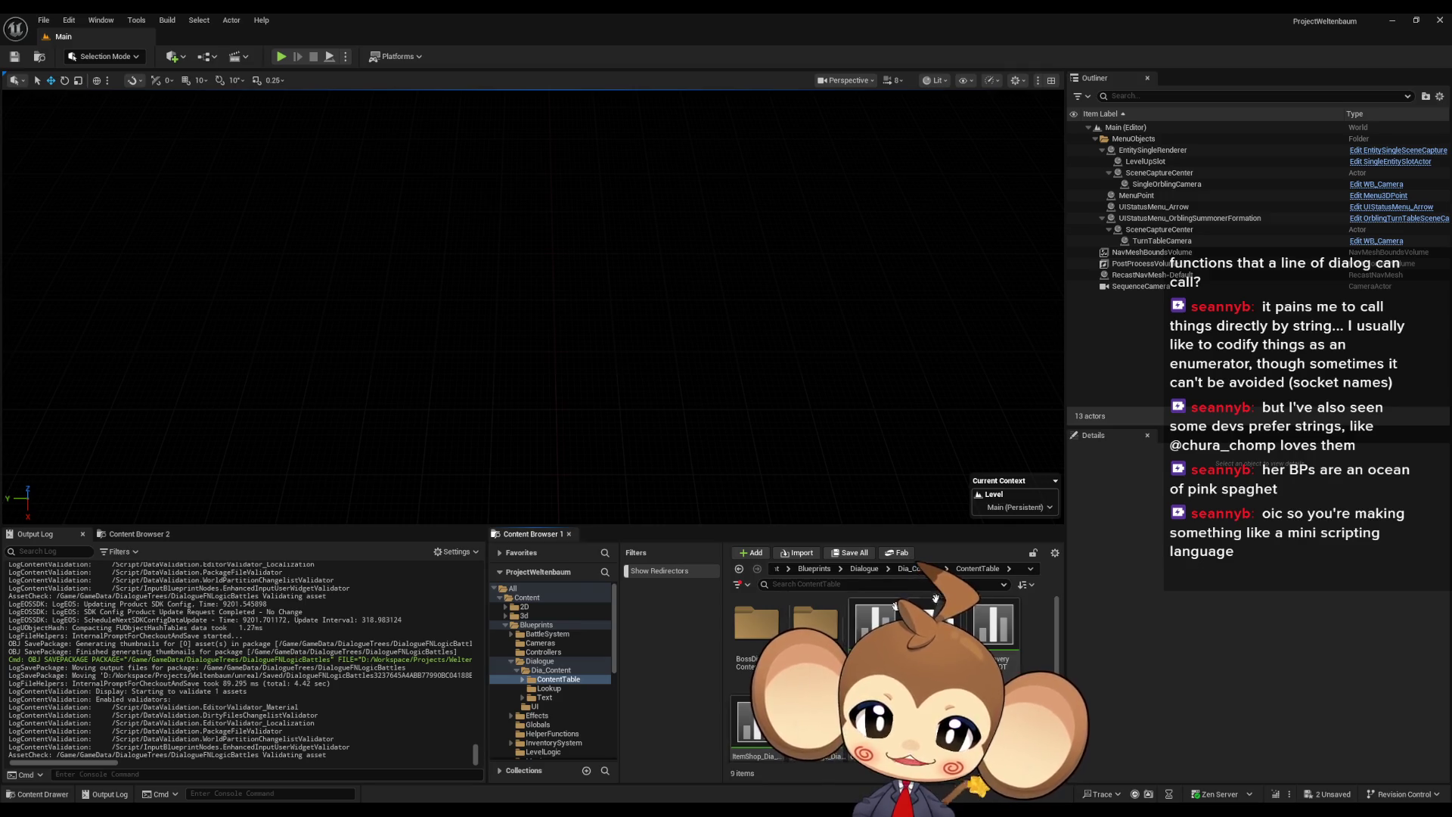
pyautogui.scroll(-1, 854, 618)
pyautogui.scroll(1, 740, 700)
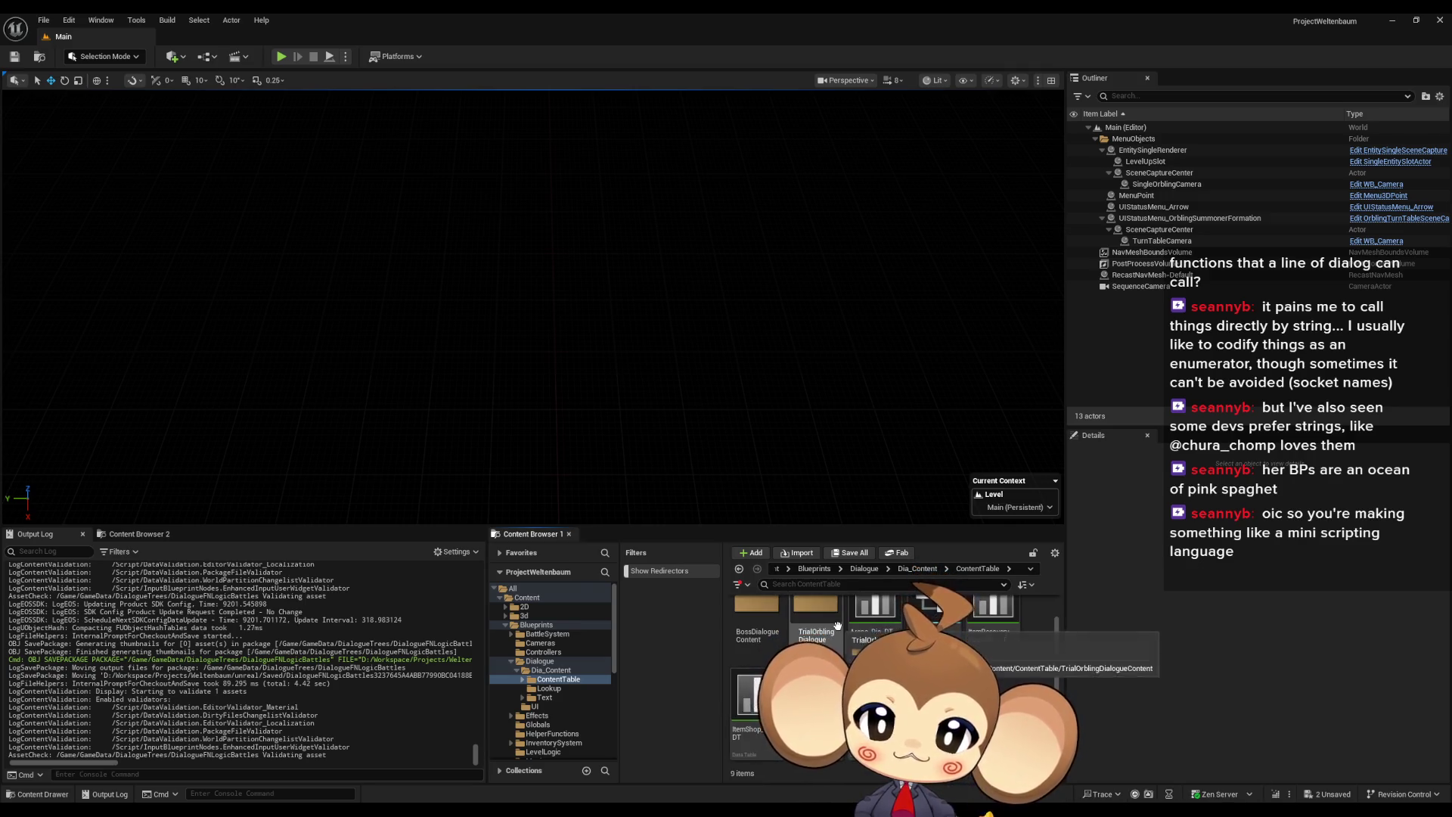
pyautogui.doubleClick(874, 621)
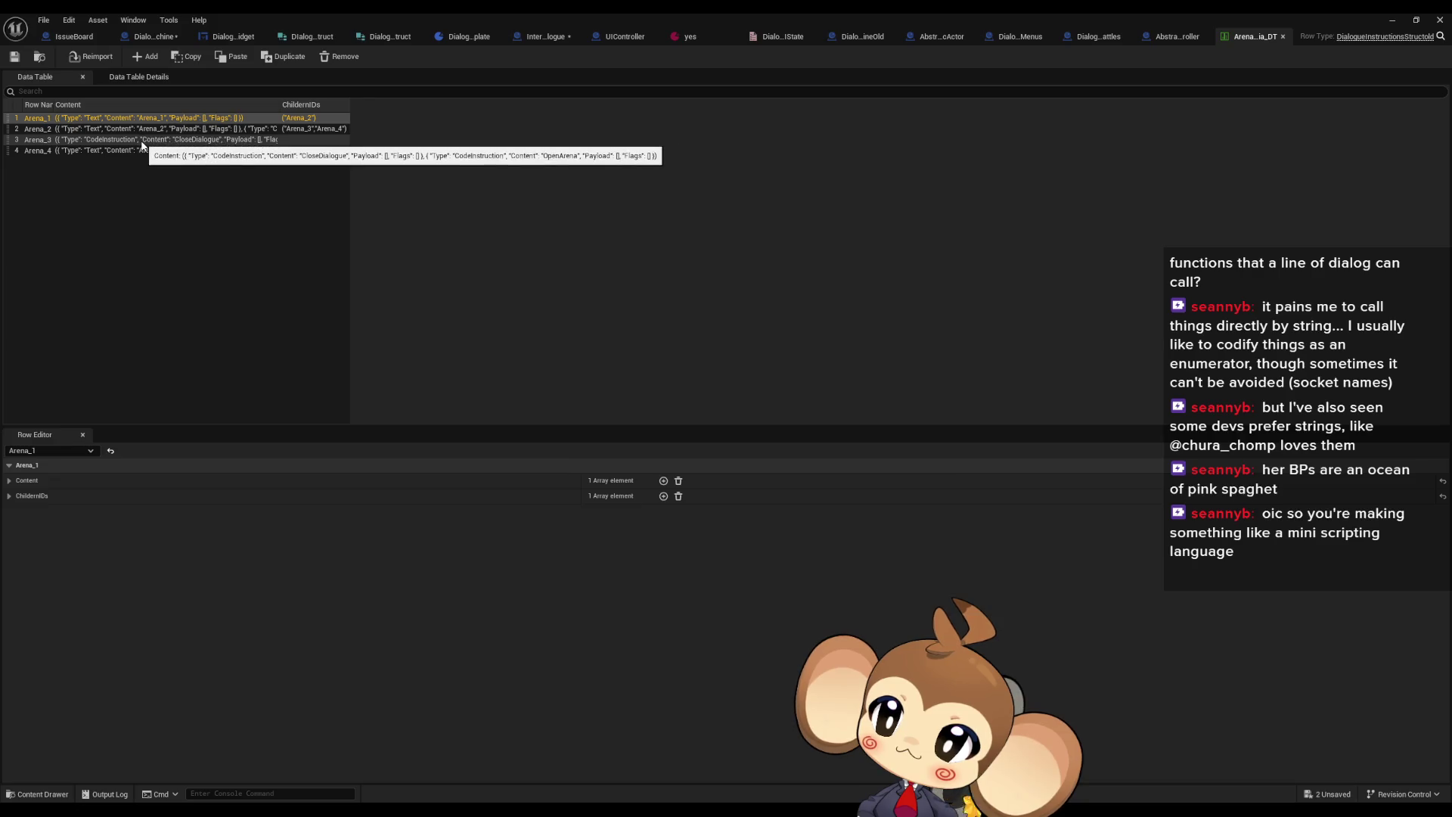
# Expand Arena_2's ChildernIDs and Content entries [0]–[2], then restore the table window size
pyautogui.click(118, 128)
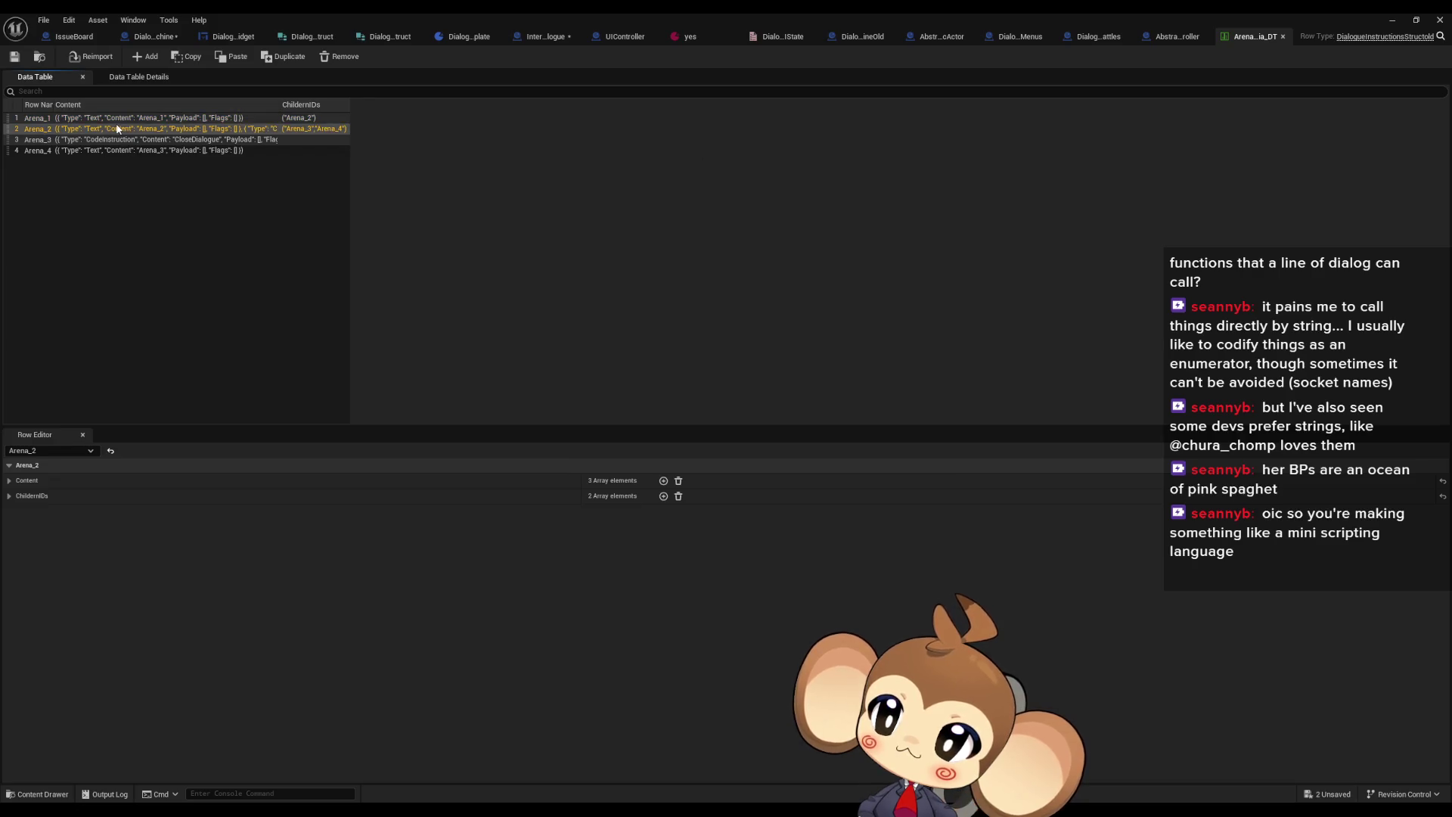
pyautogui.click(9, 495)
pyautogui.click(9, 482)
pyautogui.click(19, 530)
pyautogui.click(19, 513)
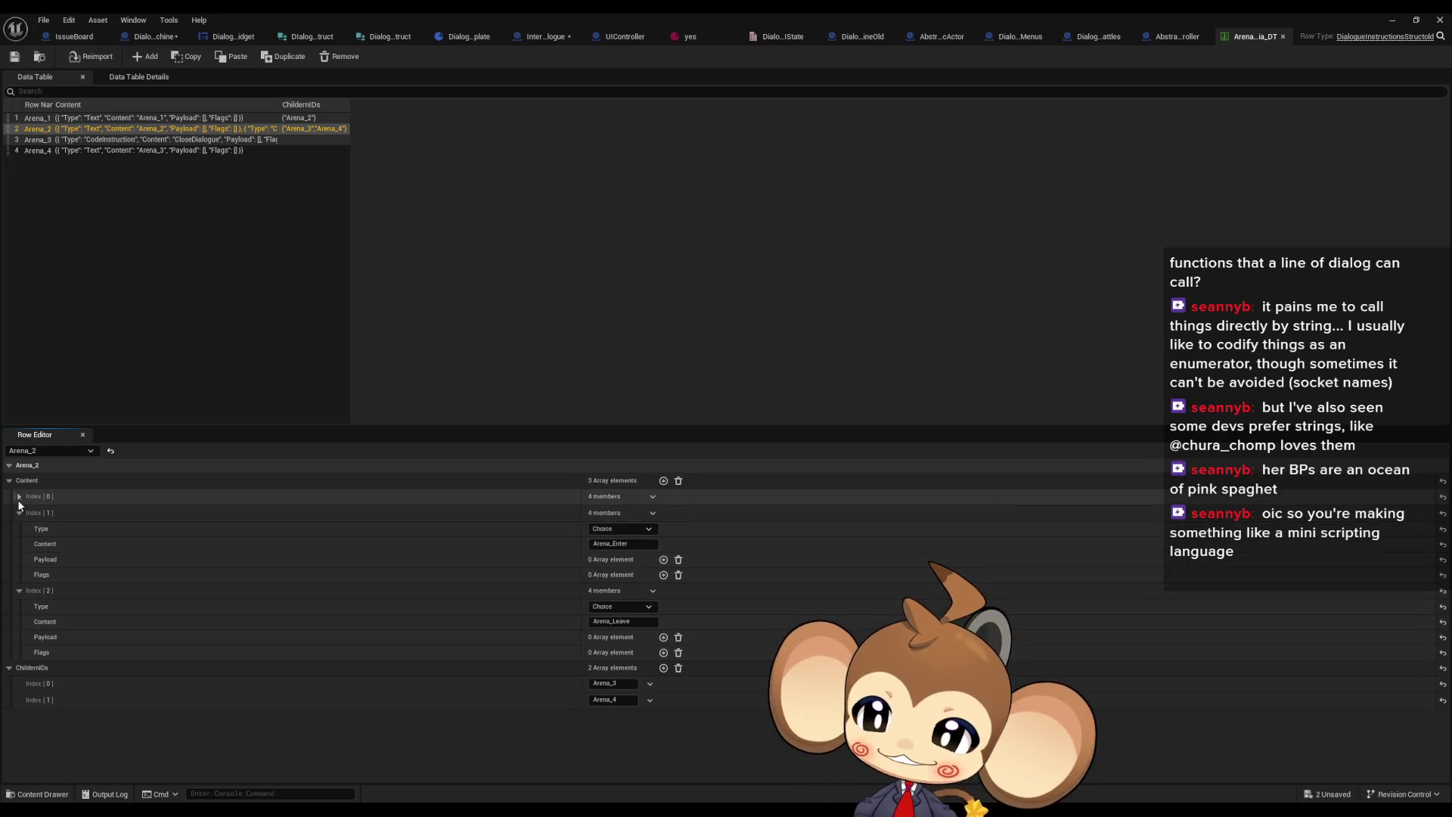
pyautogui.click(19, 497)
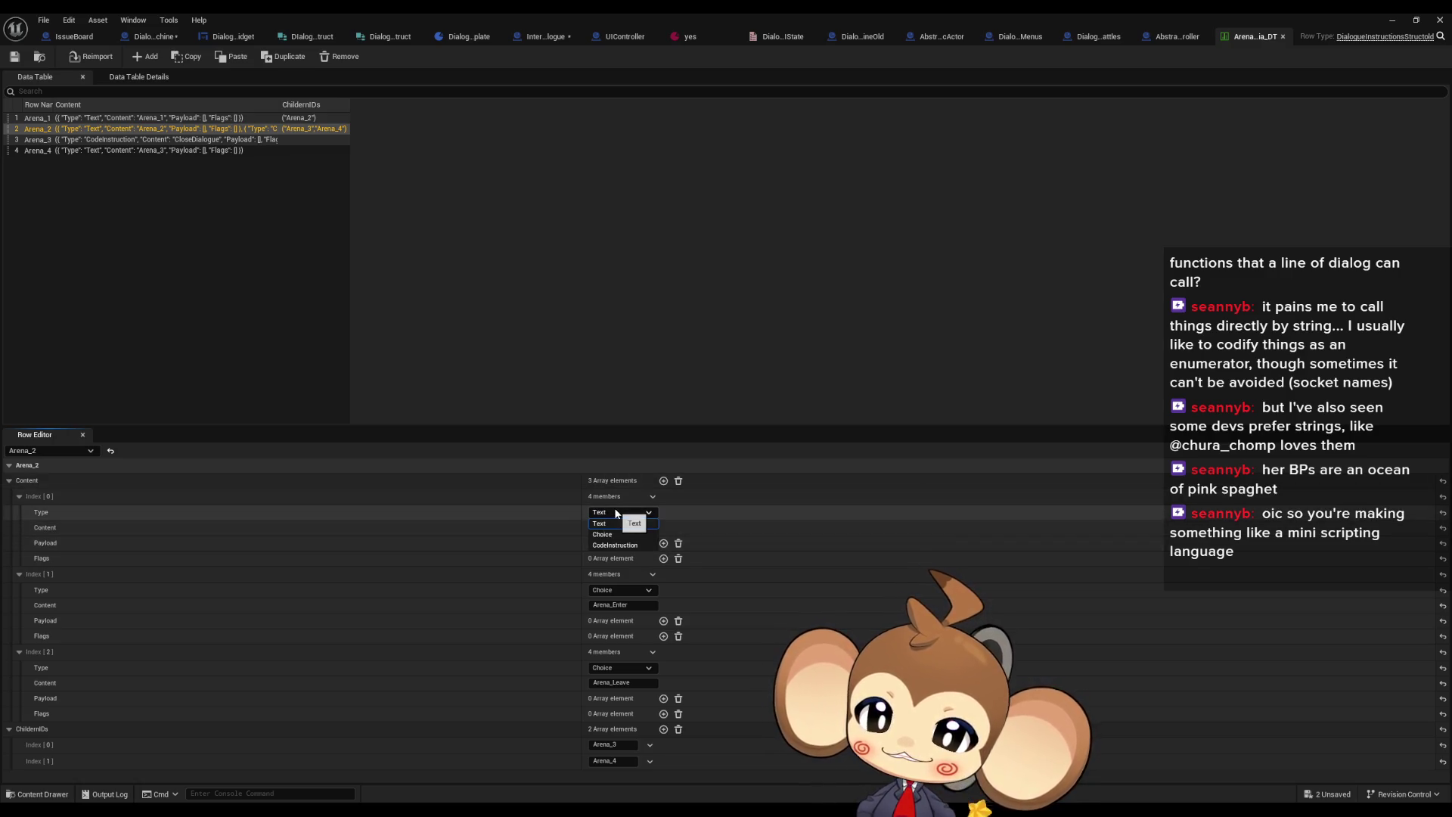
pyautogui.click(615, 513)
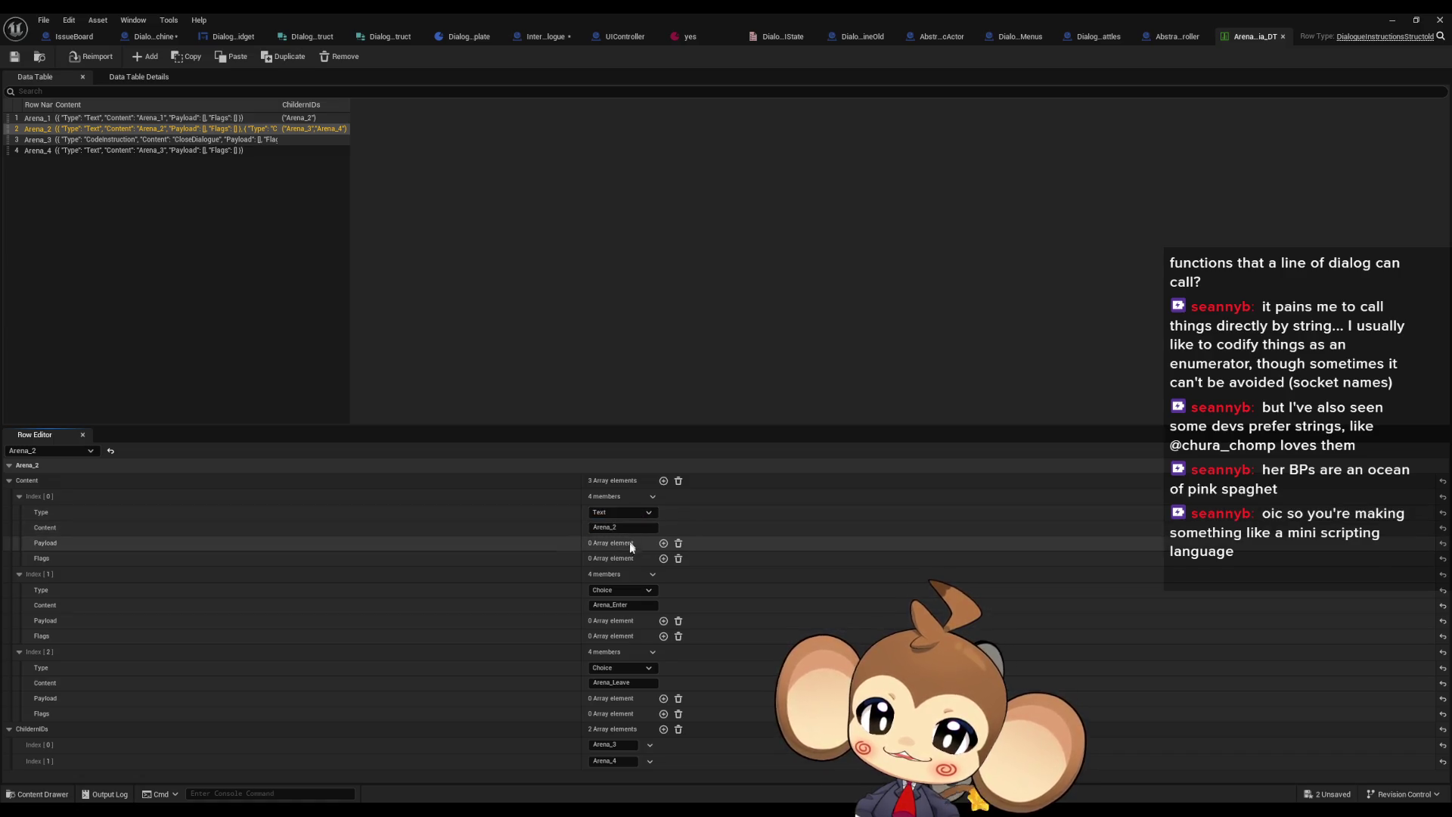
pyautogui.doubleClick(573, 12)
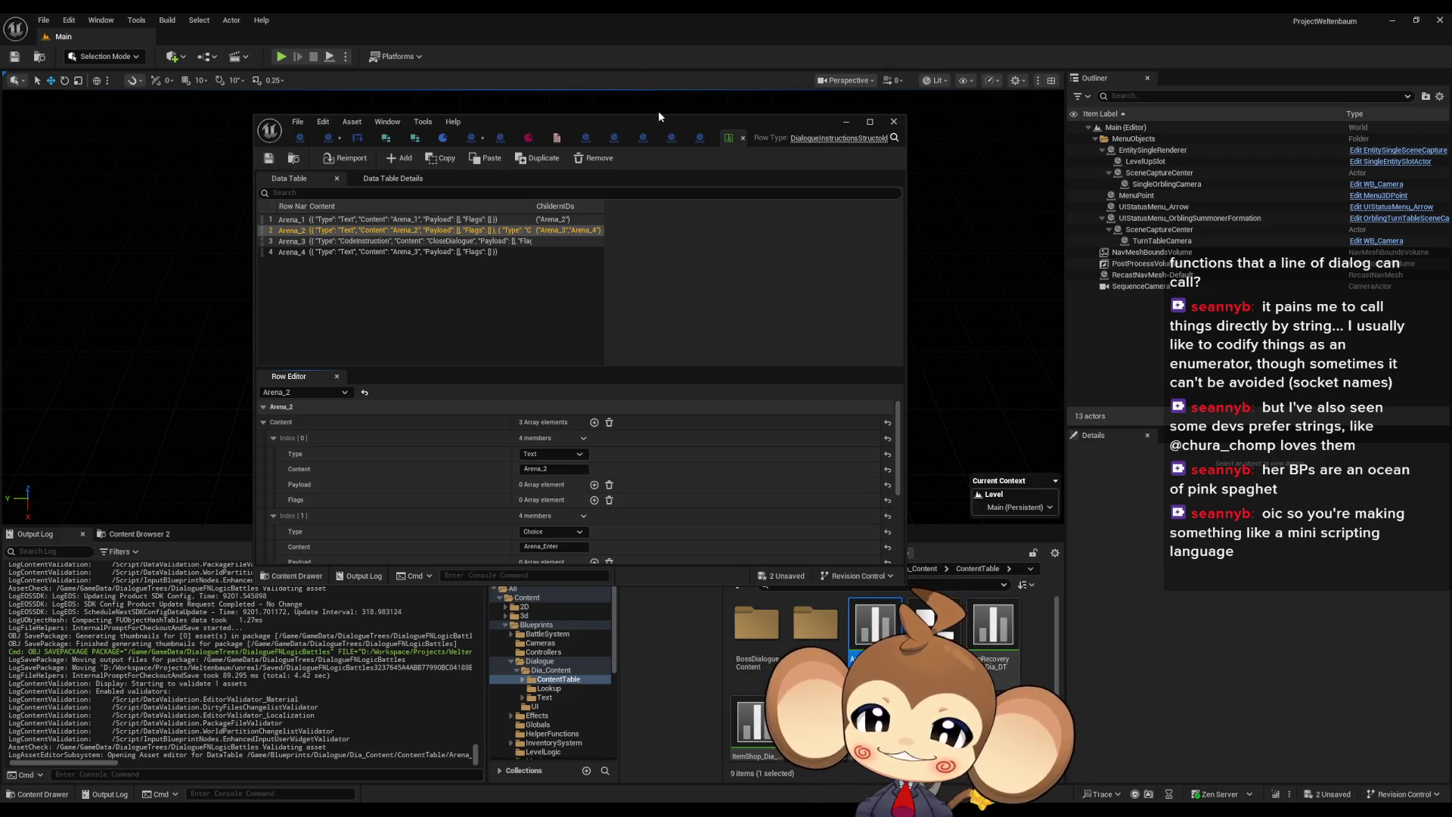
# Open the DialogueTextTableLookup table in Dia_Content > Lookup and inspect the Arena_1 row
pyautogui.moveTo(657, 123); pyautogui.dragTo(553, 72)
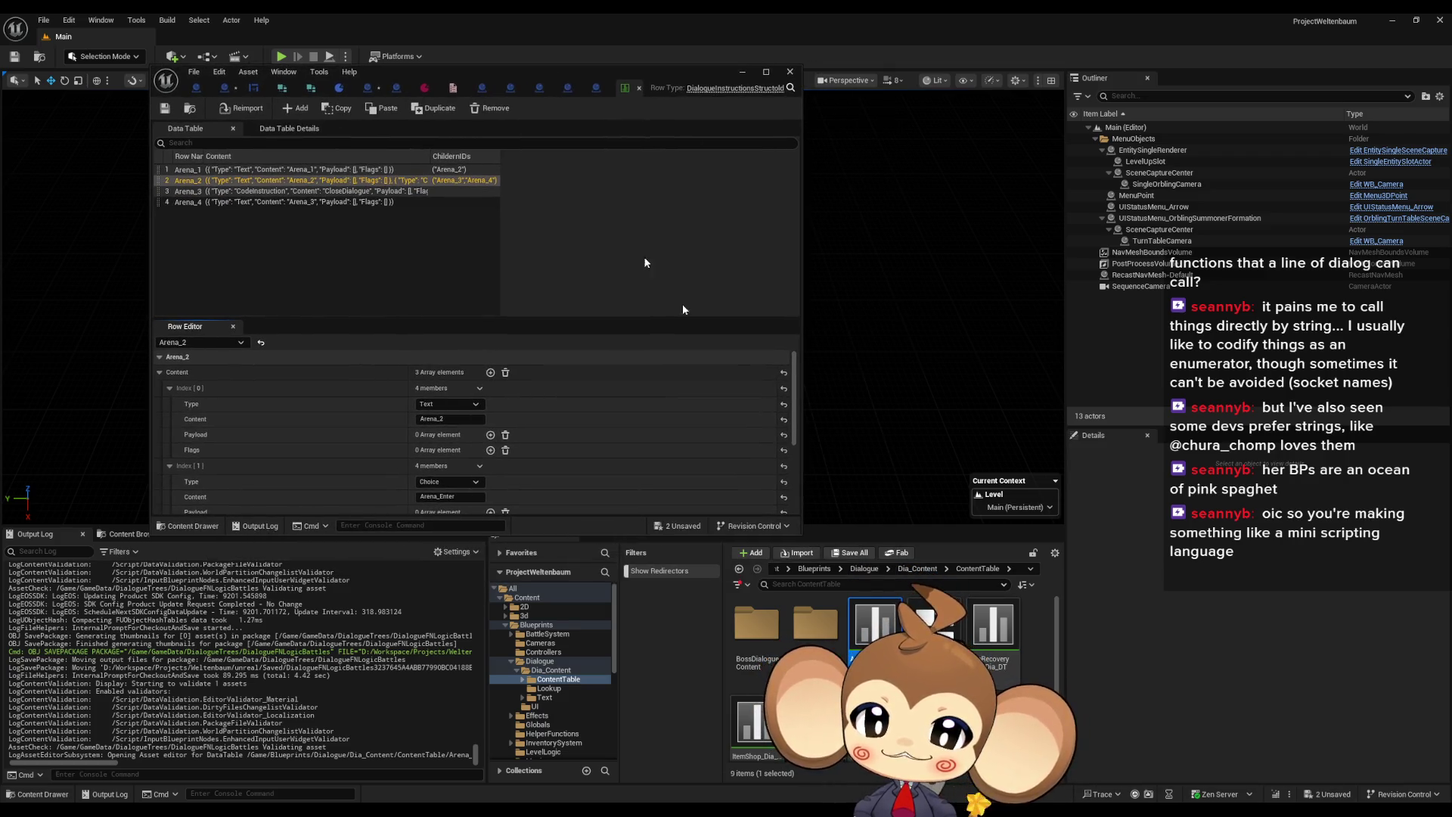
pyautogui.click(917, 568)
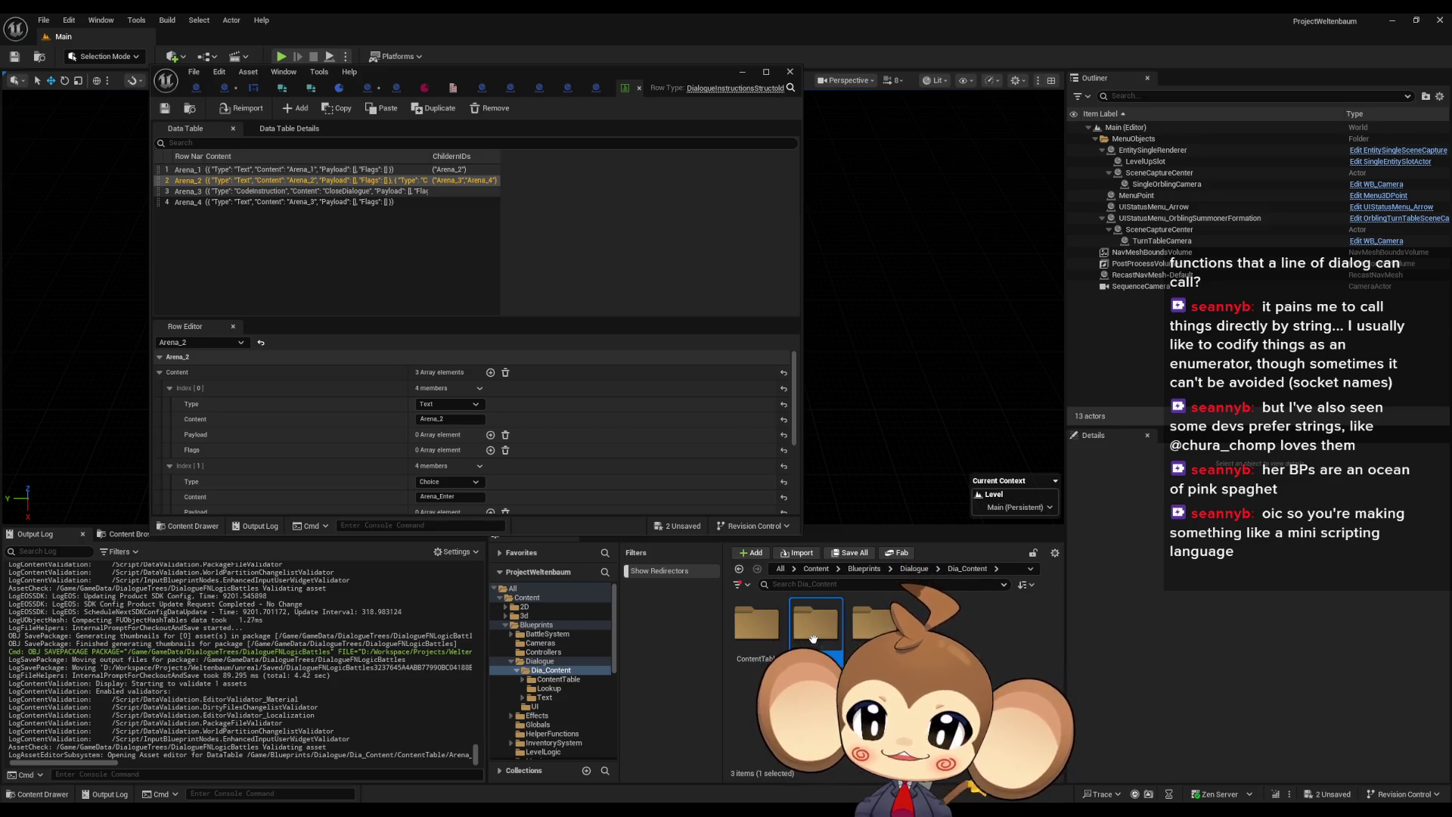
pyautogui.doubleClick(813, 637)
pyautogui.doubleClick(815, 634)
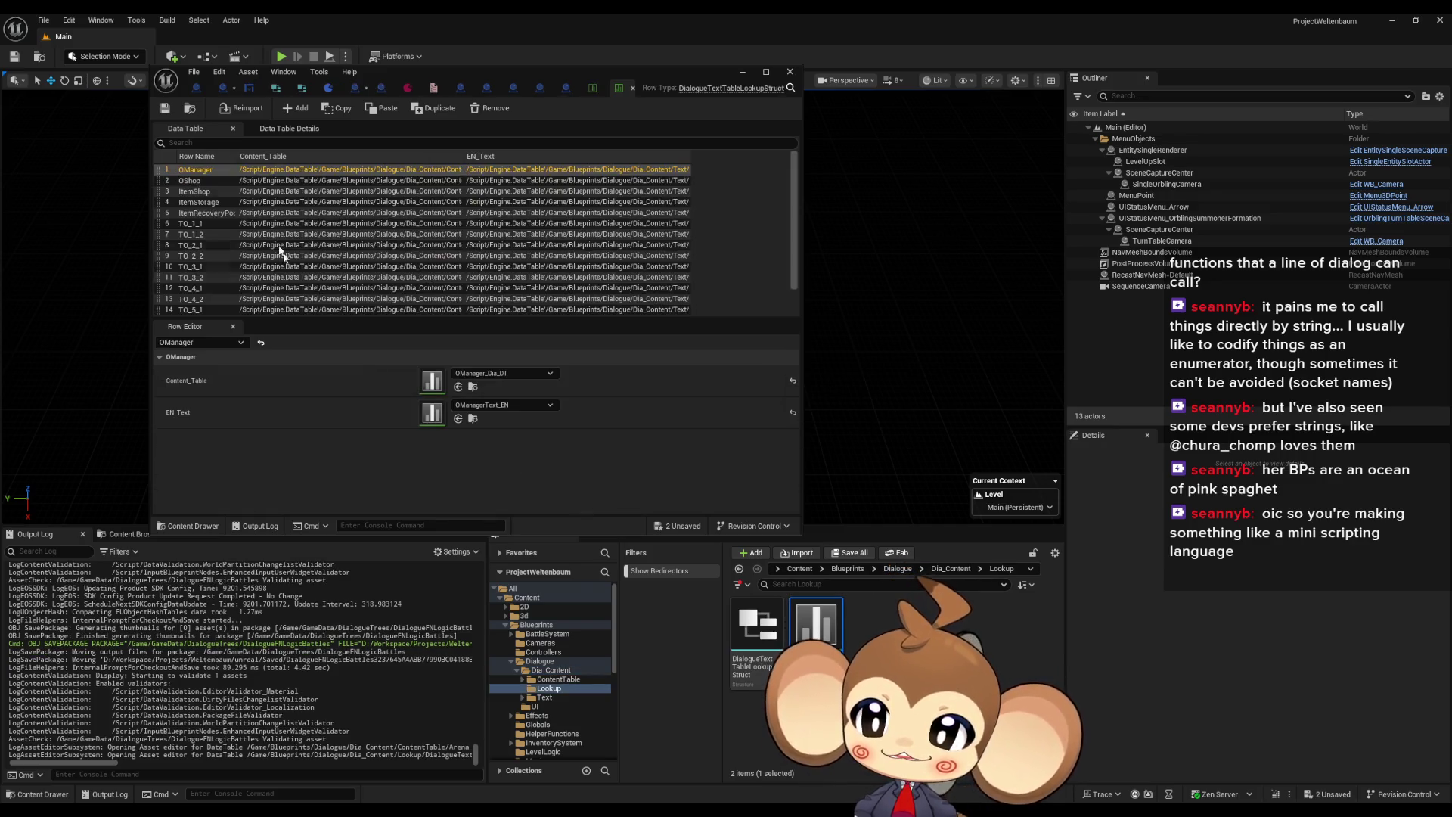
pyautogui.scroll(-3, 362, 223)
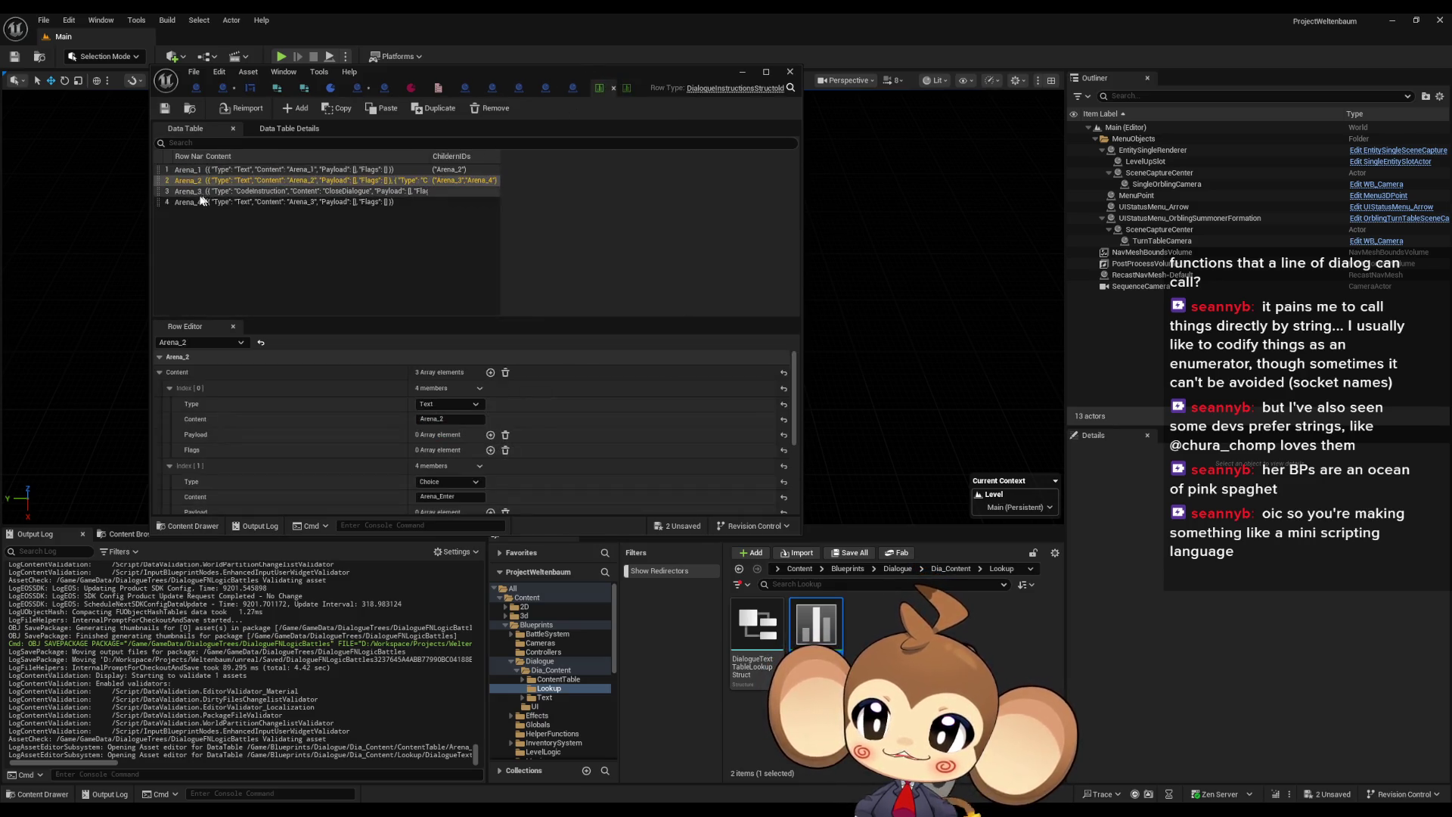
pyautogui.click(192, 170)
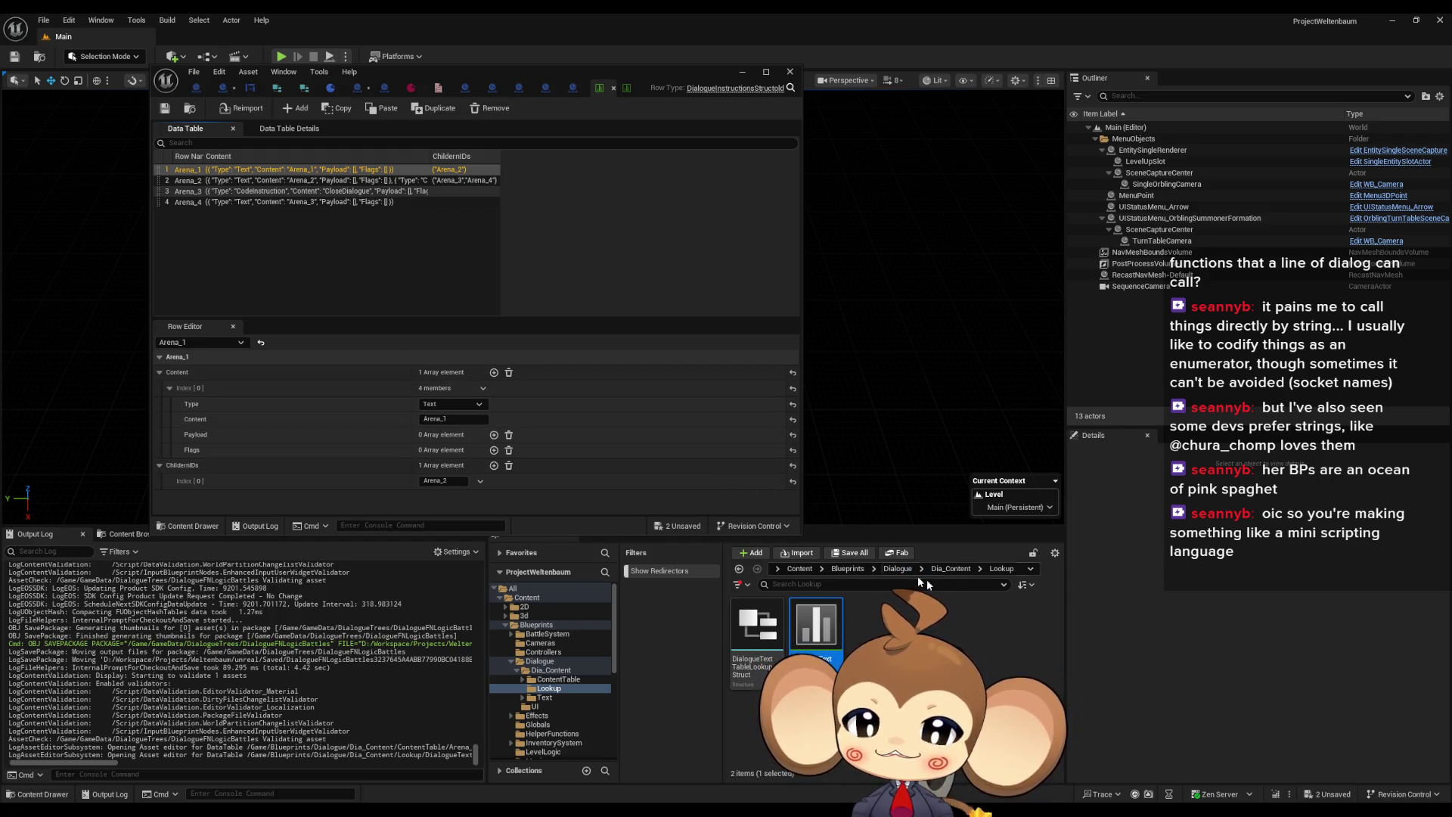
# Open ArenaText_EN1 from Dia_Content > Text, inspect Arena_1's text unchanged, then return to Content
pyautogui.click(947, 572)
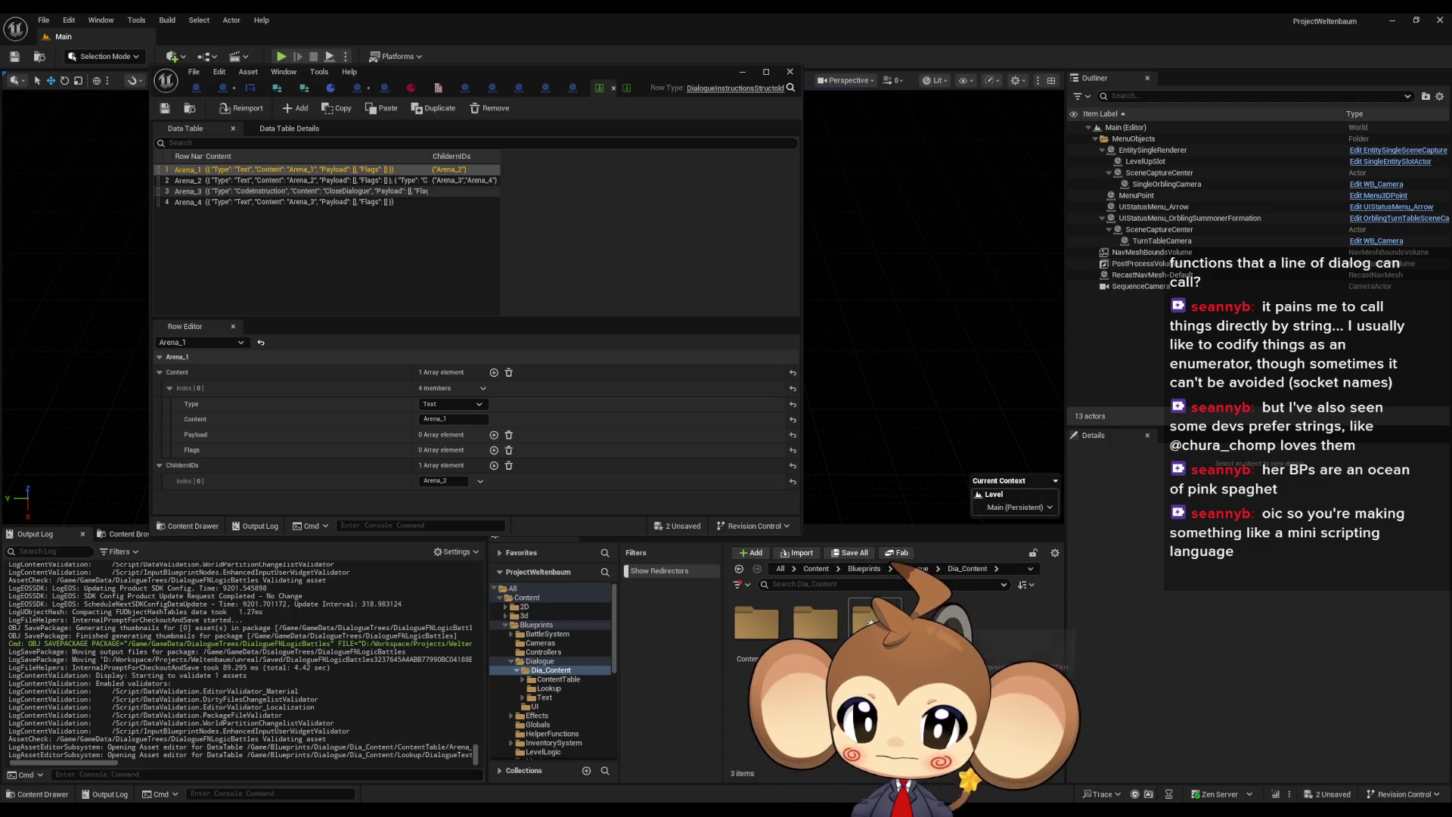
pyautogui.doubleClick(828, 637)
pyautogui.doubleClick(875, 624)
pyautogui.click(454, 371)
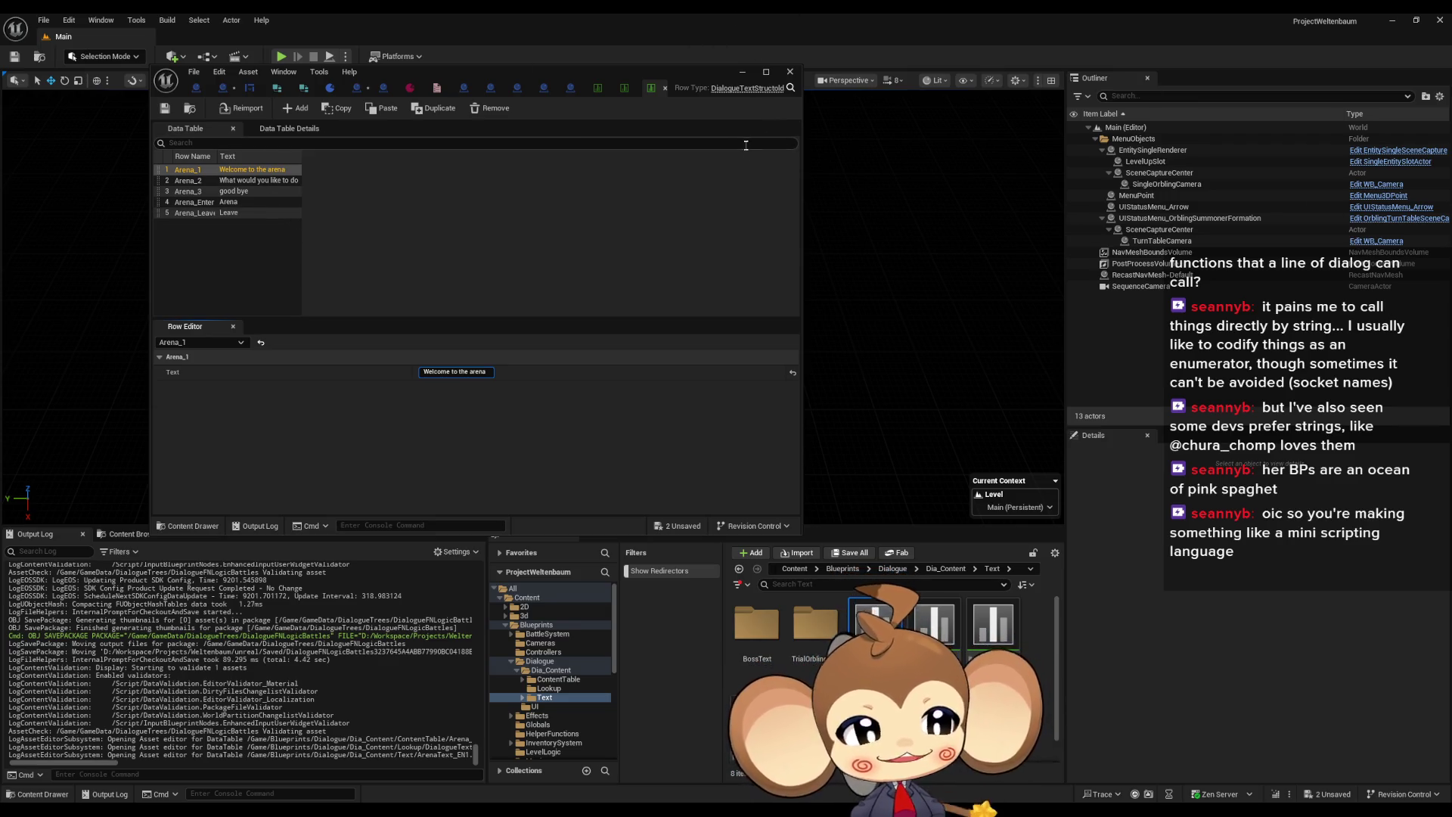
pyautogui.press('Return')
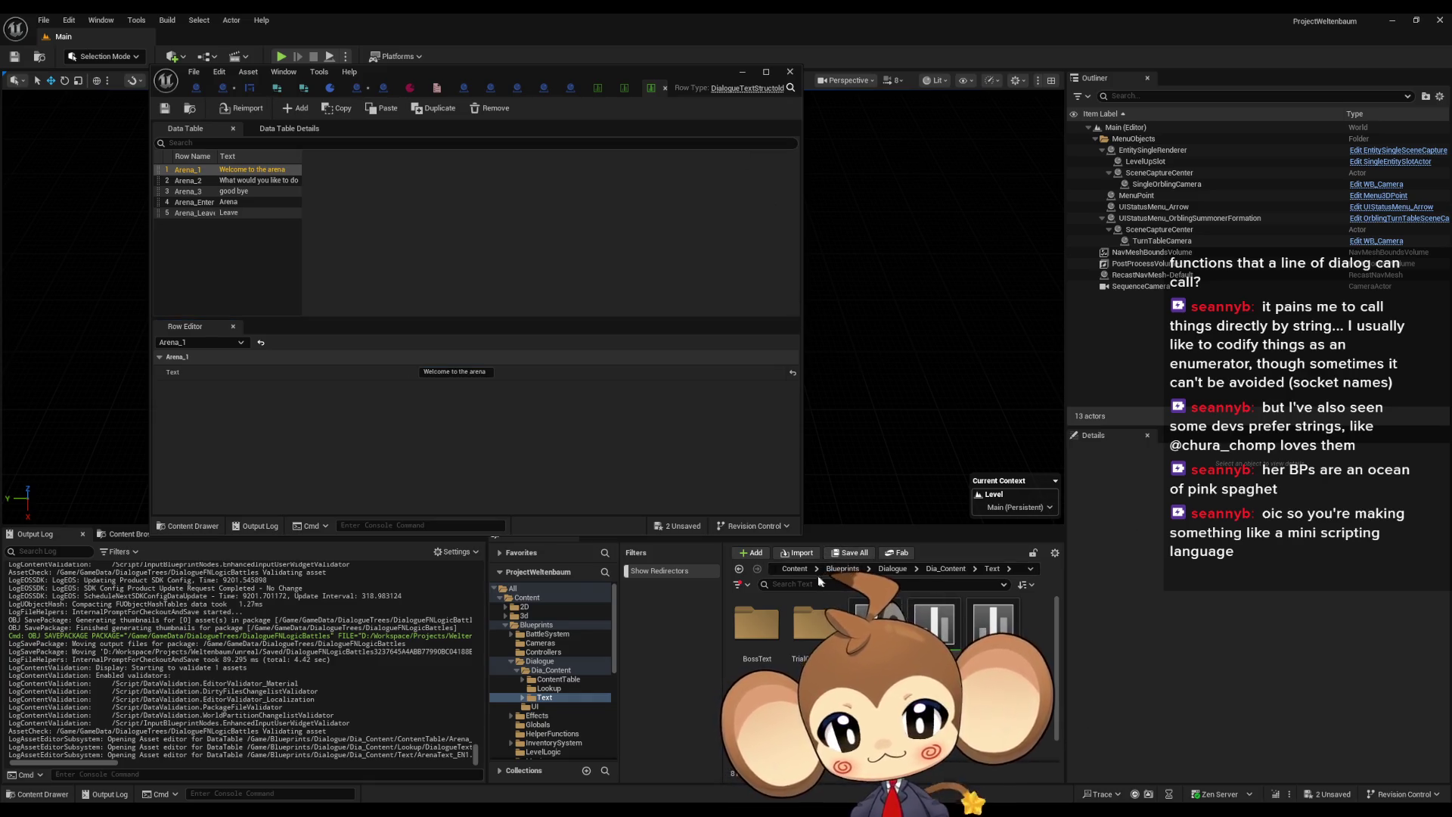
pyautogui.click(794, 569)
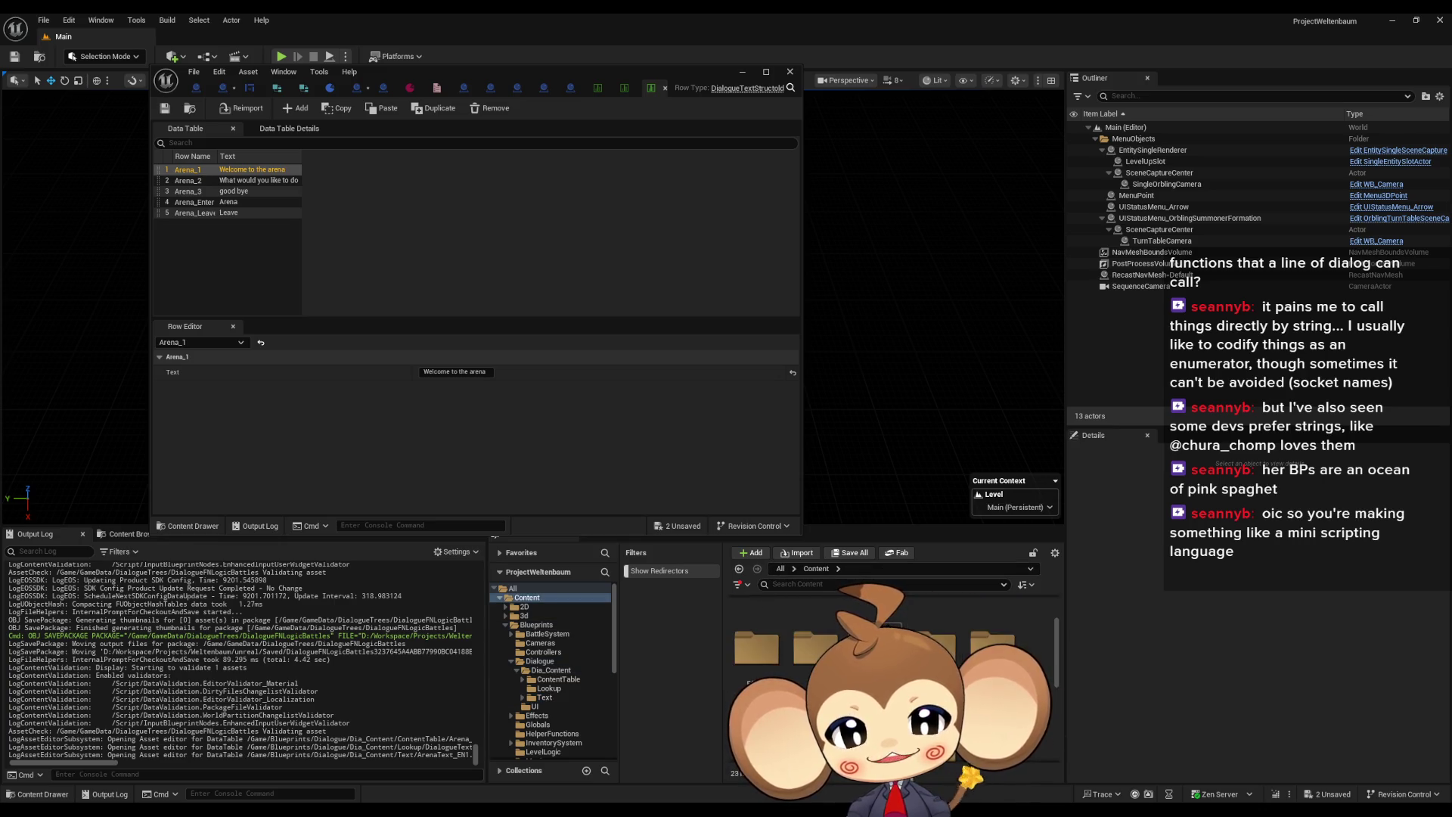
# Open GameData > DialogueTrees > DialogueDataTemplate and review its entries Index [2] to [4]
pyautogui.click(537, 675)
pyautogui.doubleClick(745, 649)
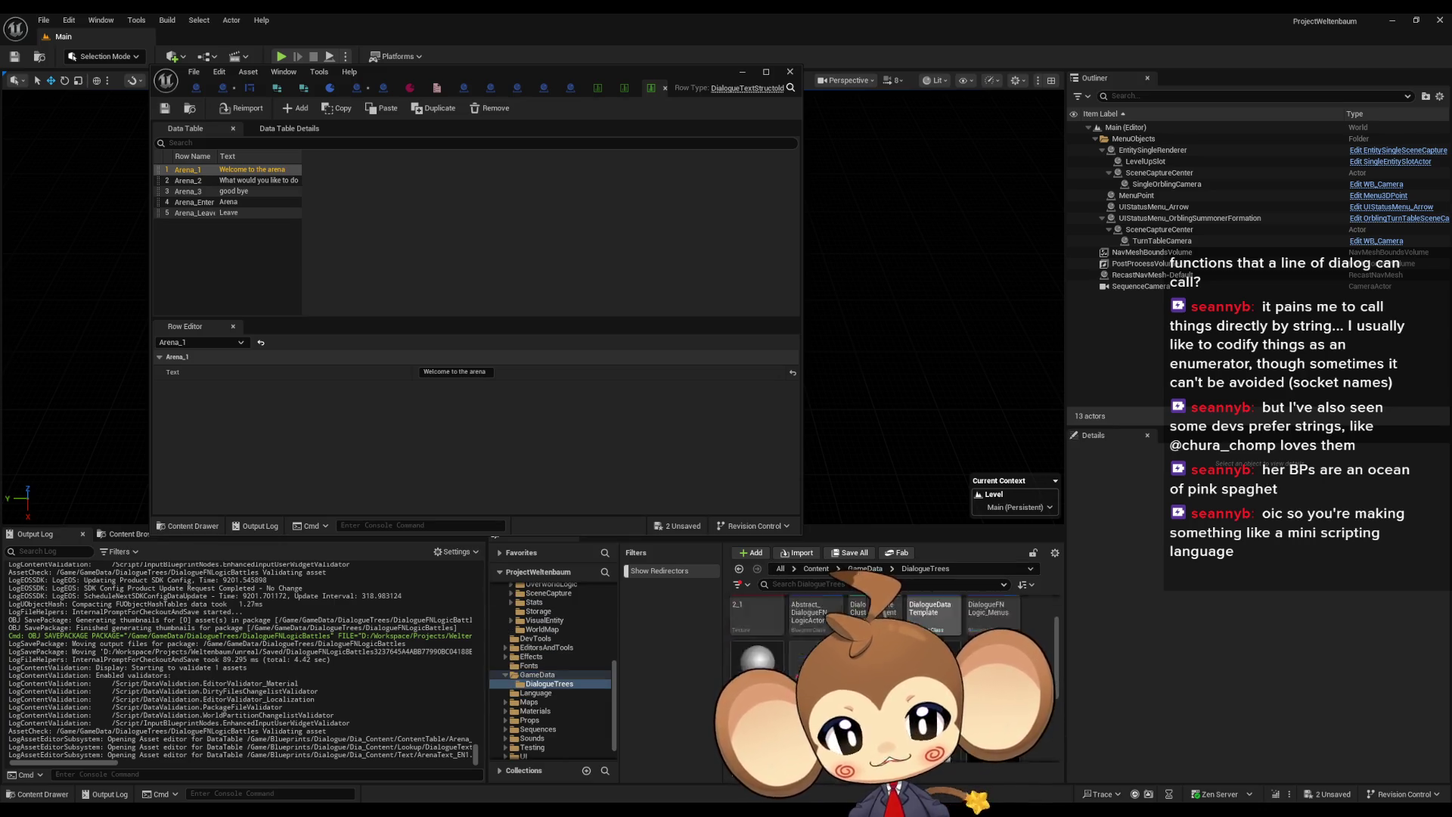
pyautogui.doubleClick(815, 692)
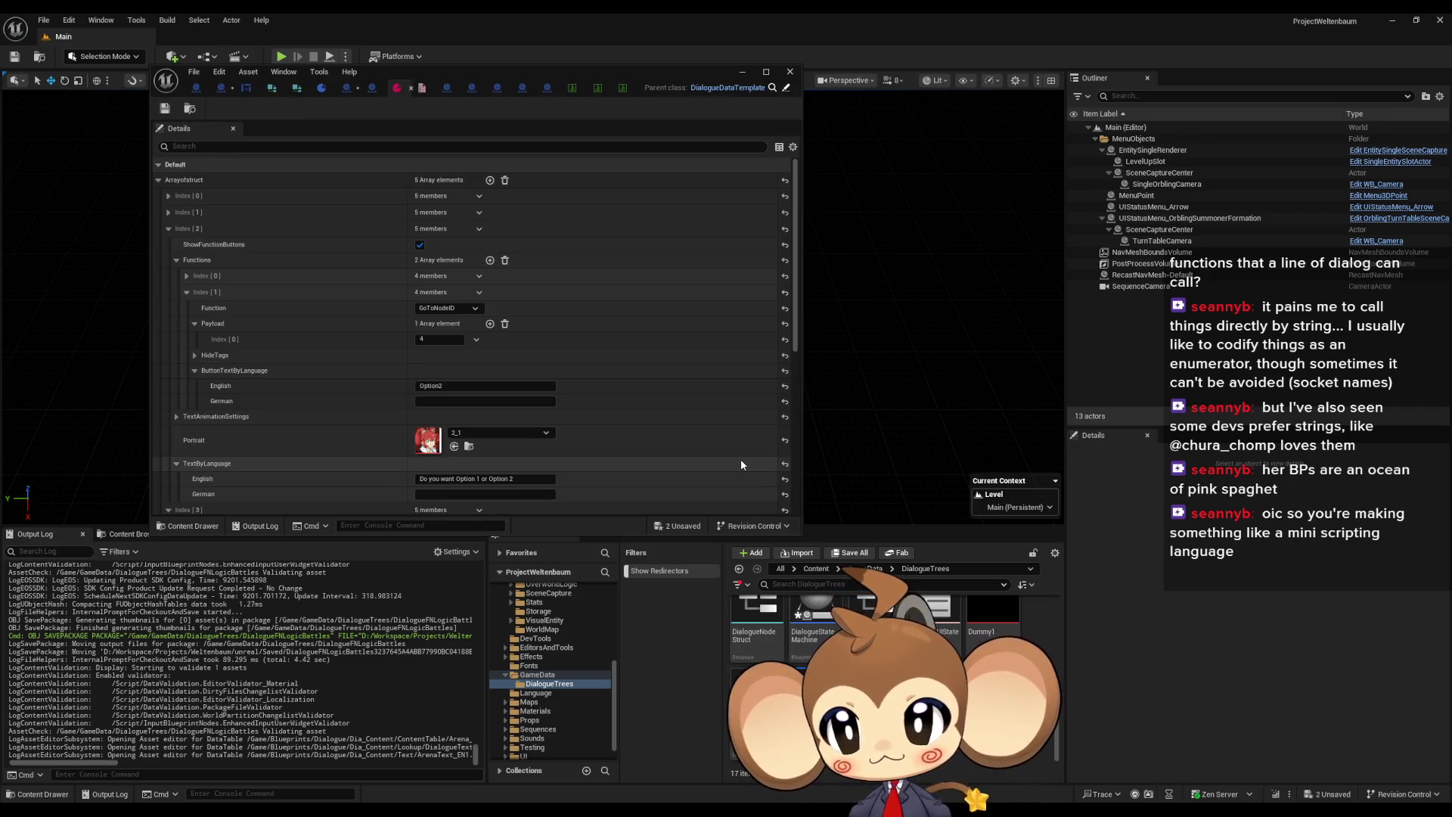
pyautogui.click(168, 229)
pyautogui.click(170, 245)
pyautogui.click(168, 262)
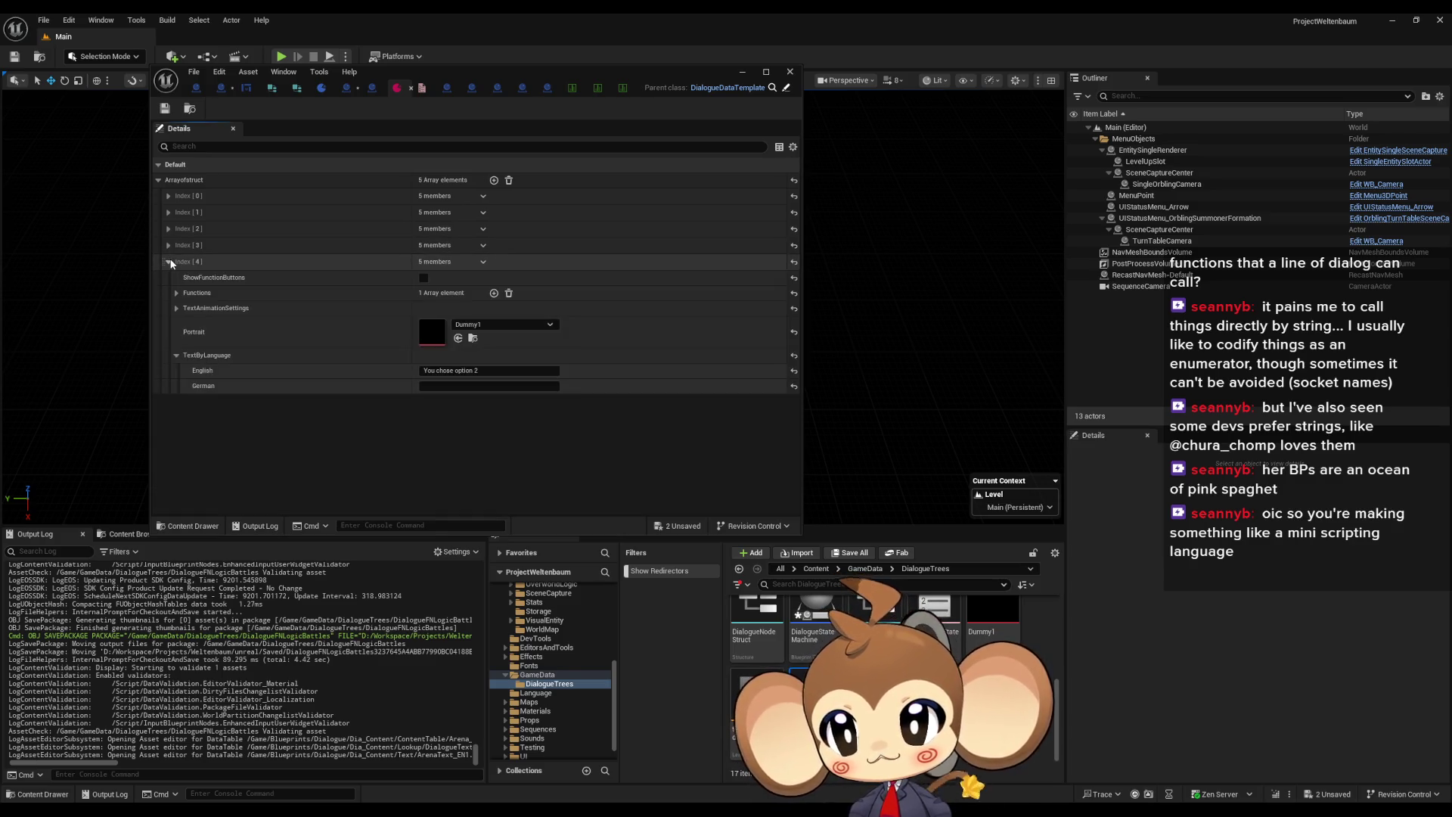
pyautogui.click(169, 262)
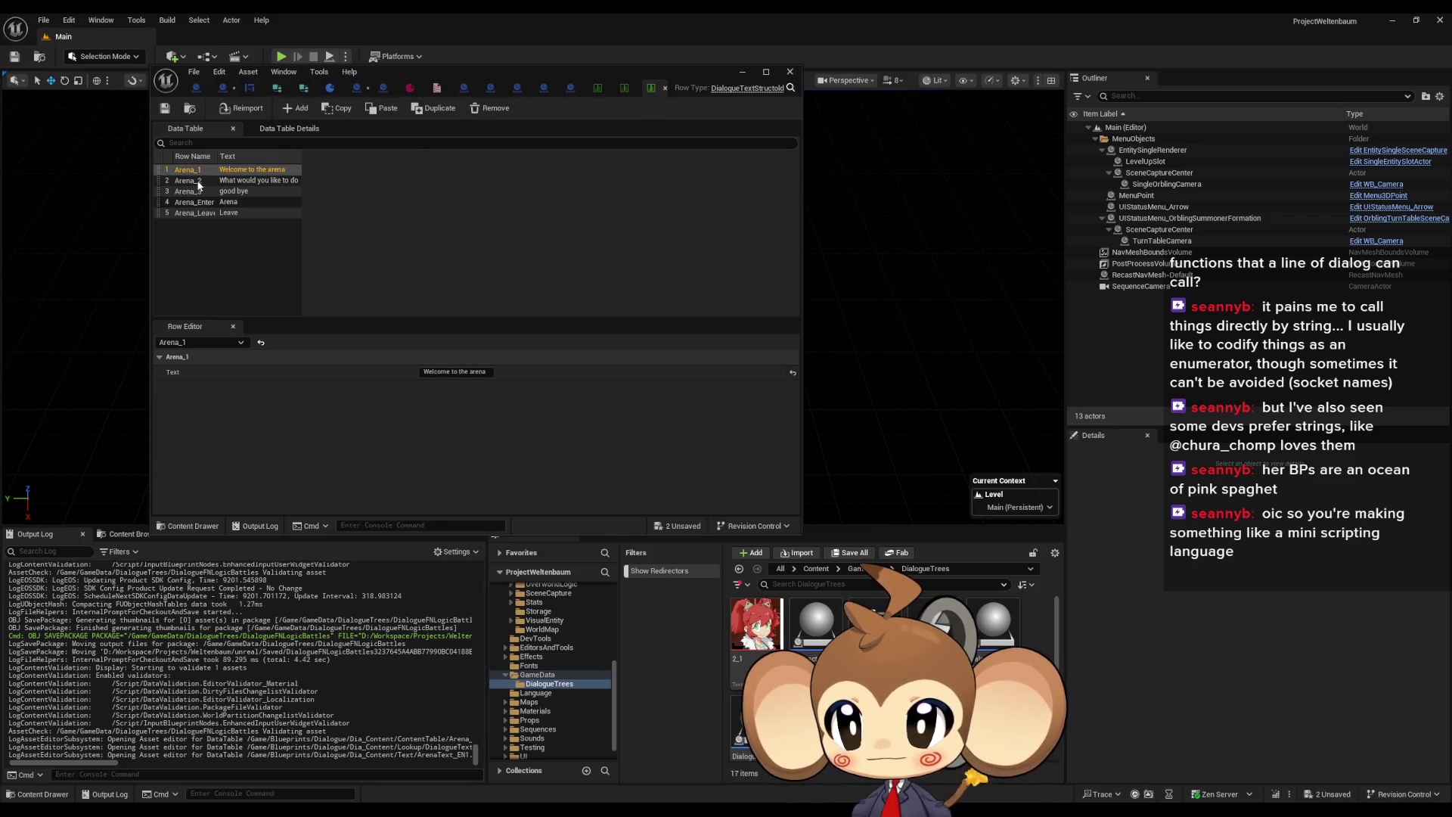
# Compare the text of rows Arena_2, Arena_3, Arena_Enter and Arena_Leave in the text table
pyautogui.click(196, 182)
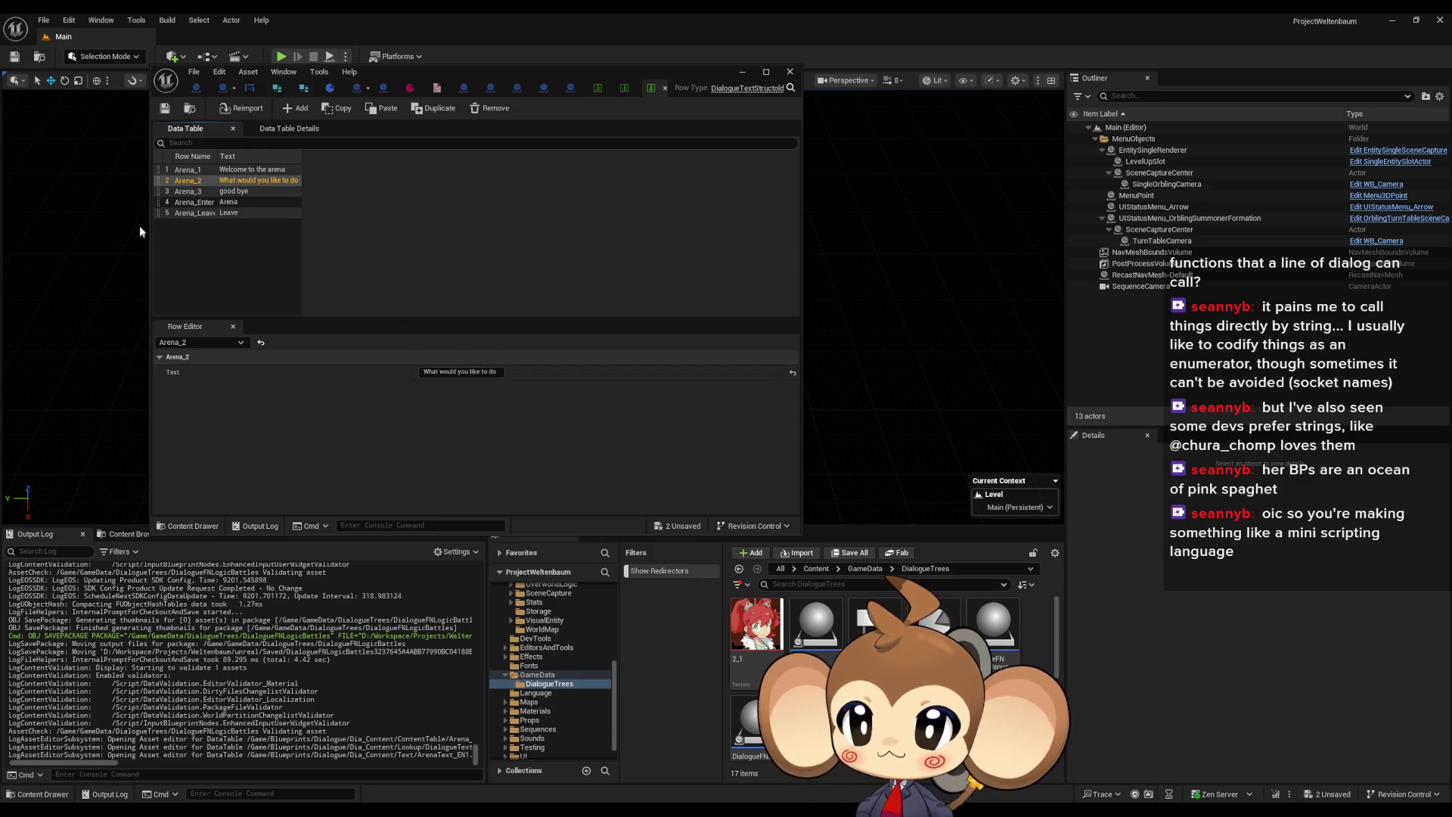
pyautogui.click(196, 192)
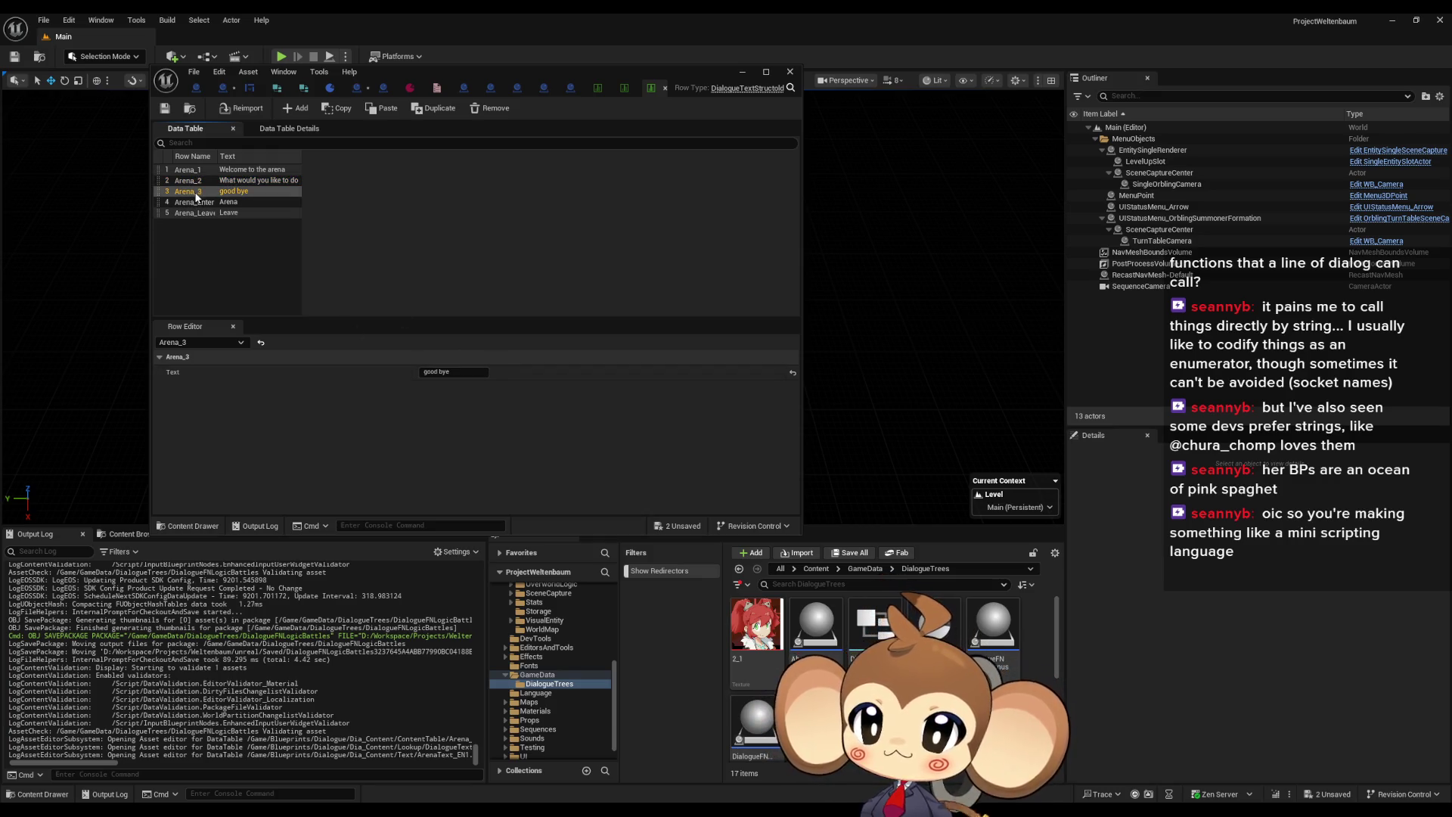
pyautogui.click(238, 181)
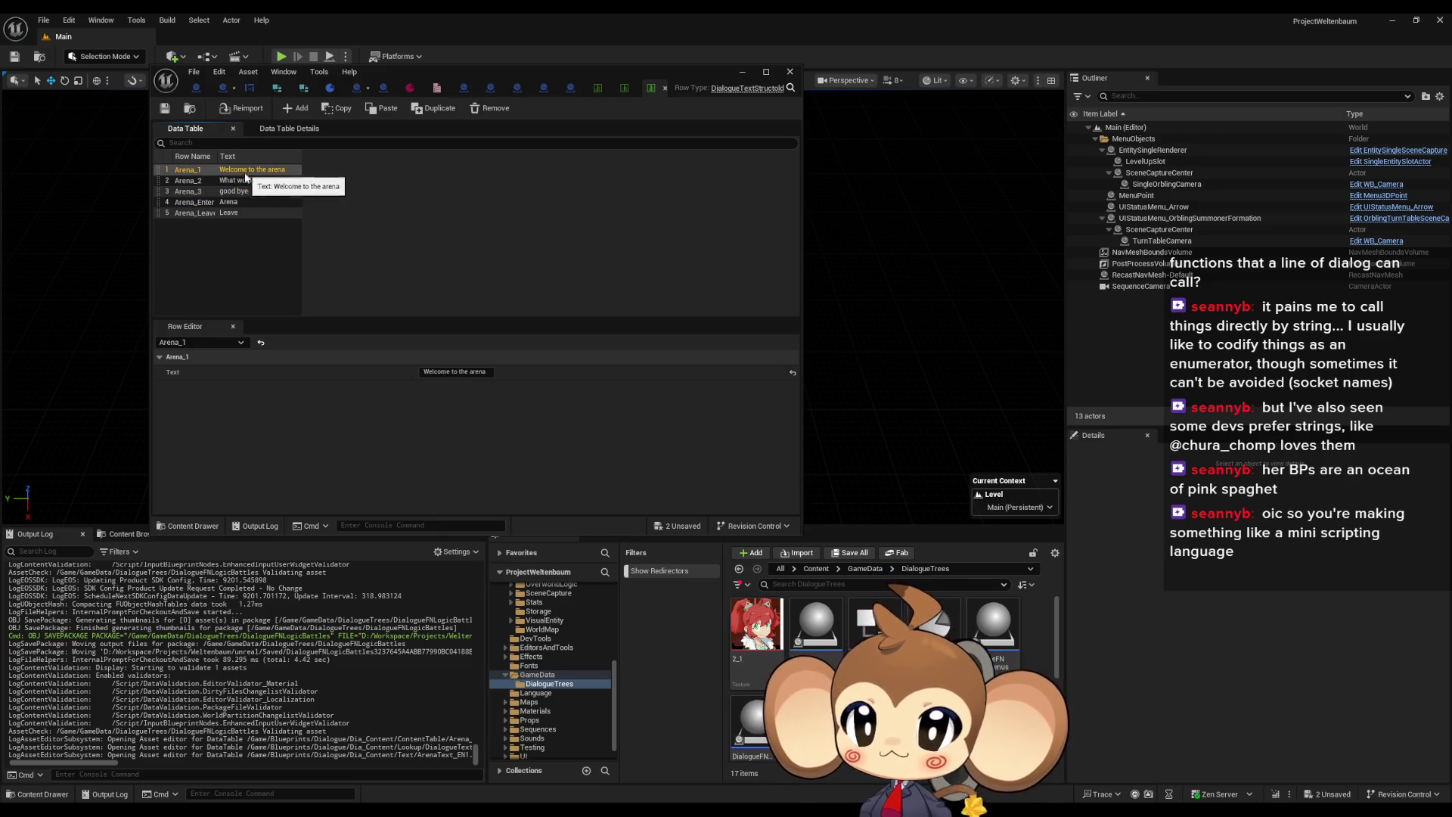
pyautogui.click(241, 189)
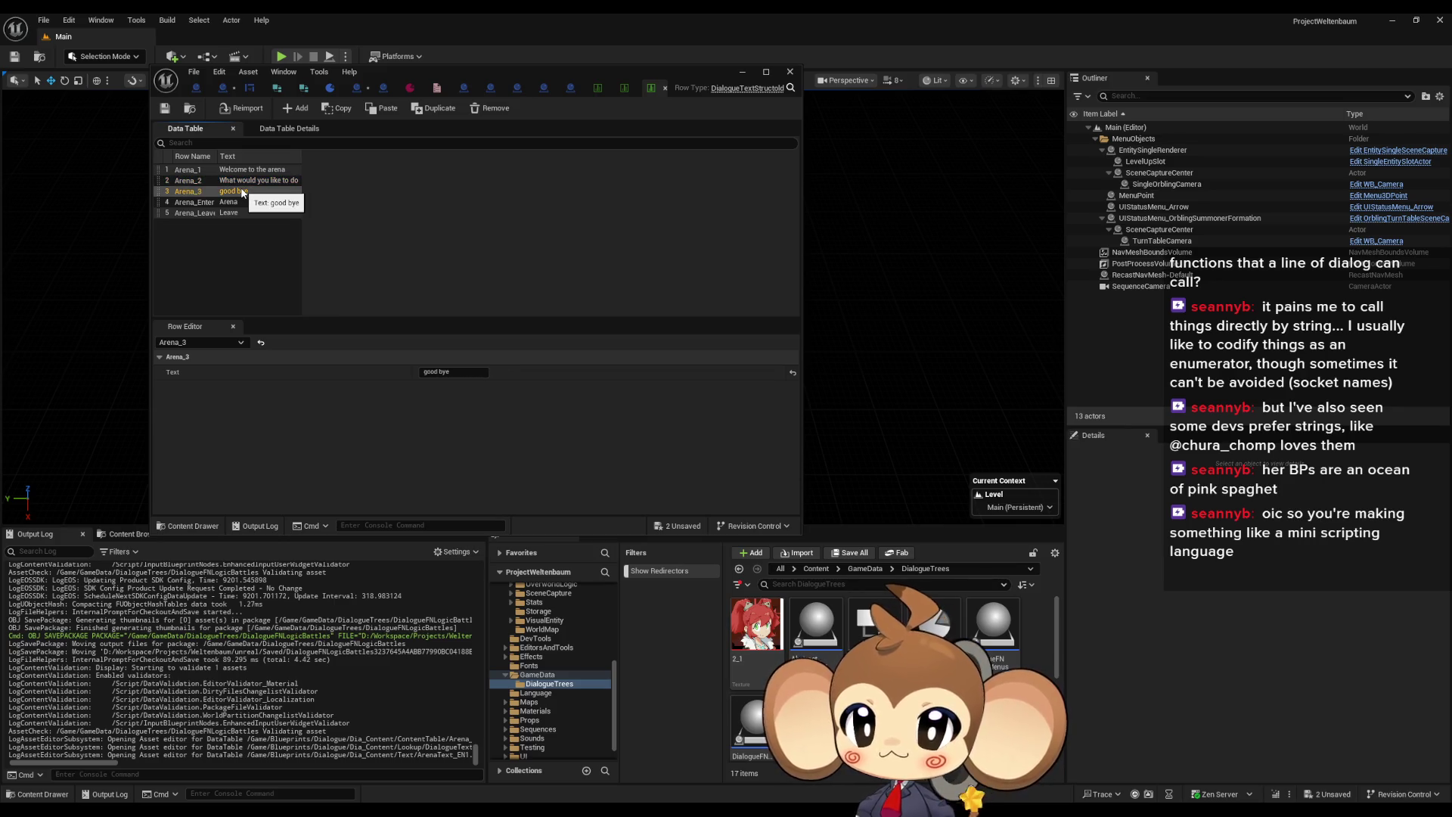
pyautogui.click(230, 202)
pyautogui.click(235, 211)
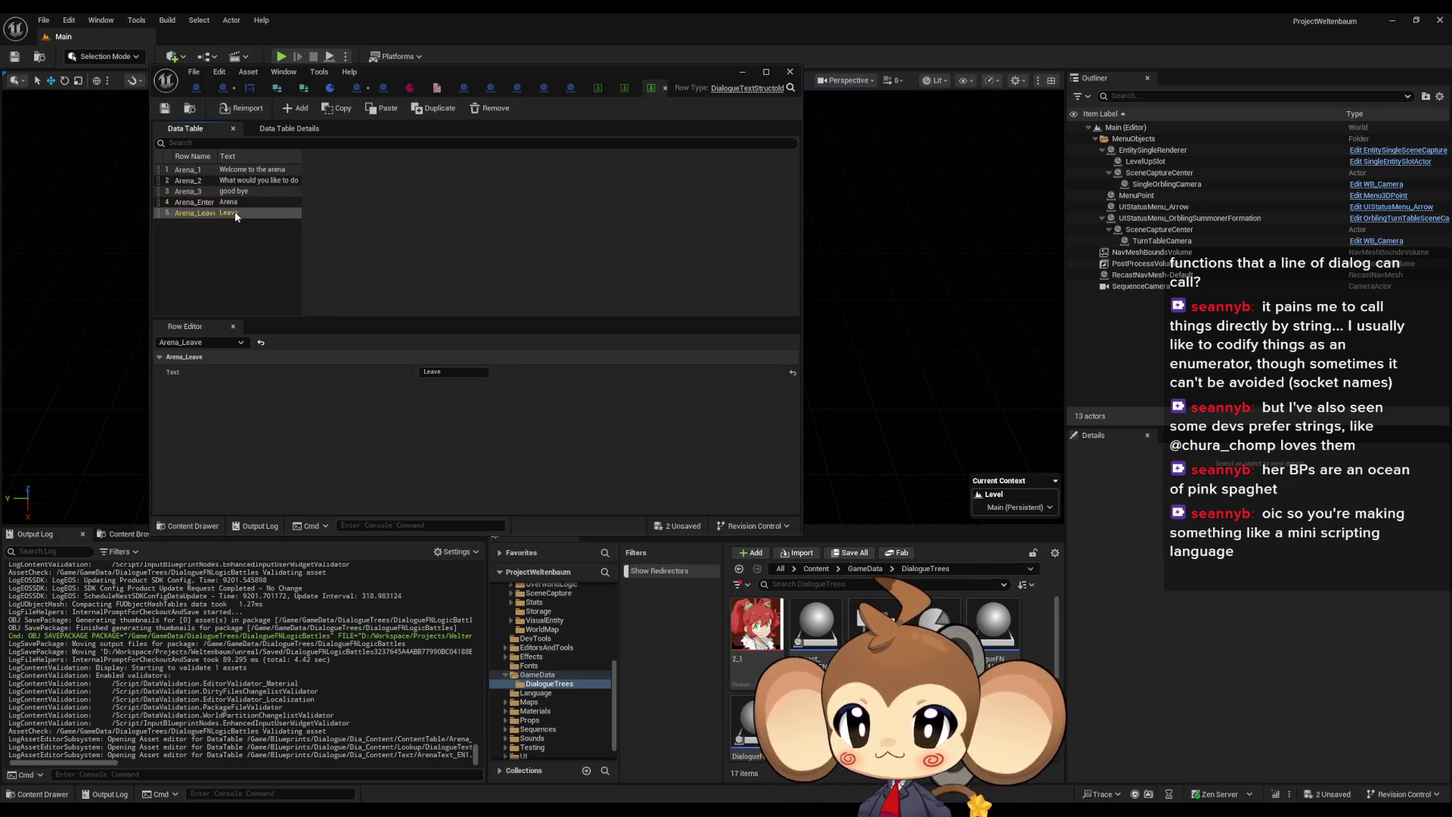
pyautogui.click(234, 201)
pyautogui.click(235, 193)
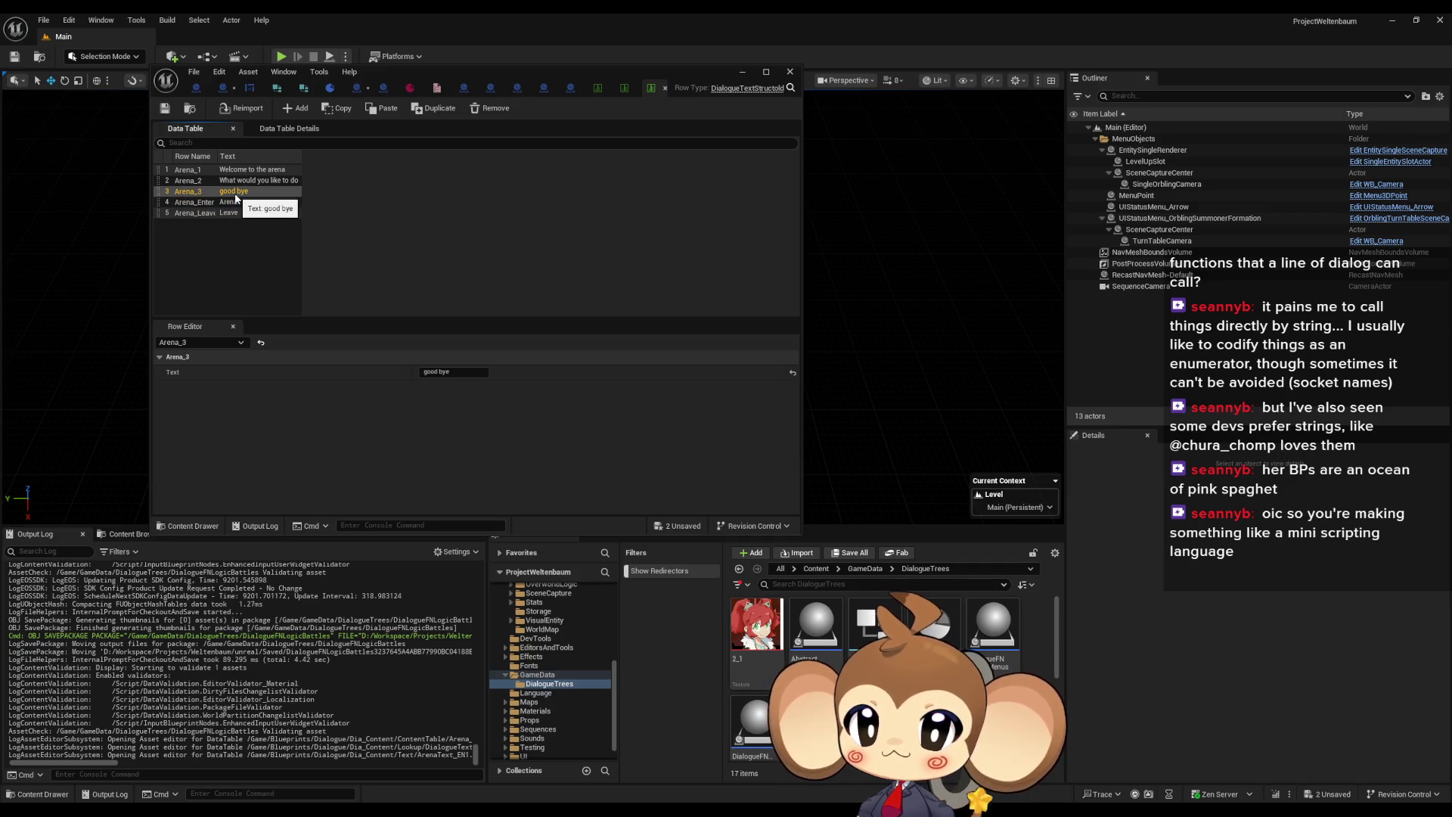
pyautogui.click(239, 203)
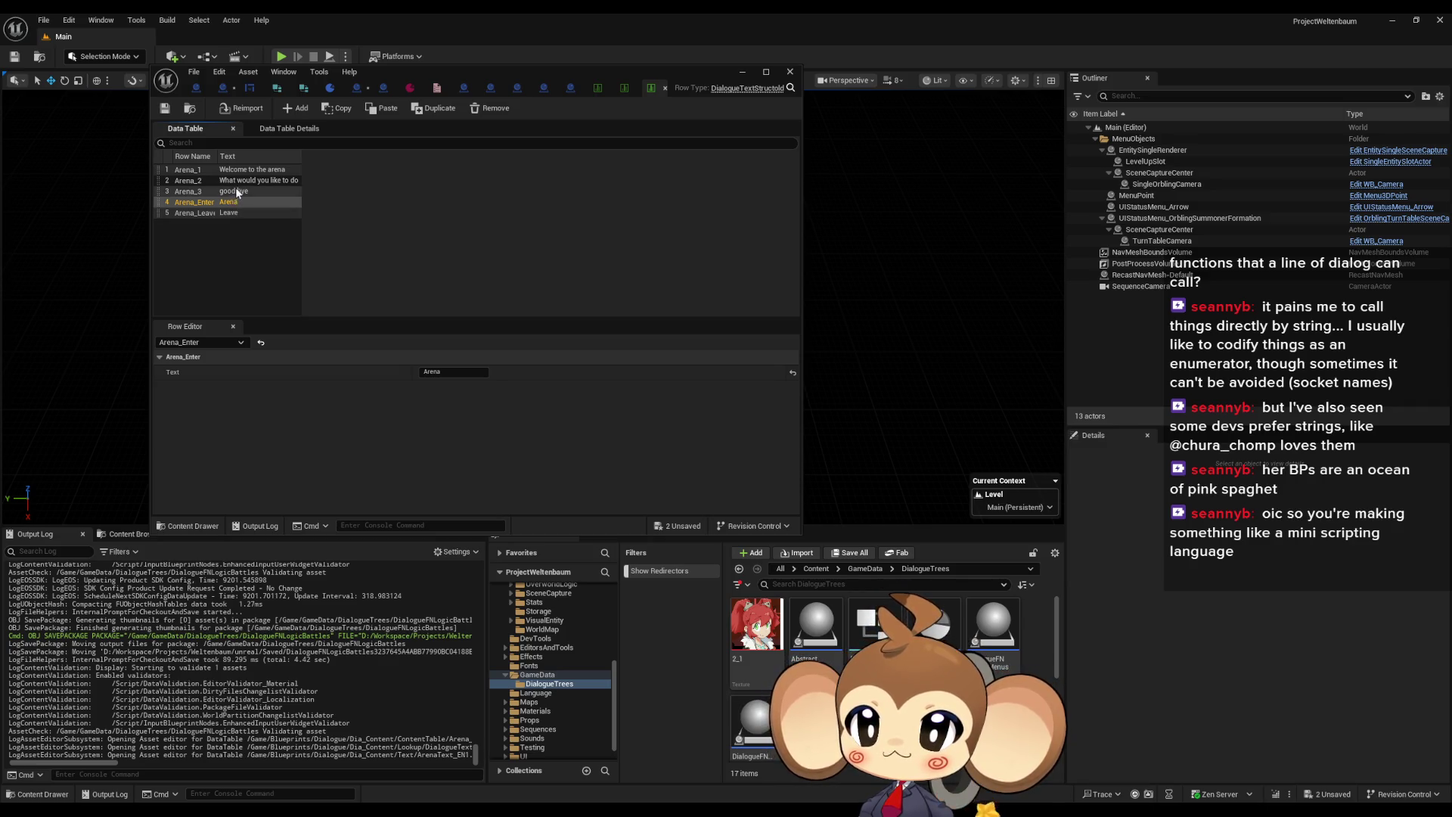
pyautogui.click(241, 181)
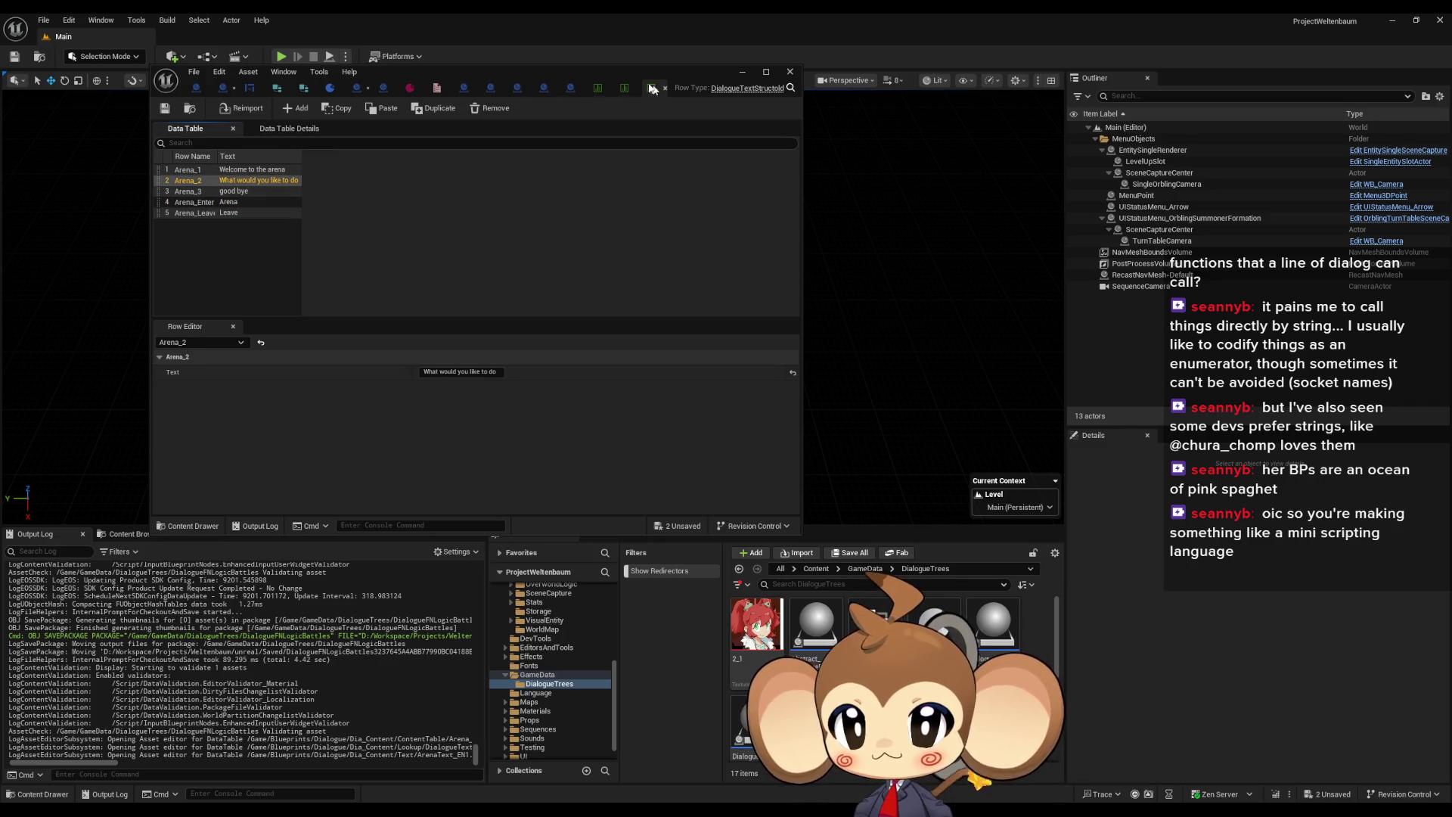
pyautogui.click(597, 88)
# Inspect Arena_3's second instruction, OpenArena, in the instructions table and shift the editor left
pyautogui.click(208, 194)
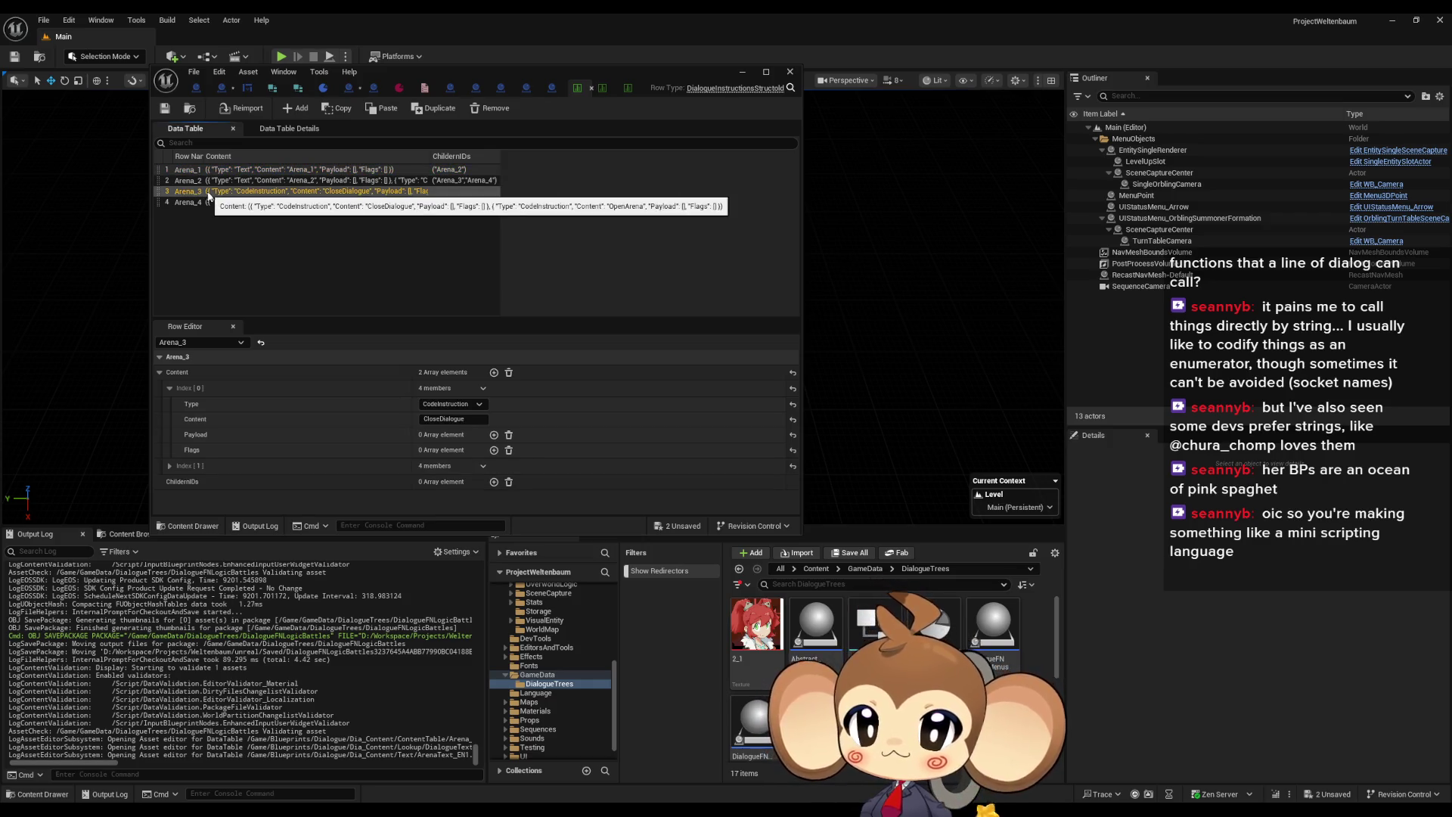
pyautogui.click(169, 466)
pyautogui.scroll(-2, 300, 439)
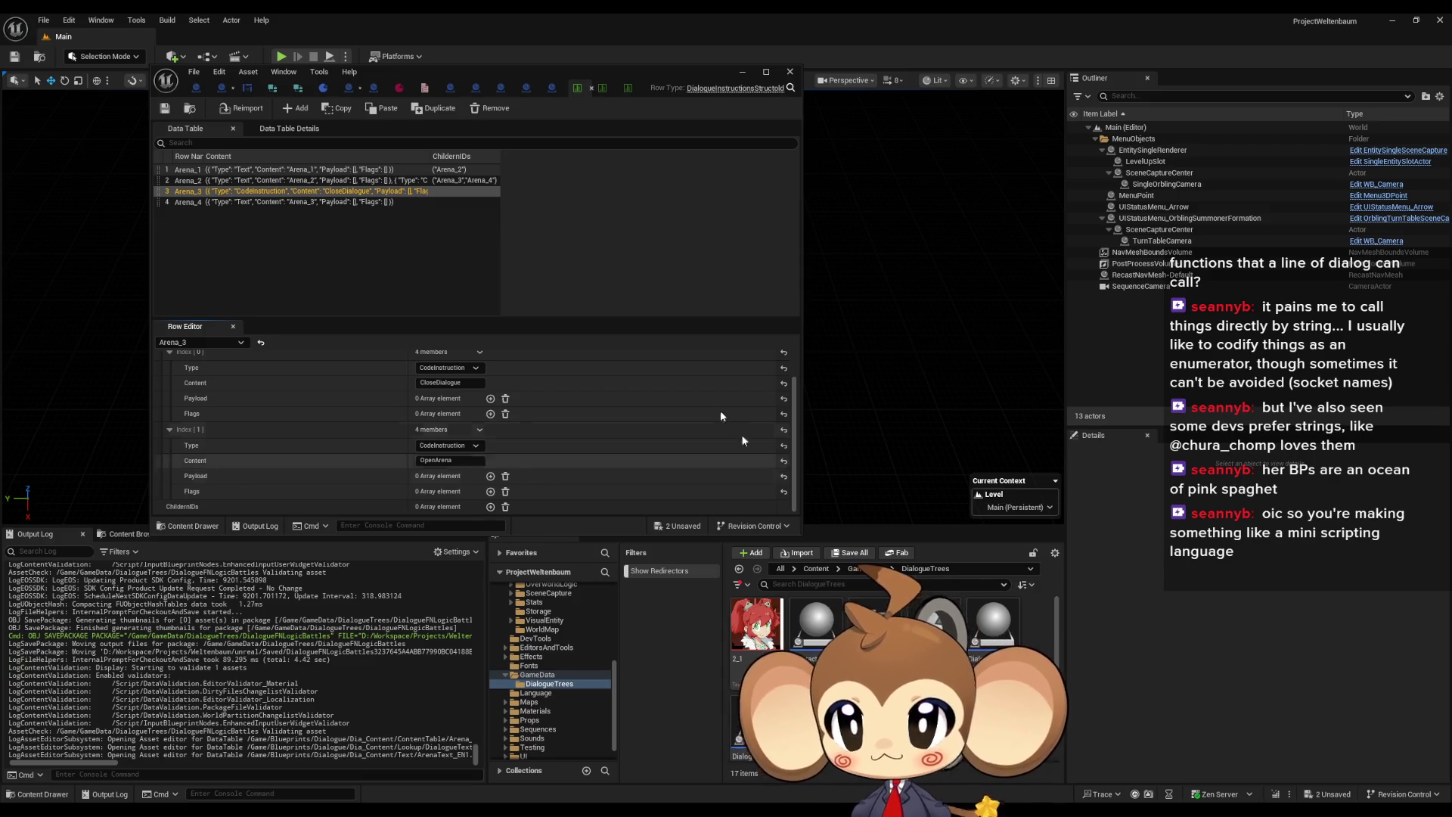
pyautogui.moveTo(529, 72); pyautogui.dragTo(387, 63)
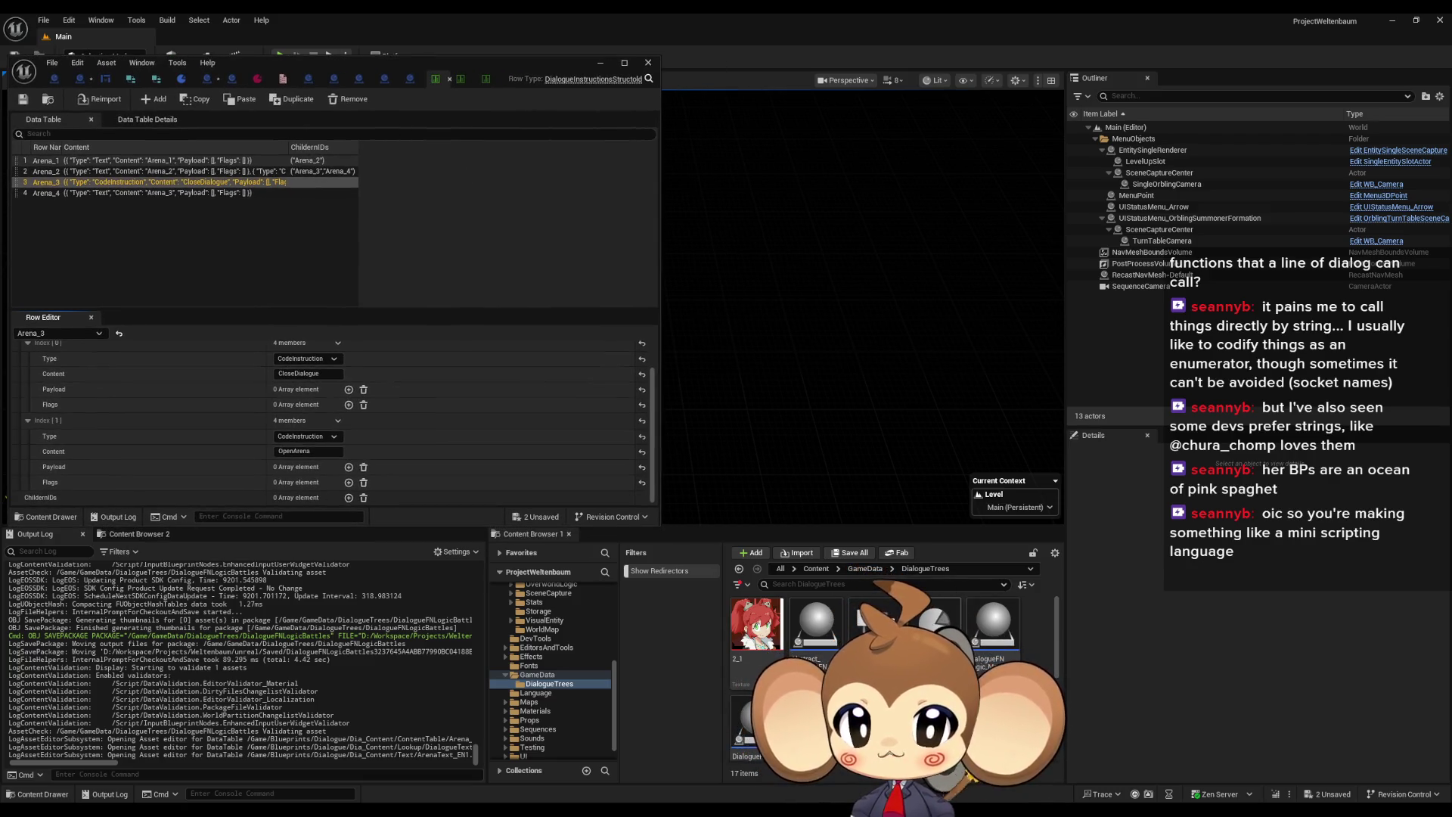
pyautogui.scroll(-1, 893, 666)
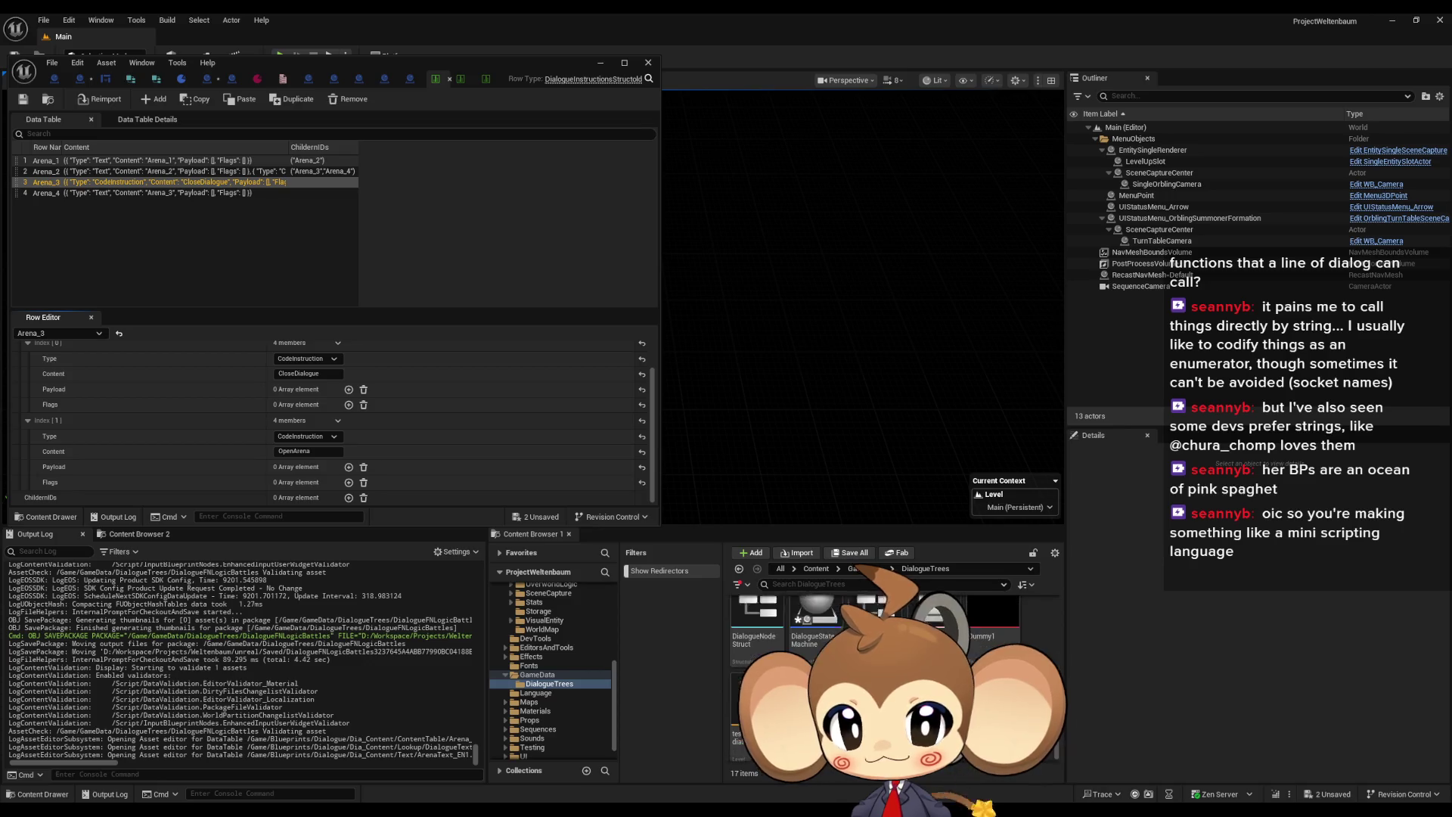
pyautogui.rightClick(876, 670)
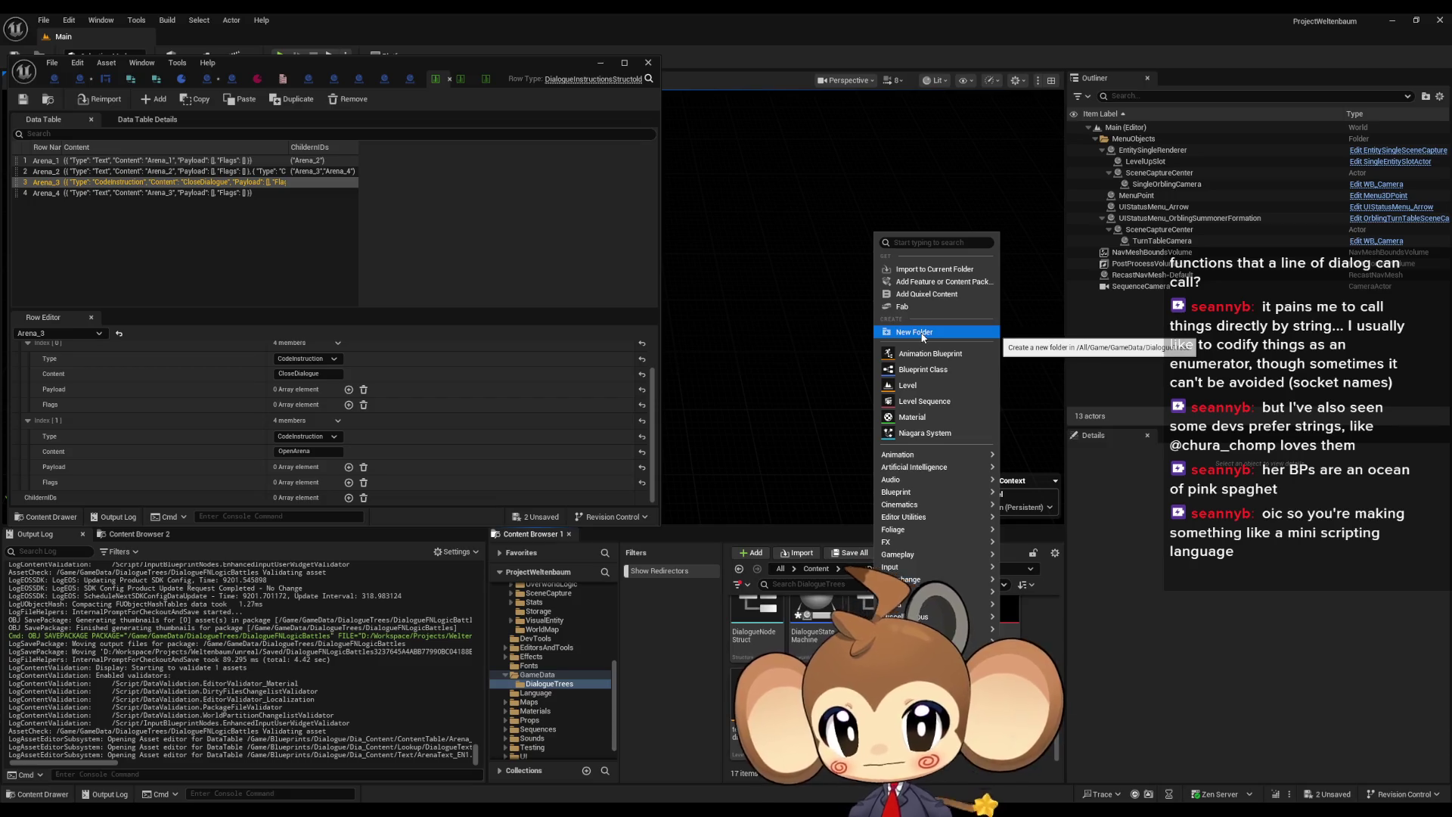
# Create a new folder named StartArea inside DialogueTrees
pyautogui.press('Escape')
pyautogui.scroll(2, 870, 666)
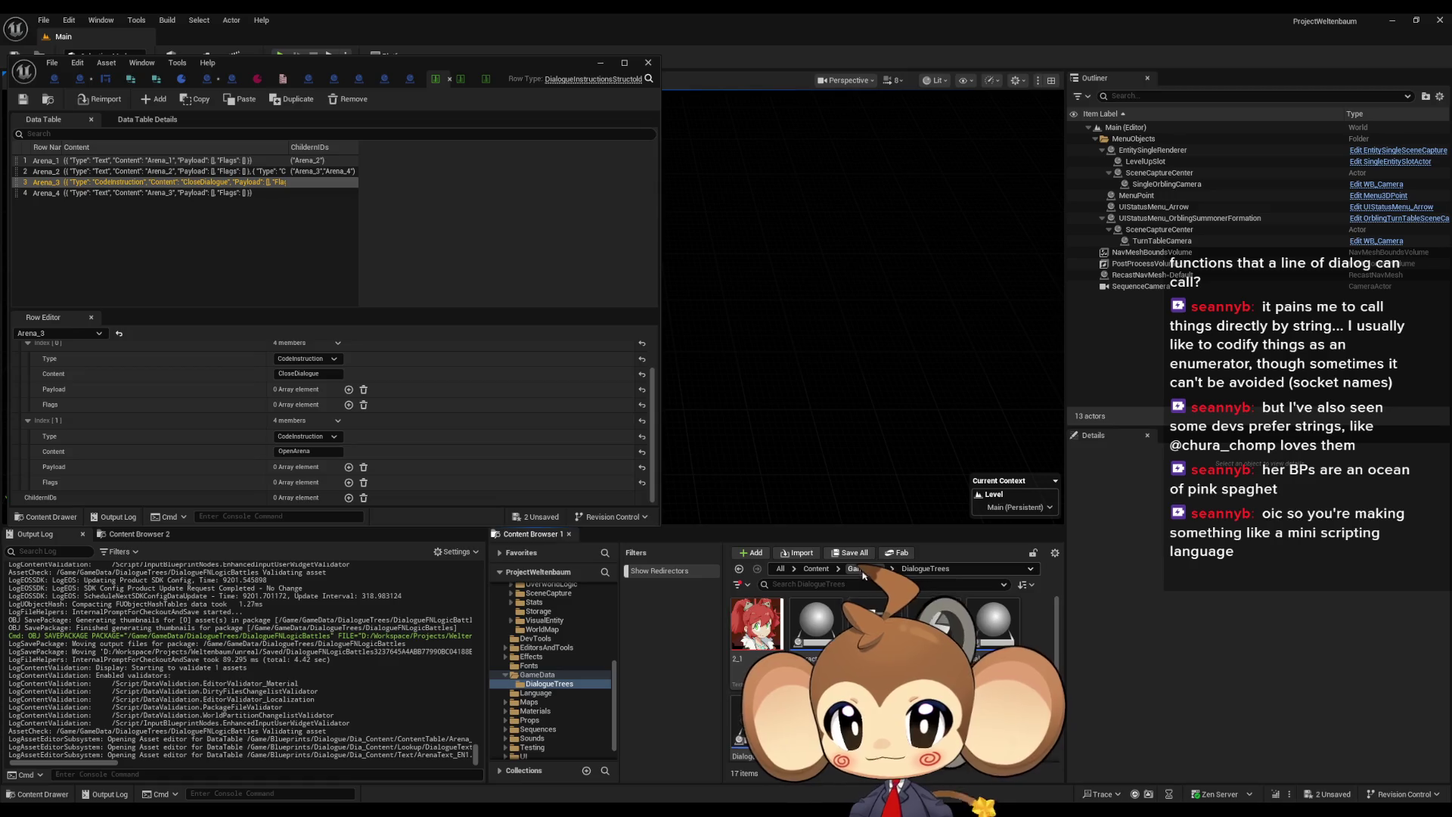
pyautogui.scroll(-2, 870, 666)
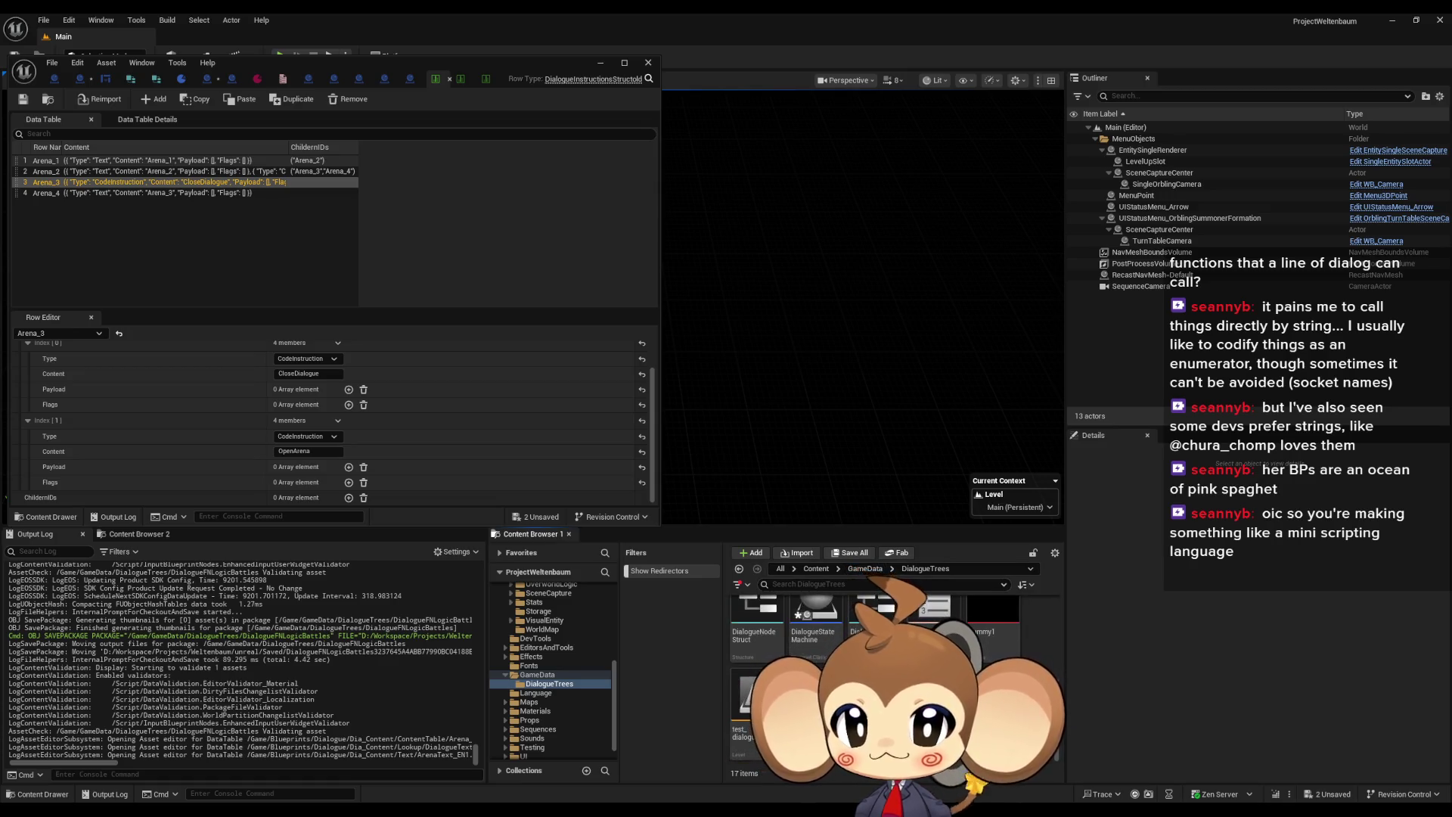
pyautogui.rightClick(870, 666)
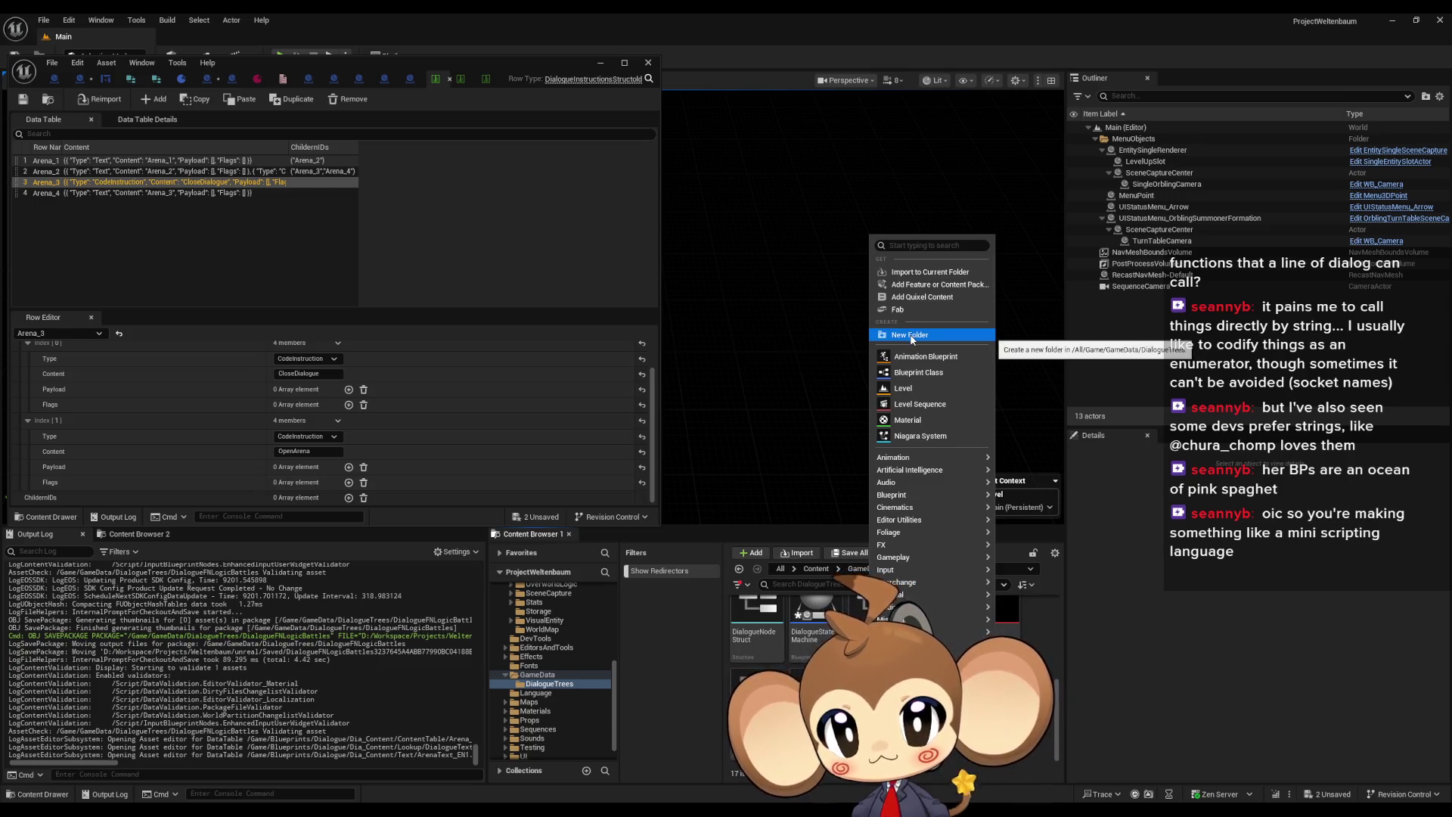
pyautogui.click(911, 337)
pyautogui.write('StartArea')
pyautogui.press('Return')
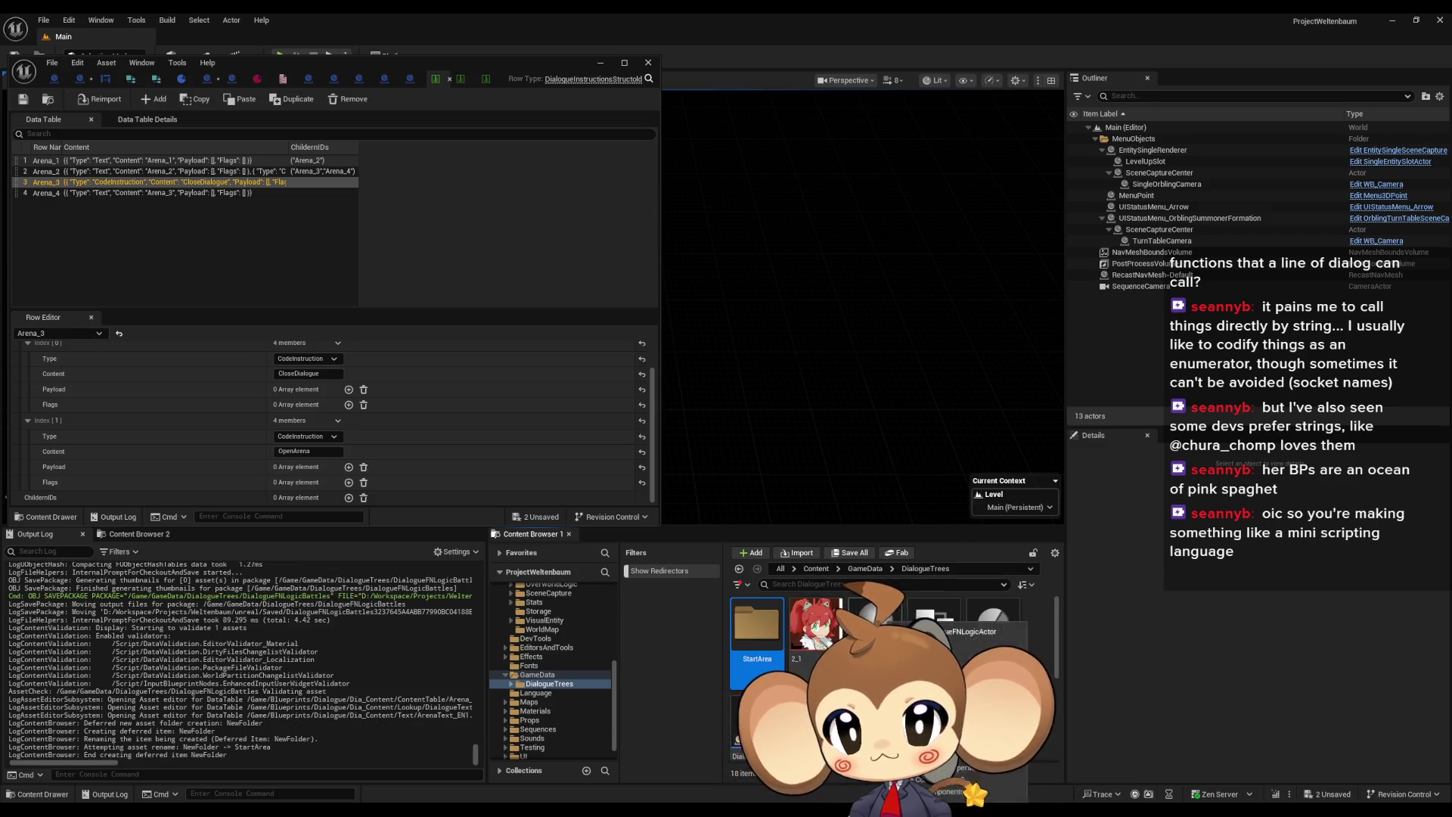
# Inside StartArea, start creating a new Miscellaneous > Data Asset
pyautogui.doubleClick(757, 628)
pyautogui.rightClick(796, 660)
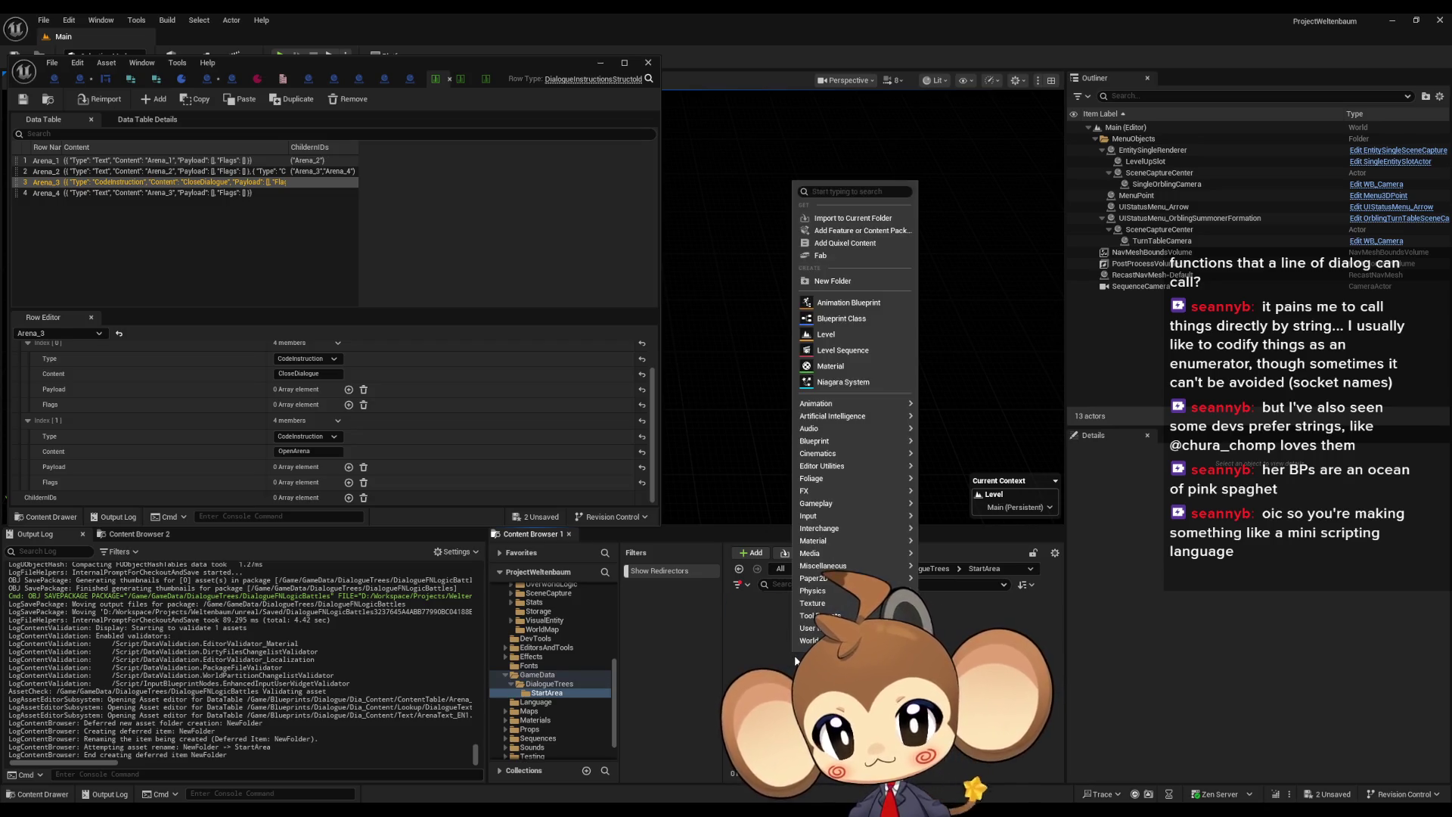
pyautogui.moveTo(830, 575)
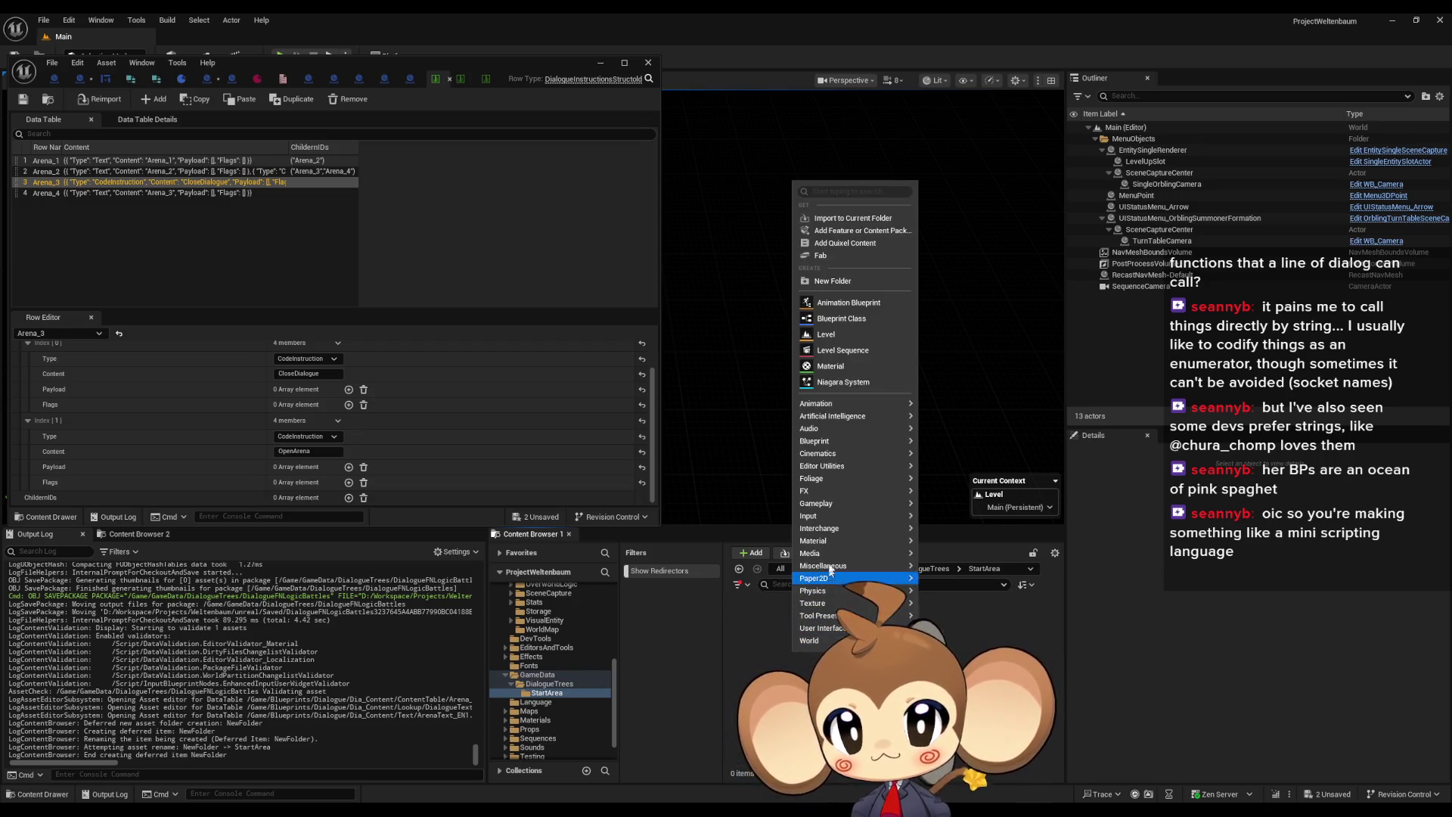
pyautogui.click(988, 572)
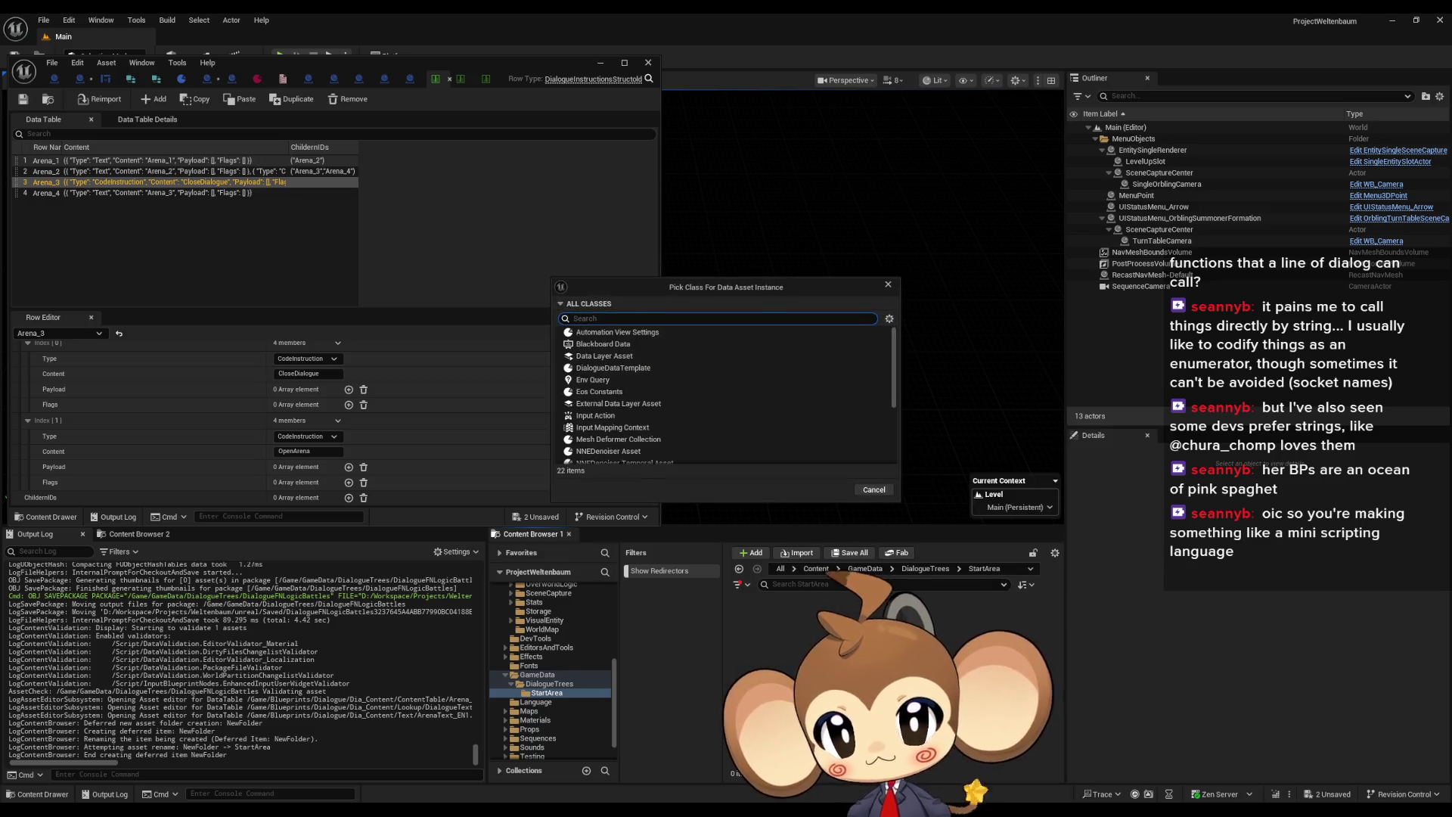
# Create a DialogueDataTemplate data asset named StartArea_Arena and open it for editing
pyautogui.write('data')
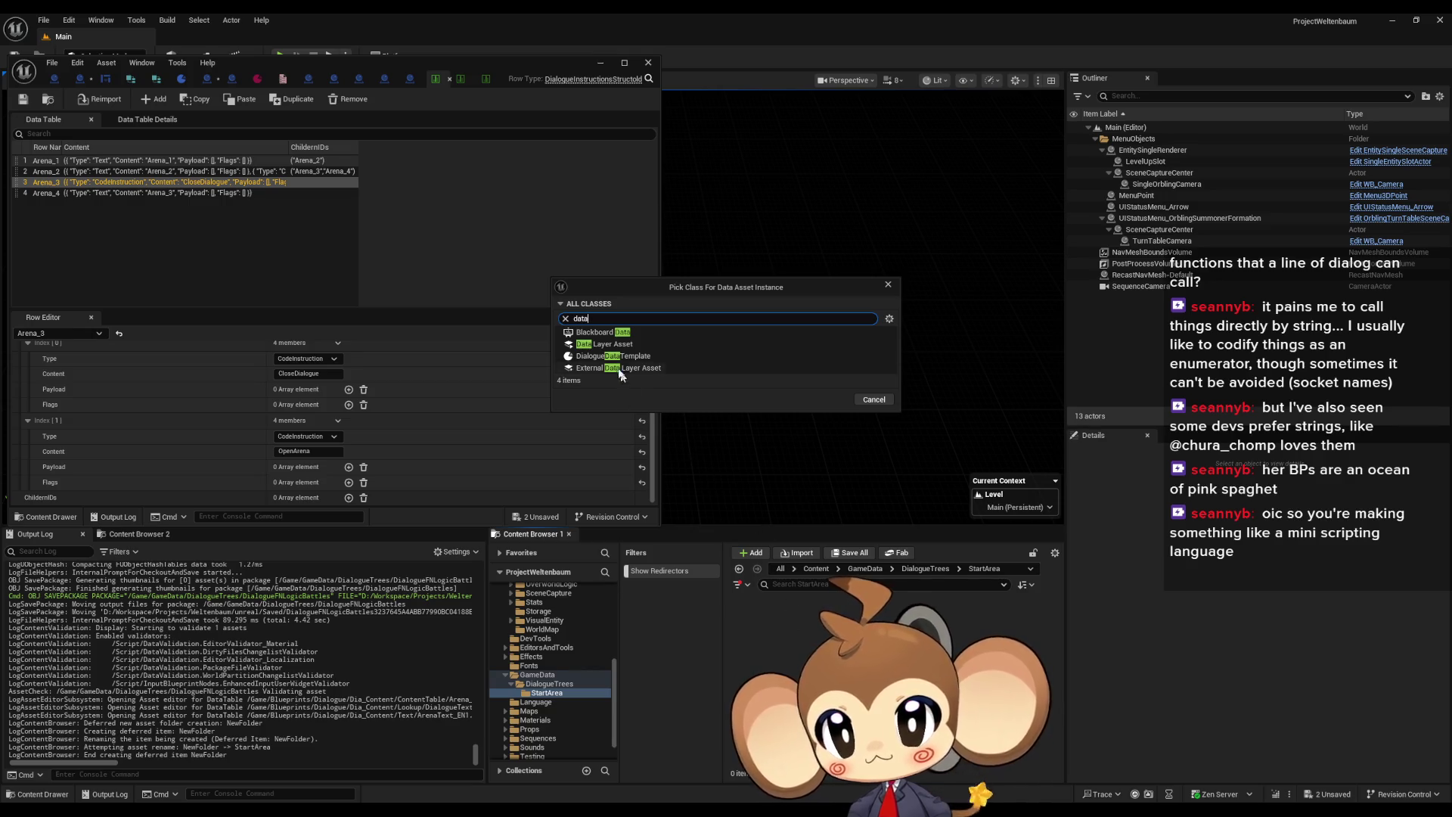
pyautogui.click(614, 356)
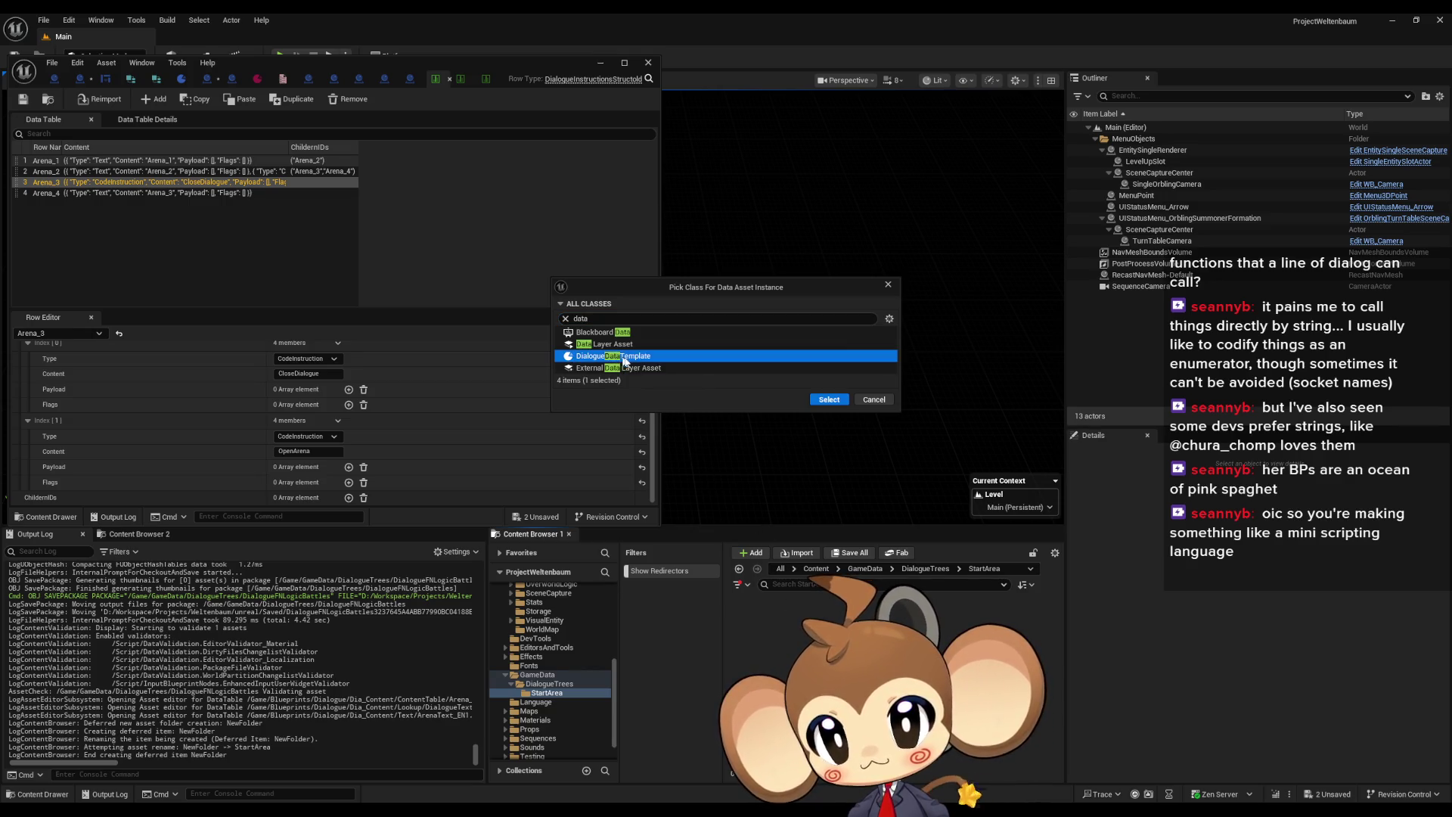
pyautogui.click(828, 399)
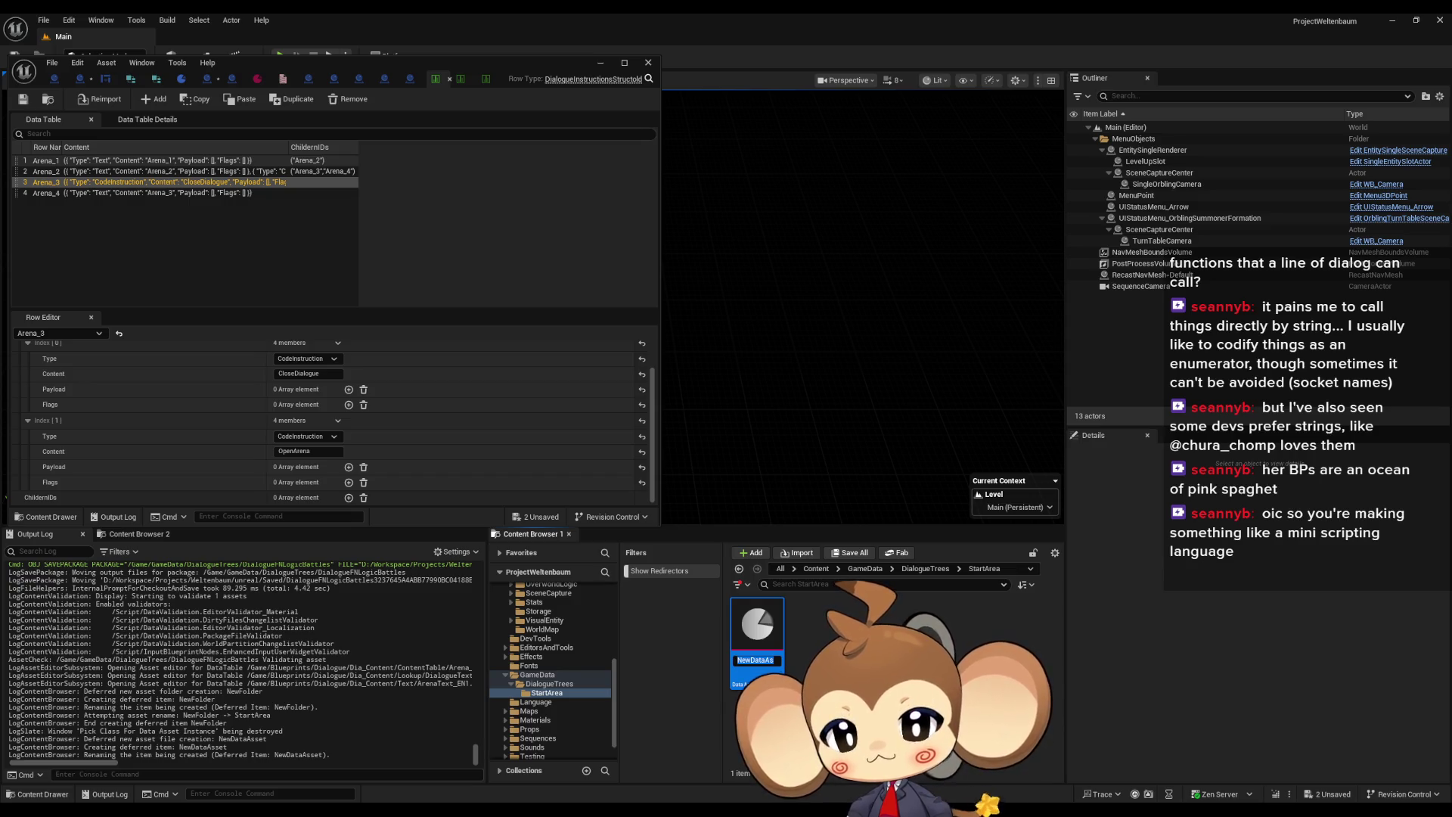
pyautogui.write('StartArea_')
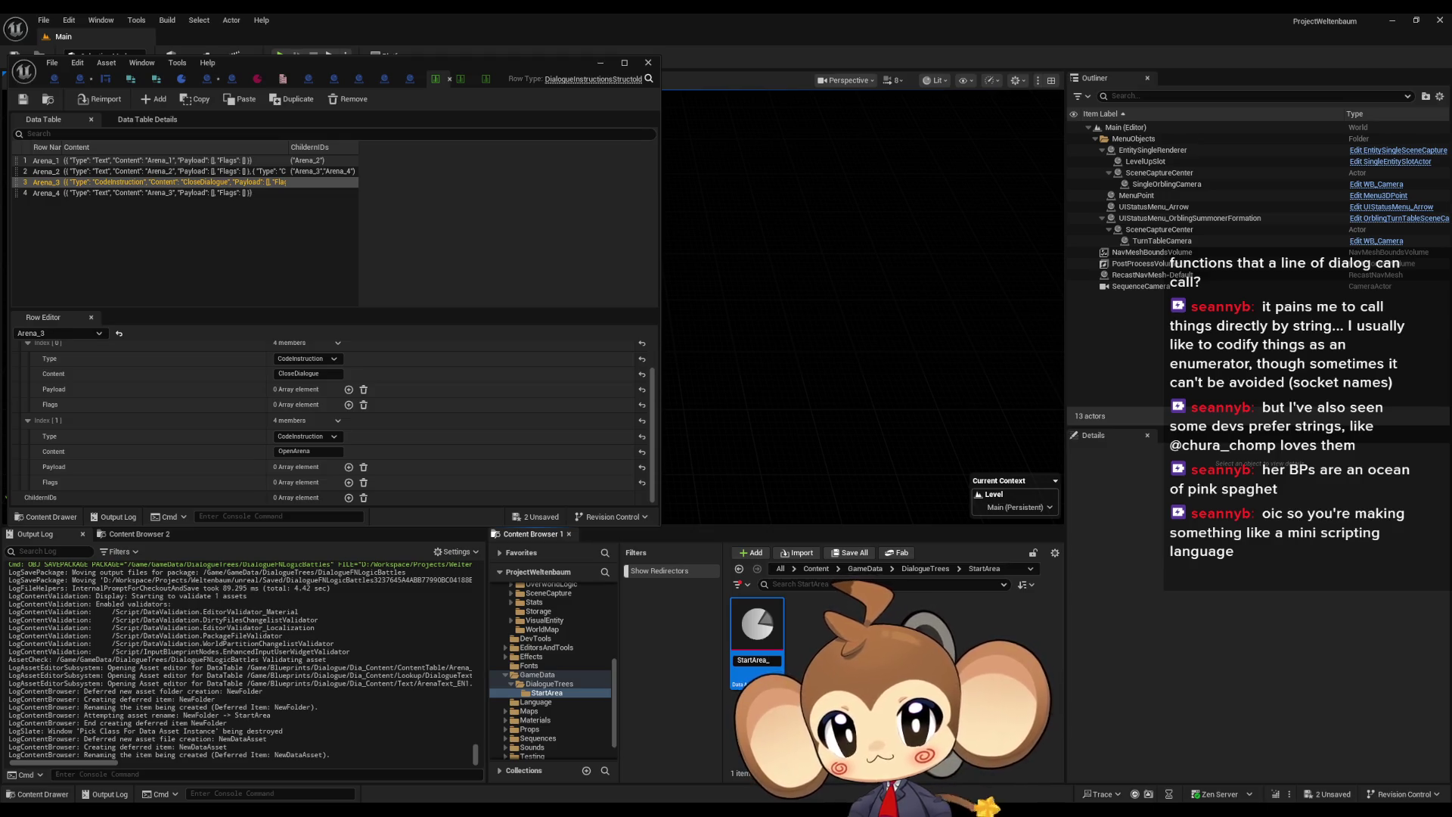
pyautogui.write('Arena')
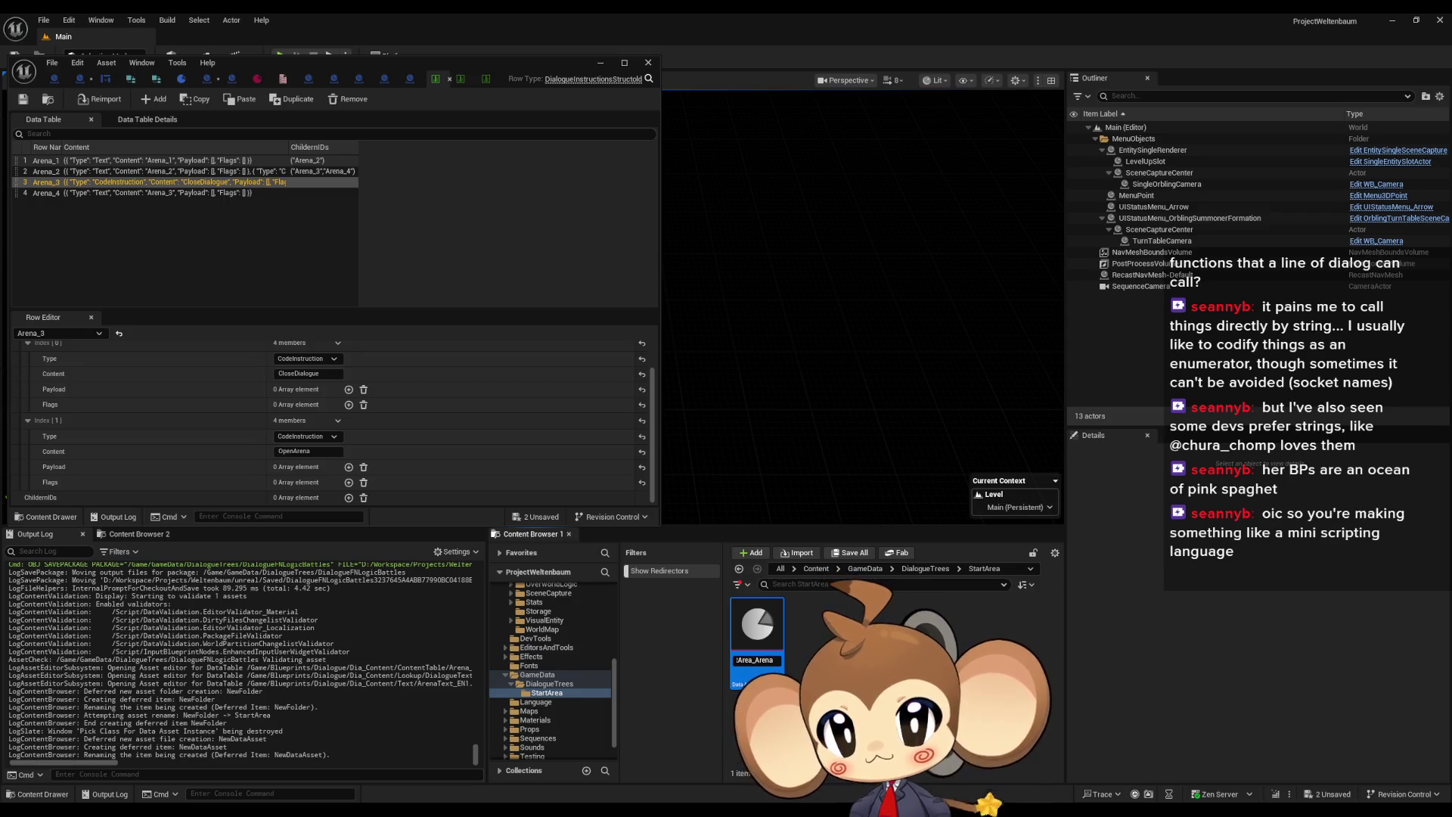
pyautogui.press('Return')
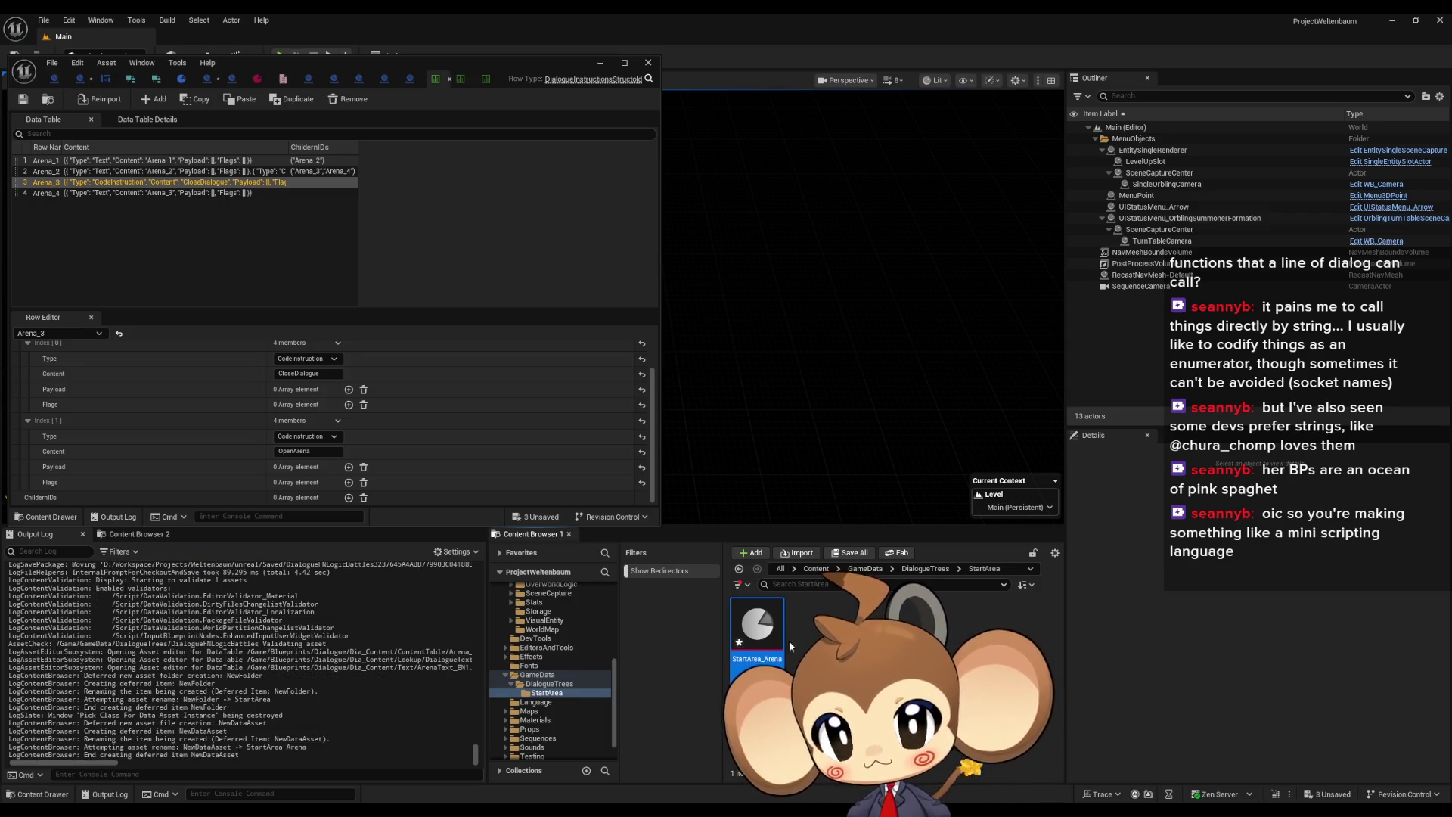
pyautogui.doubleClick(772, 639)
# Undock the StartArea_Arena editor, expand Index [0], and select the Arena_1 text line
pyautogui.moveTo(512, 74)
pyautogui.mouseDown()
pyautogui.moveTo(537, 118)
pyautogui.moveTo(915, 230)
pyautogui.moveTo(1051, 227)
pyautogui.moveTo(990, 124)
pyautogui.mouseUp()
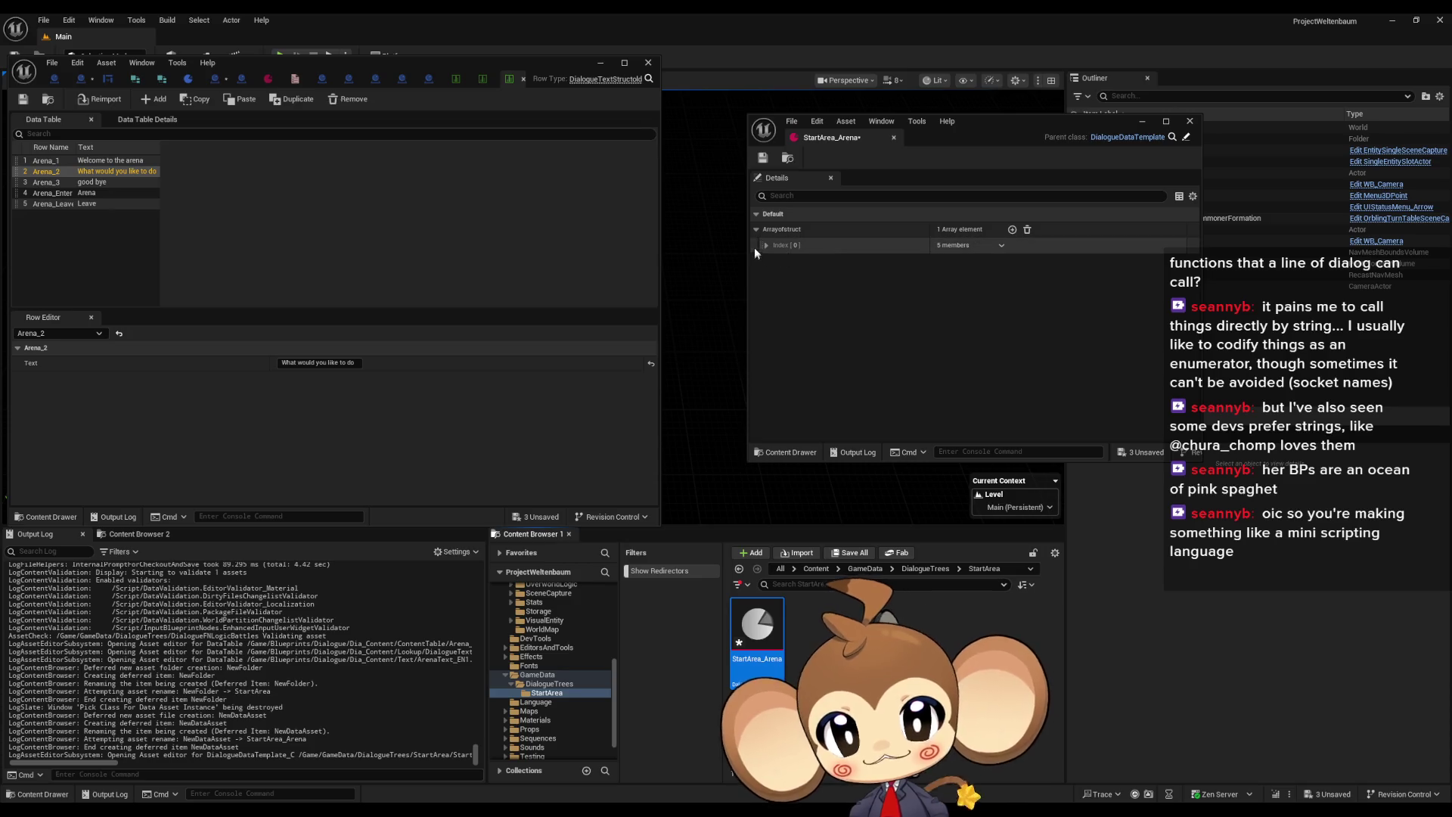
pyautogui.click(767, 245)
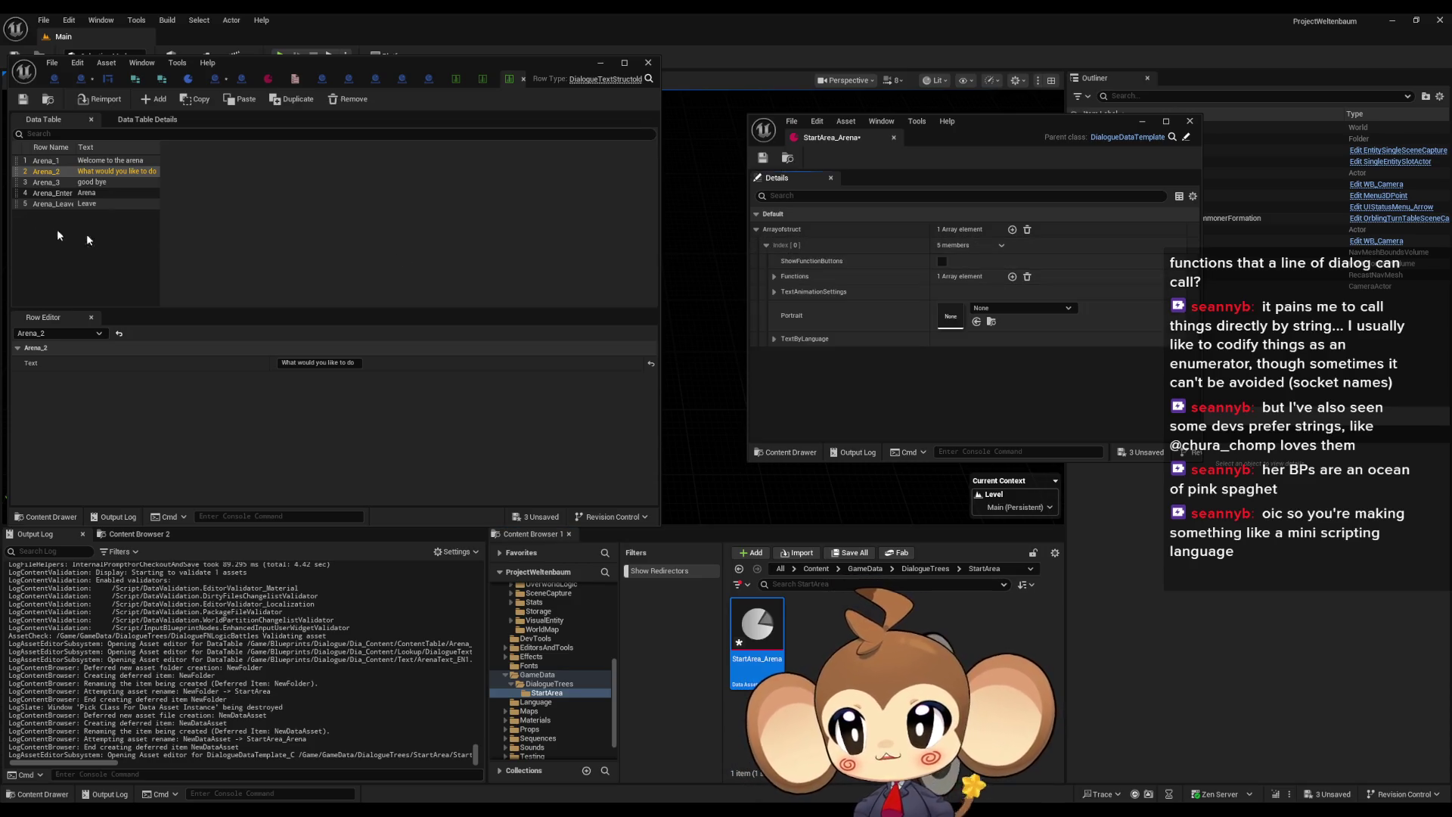
pyautogui.click(102, 160)
pyautogui.click(313, 362)
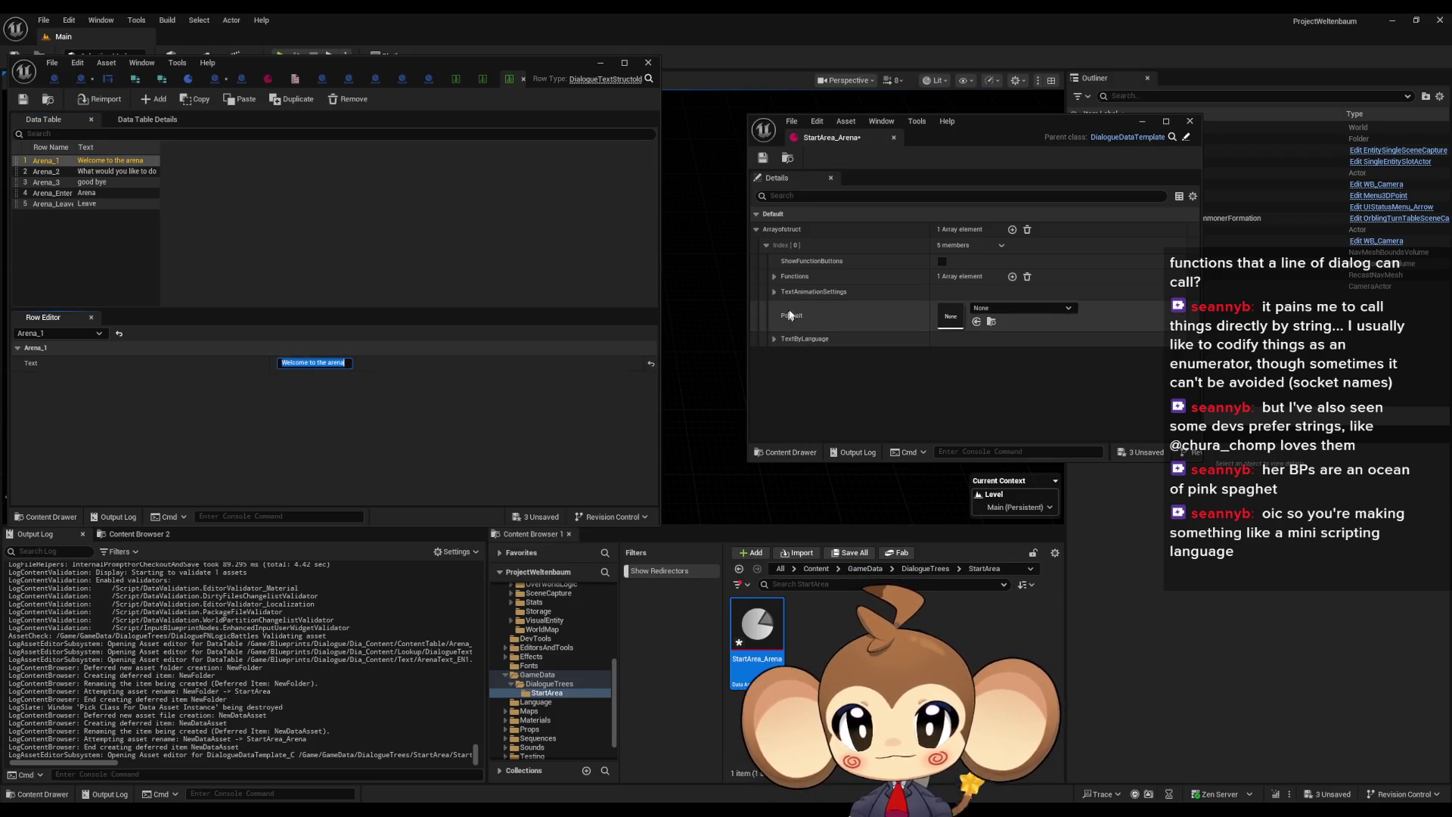
# Set the first entry's portrait to Dummy1 and save the asset
pyautogui.click(1012, 308)
pyautogui.write('dummy')
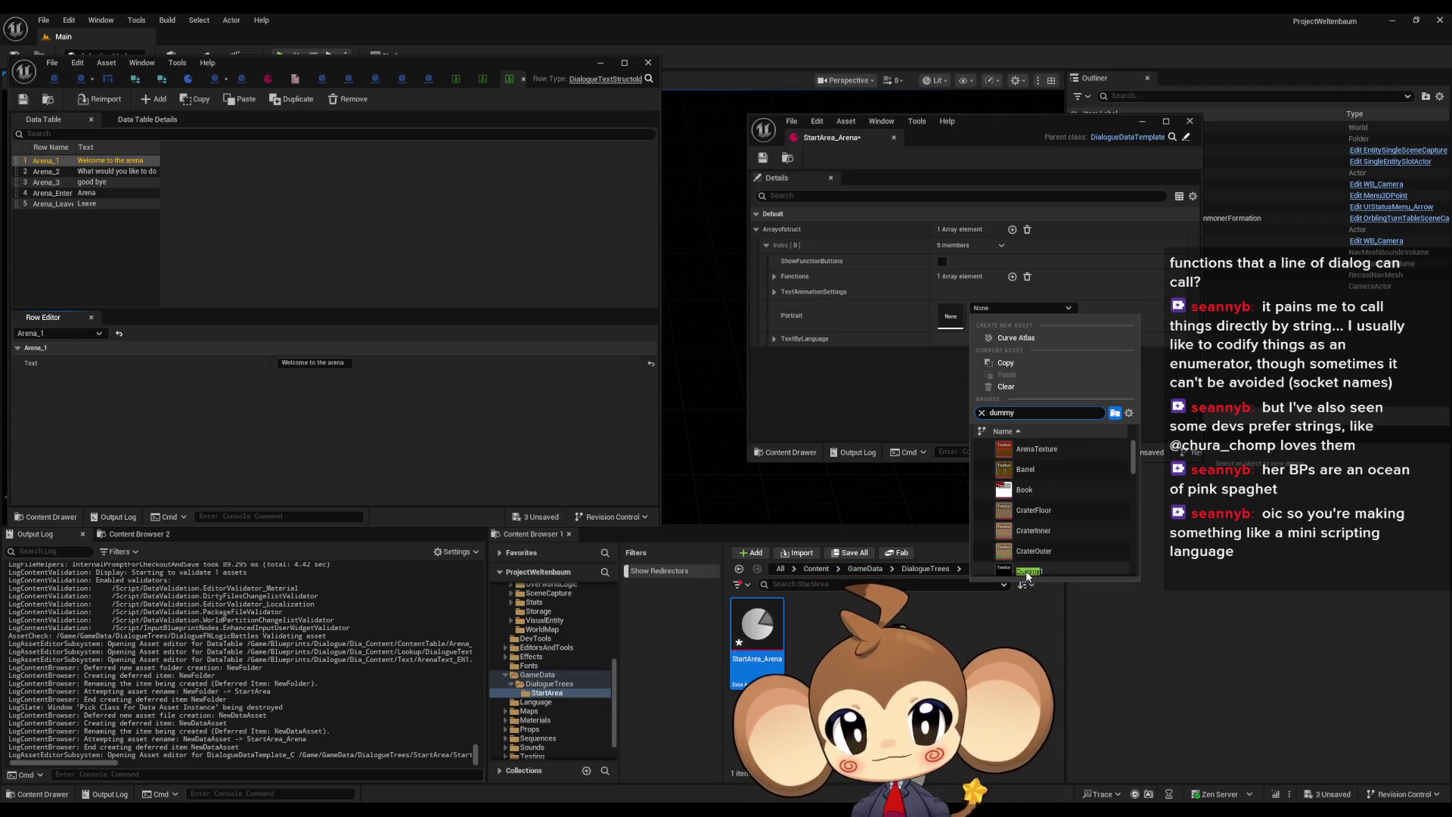
pyautogui.click(1029, 571)
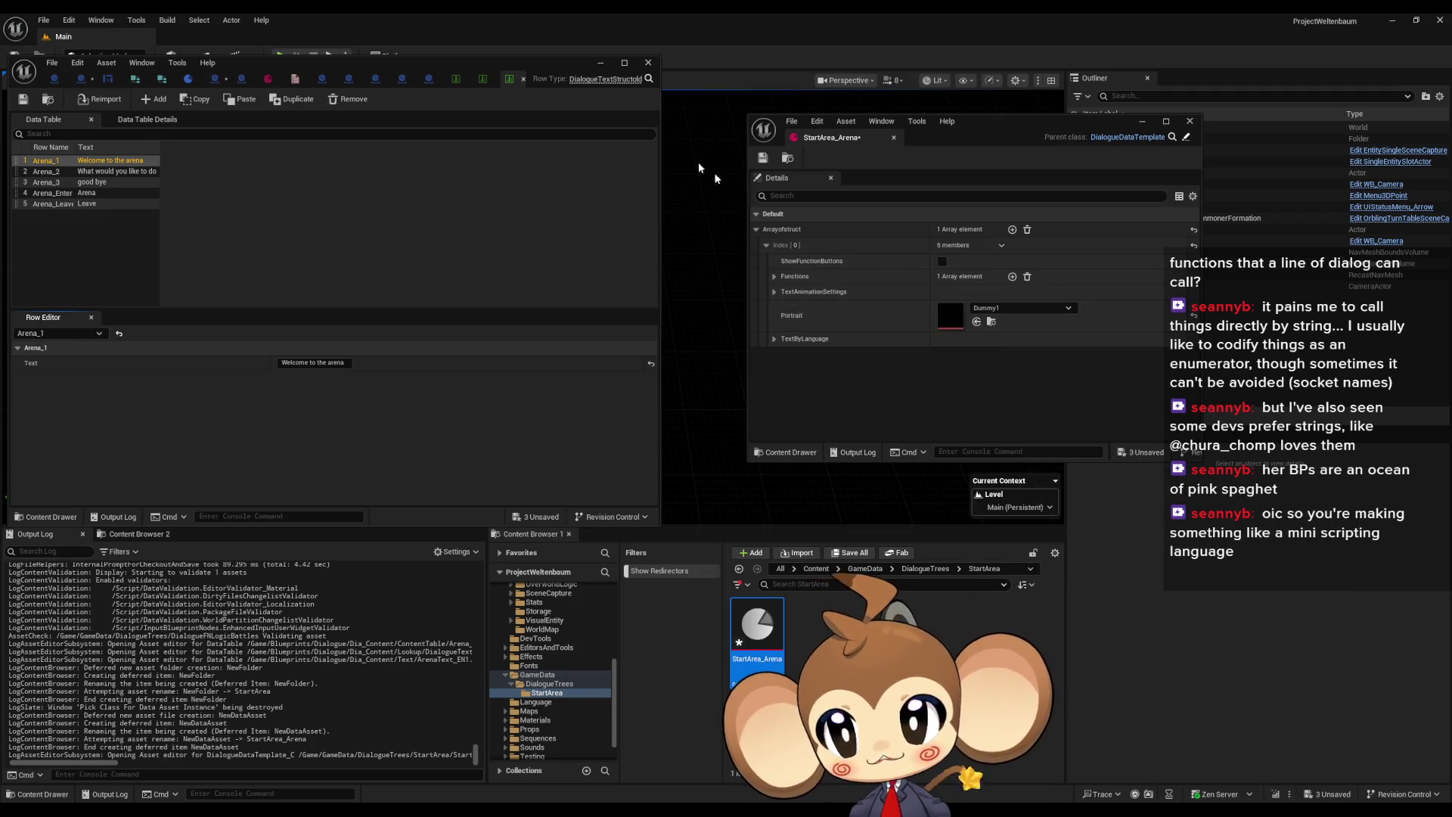
pyautogui.click(764, 158)
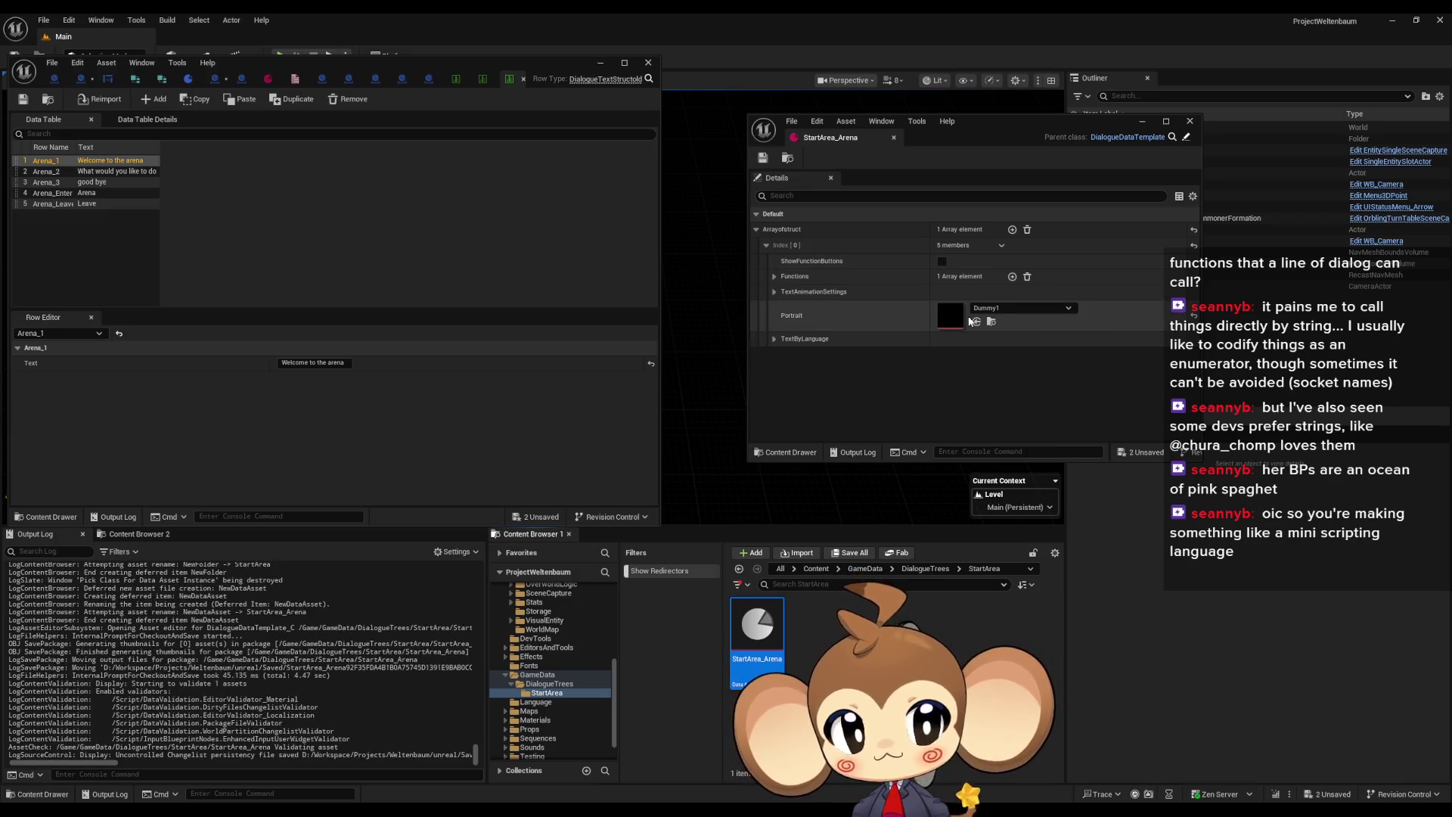
# Paste 'Welcome to the arena' as the first entry's English text
pyautogui.click(774, 339)
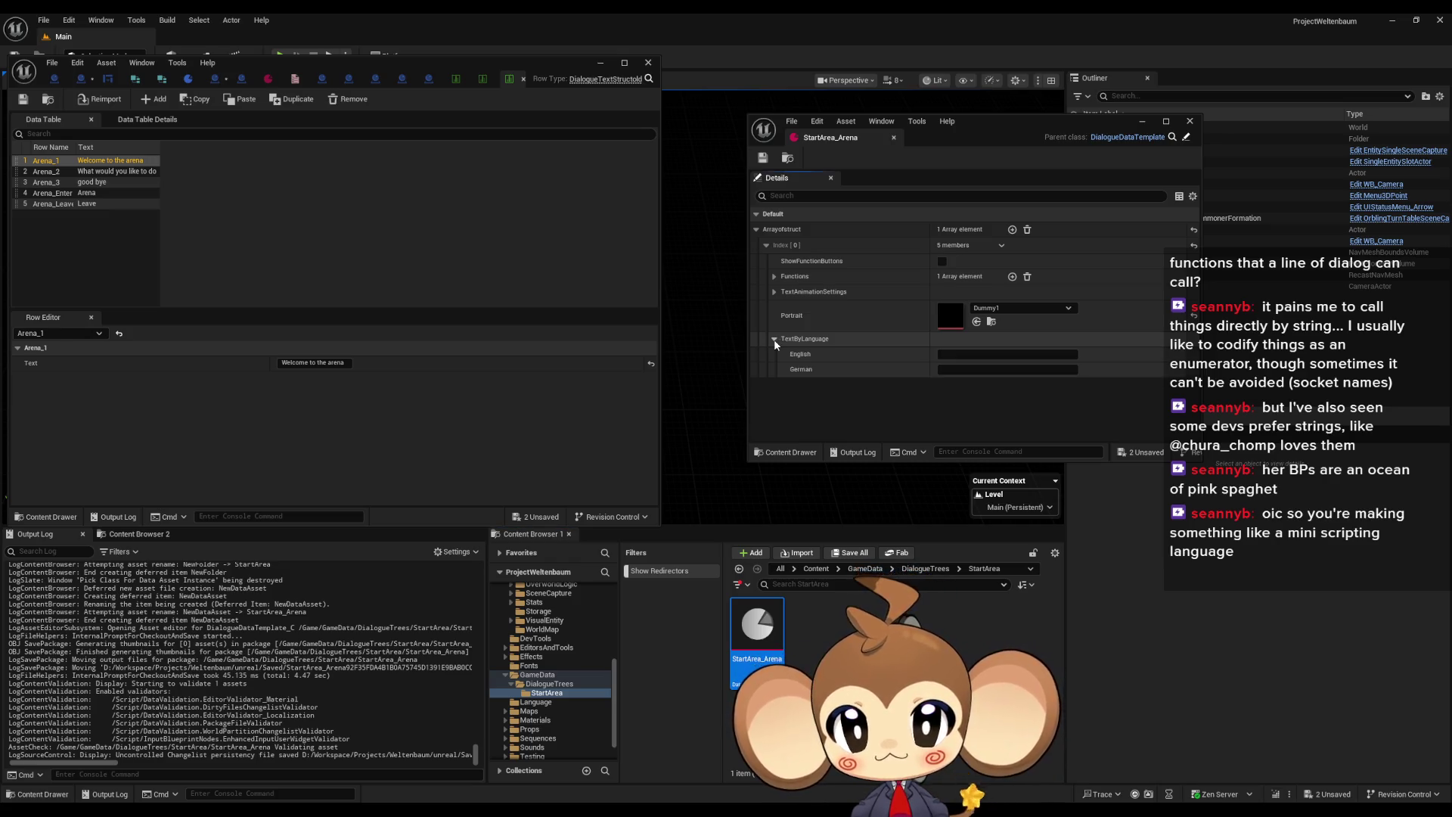
pyautogui.write('Welcome to the arena')
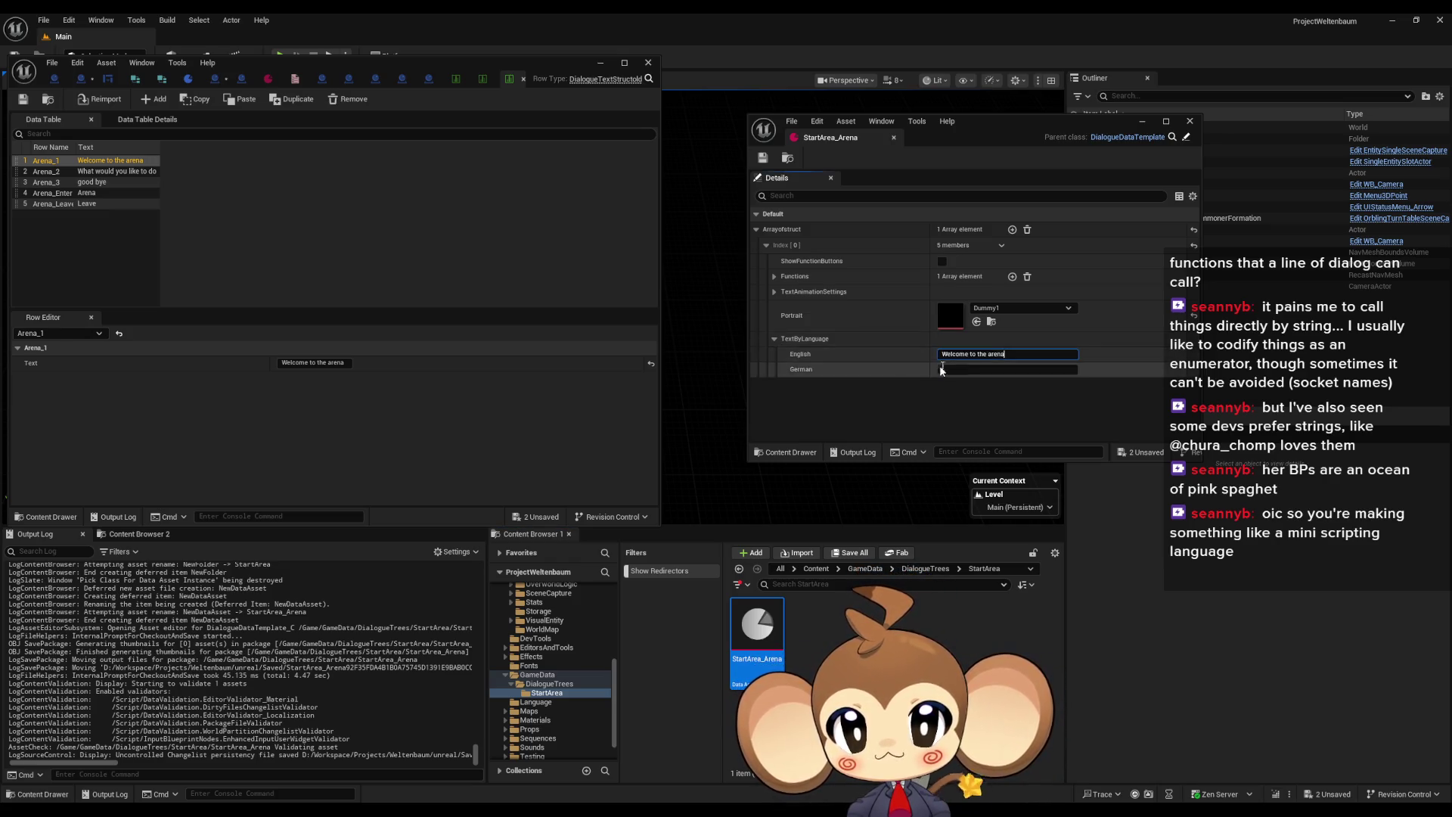
pyautogui.click(775, 339)
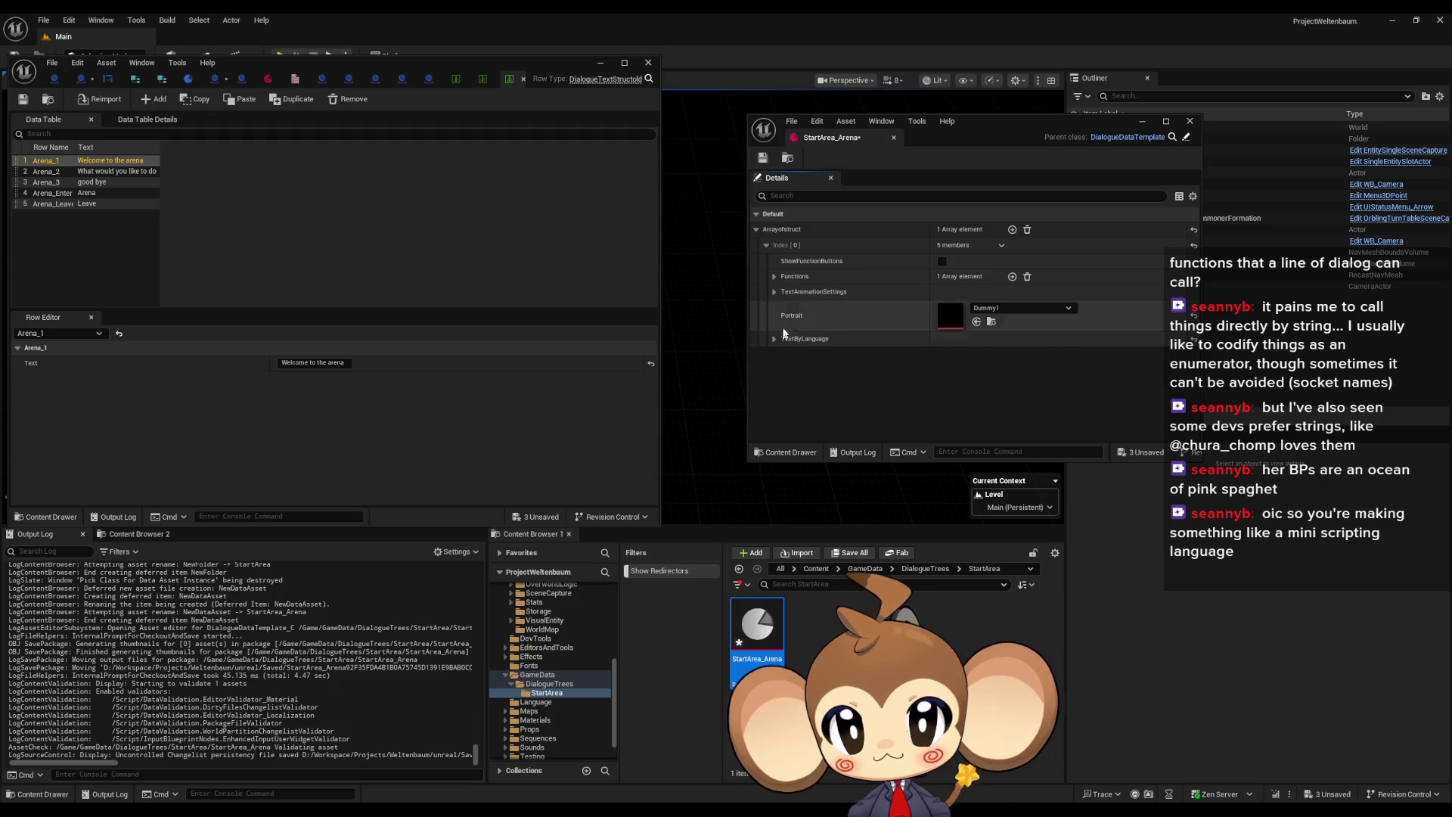
pyautogui.click(773, 290)
pyautogui.click(774, 294)
# Review the first entry's functions, collapse it, and add a second dialogue entry
pyautogui.click(774, 277)
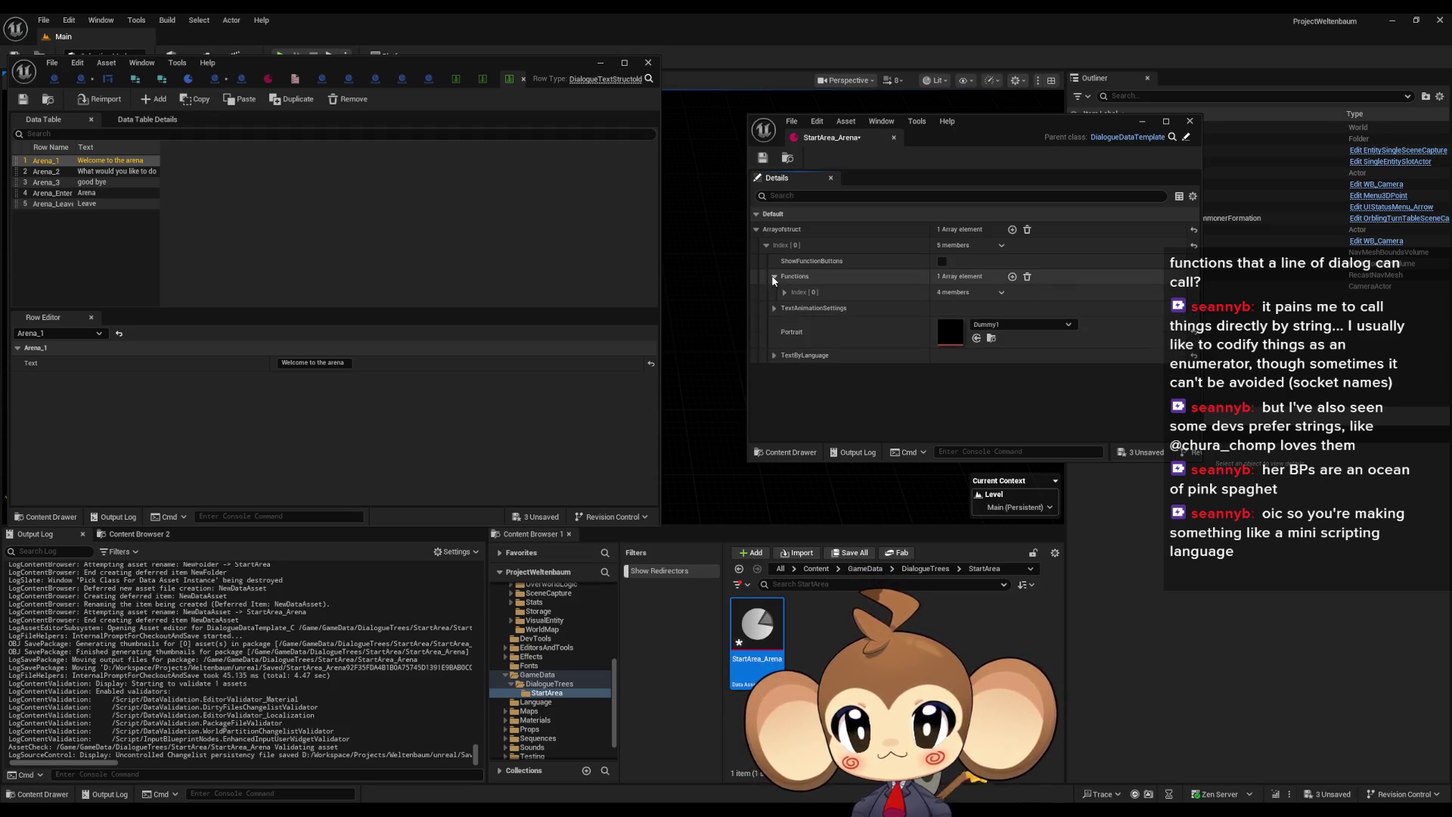
pyautogui.click(784, 293)
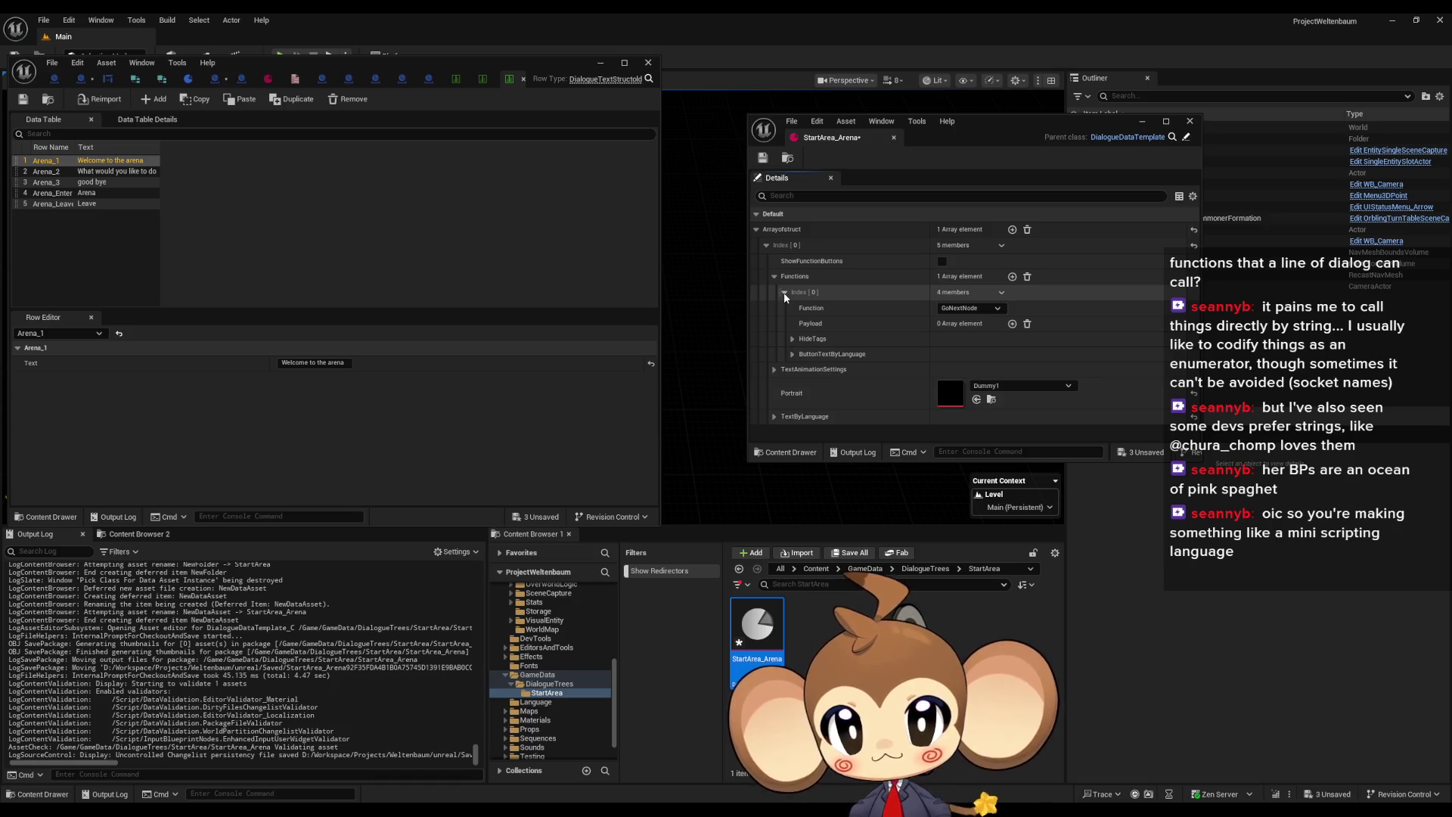
pyautogui.click(785, 295)
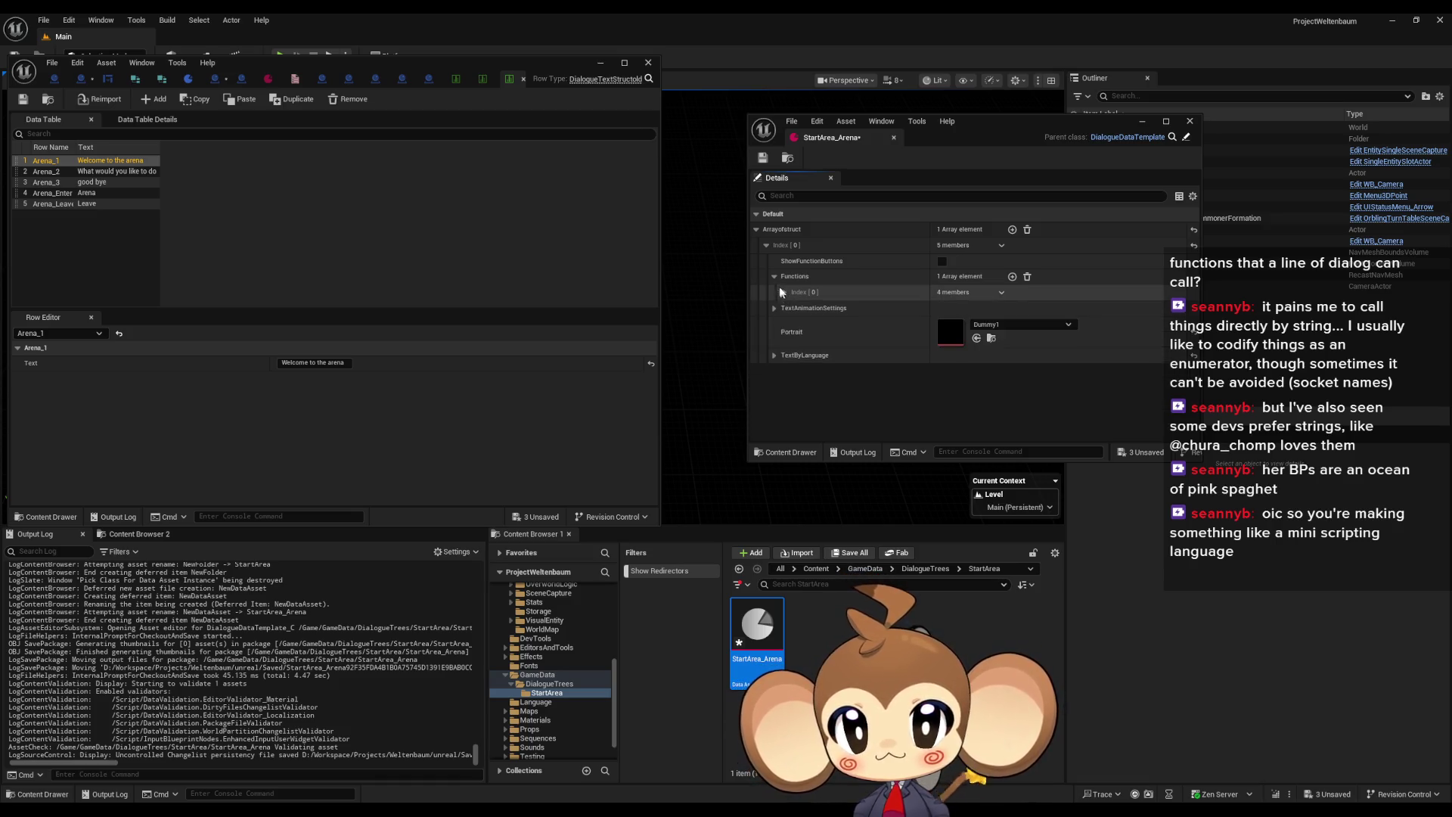
pyautogui.click(775, 278)
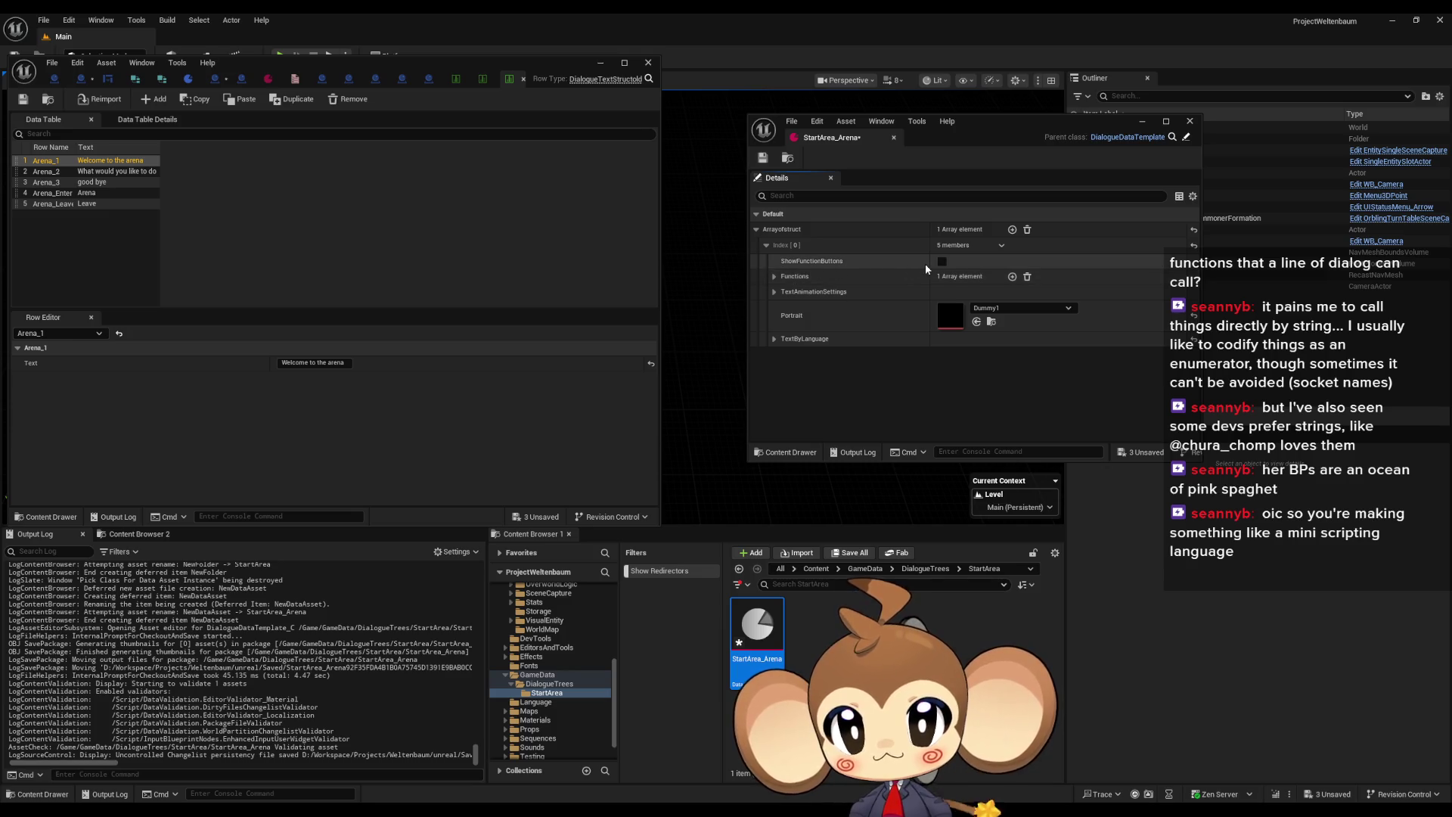
pyautogui.click(767, 247)
pyautogui.click(1012, 229)
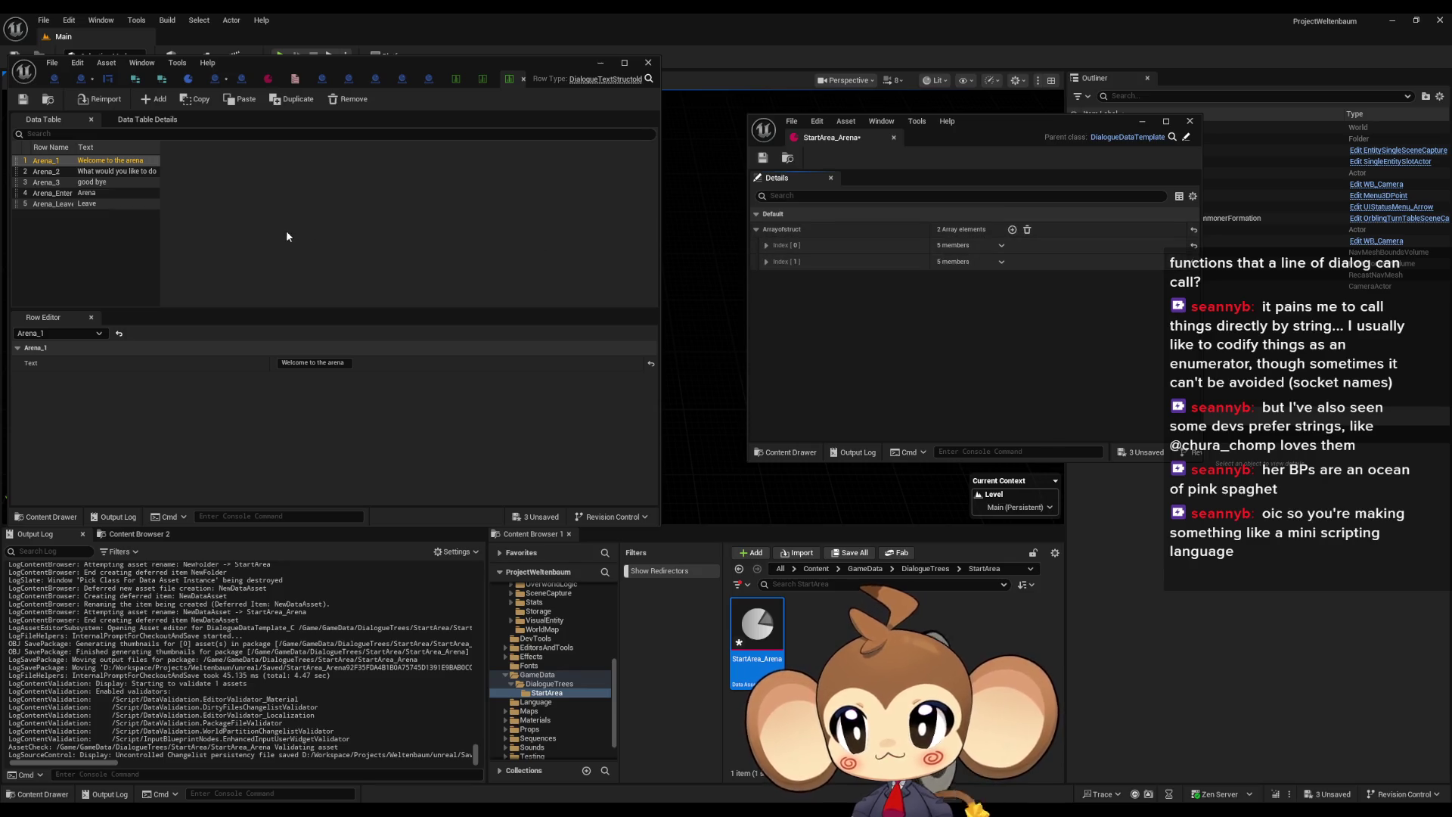
# Give the second entry the Arena_2 English text 'What would you like to do'
pyautogui.click(111, 173)
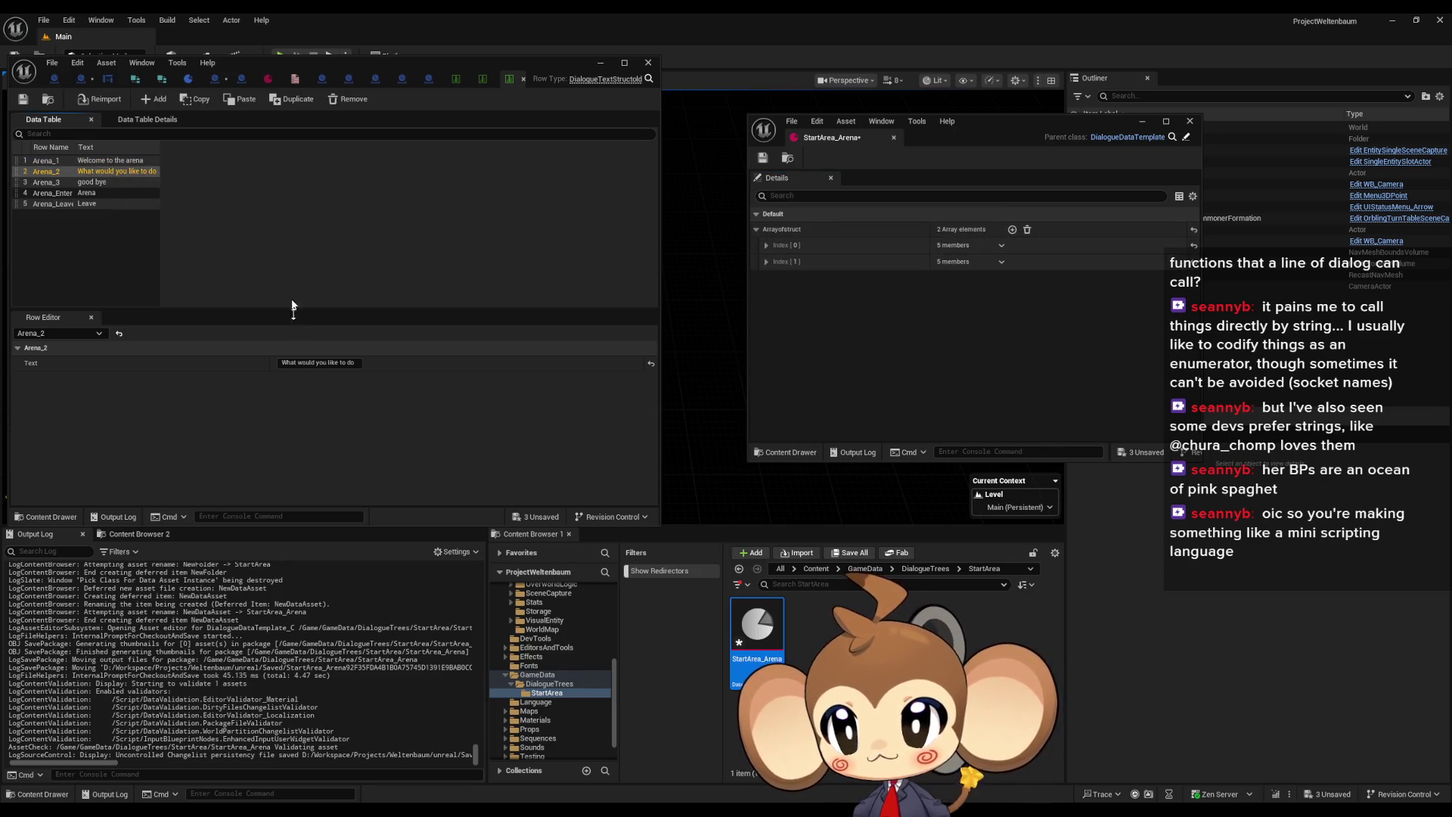
pyautogui.click(292, 363)
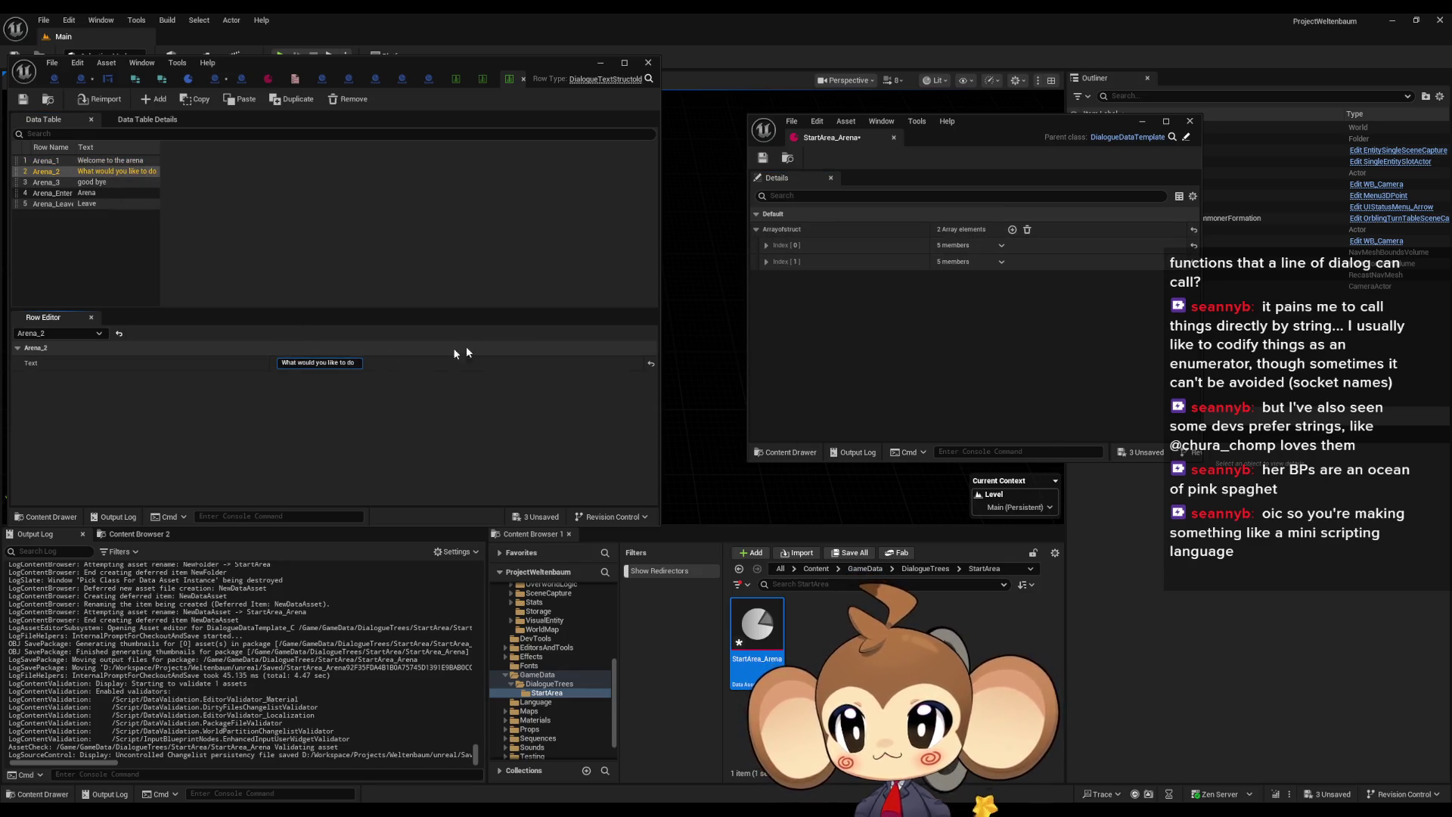
pyautogui.click(766, 262)
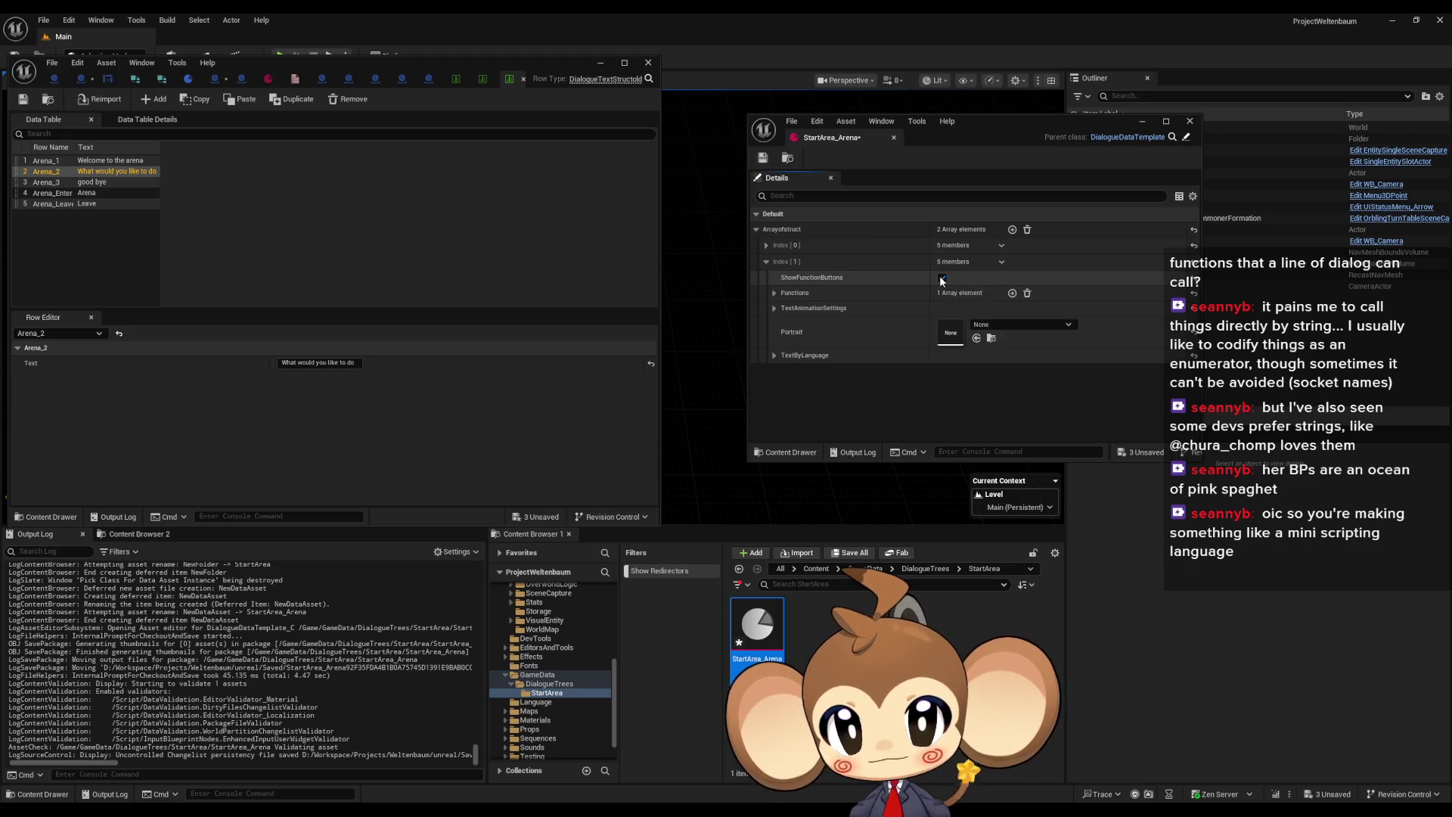
pyautogui.click(773, 356)
pyautogui.click(955, 371)
pyautogui.write('What would you like to do')
pyautogui.click(774, 356)
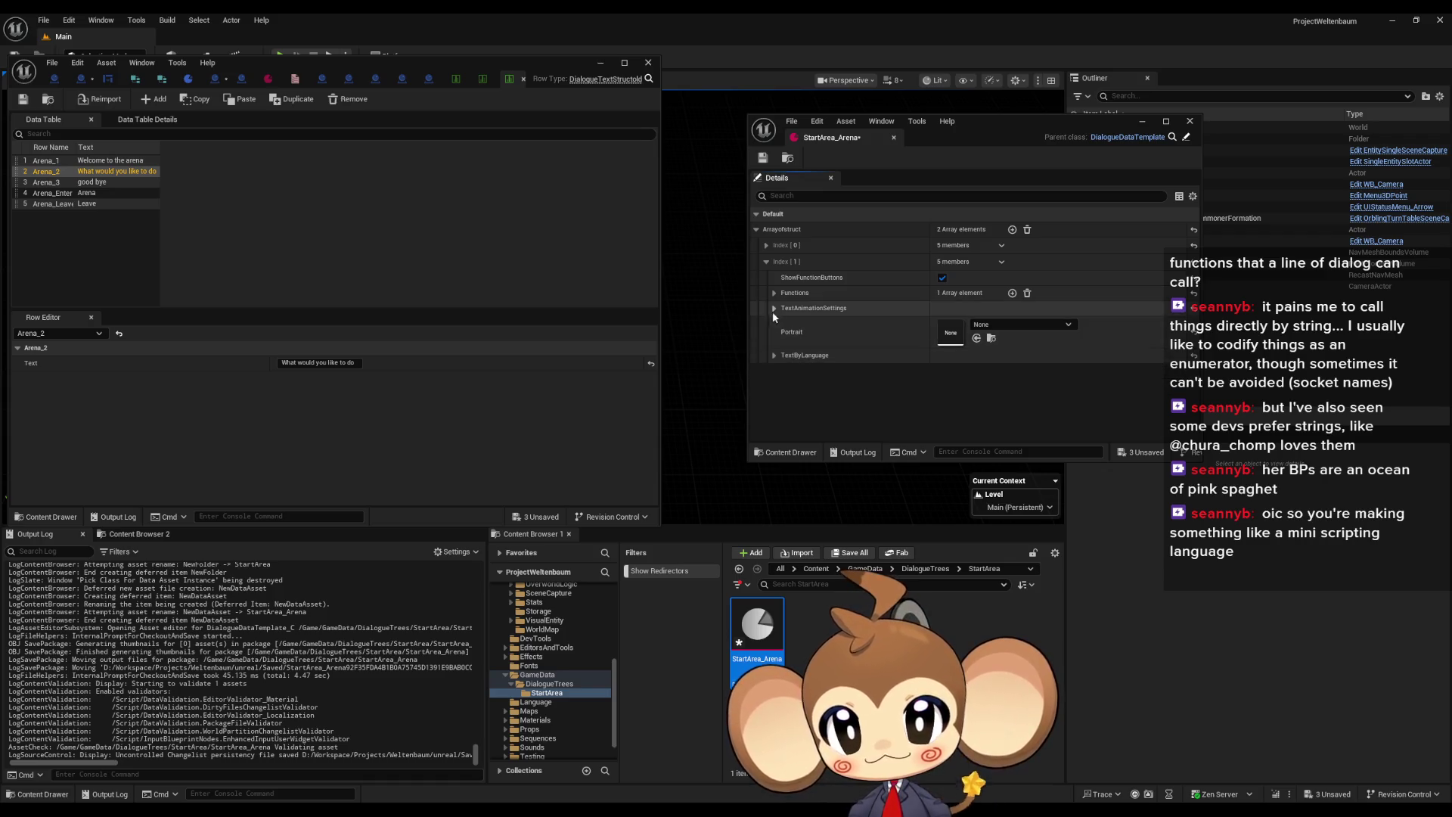
# Set the second entry's portrait to Dummy1
pyautogui.click(986, 326)
pyautogui.write('dummy')
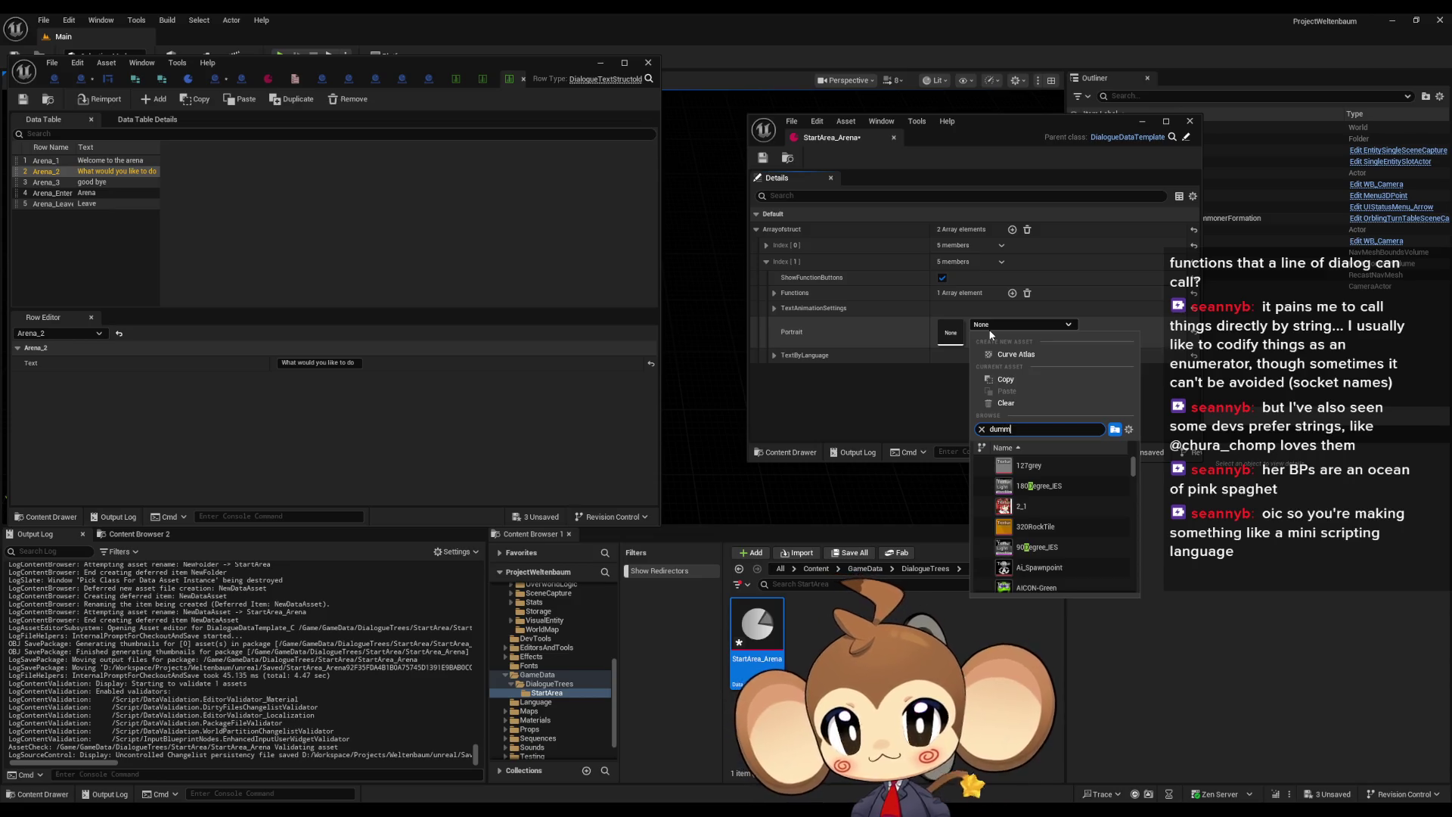
pyautogui.press('Return')
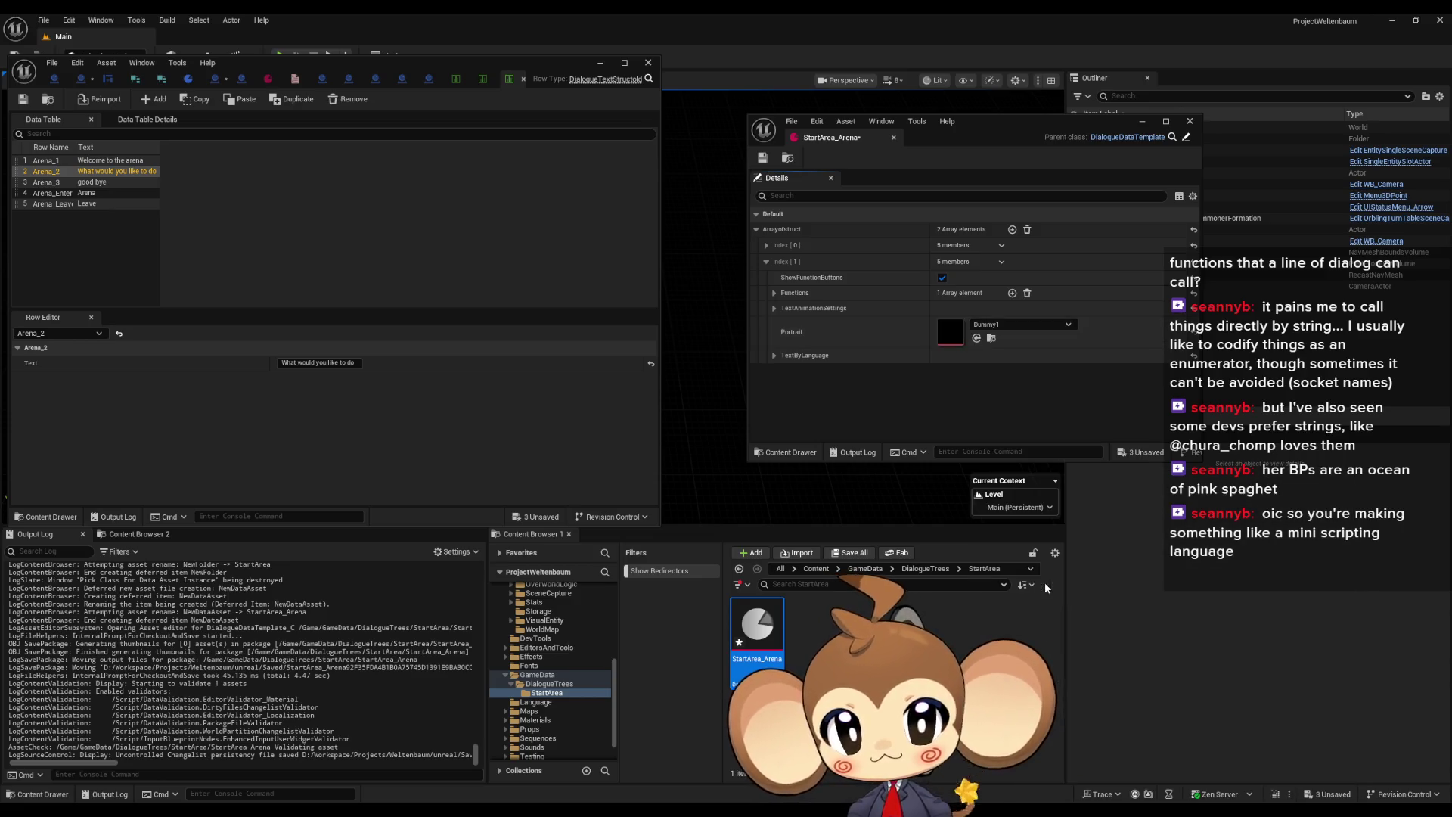
# Set the second entry's first Functions element to GoNextNode and review its button text and options
pyautogui.click(773, 294)
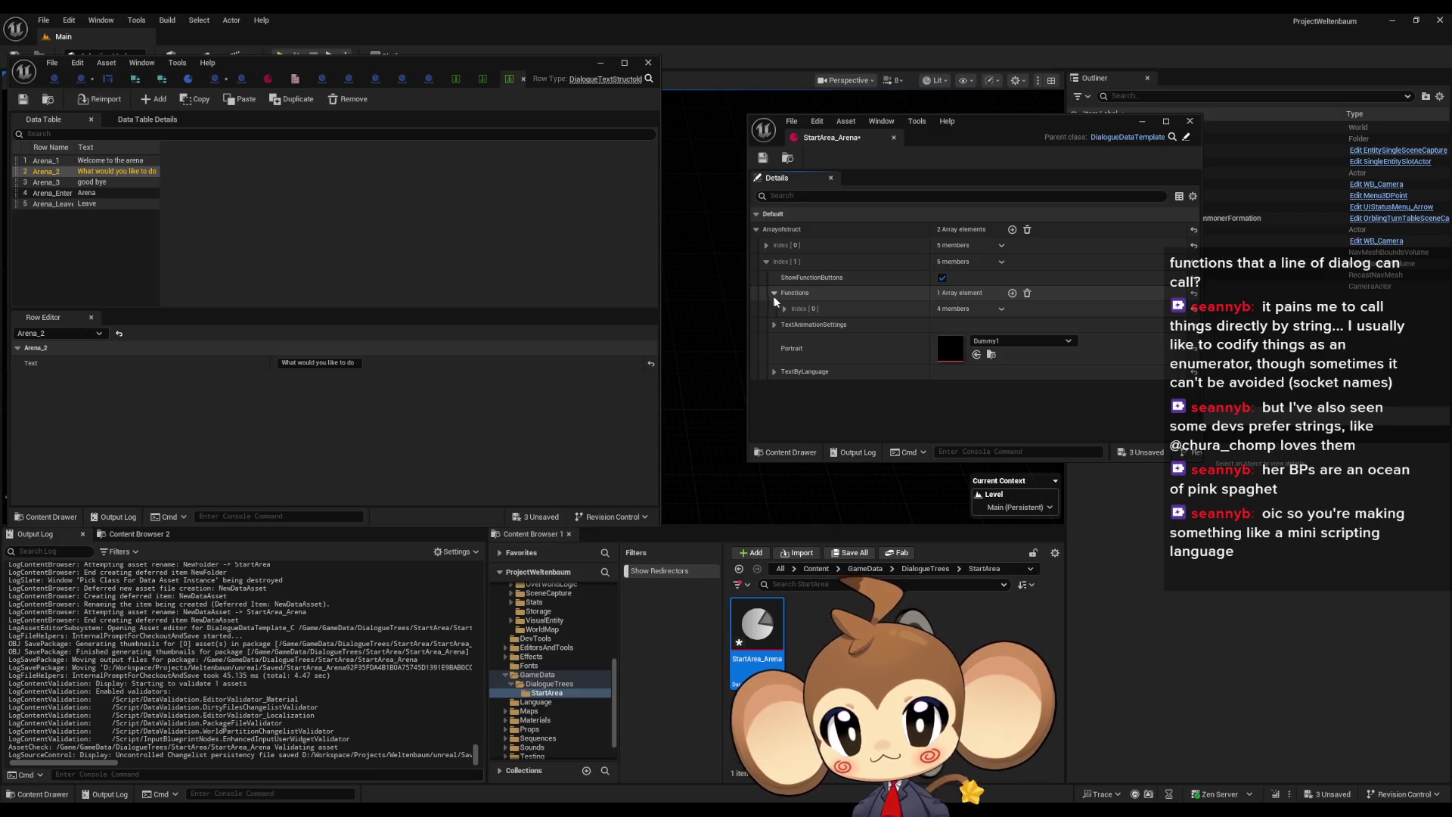
pyautogui.click(785, 309)
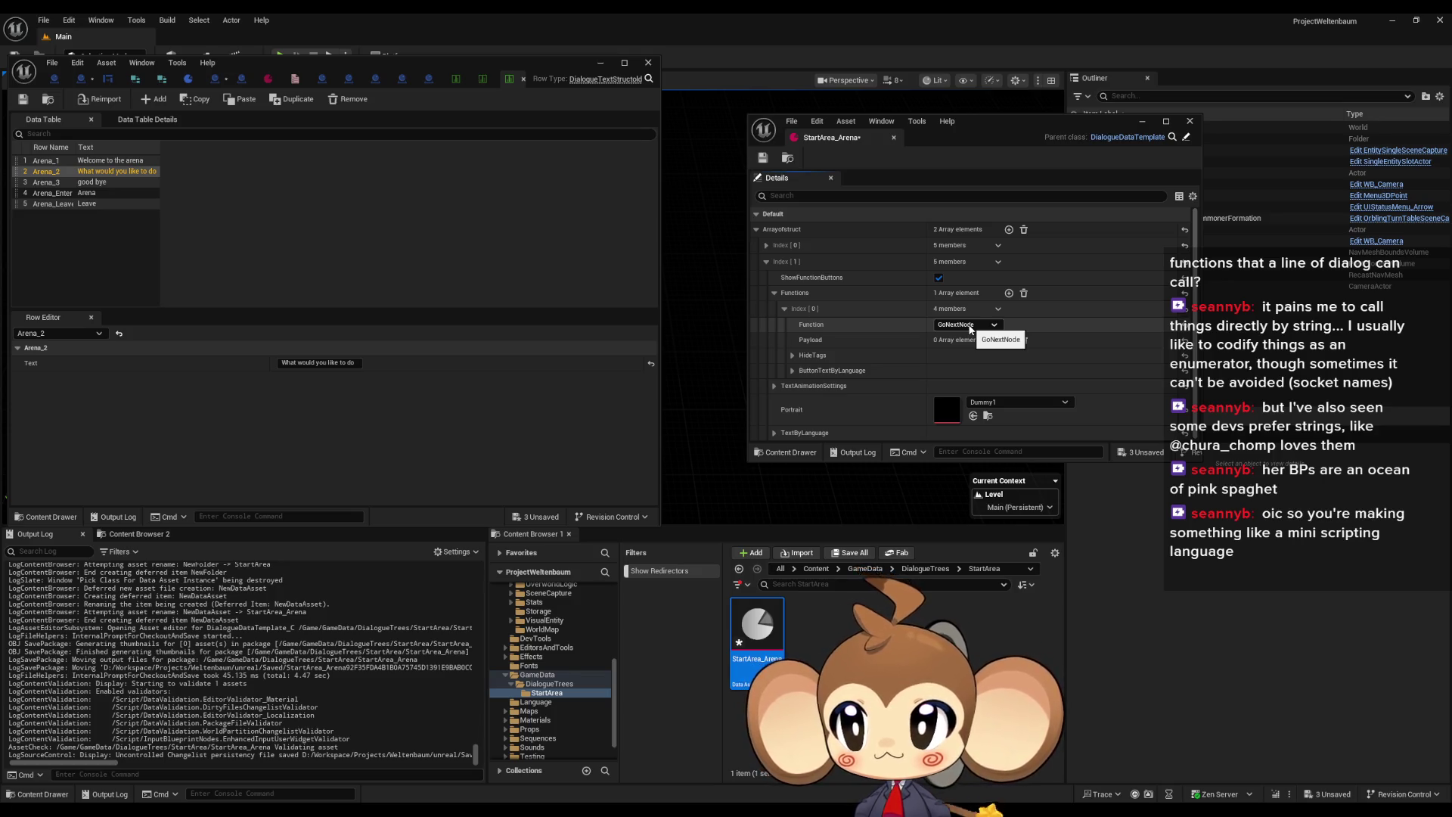
pyautogui.click(970, 326)
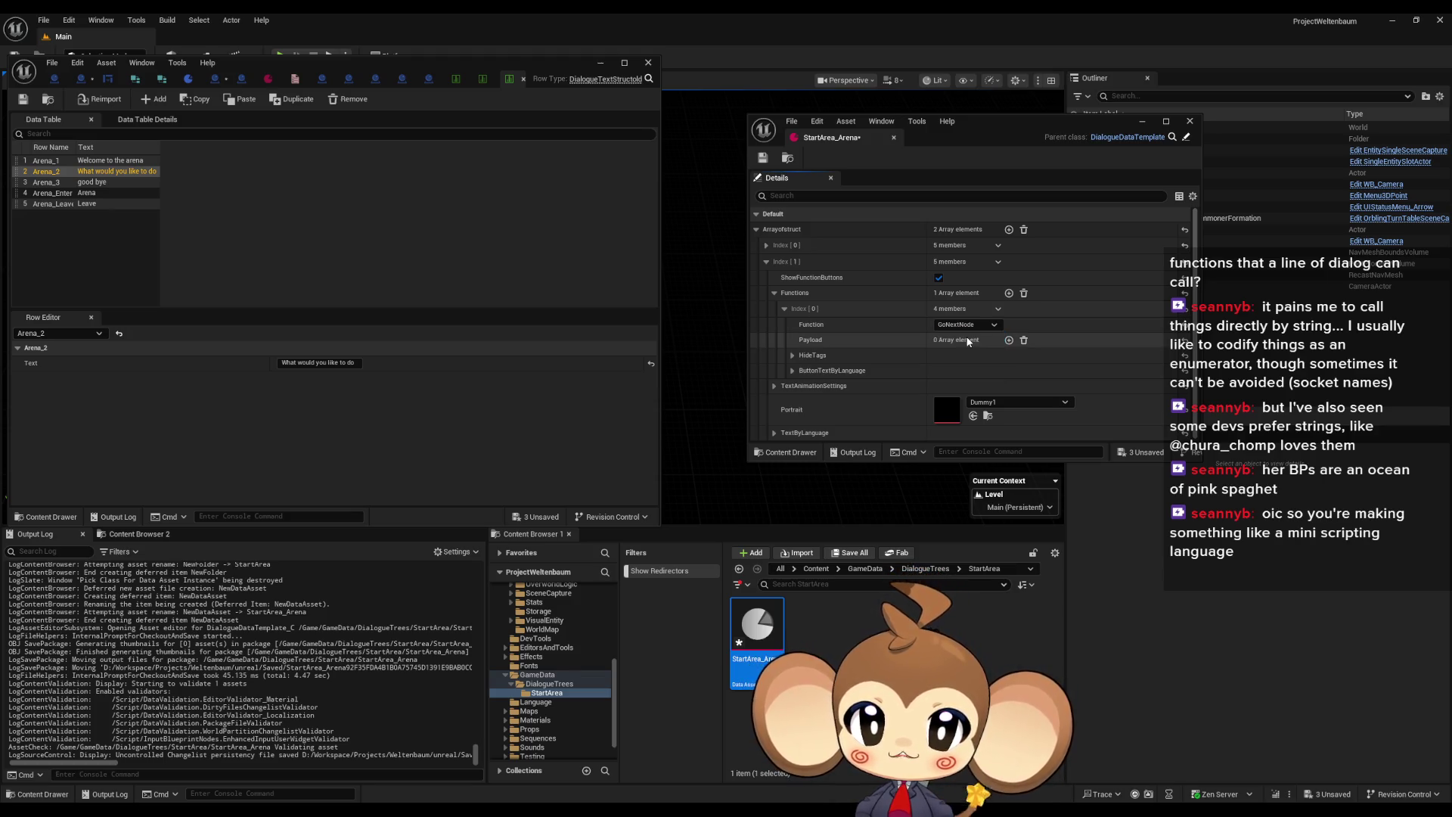
pyautogui.click(966, 335)
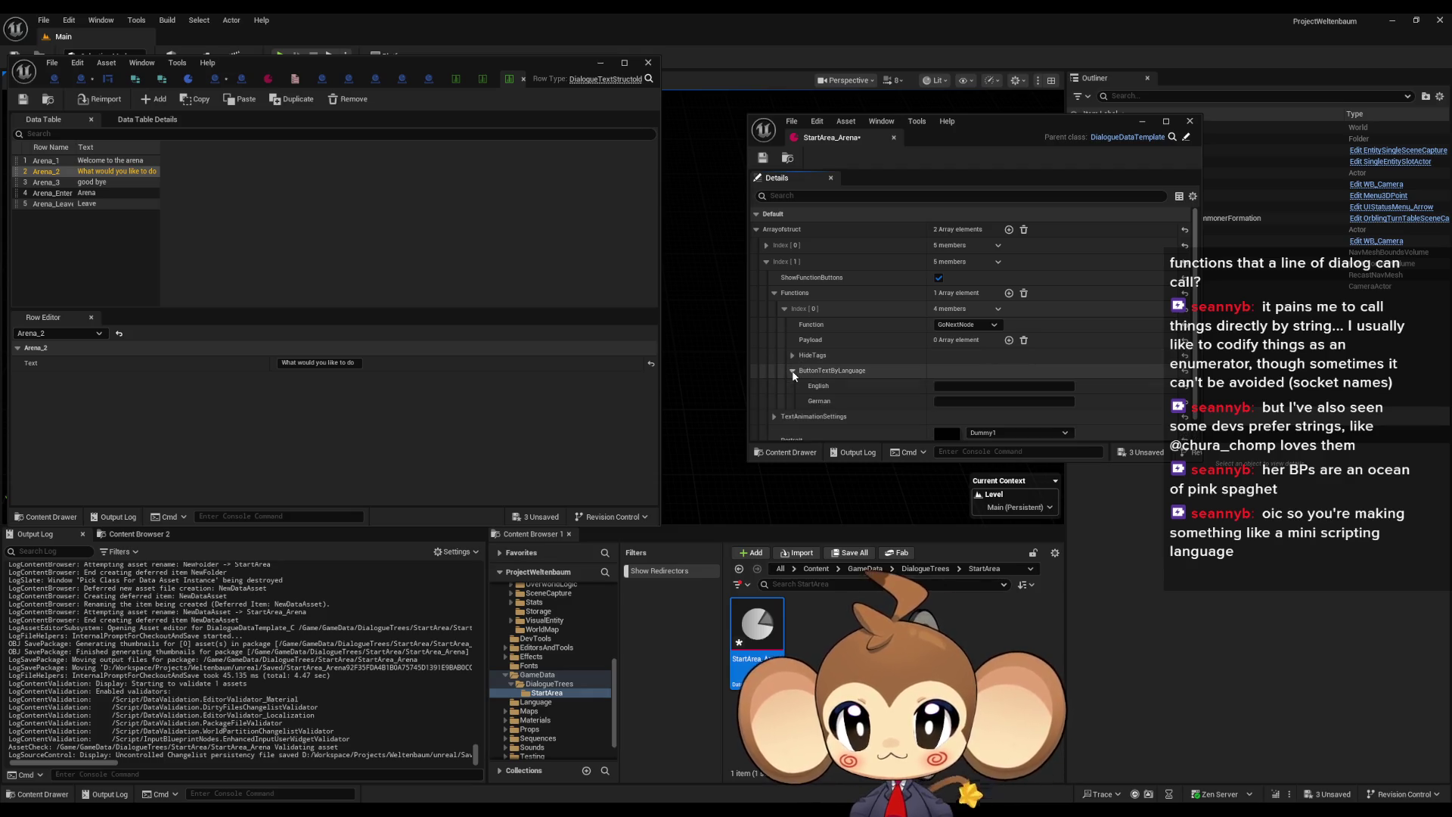
pyautogui.click(793, 370)
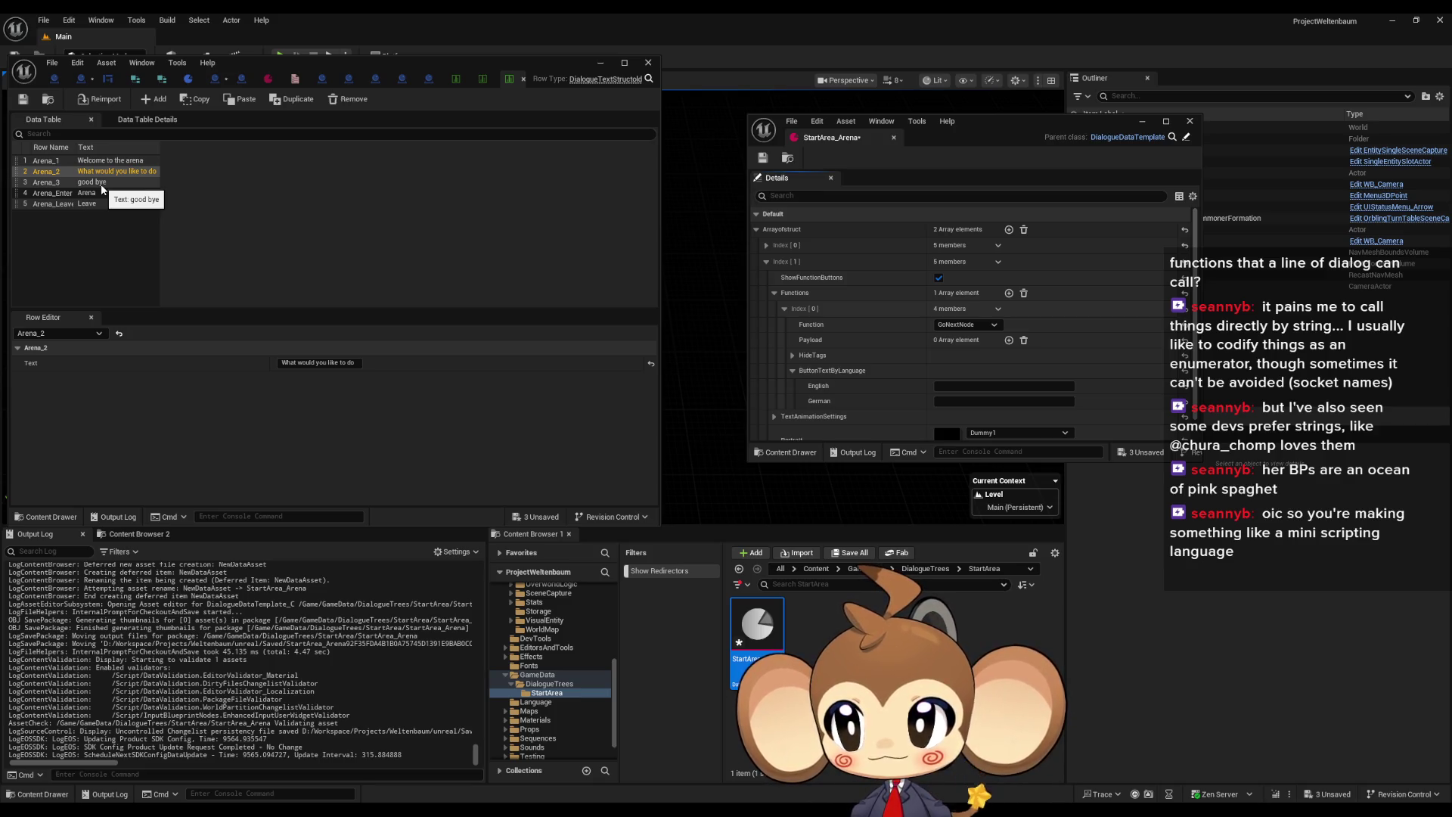
pyautogui.click(973, 328)
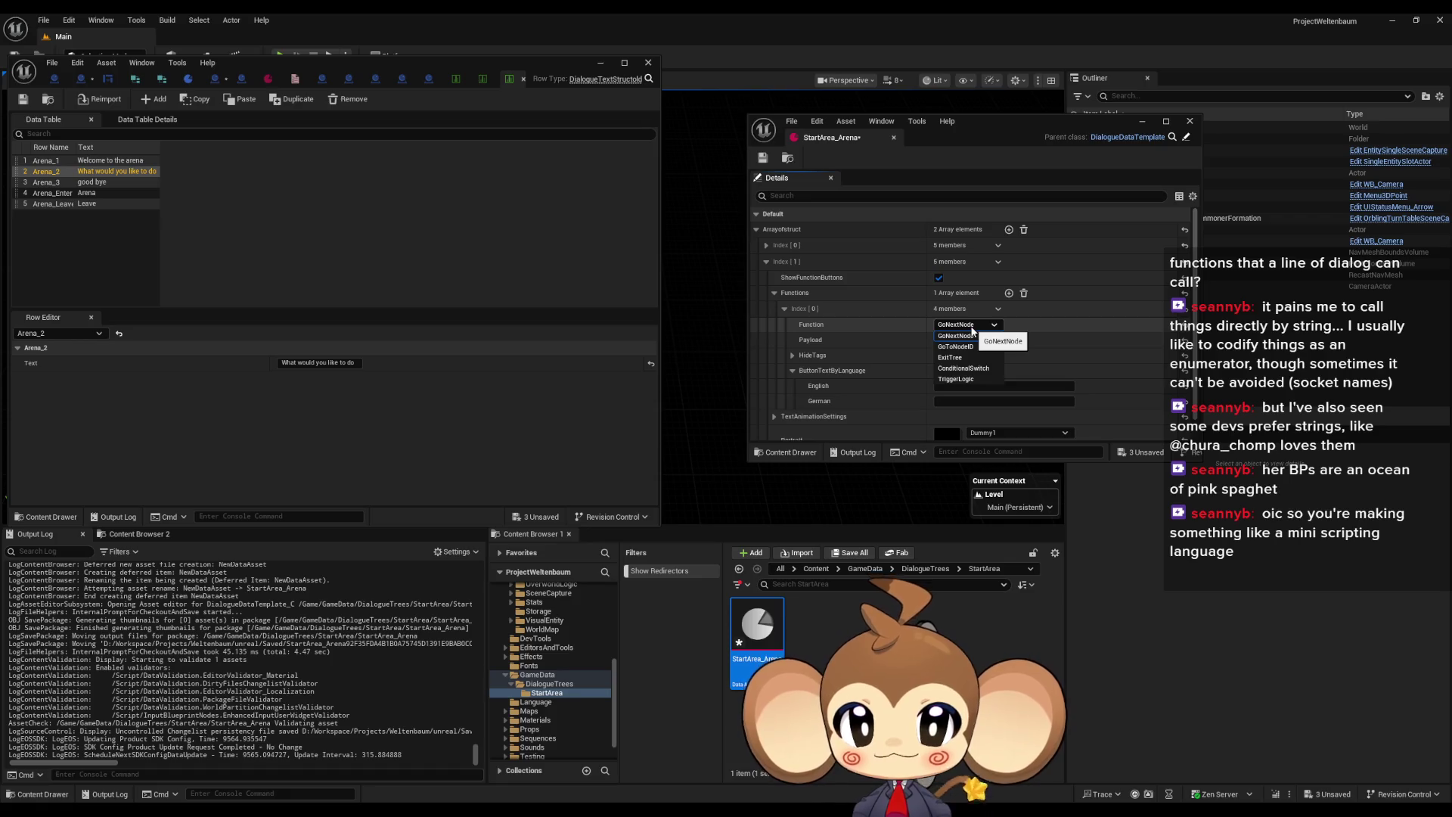
pyautogui.click(974, 336)
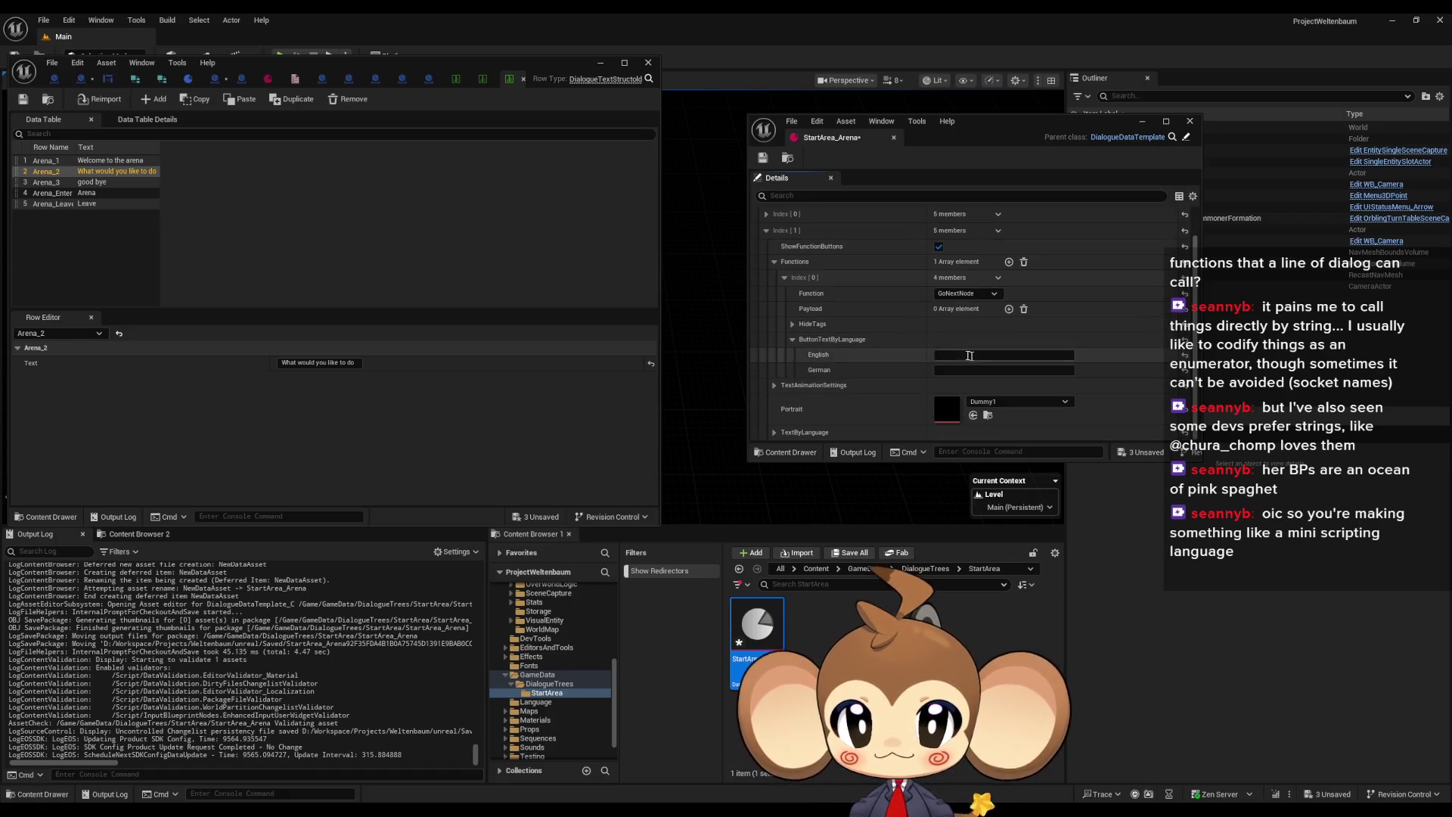
pyautogui.click(776, 293)
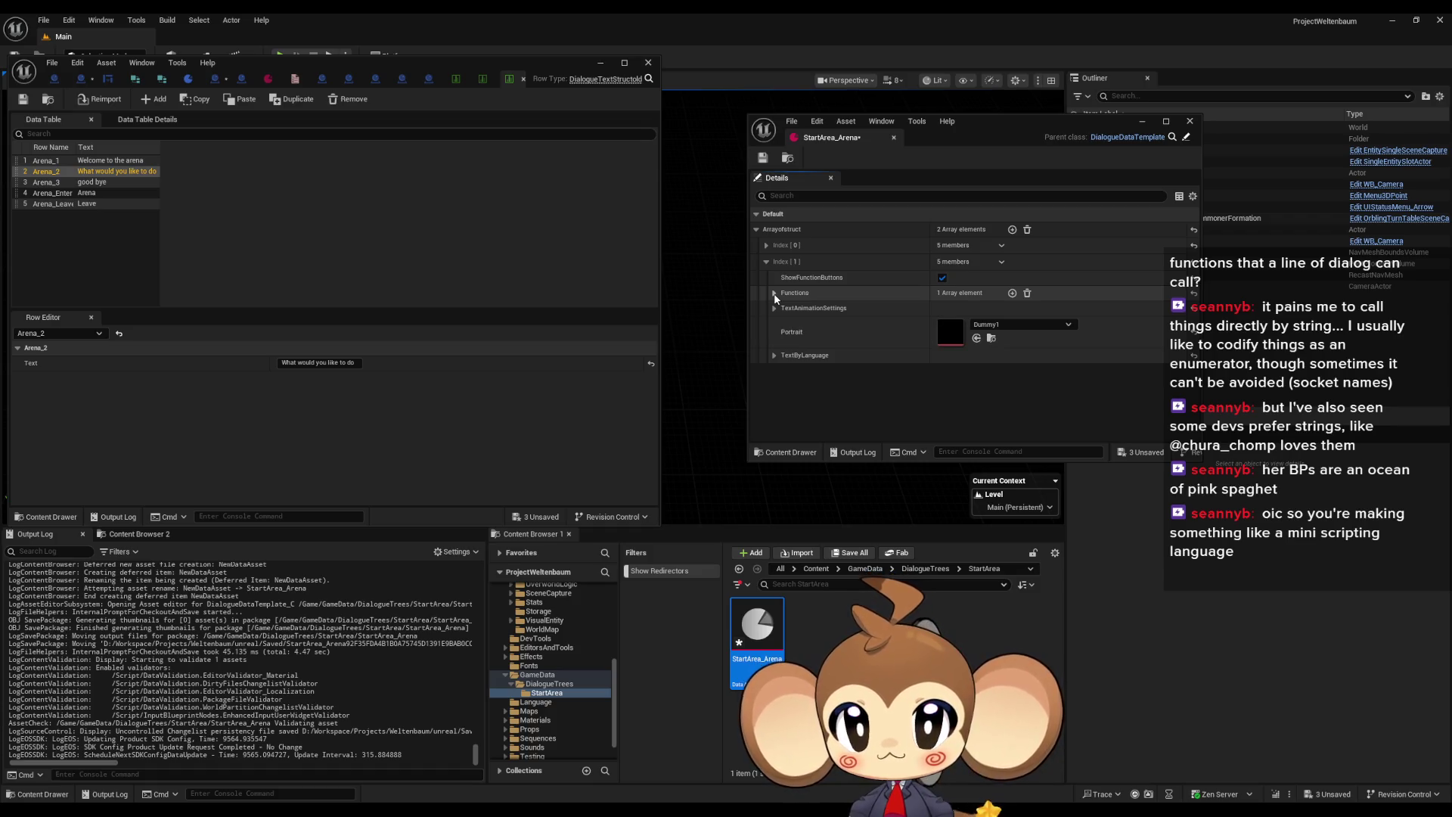
pyautogui.click(775, 294)
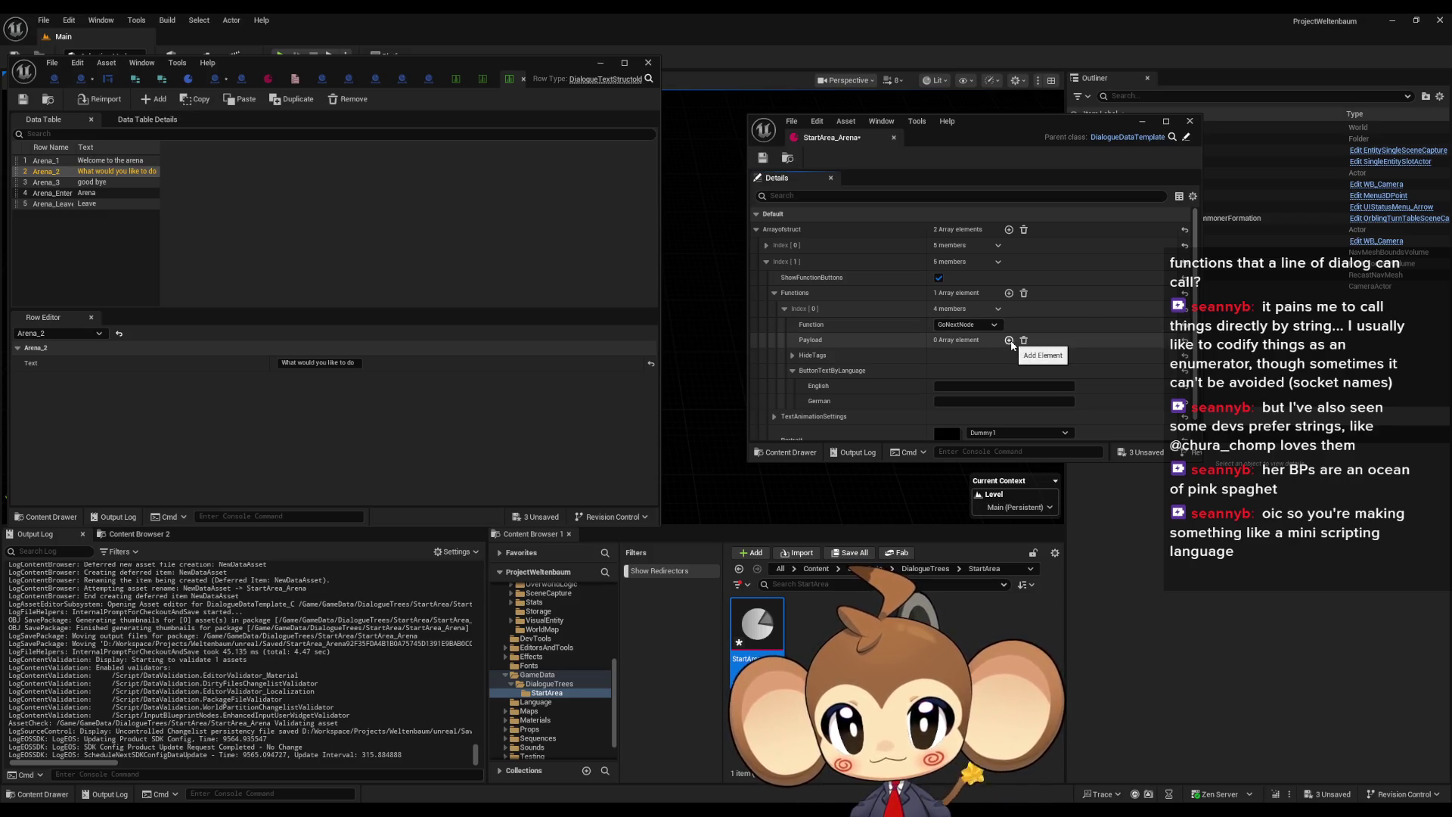
# Inspect the DialogueInstructions rows Arena_1 and Arena_2, expanding Arena_2's second content instruction
pyautogui.click(453, 84)
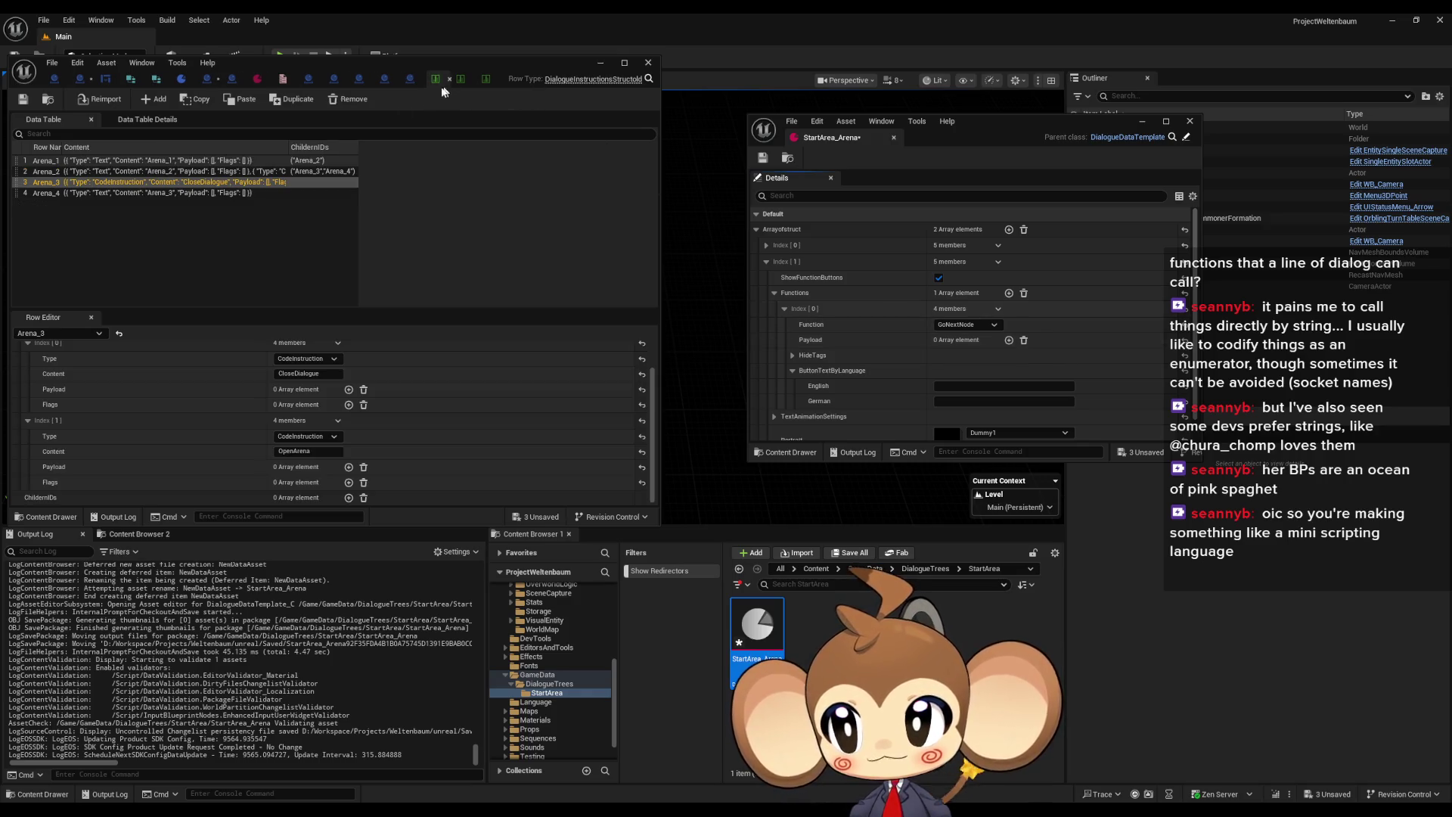
pyautogui.click(121, 162)
pyautogui.click(120, 171)
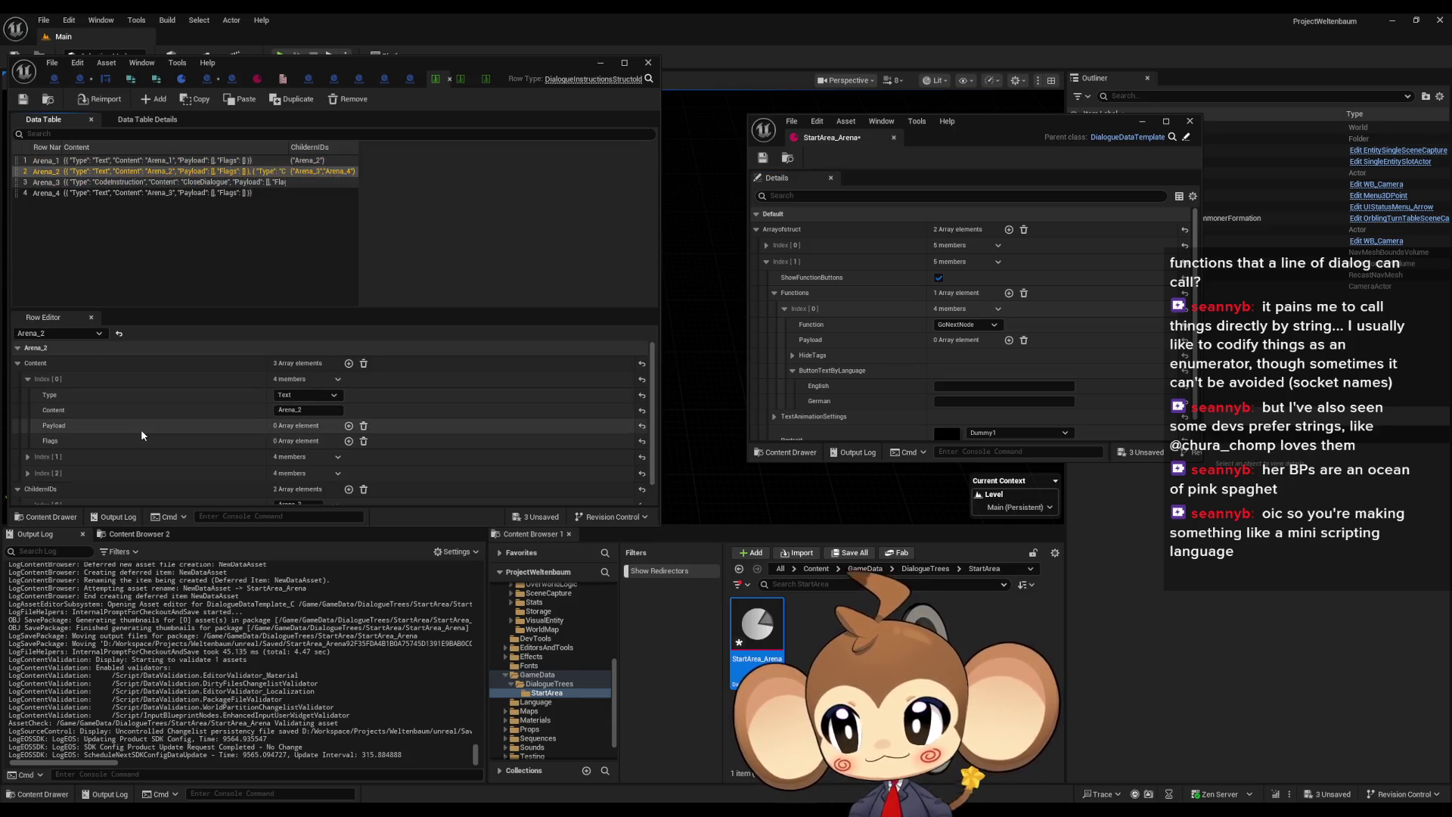
pyautogui.scroll(-1, 140, 428)
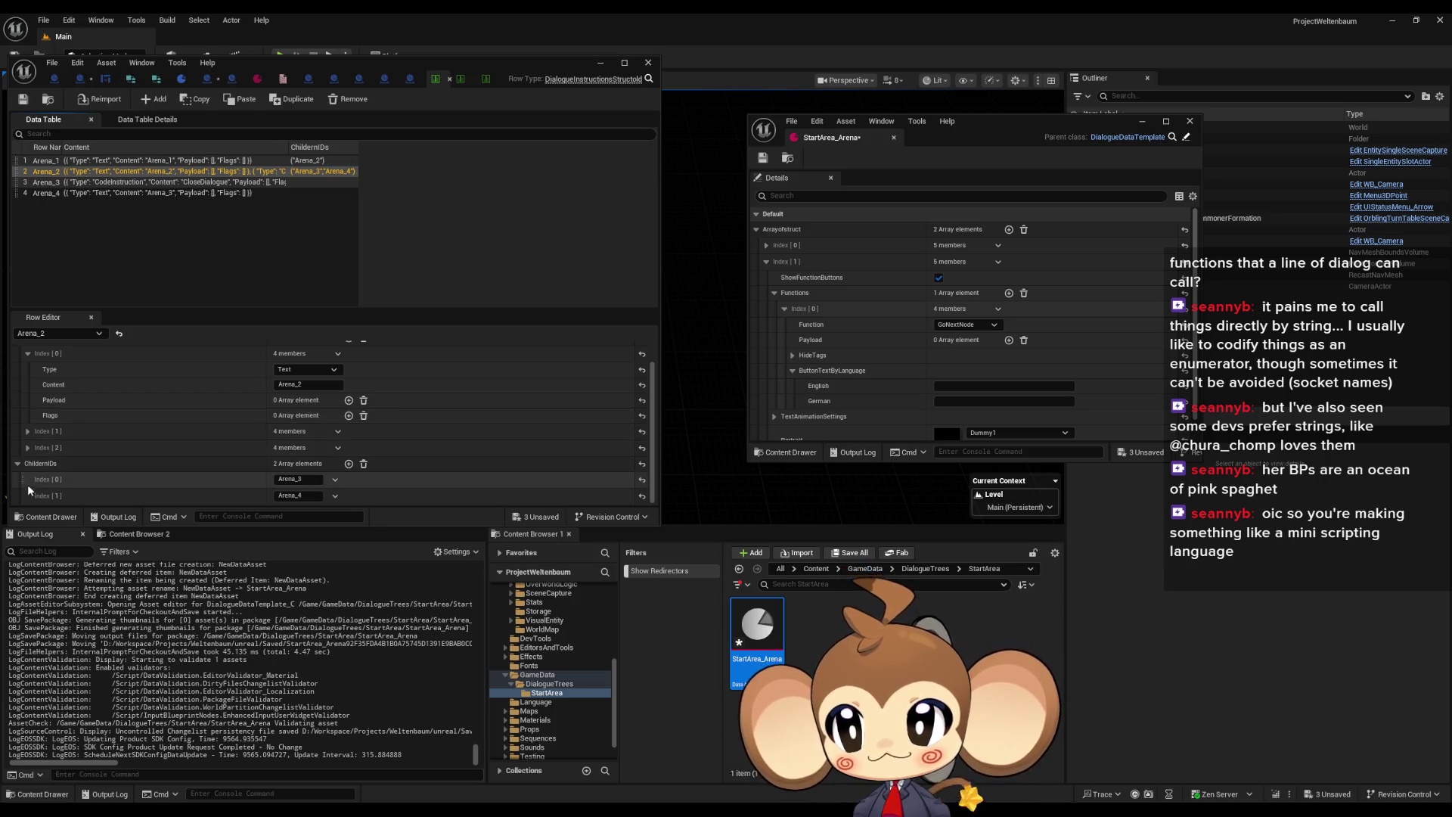
pyautogui.click(29, 433)
pyautogui.scroll(-2, 67, 430)
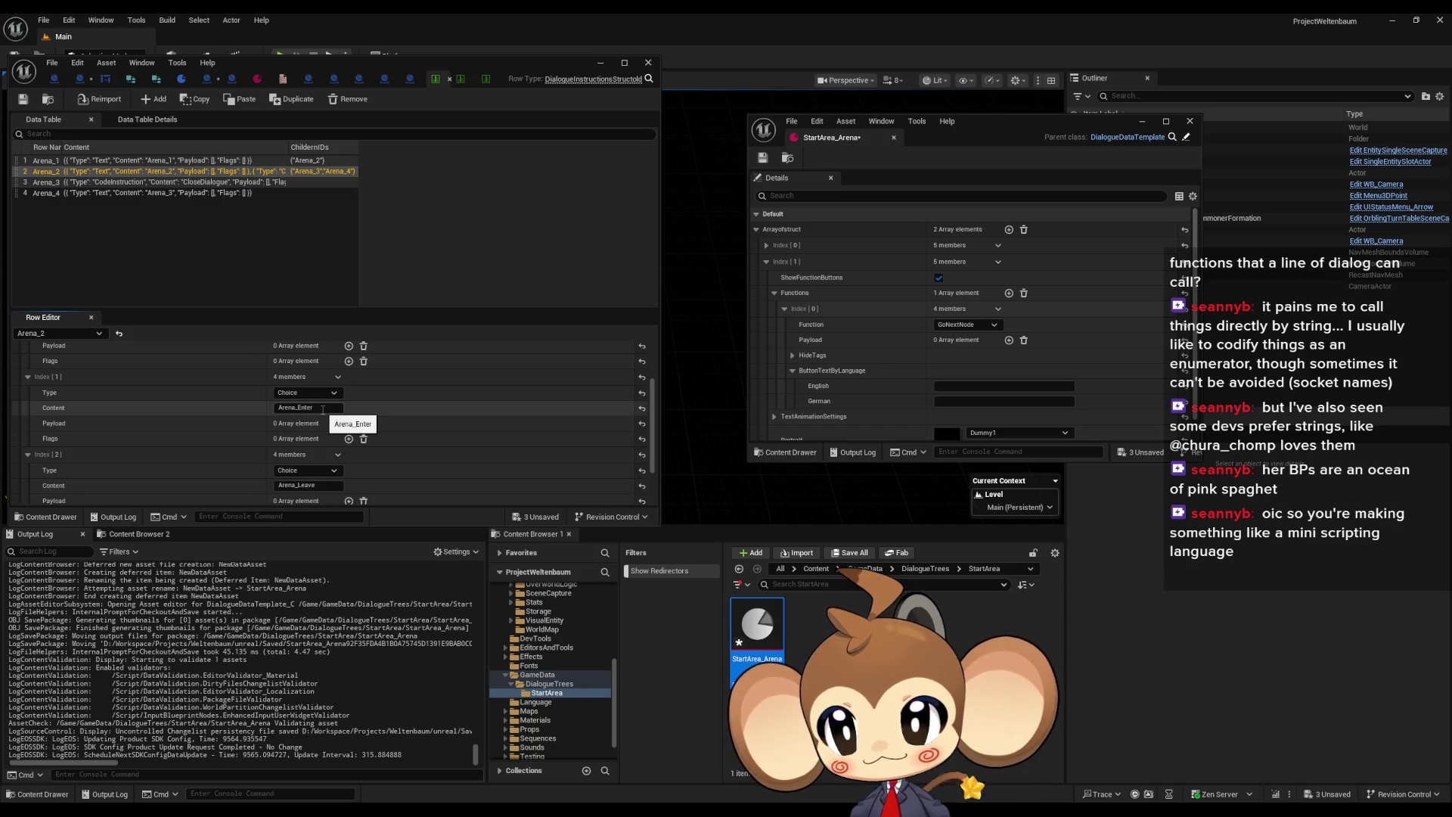
pyautogui.scroll(-1, 322, 409)
pyautogui.scroll(1, 322, 439)
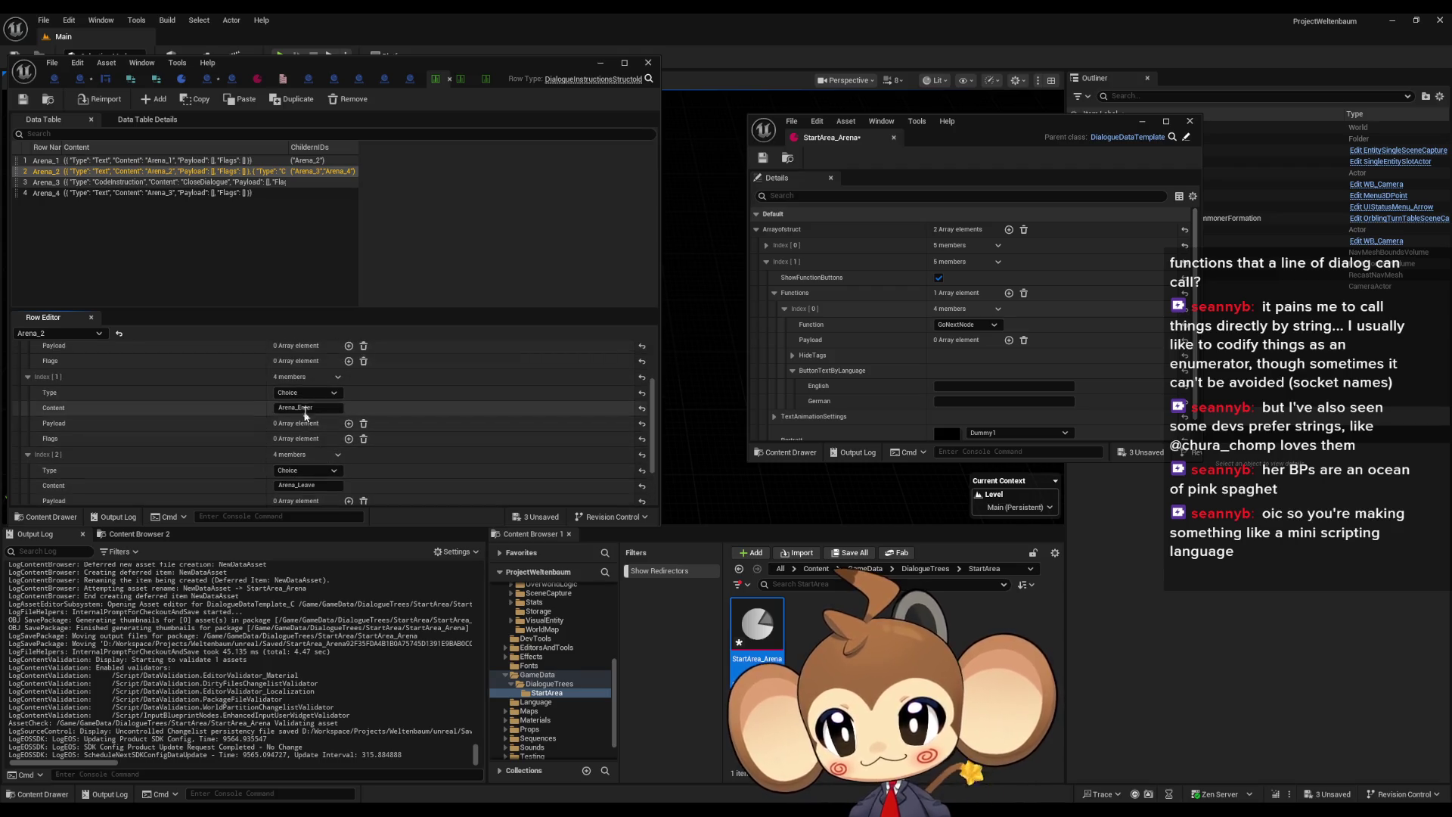
# Change the function to TriggerLogic and add one Payload element
pyautogui.click(984, 328)
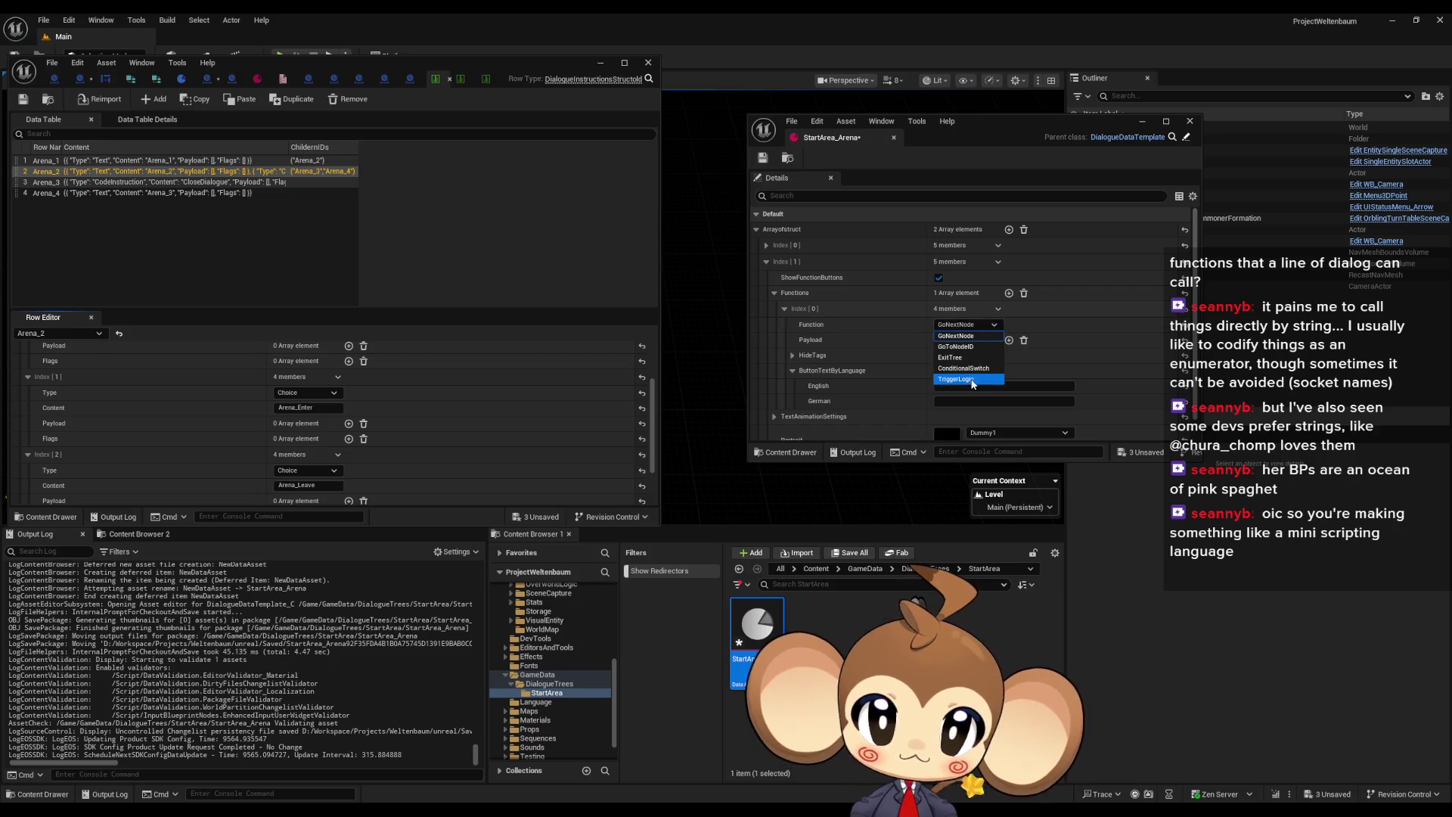
pyautogui.click(973, 380)
pyautogui.click(1010, 341)
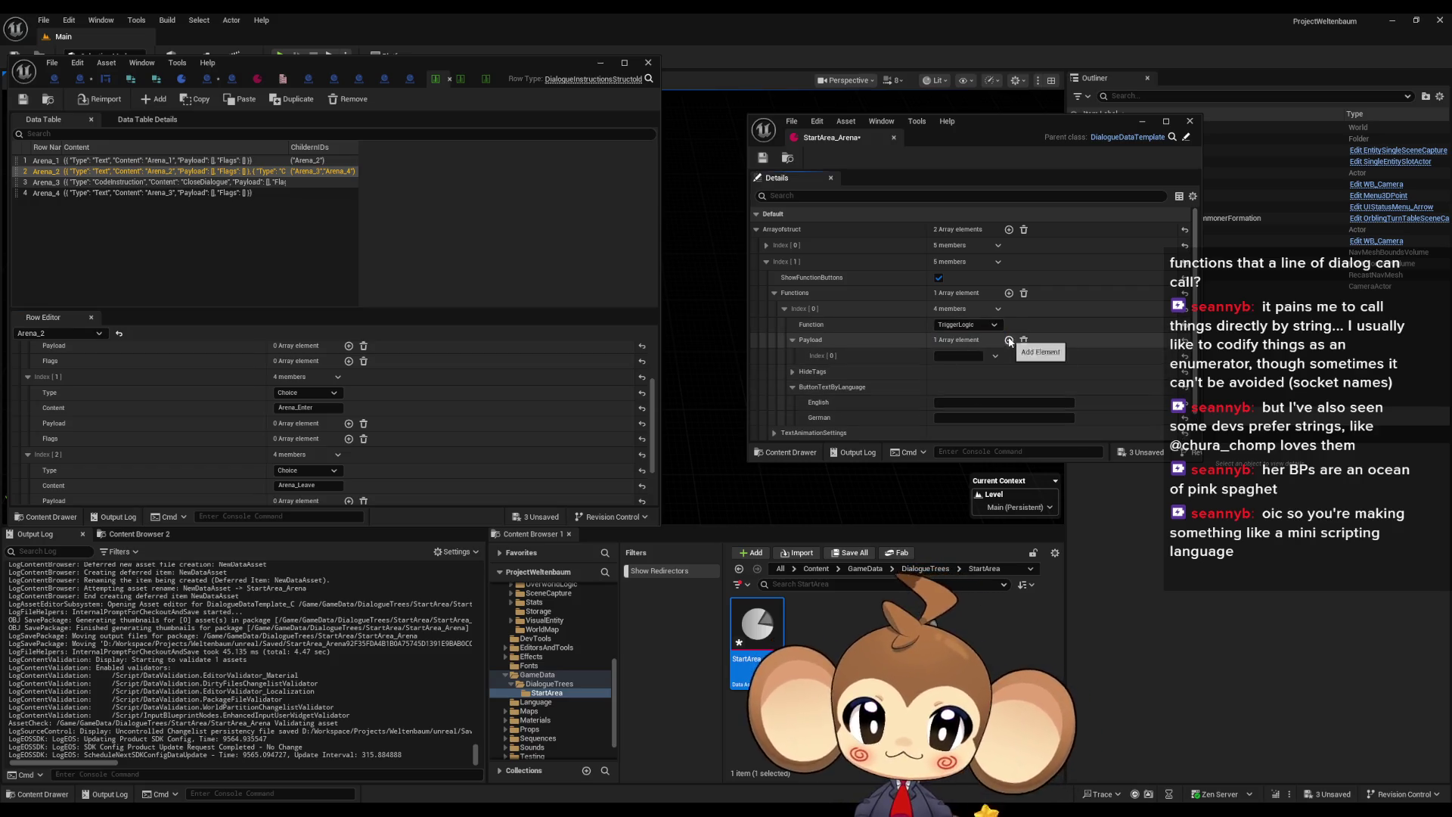
# Close the unneeded blueprint editor tabs and look over the DialogueFNLogicBattles graph
pyautogui.click(383, 80)
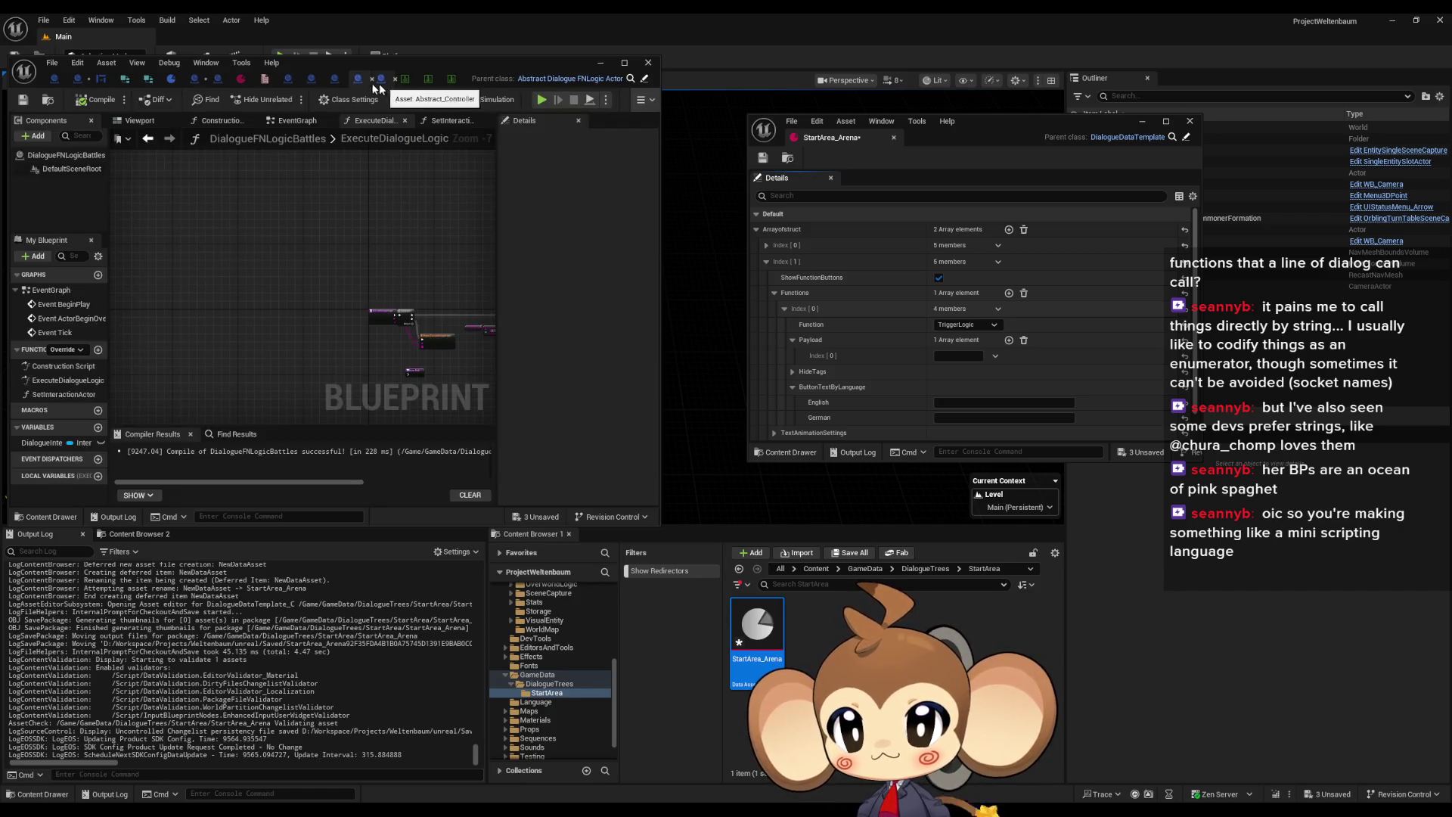
pyautogui.click(301, 79)
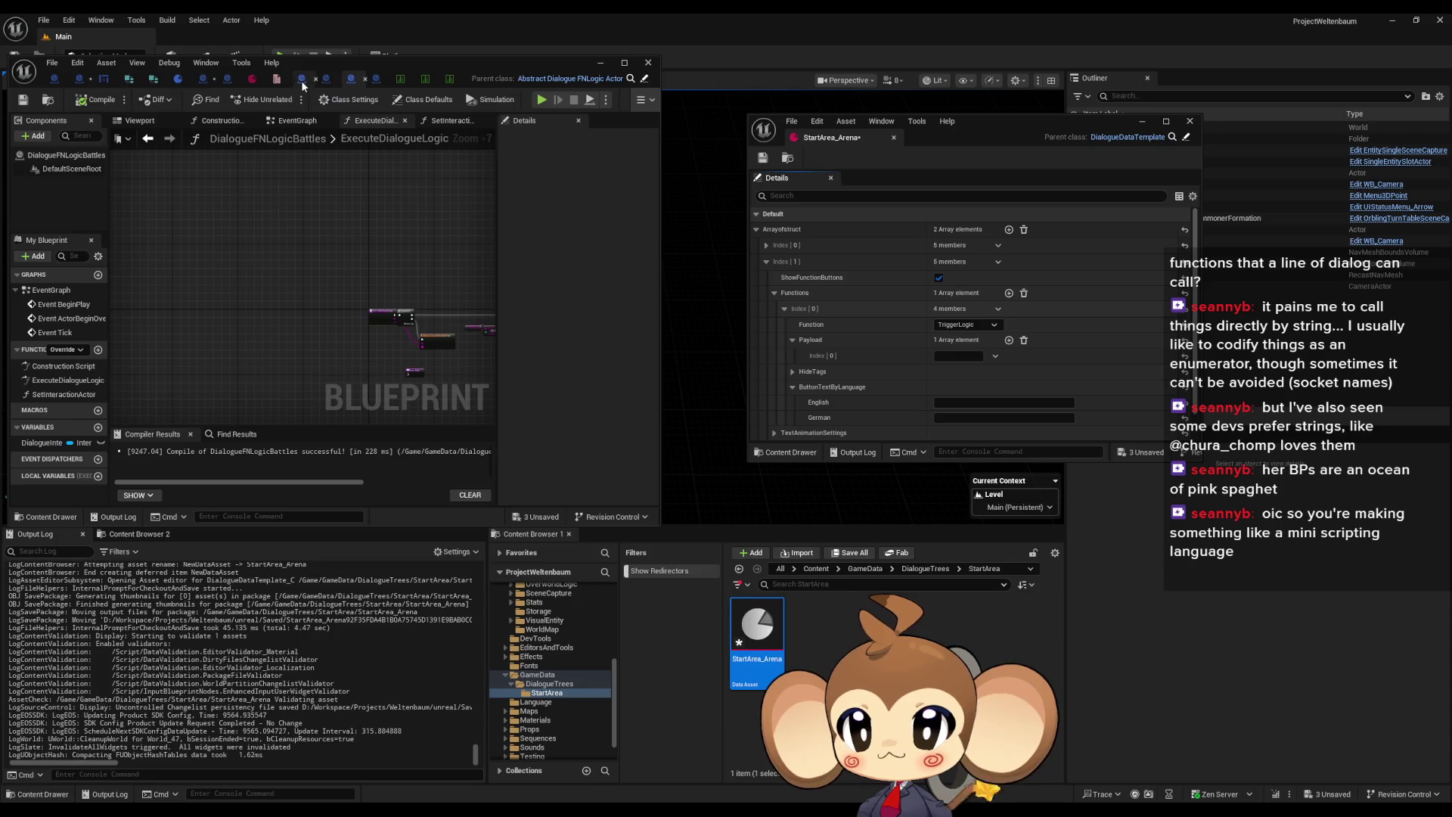
pyautogui.click(306, 78)
pyautogui.click(330, 79)
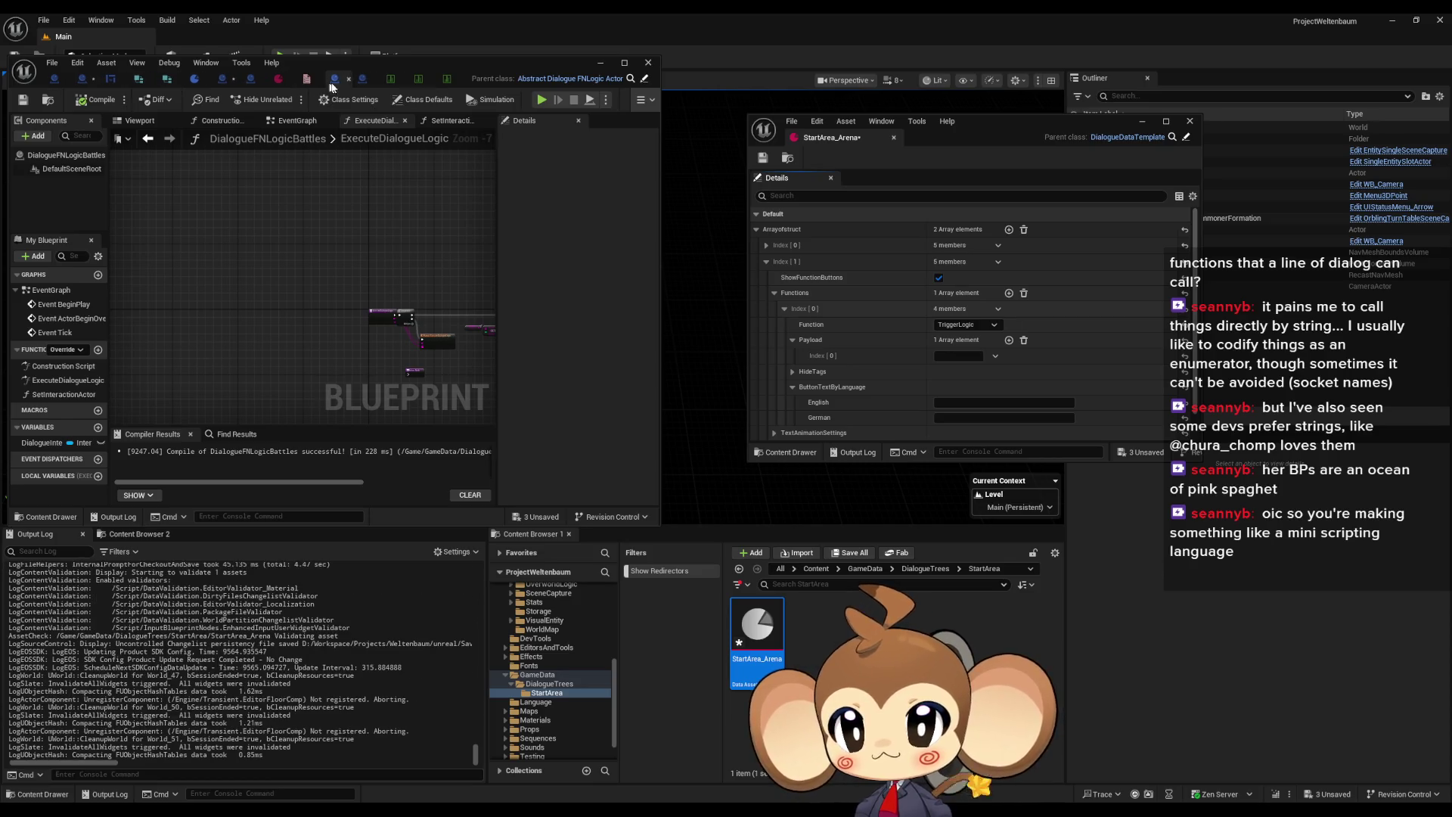
pyautogui.click(190, 79)
pyautogui.click(189, 80)
pyautogui.click(166, 79)
pyautogui.click(173, 80)
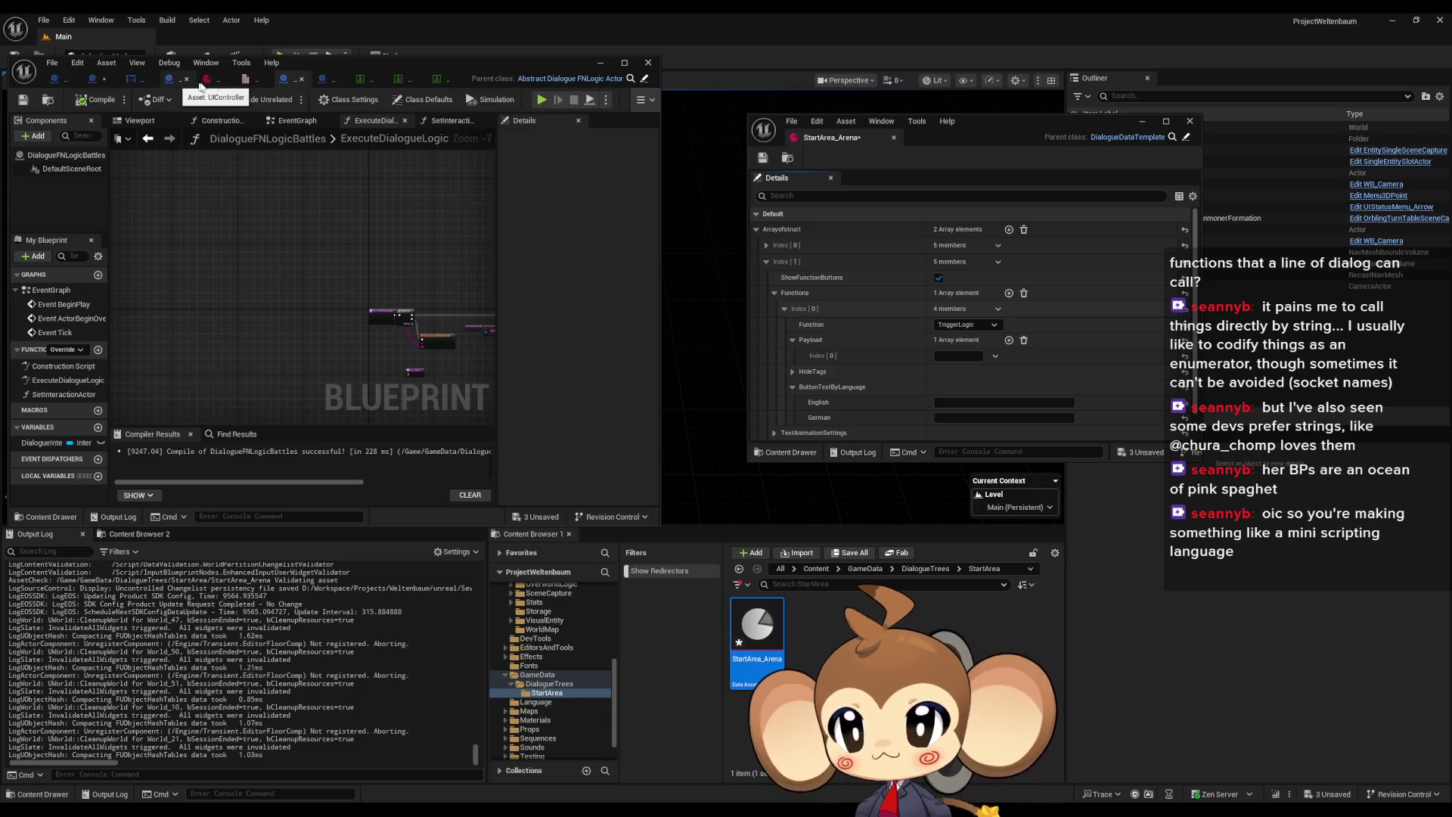
pyautogui.click(190, 80)
pyautogui.moveTo(403, 320); pyautogui.dragTo(203, 279)
pyautogui.scroll(2, 202, 278)
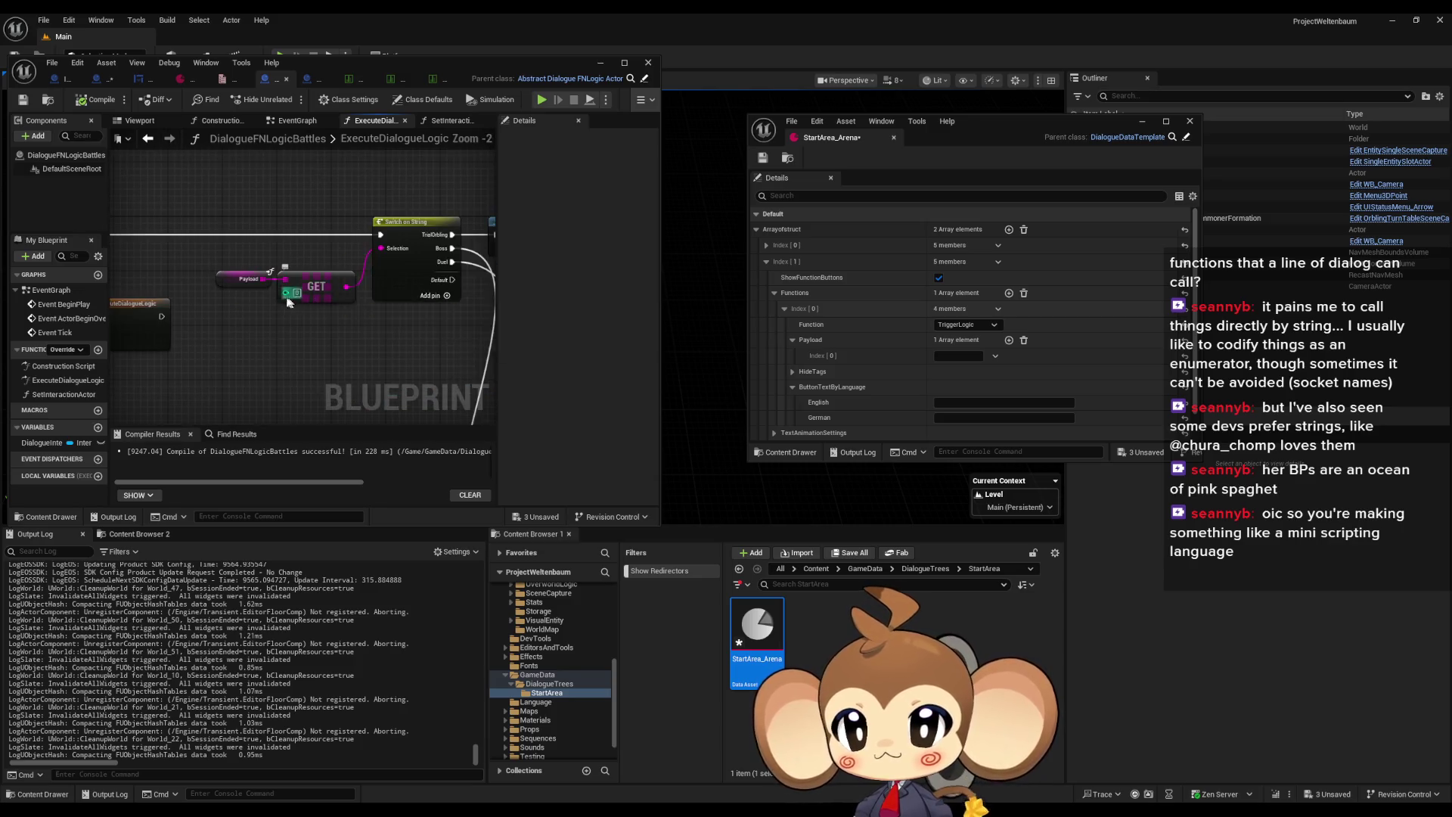
# Open DialogueFNLogic_Menus and read the Switch on String case names
pyautogui.click(314, 79)
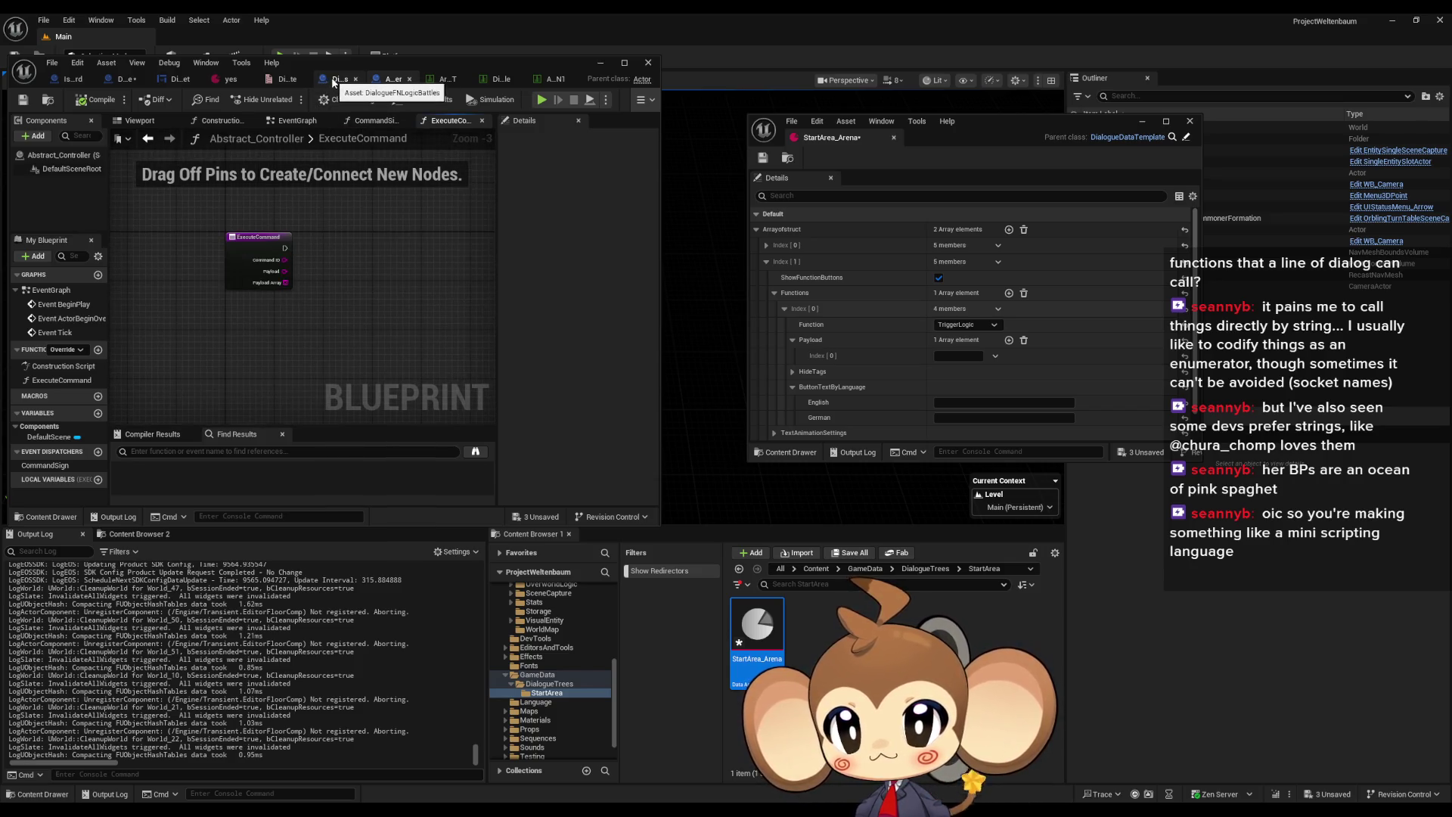
pyautogui.click(926, 568)
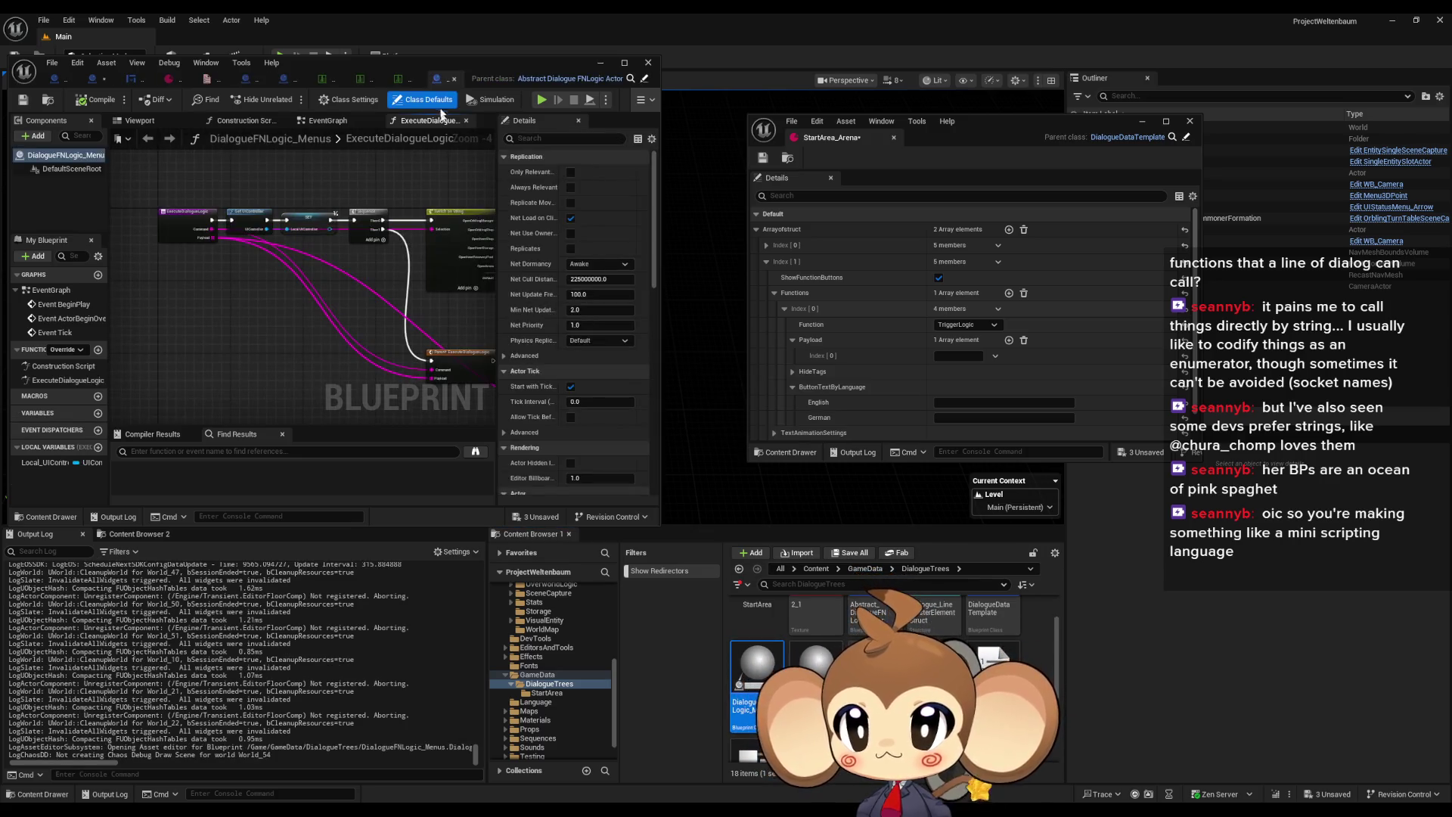
pyautogui.click(419, 100)
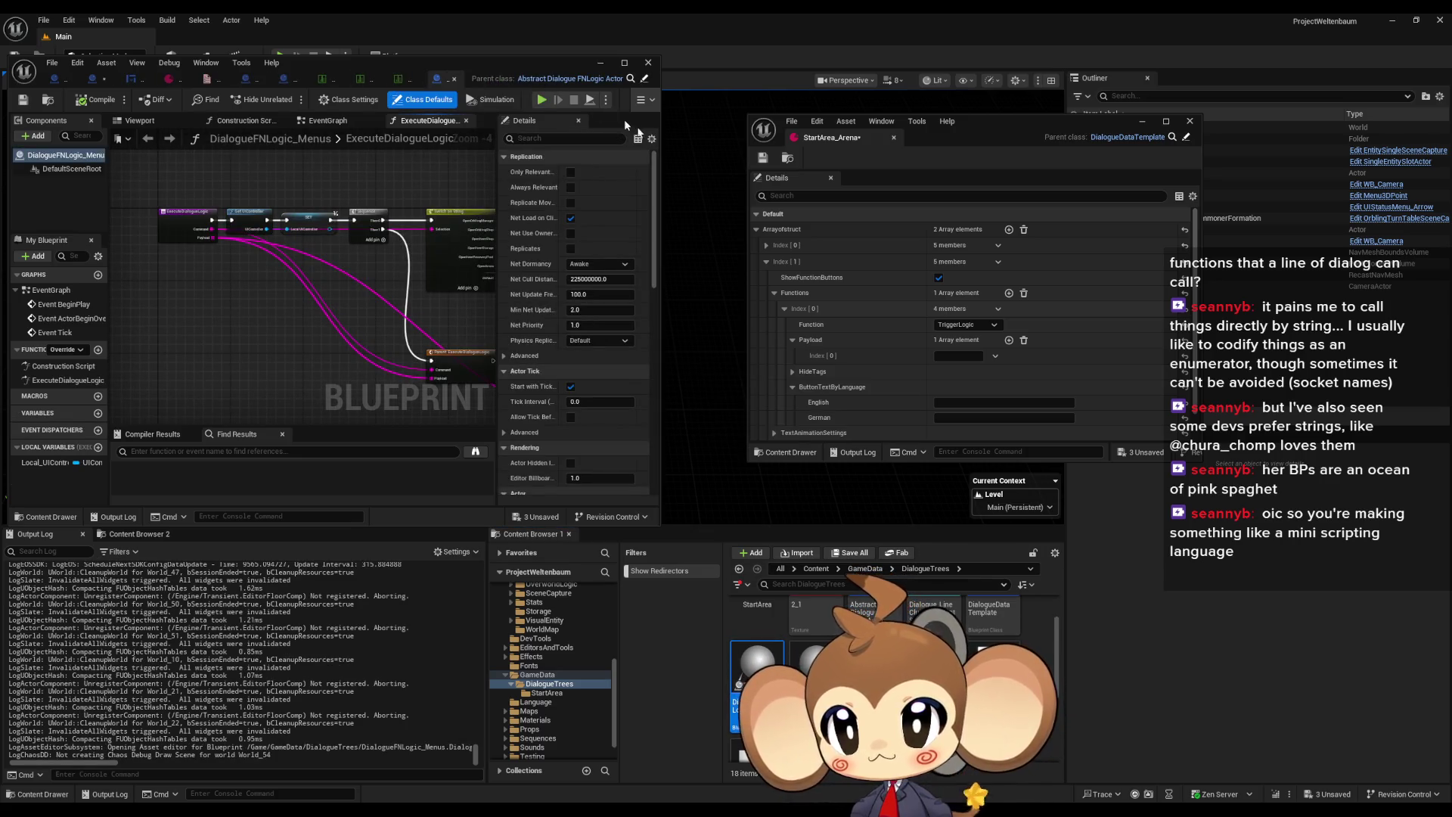
pyautogui.moveTo(657, 148); pyautogui.dragTo(721, 148)
pyautogui.scroll(4, 293, 355)
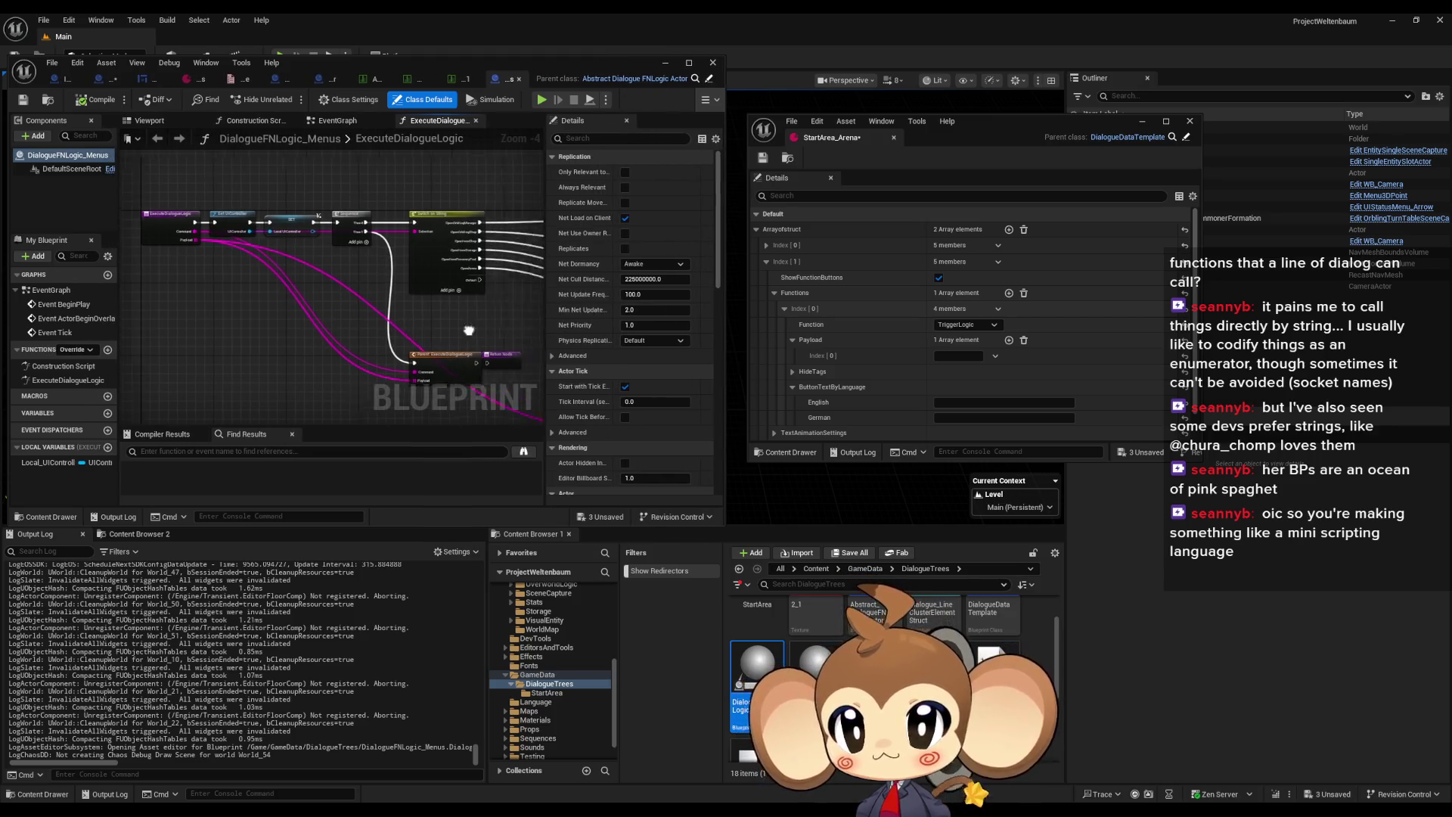
pyautogui.moveTo(395, 286); pyautogui.dragTo(429, 285)
pyautogui.click(306, 207)
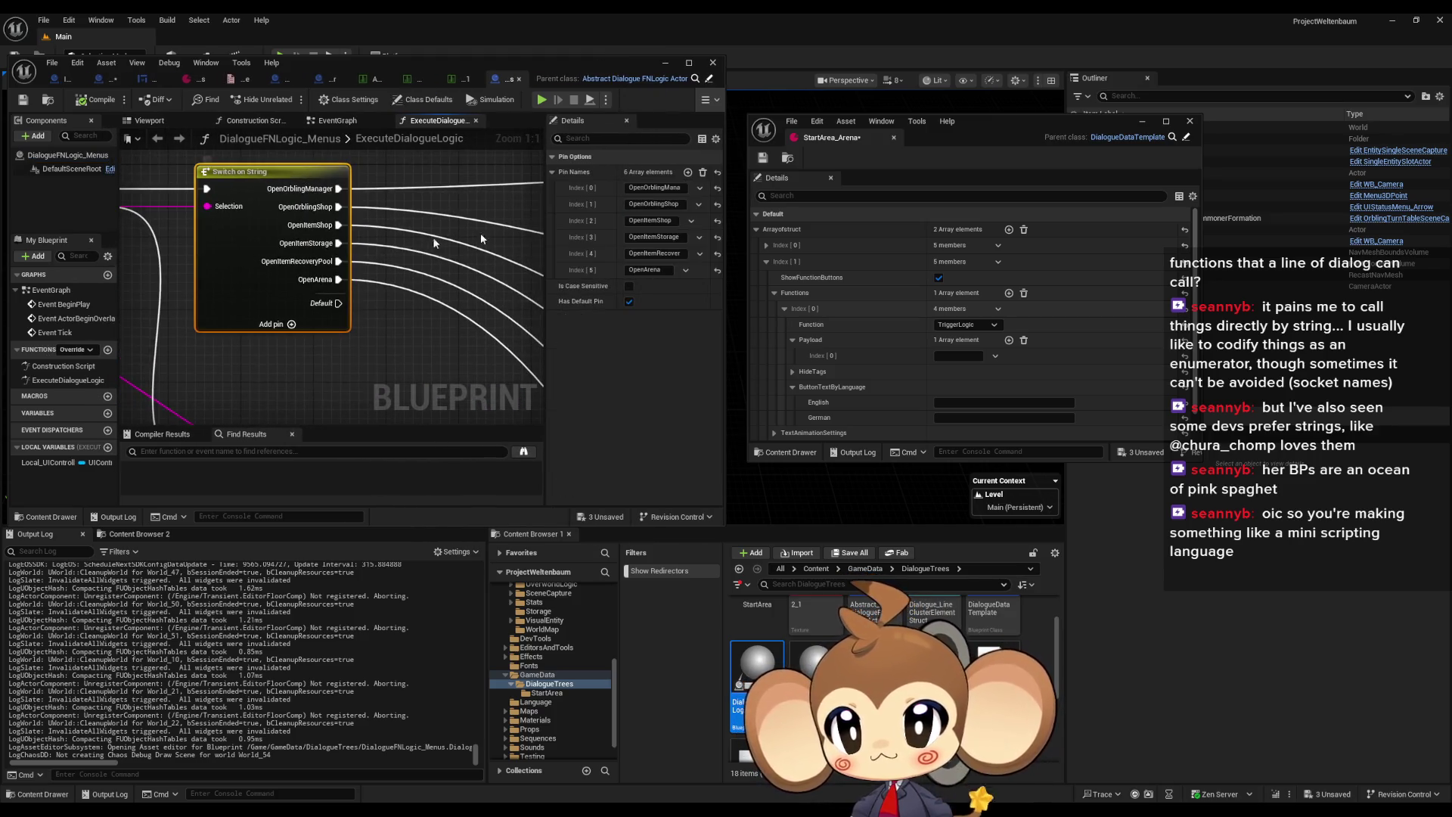
# Enter OpenArena into the TriggerLogic Payload Index [0]
pyautogui.click(959, 356)
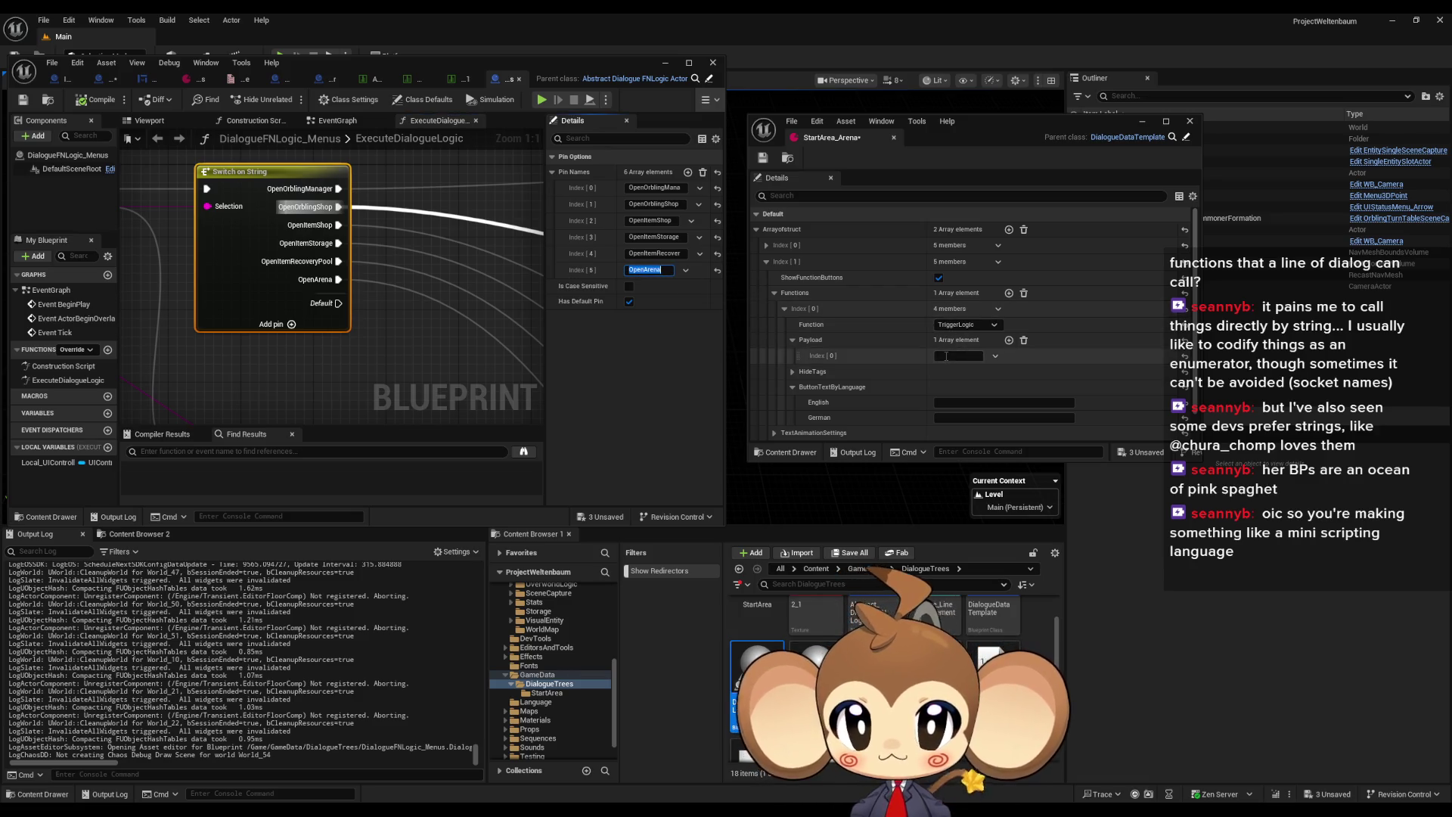
pyautogui.write('OpenArena')
pyautogui.scroll(-1, 996, 363)
pyautogui.scroll(-1, 995, 360)
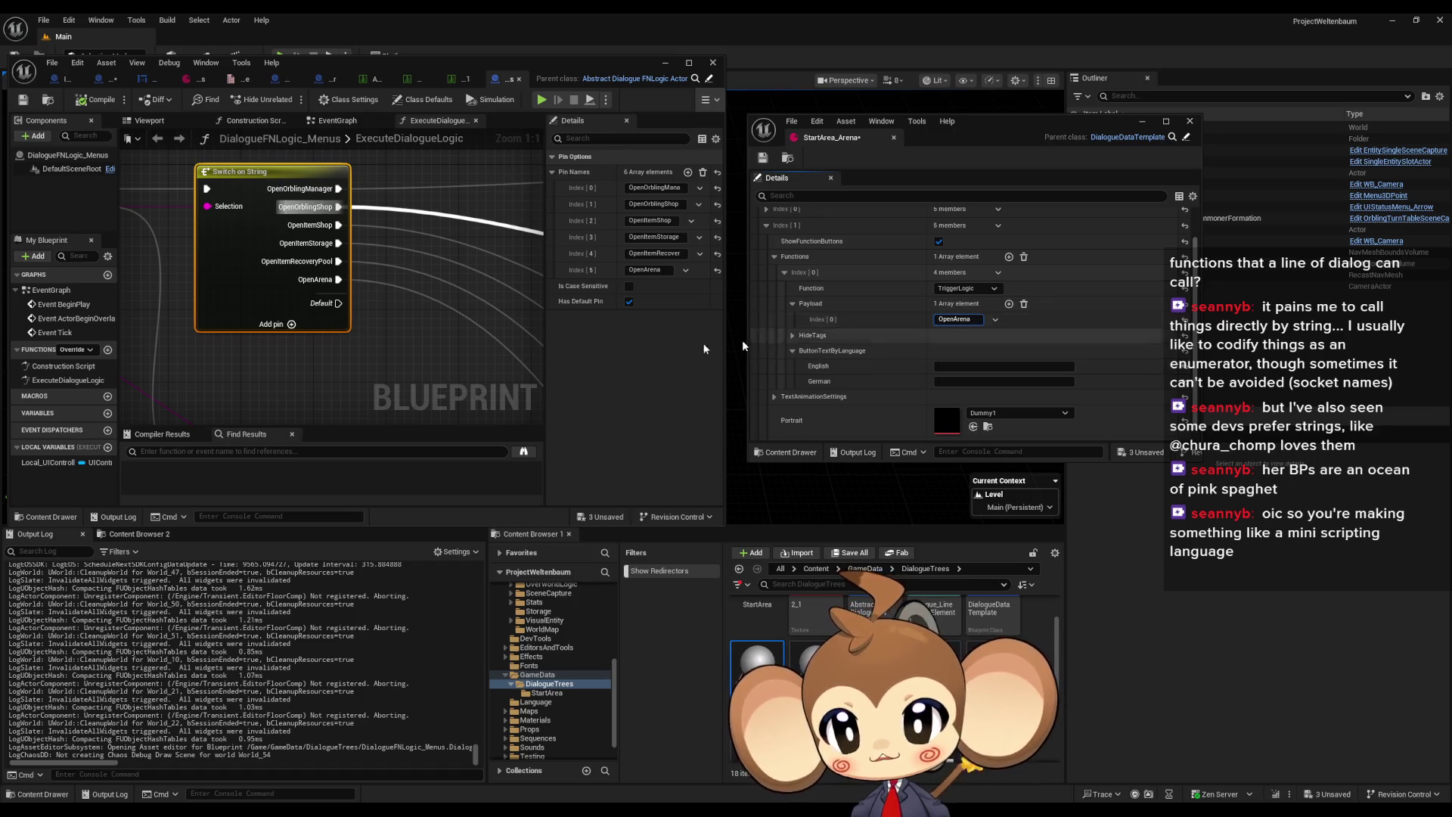
# Review rows Arena_1 to Arena_3 and expand Arena_3's Content Index [1] showing CloseDialogue and OpenArena
pyautogui.click(462, 79)
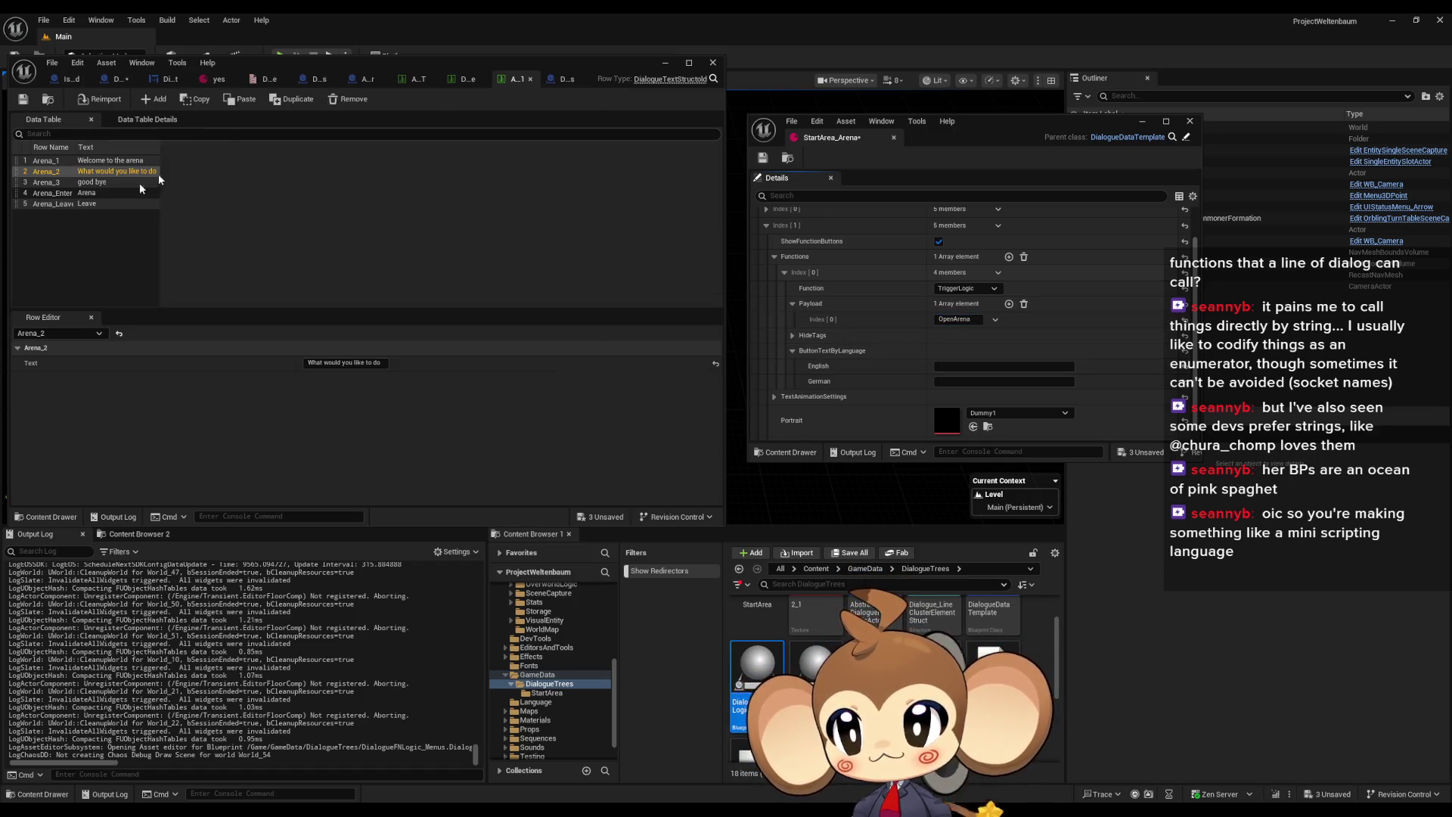
pyautogui.click(91, 185)
pyautogui.click(408, 83)
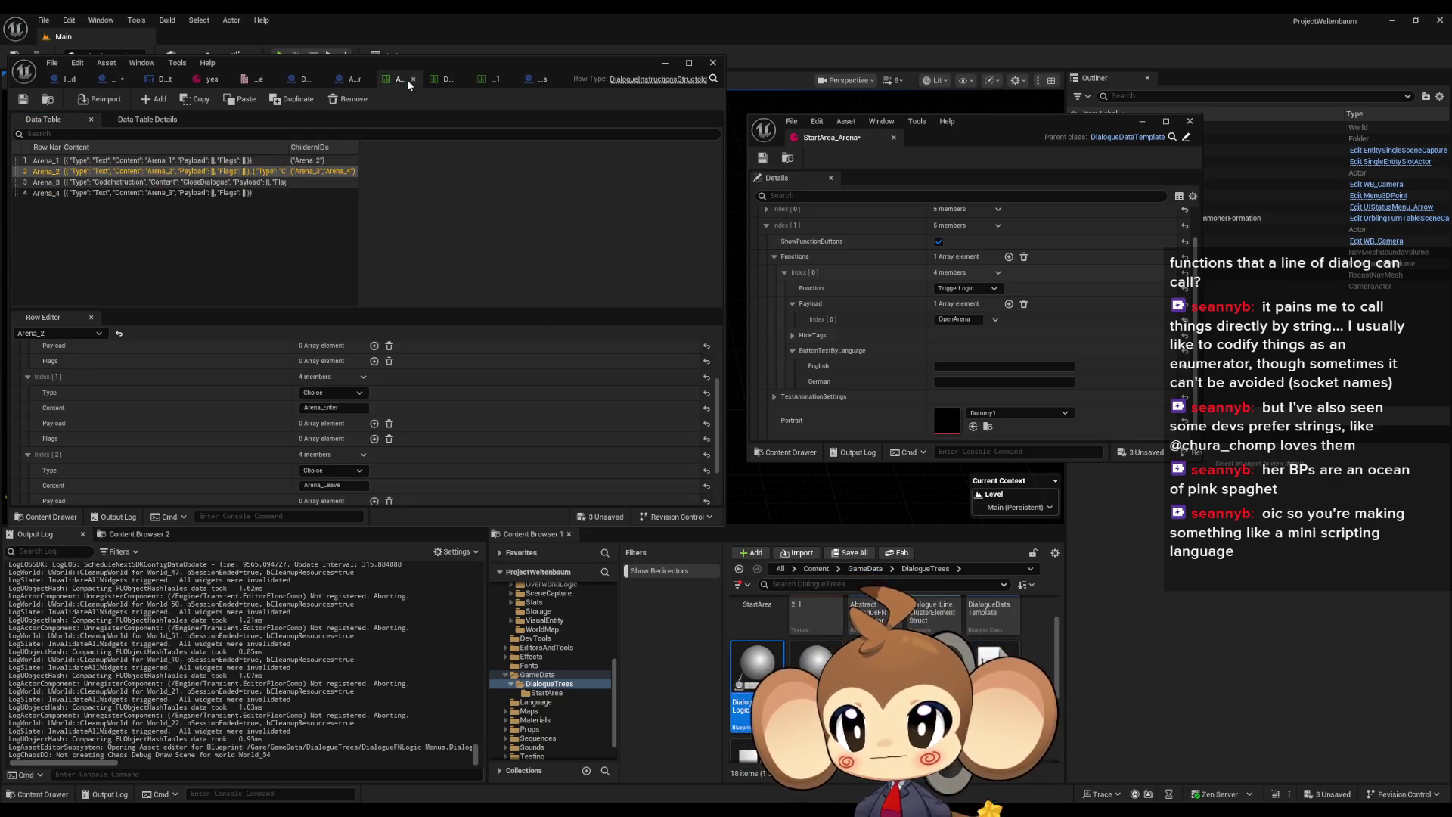
pyautogui.click(161, 160)
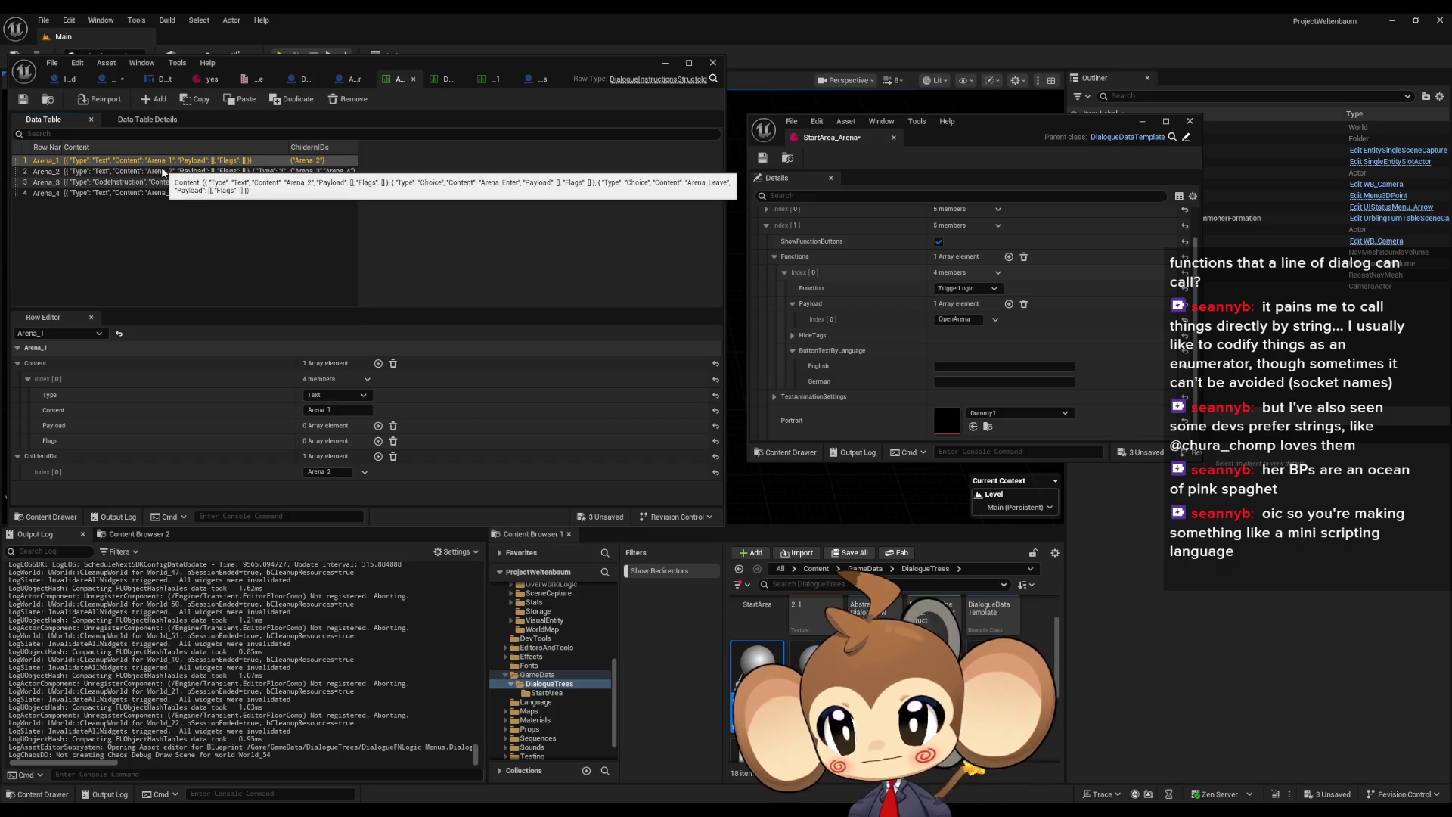
pyautogui.click(163, 170)
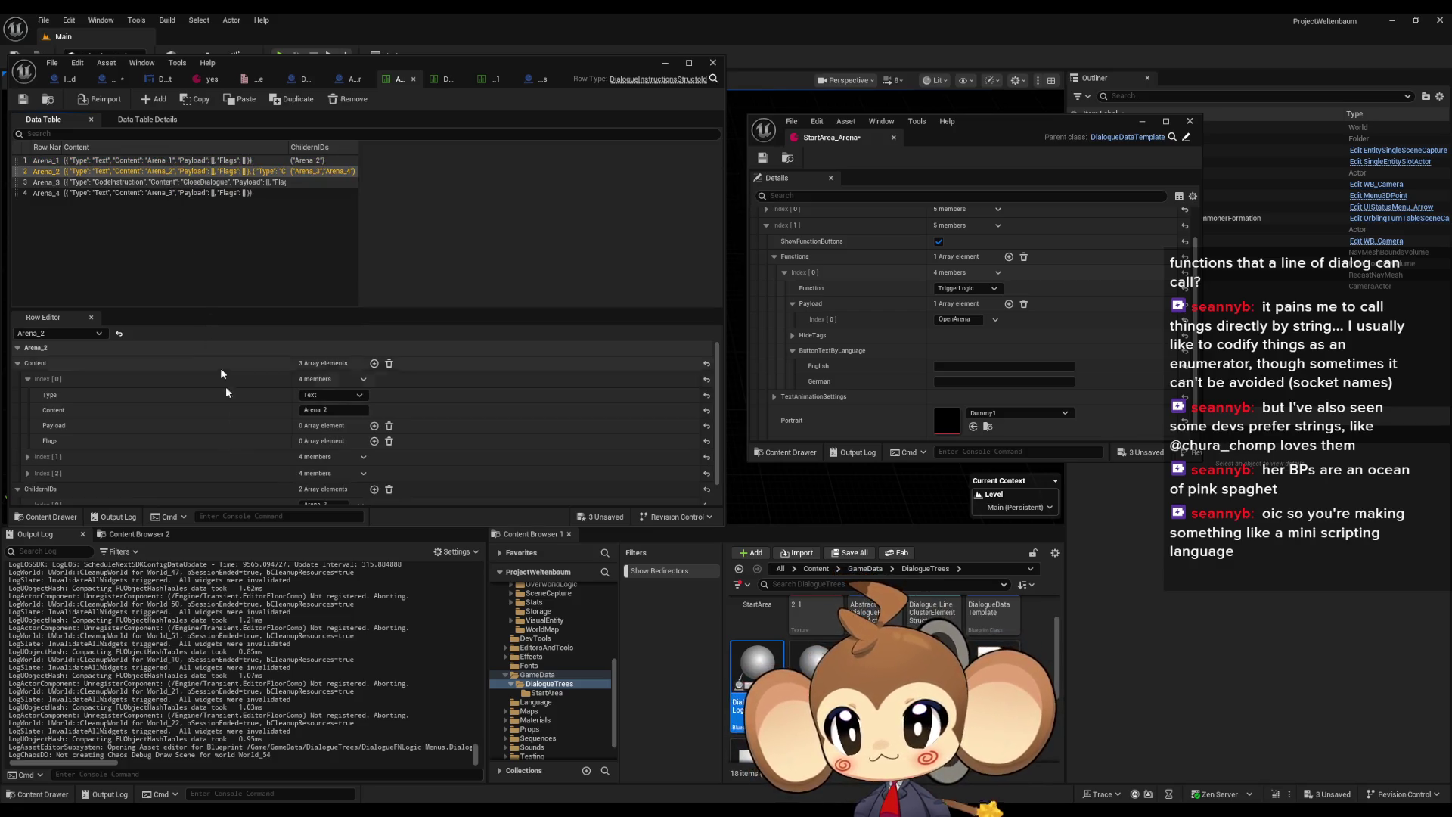
pyautogui.scroll(-1, 238, 435)
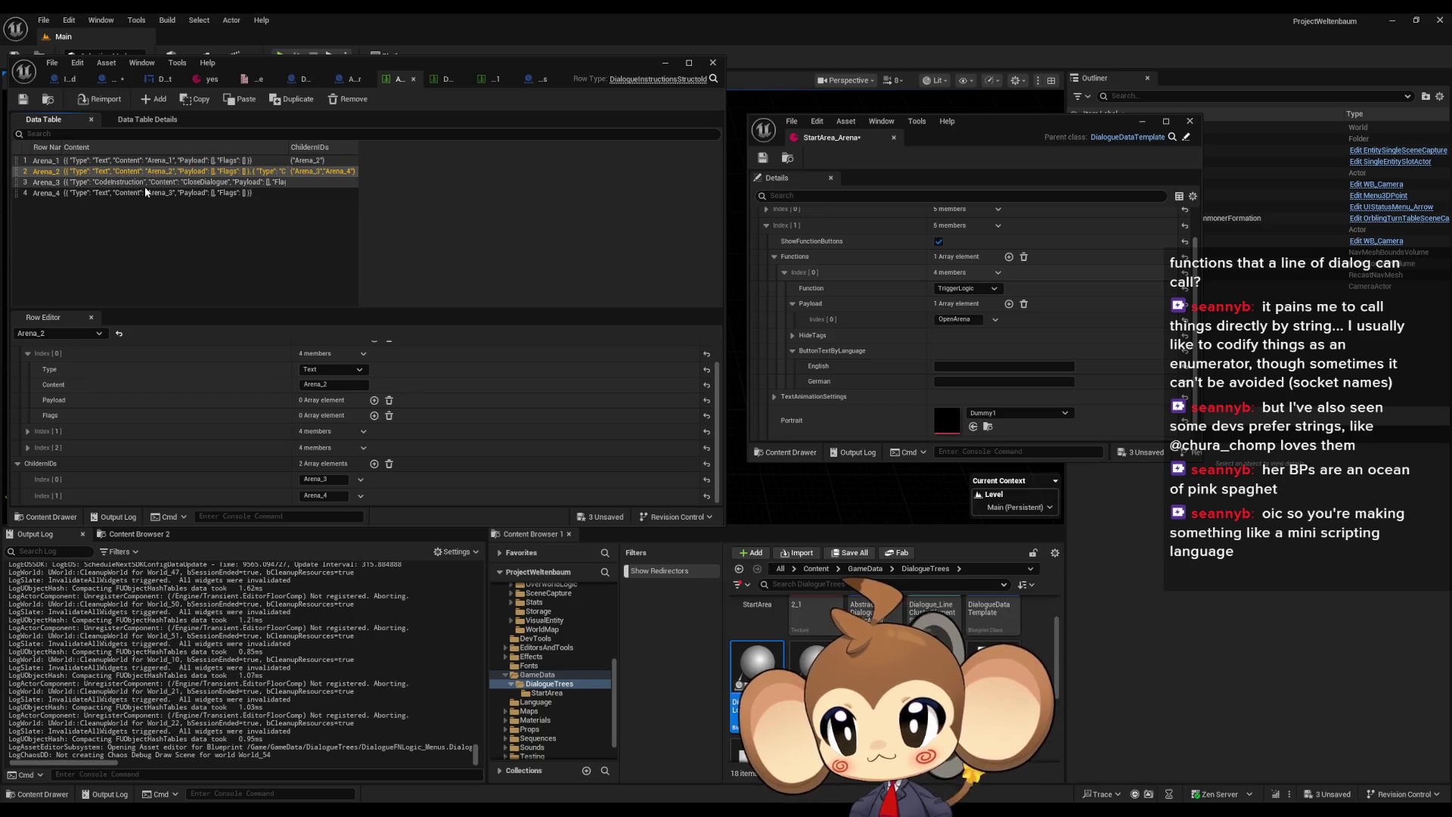
pyautogui.click(145, 182)
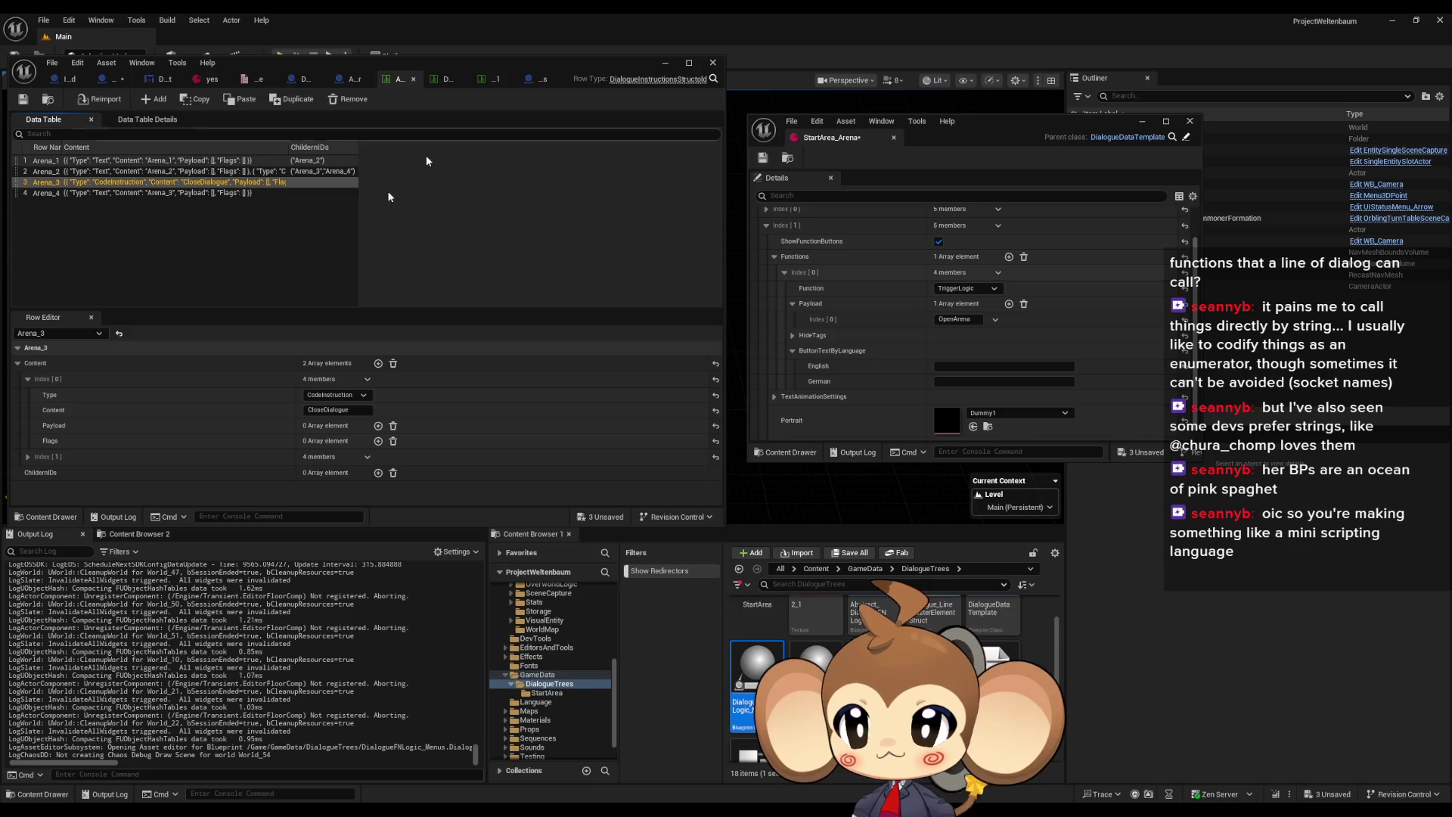
pyautogui.click(27, 457)
pyautogui.scroll(-2, 128, 443)
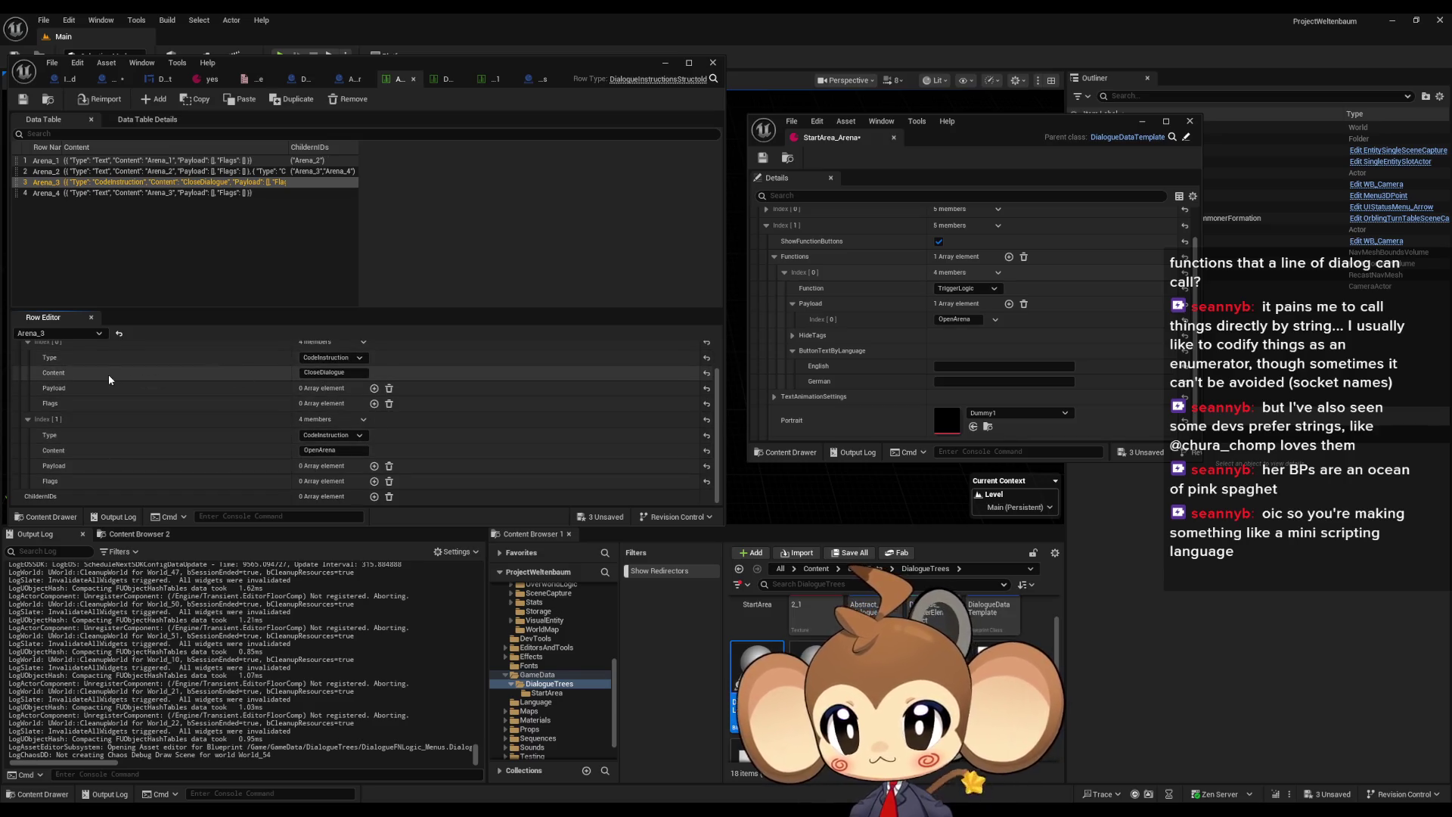
pyautogui.scroll(2, 108, 374)
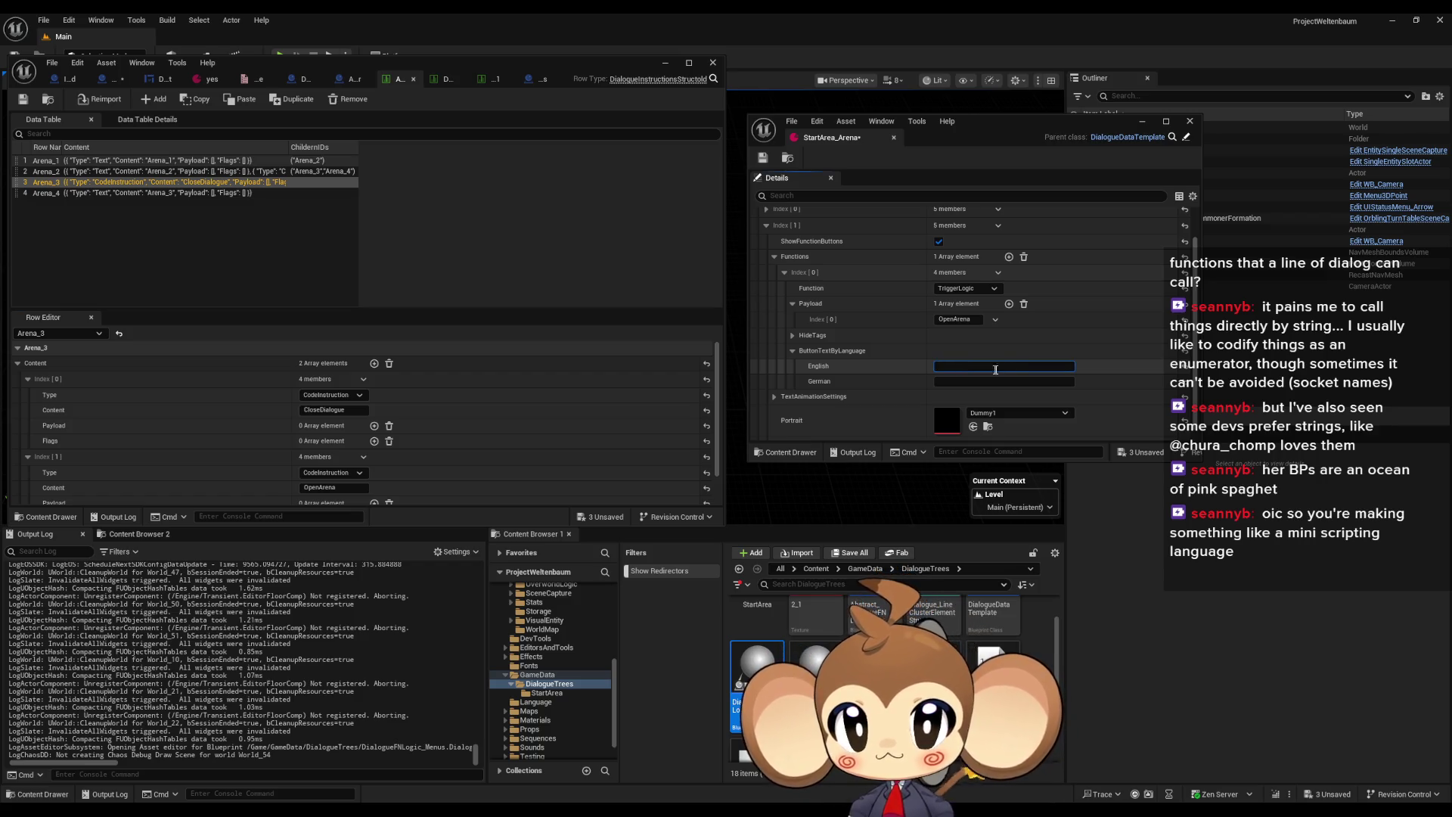
# Complete the first button's English text as 'Enter Arena' and collapse that function
pyautogui.write('Enter ')
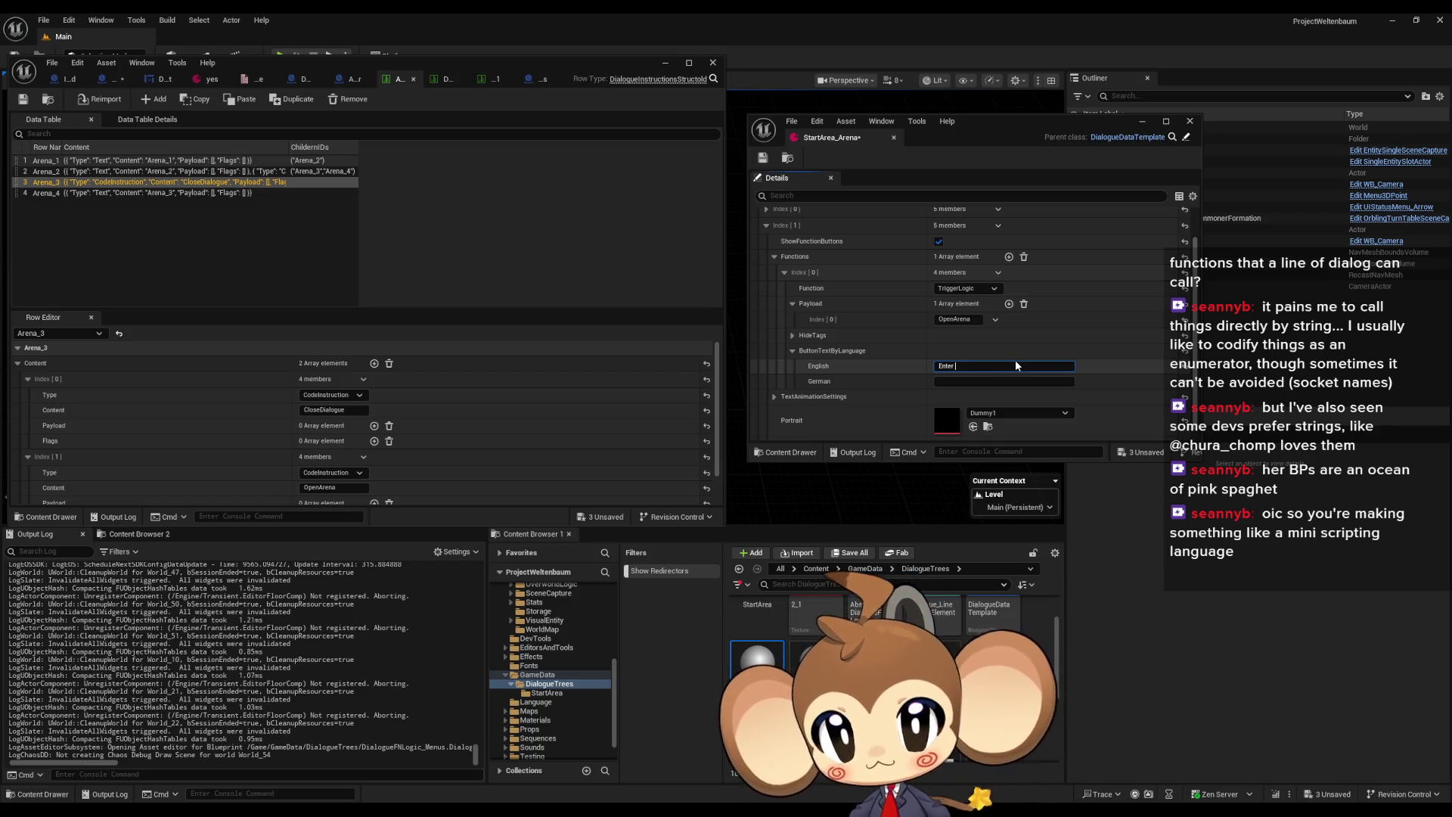
pyautogui.write('Arena')
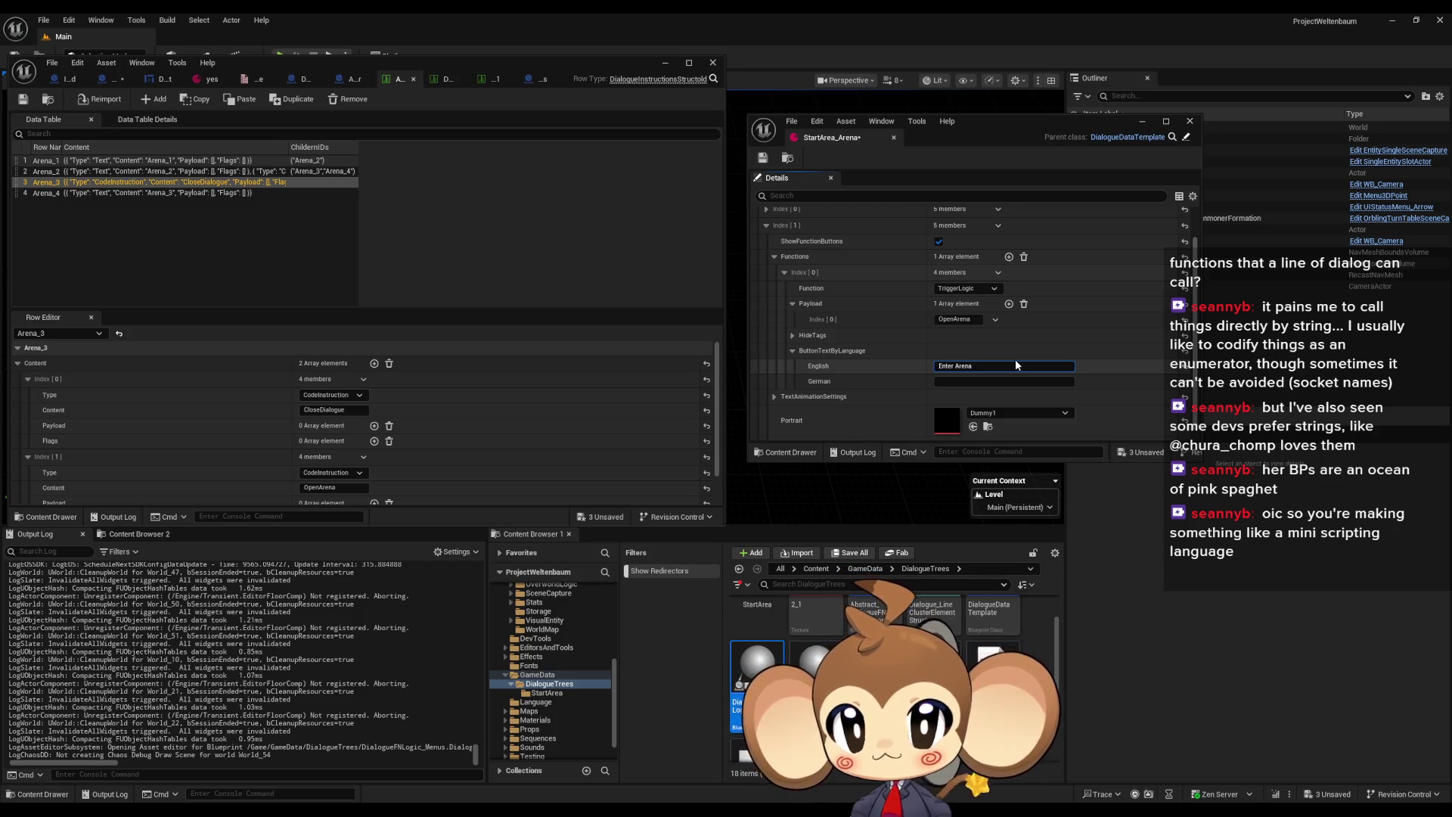
pyautogui.scroll(-1, 908, 348)
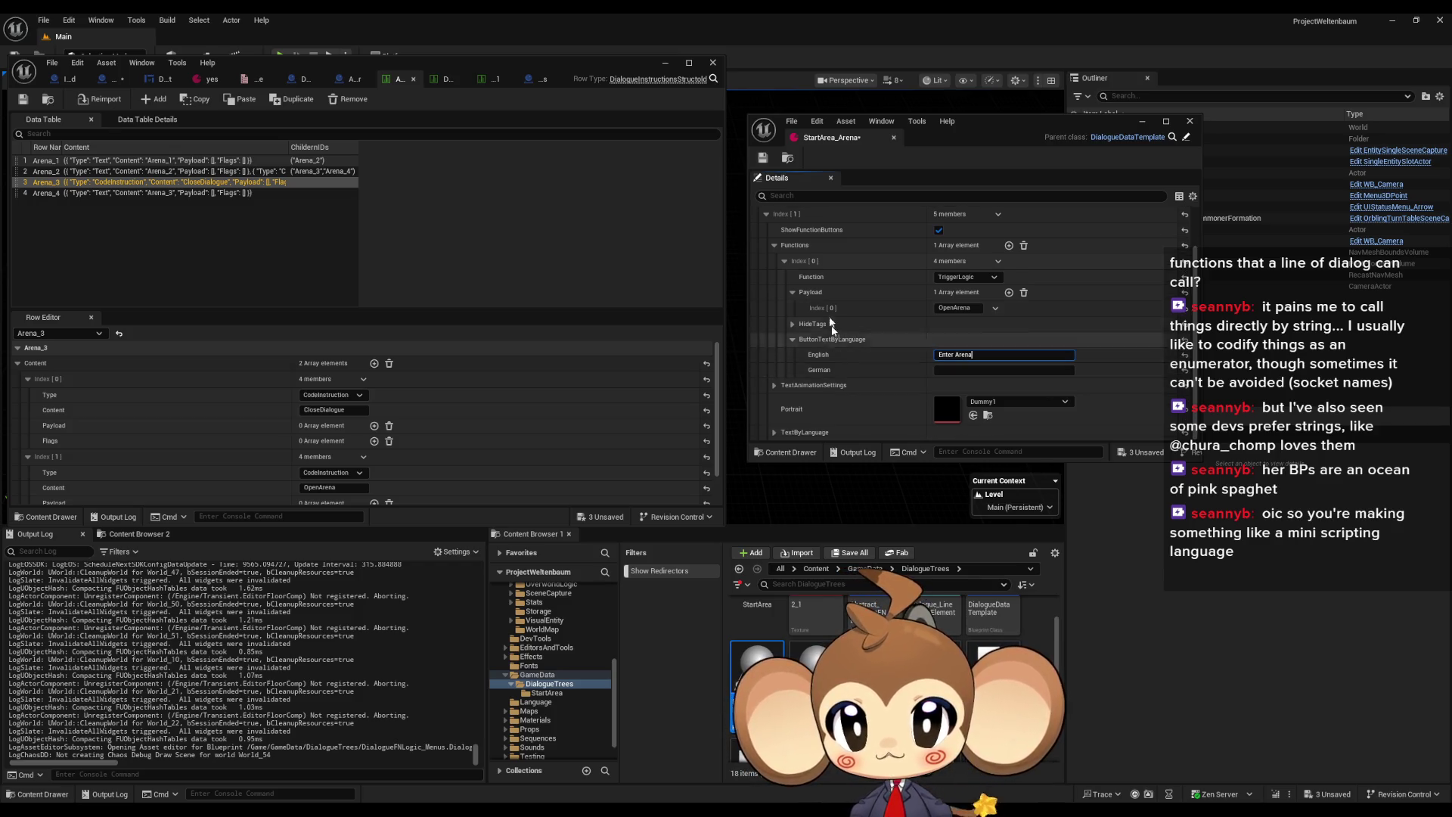
pyautogui.click(787, 263)
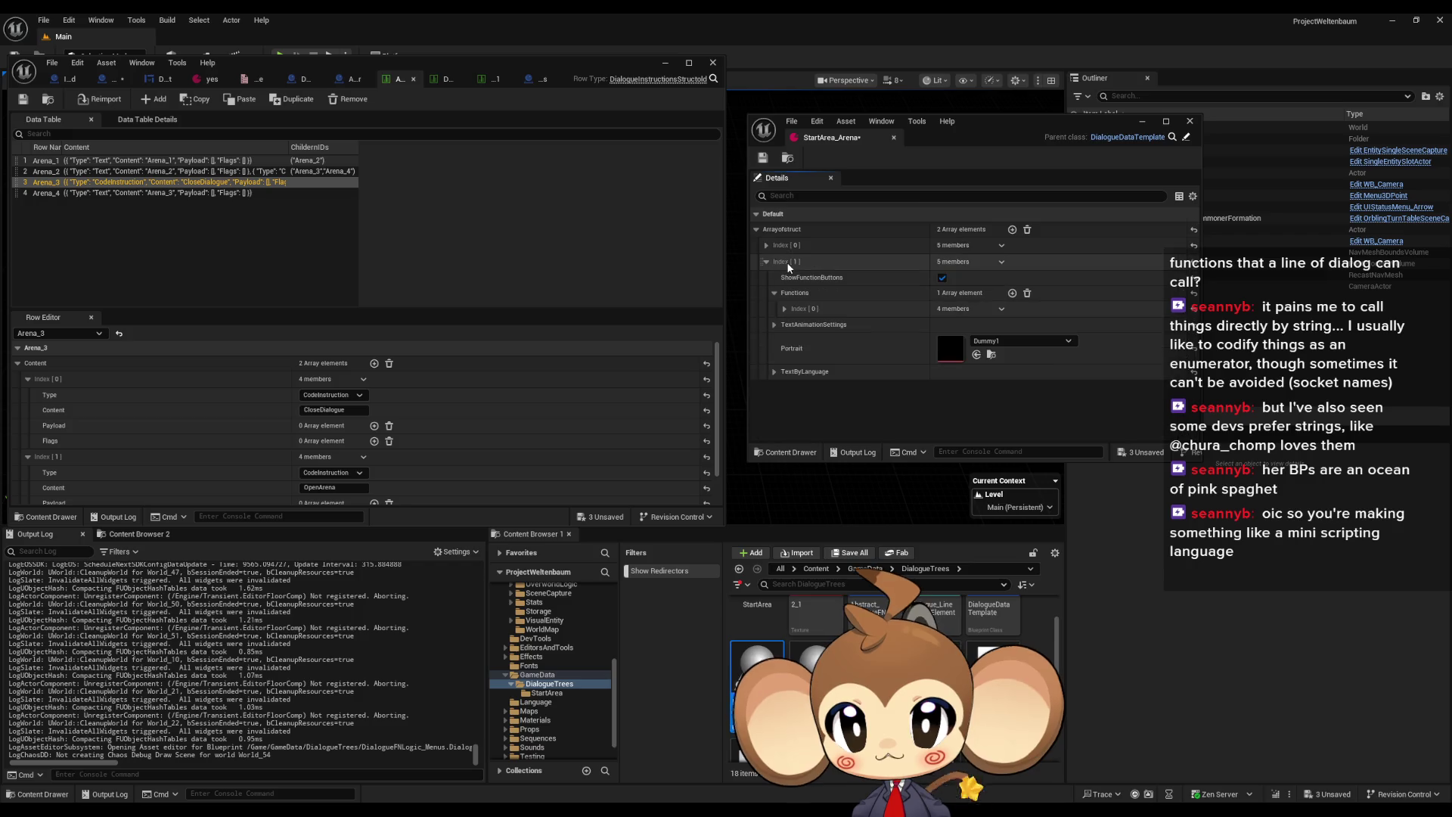
pyautogui.click(785, 312)
pyautogui.click(785, 310)
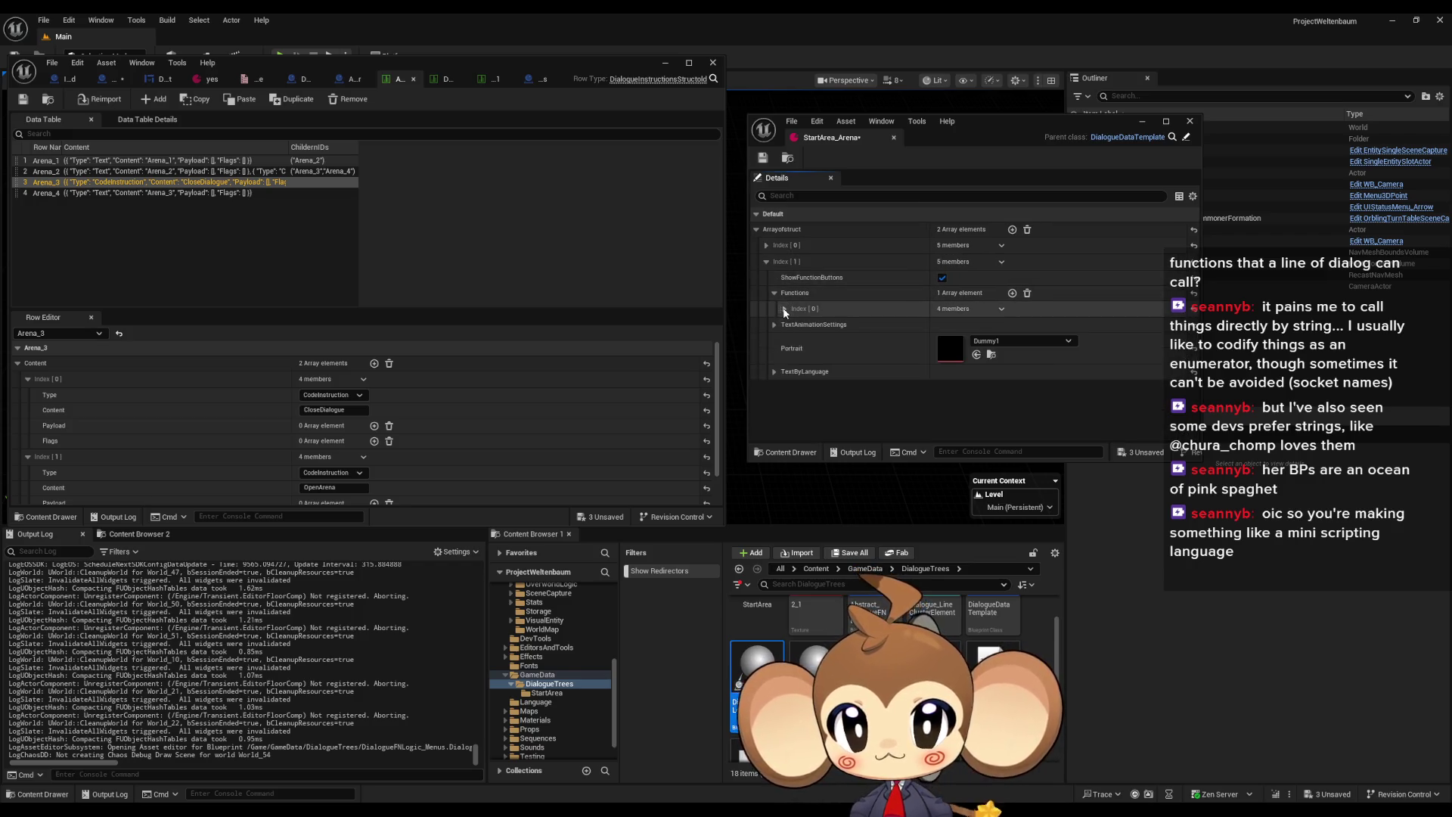
# Add a second GoNextNode function with English button text 'Leave'
pyautogui.click(1013, 293)
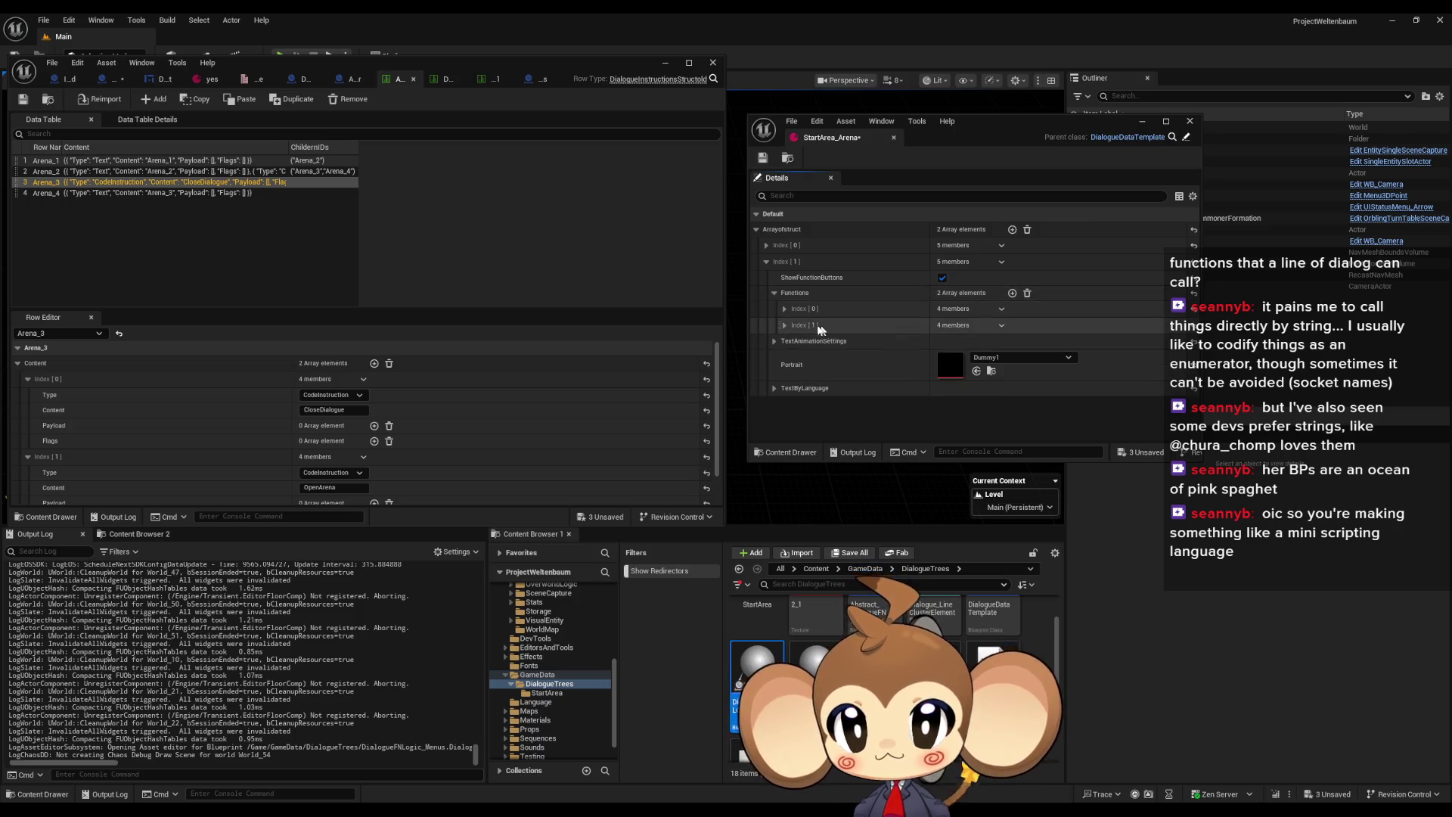
pyautogui.click(785, 325)
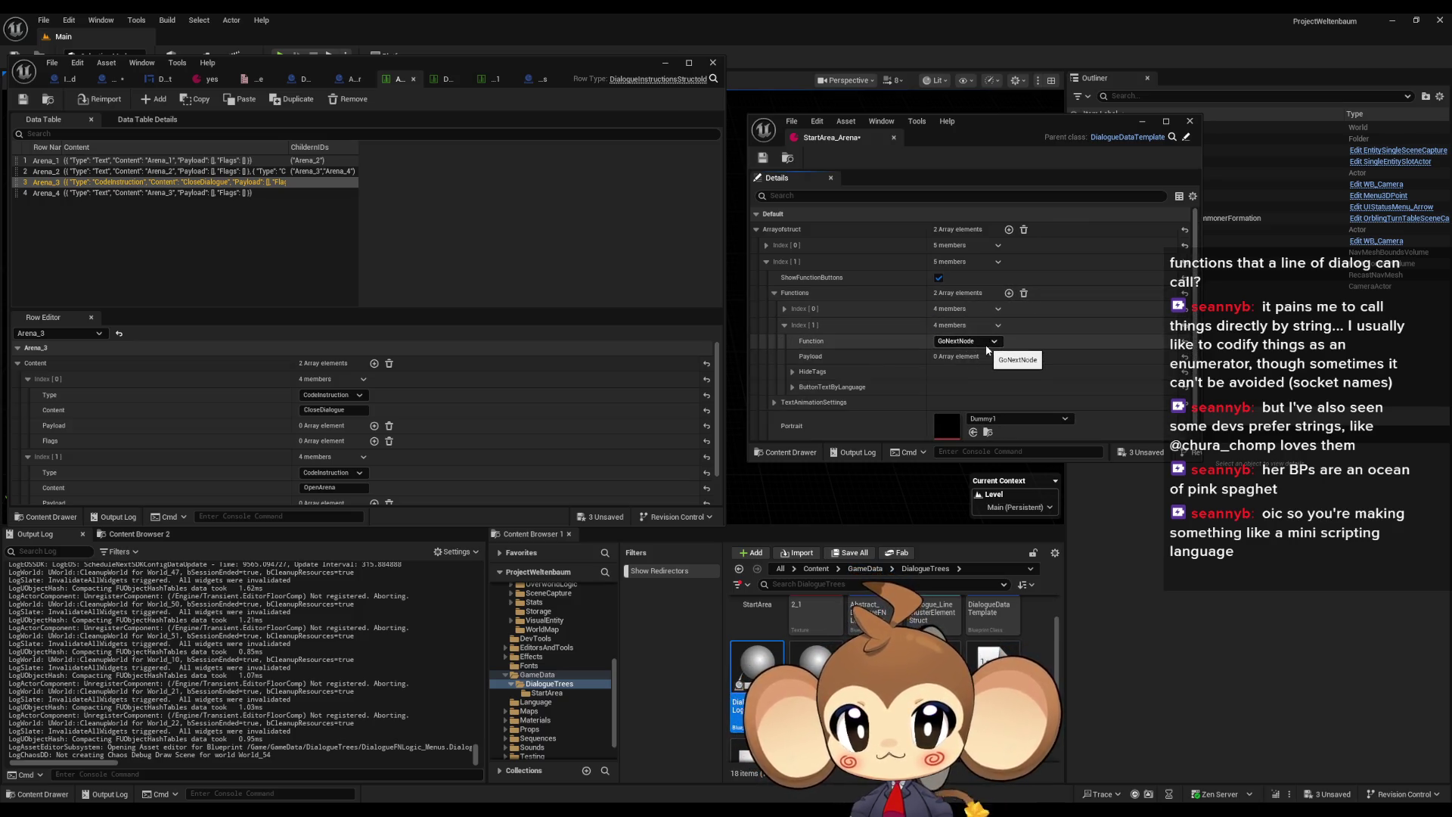
pyautogui.click(1009, 356)
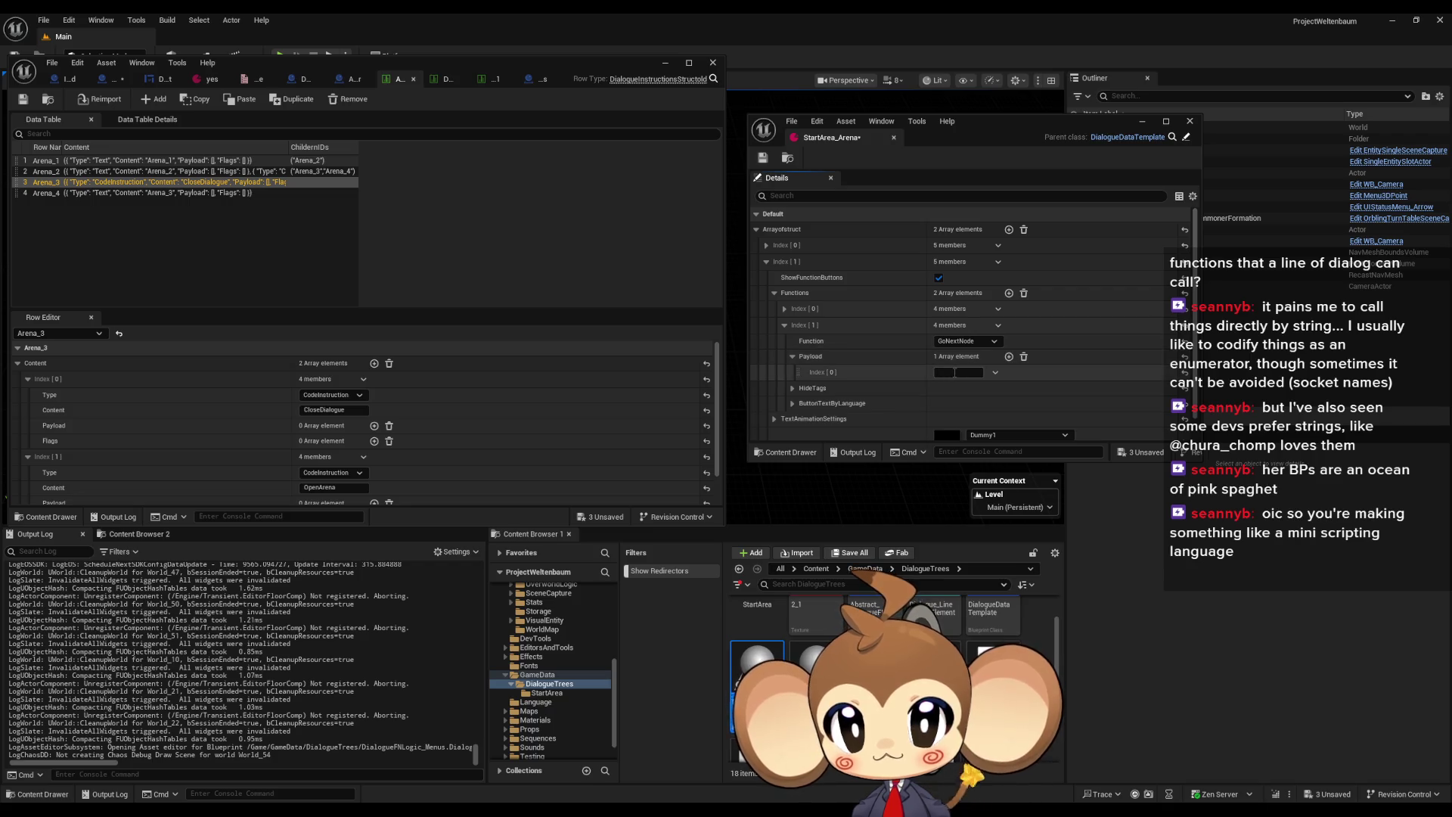
pyautogui.click(1024, 356)
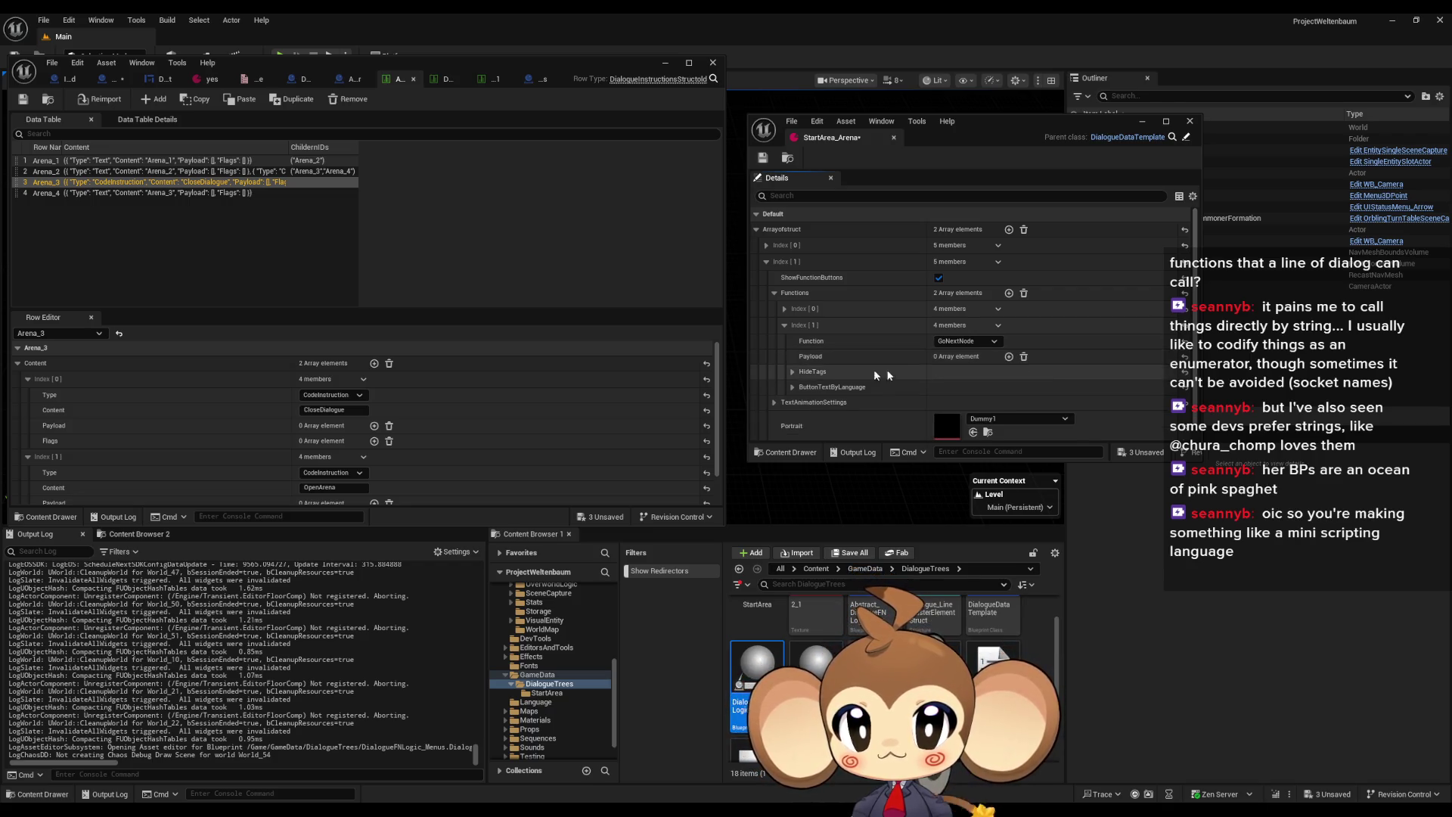
pyautogui.click(793, 387)
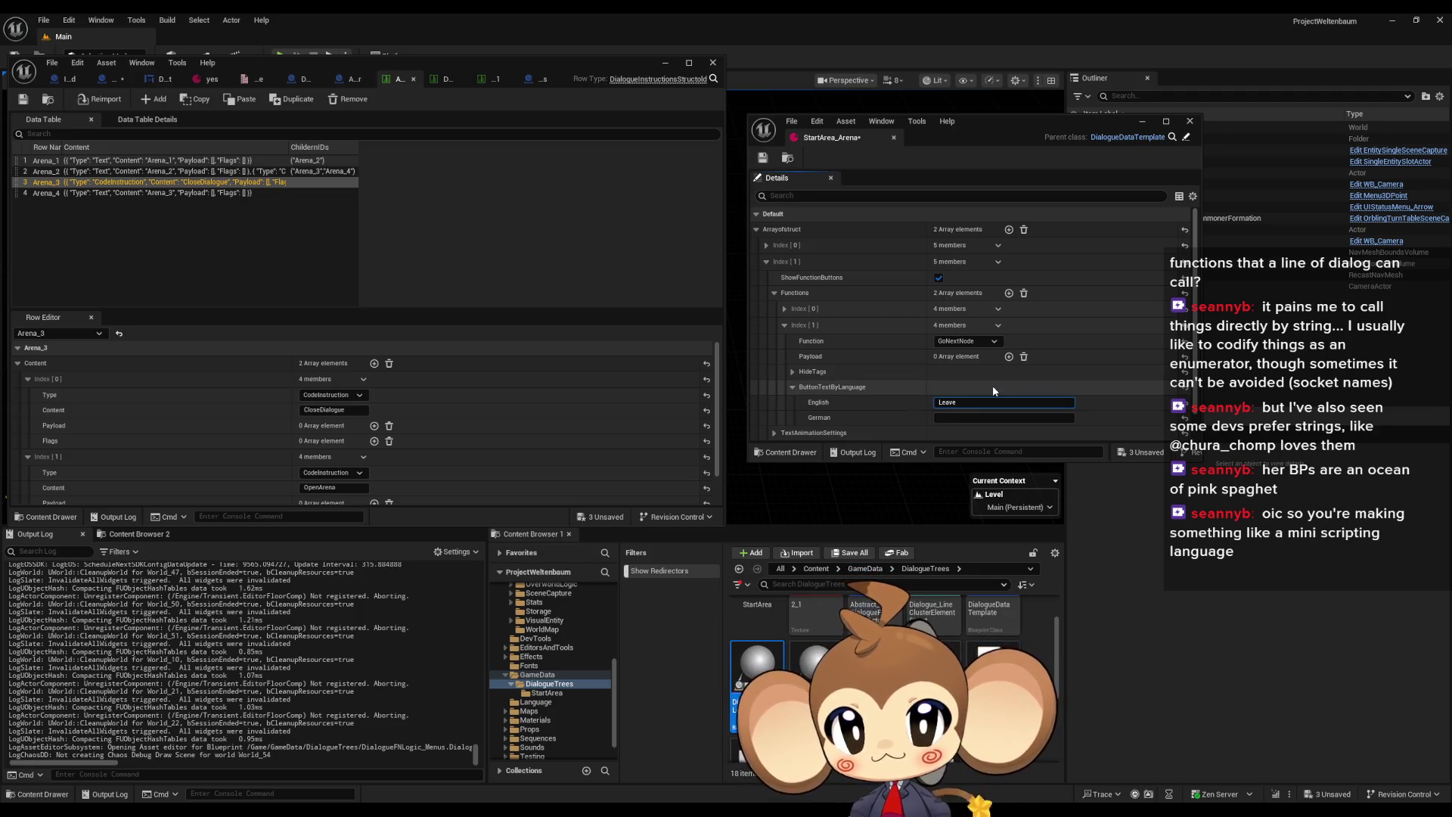
pyautogui.scroll(-2, 868, 394)
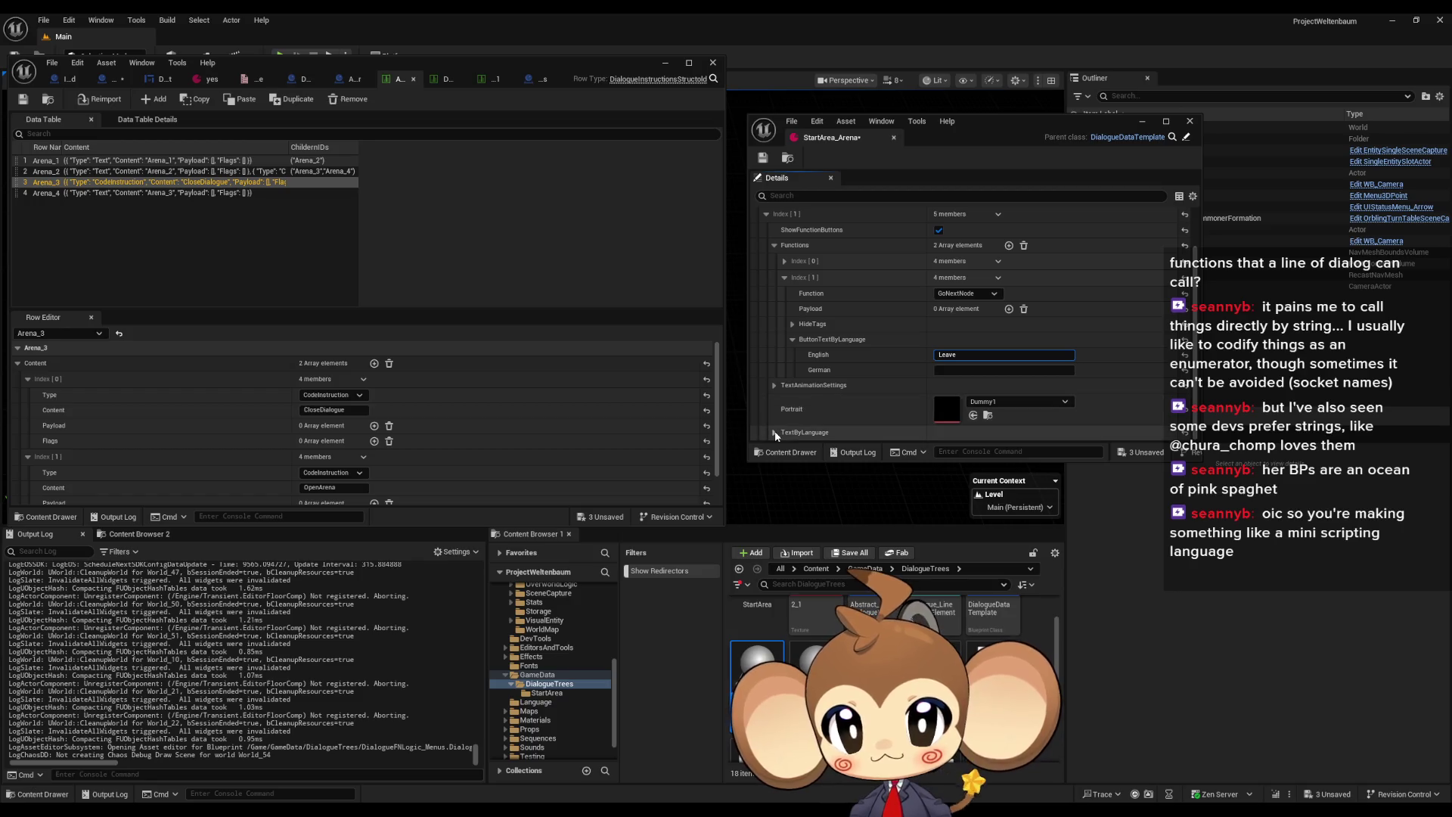
pyautogui.scroll(2, 794, 401)
# Collapse the second entry and add a third dialogue entry
pyautogui.click(774, 294)
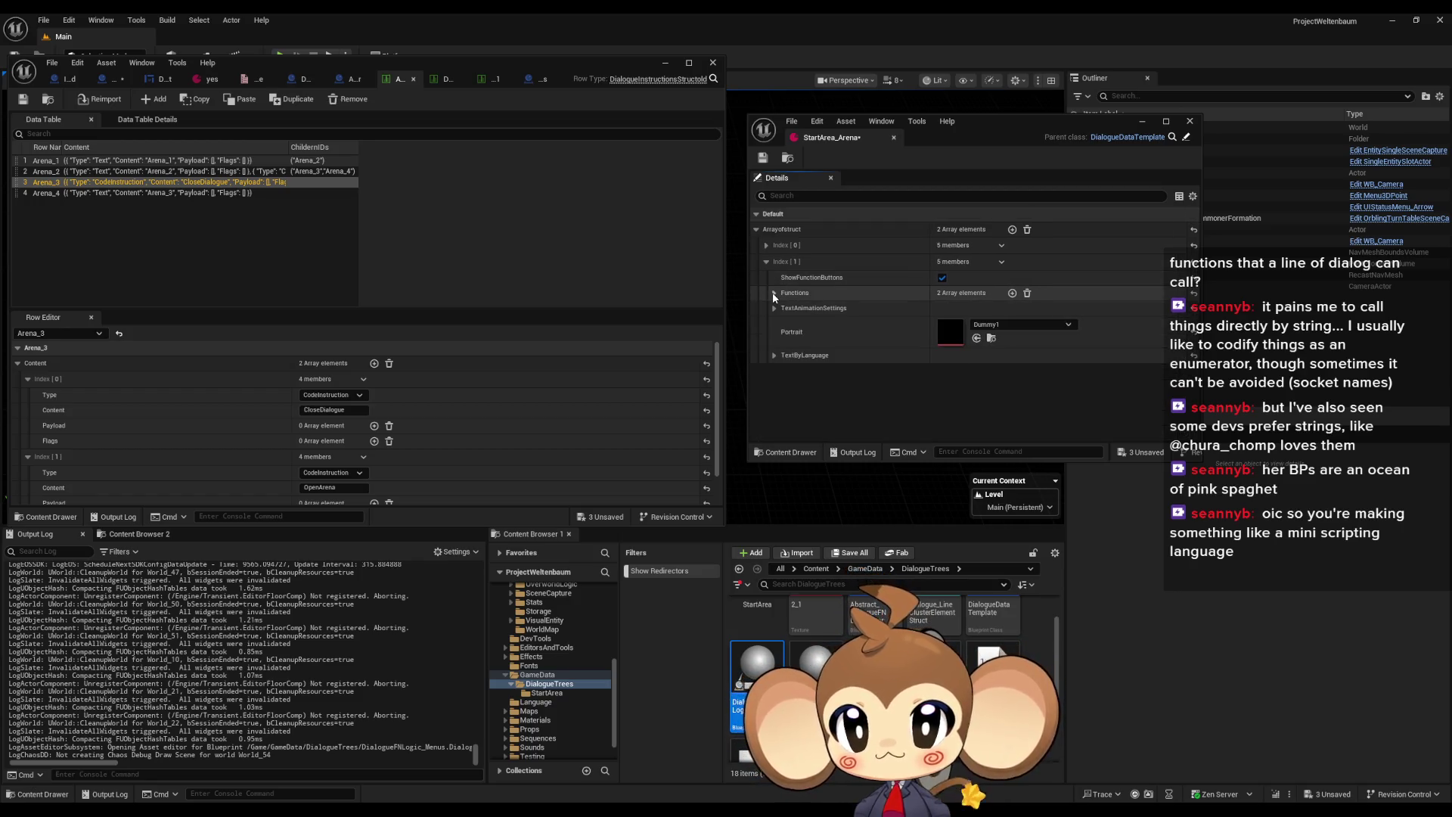
pyautogui.click(767, 261)
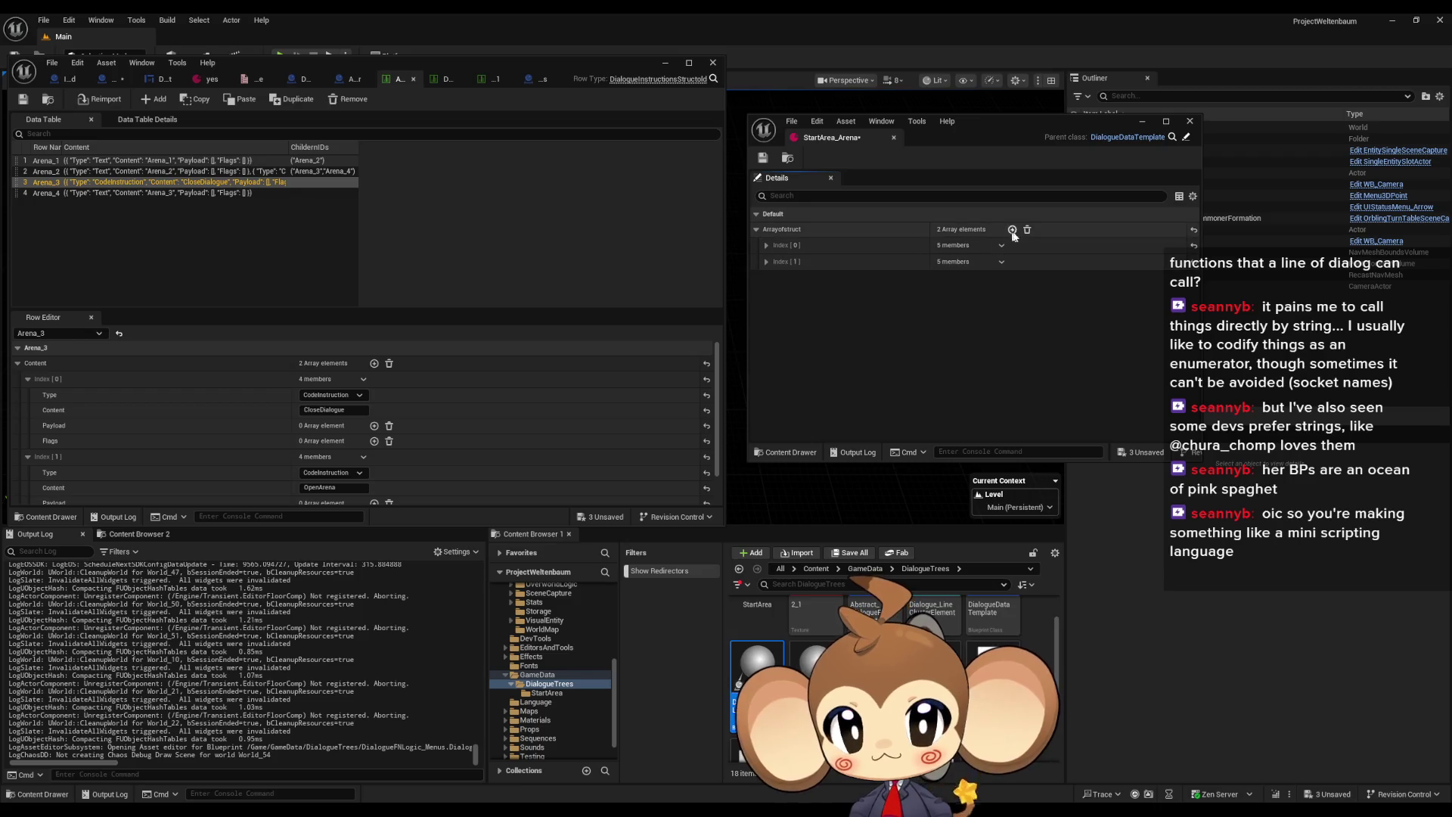
pyautogui.click(1012, 230)
# Set the third entry's portrait to Dummy1 and show the Arena text table
pyautogui.click(767, 278)
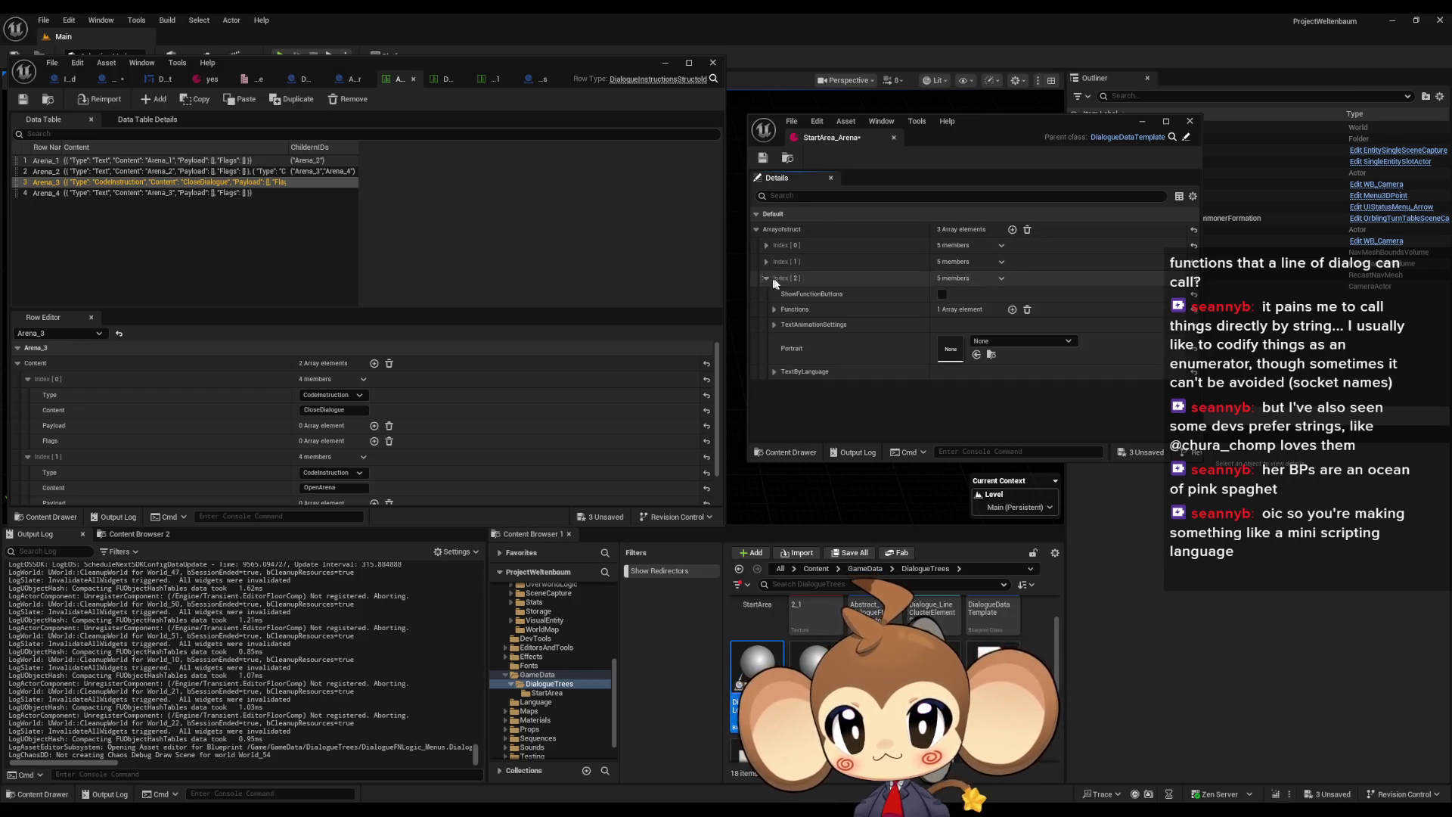
pyautogui.click(989, 341)
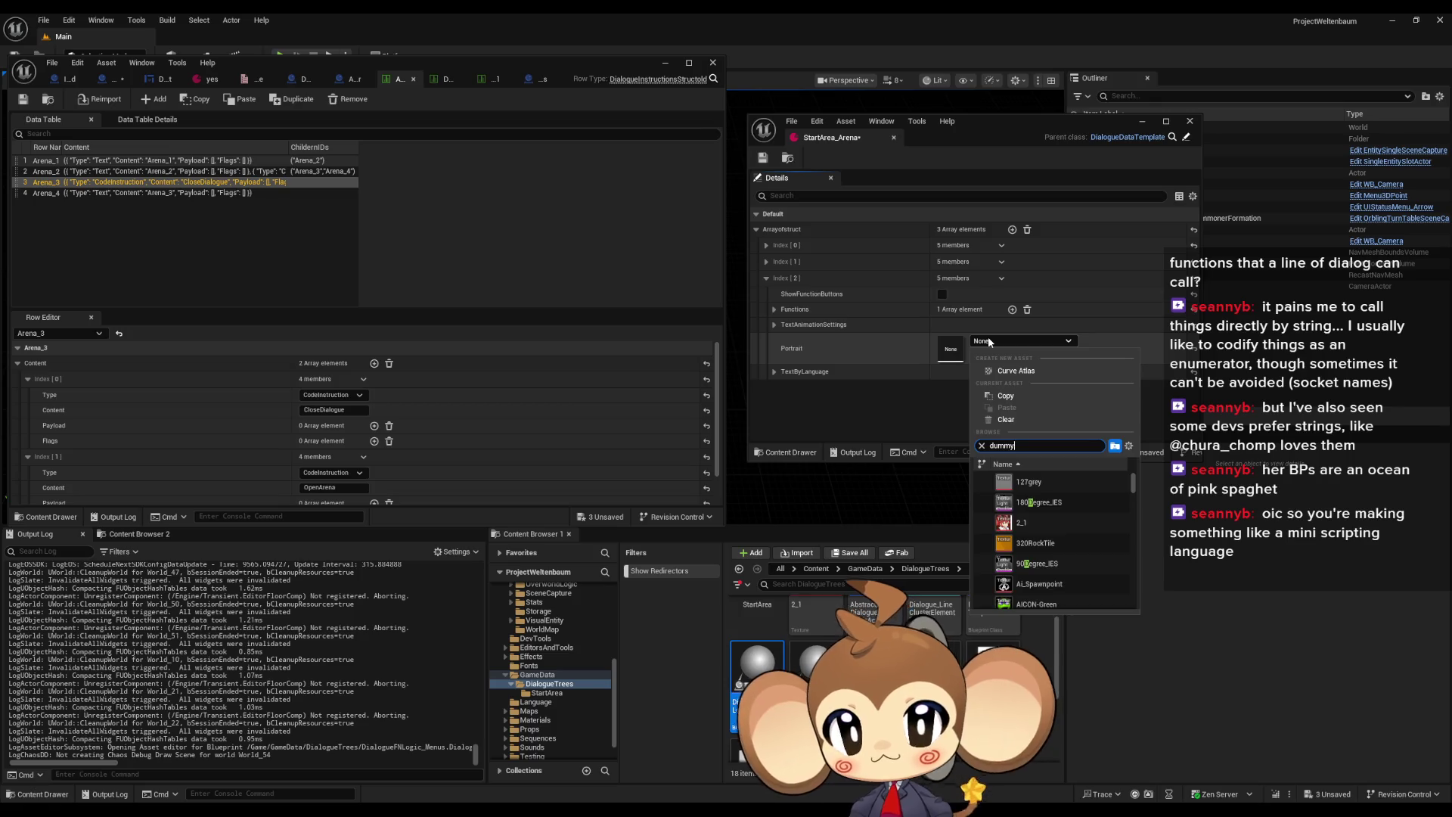
pyautogui.click(1033, 564)
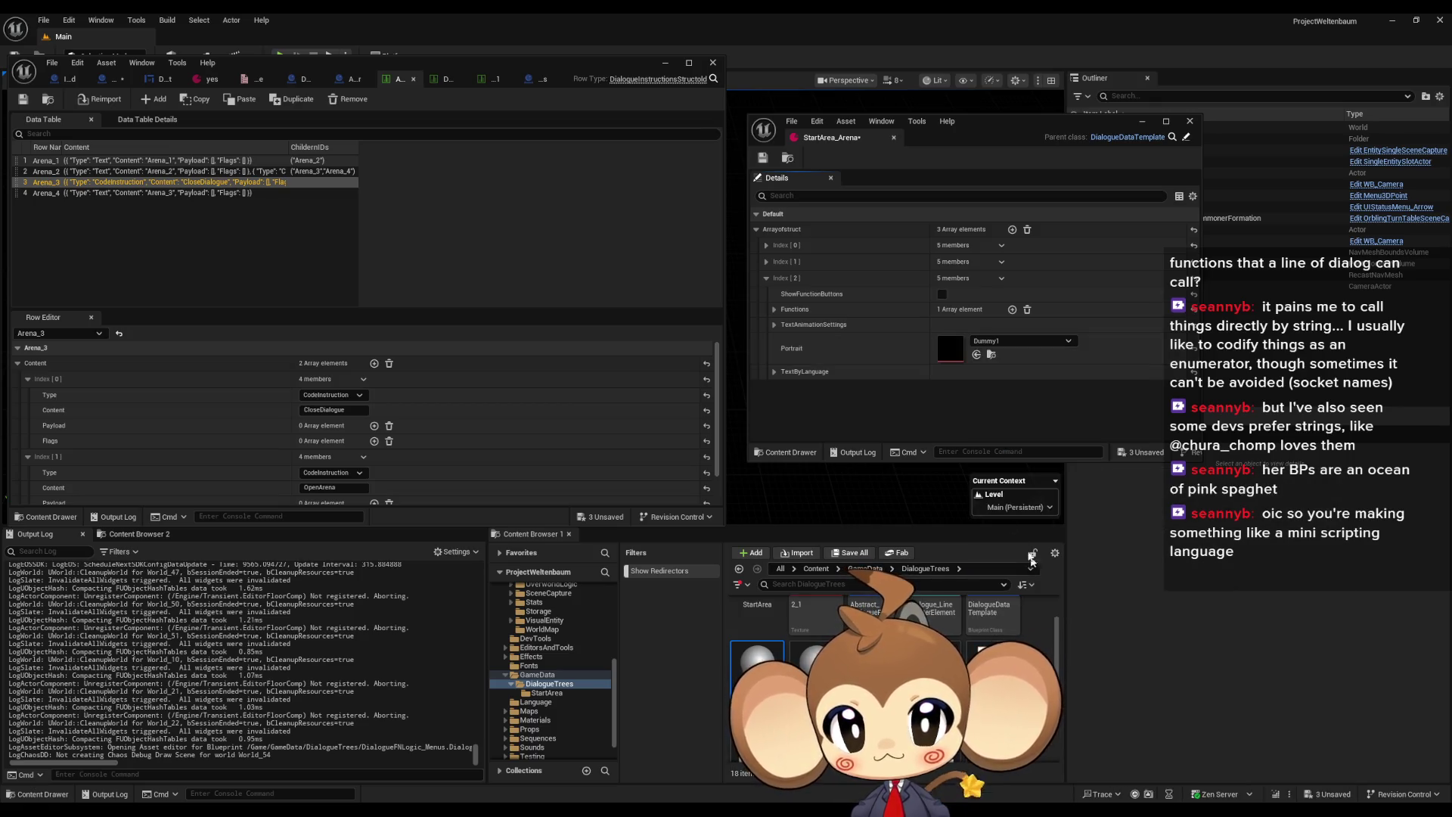
pyautogui.click(774, 372)
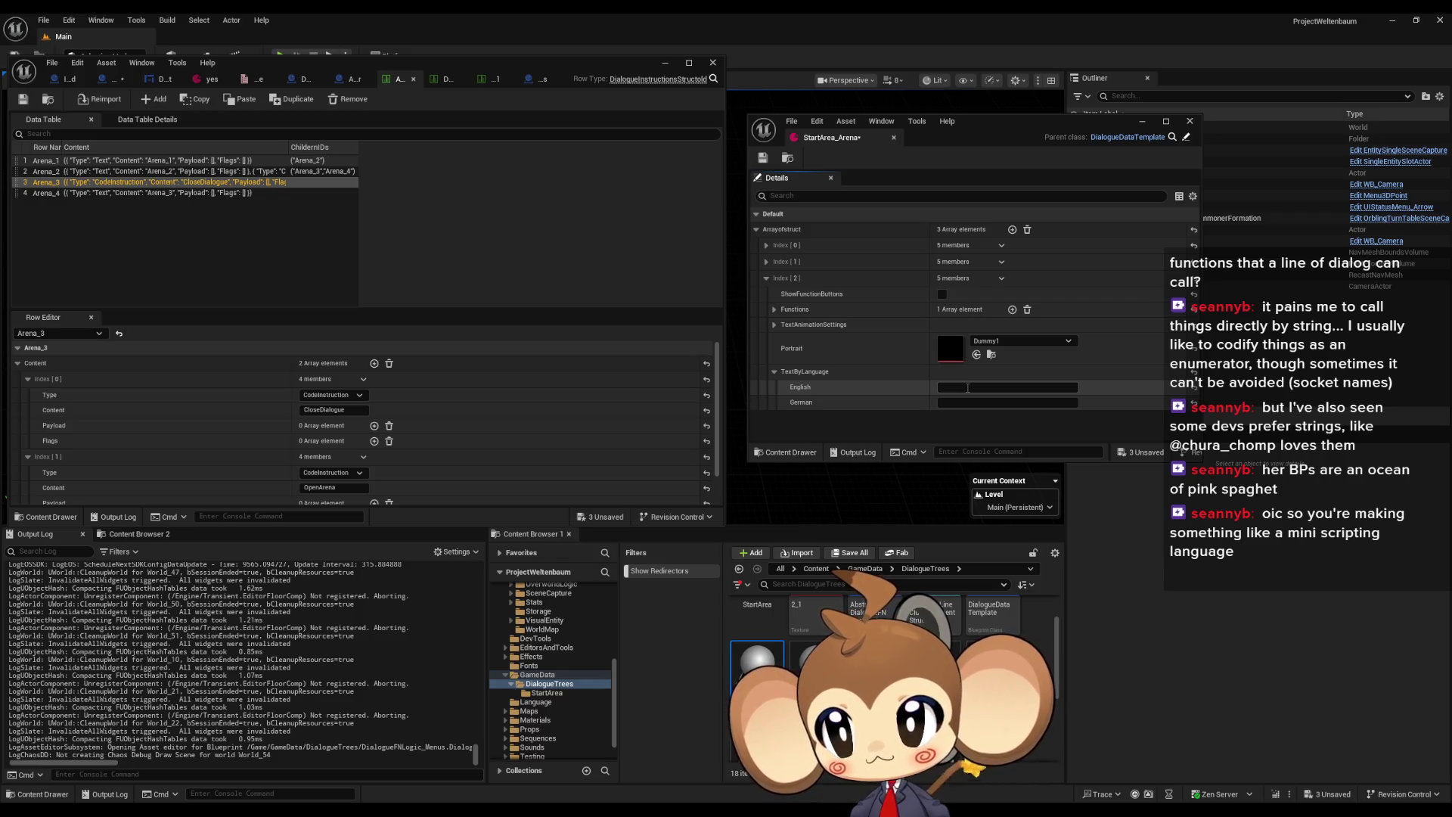
pyautogui.click(491, 79)
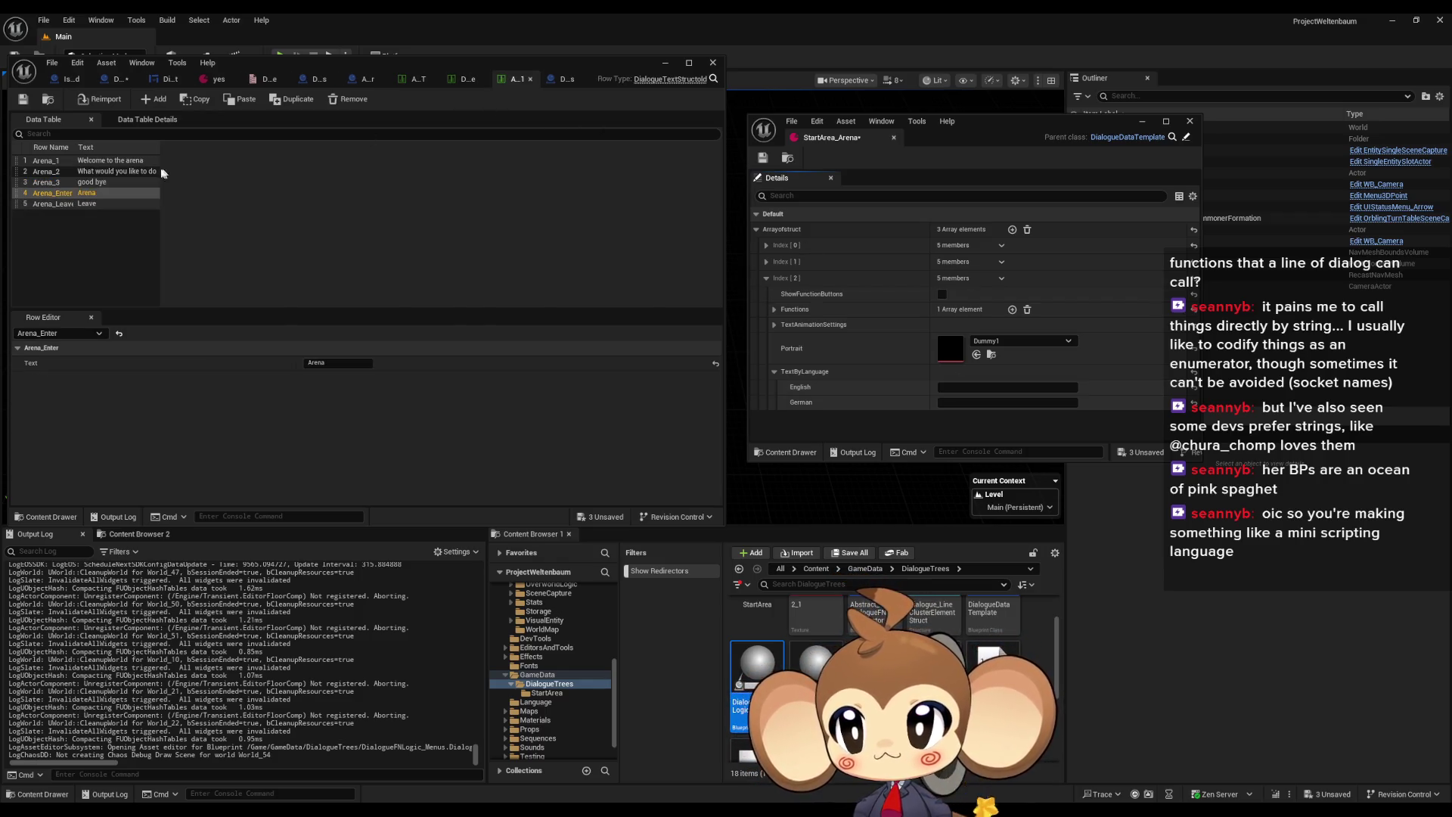
pyautogui.click(59, 184)
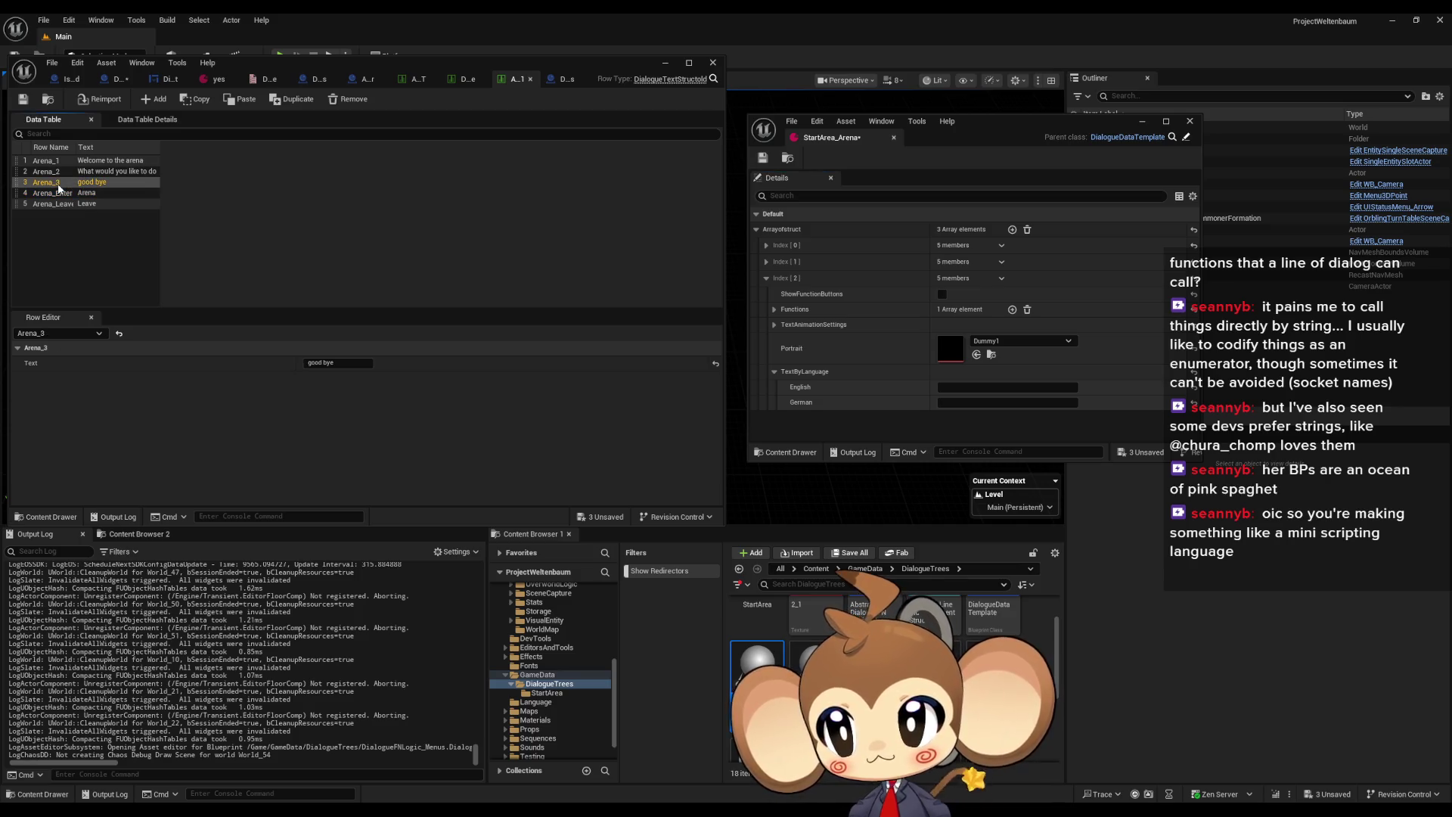
pyautogui.click(419, 78)
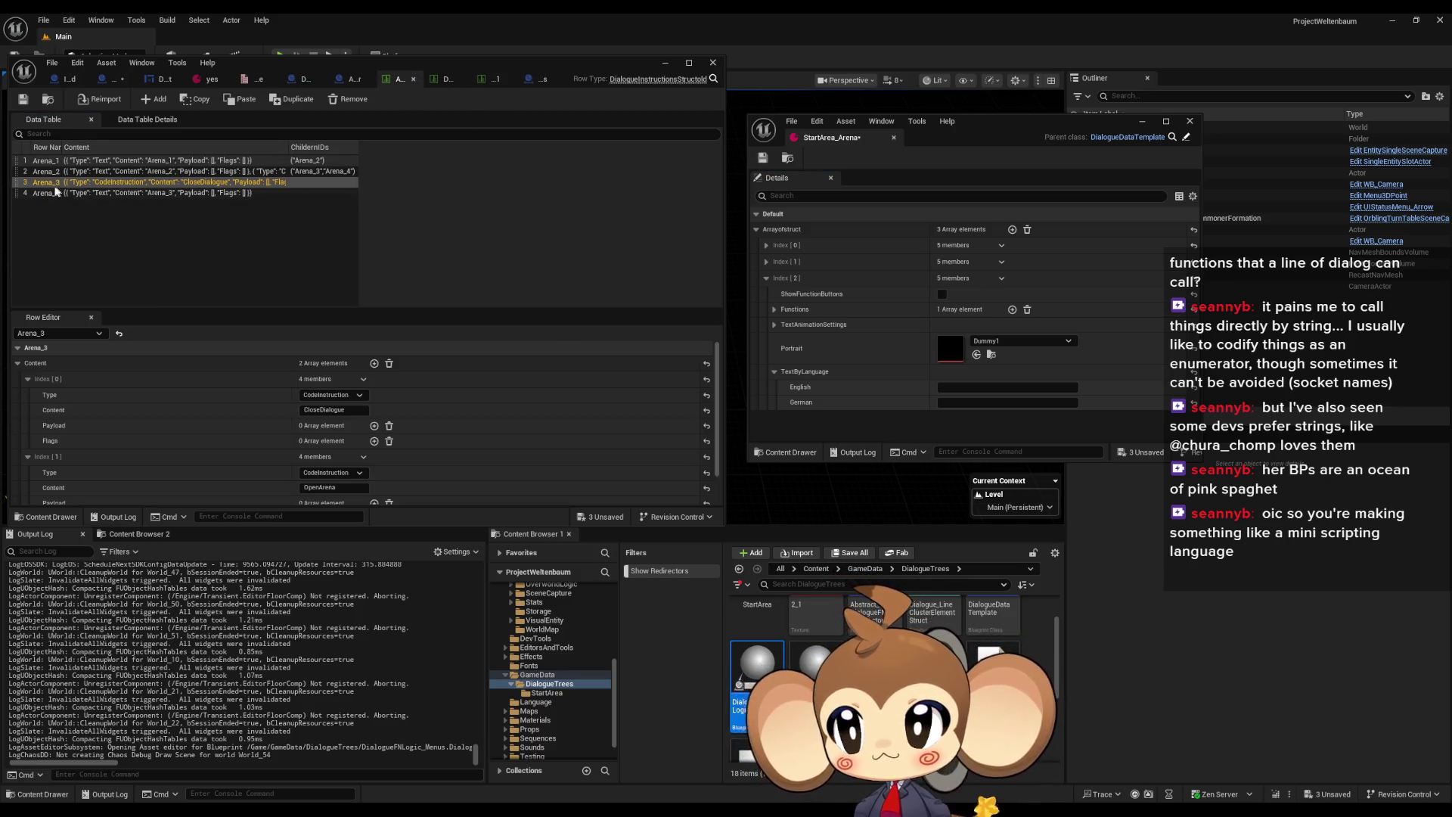
pyautogui.click(28, 457)
pyautogui.click(28, 379)
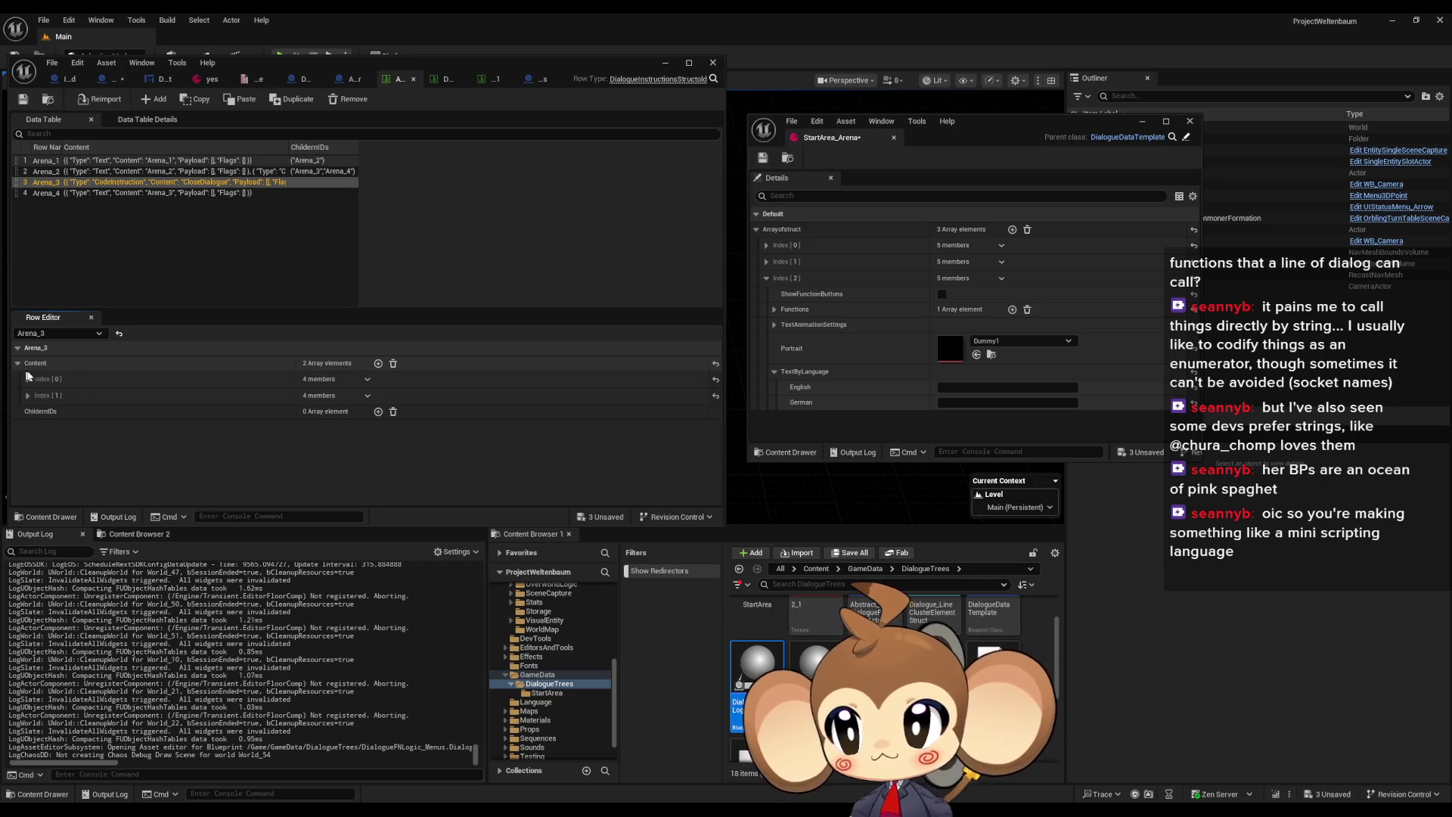
pyautogui.click(442, 78)
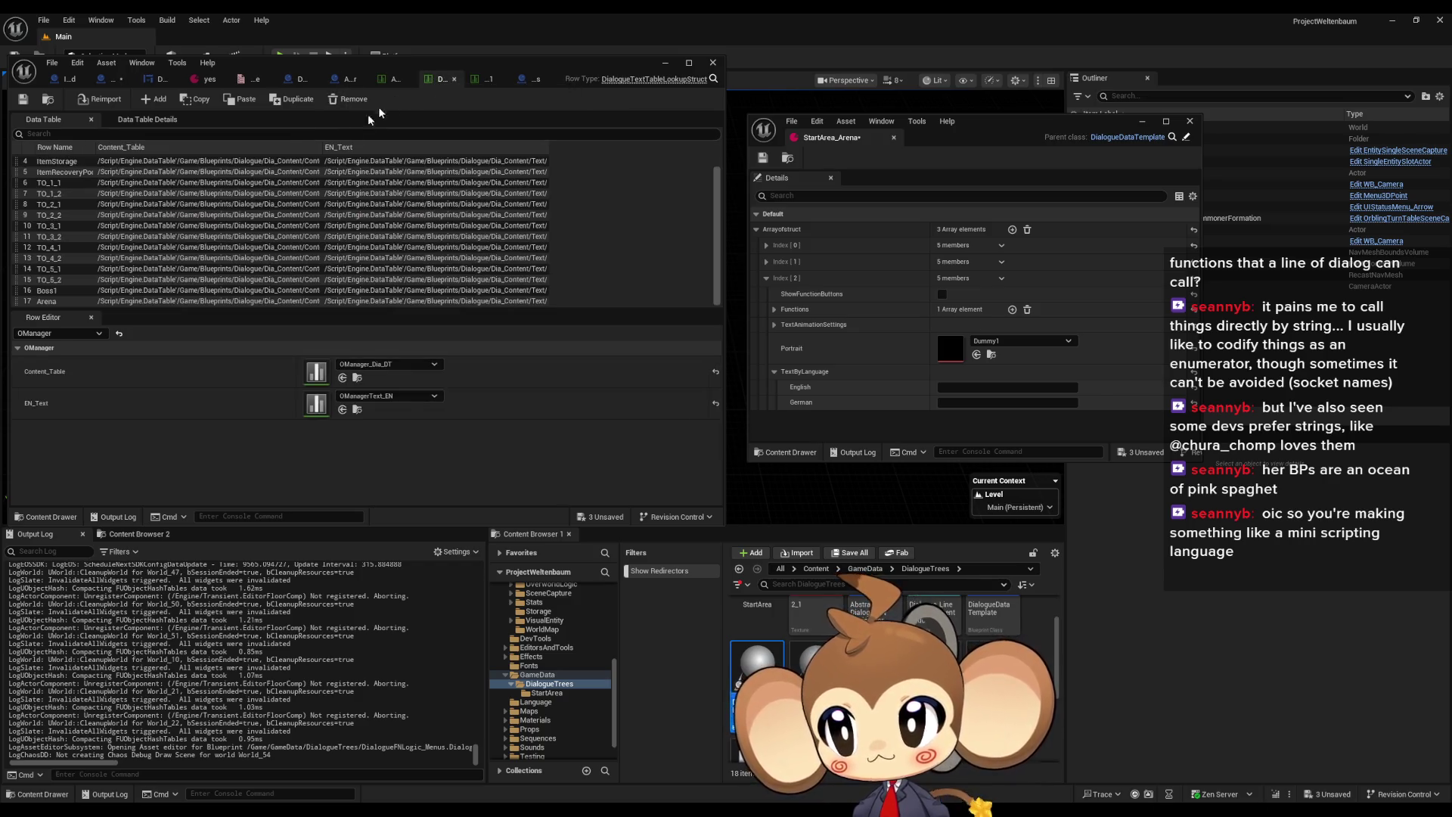
pyautogui.scroll(2, 266, 210)
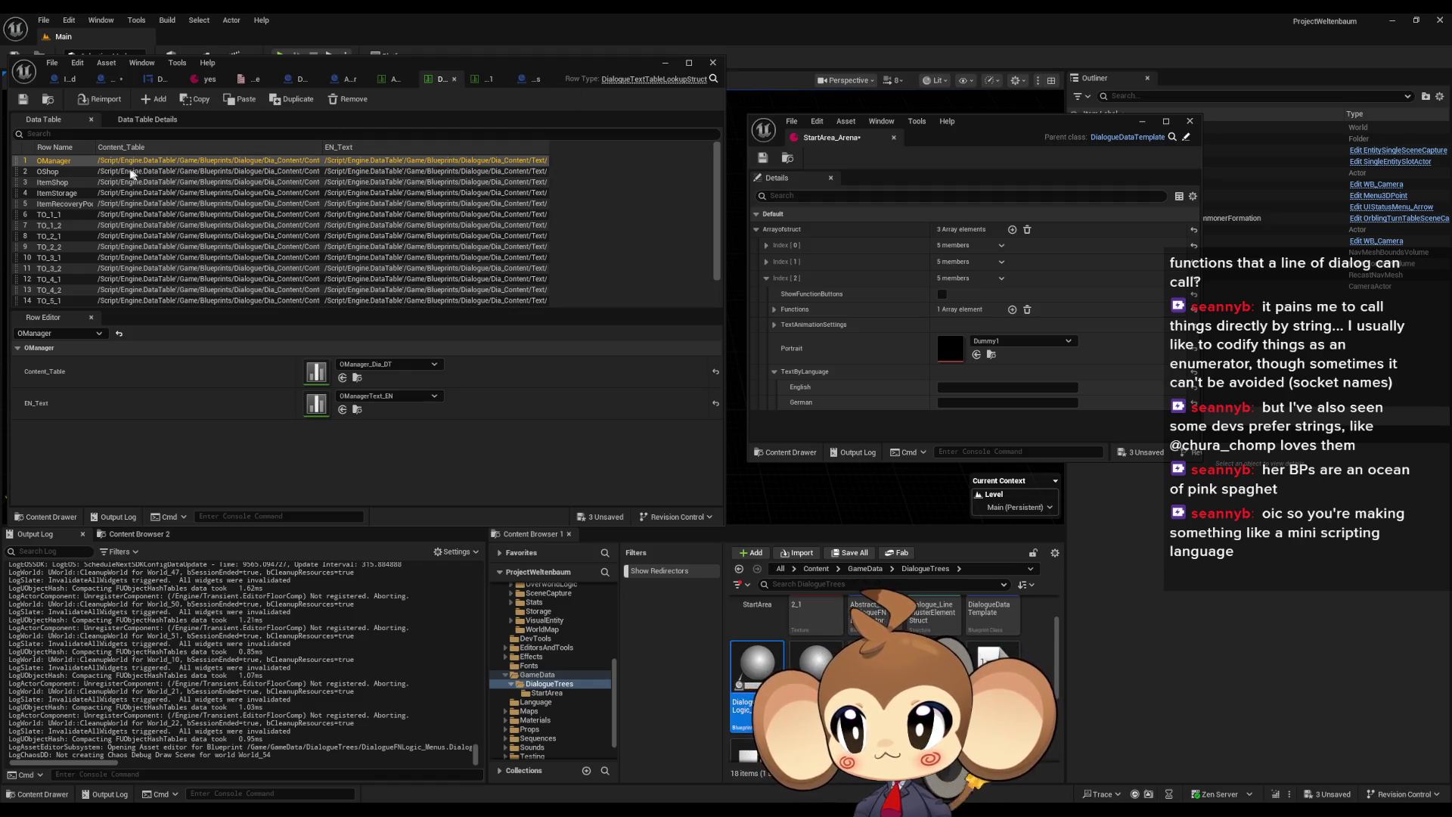
pyautogui.scroll(-2, 83, 210)
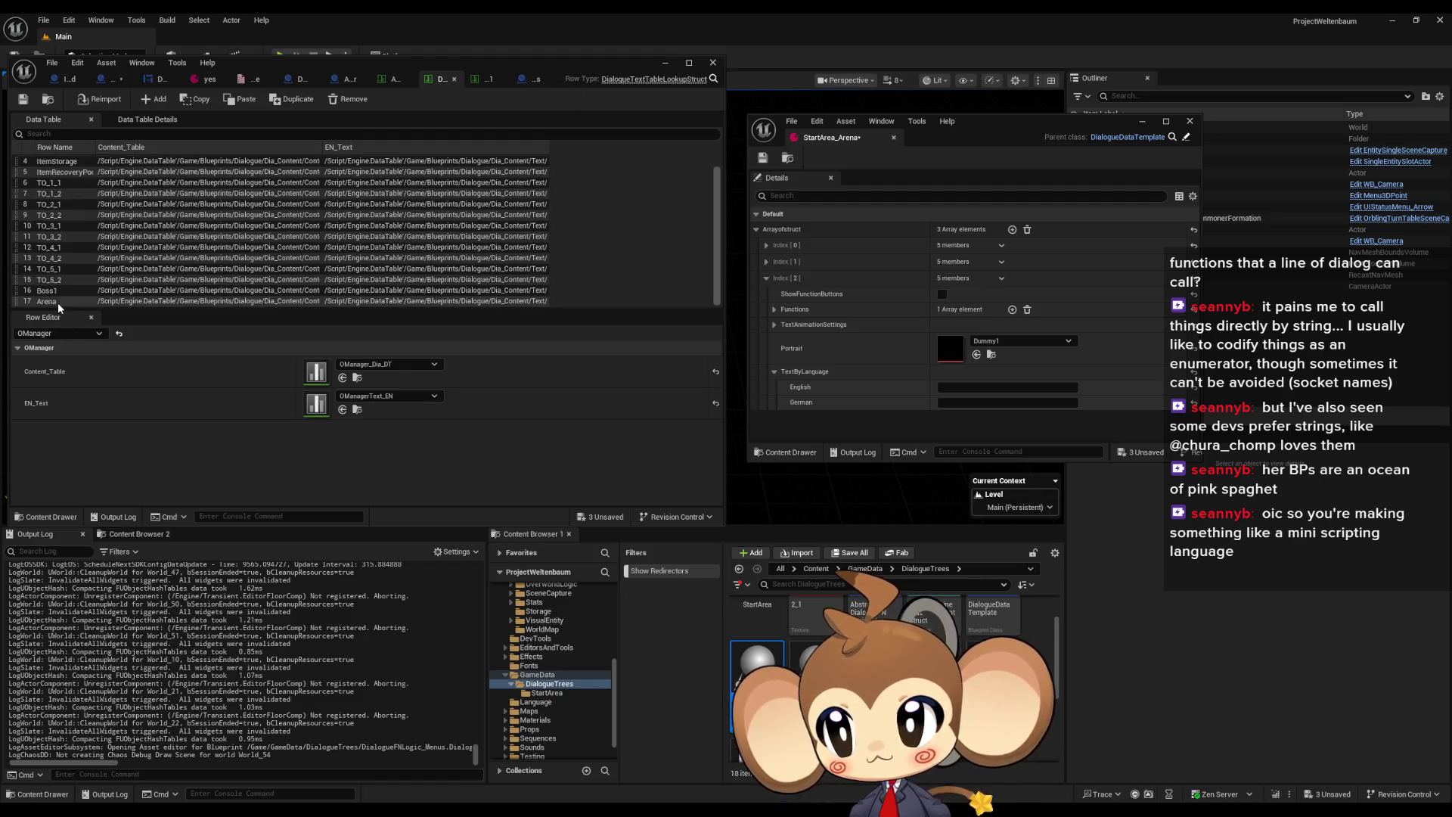
pyautogui.click(47, 301)
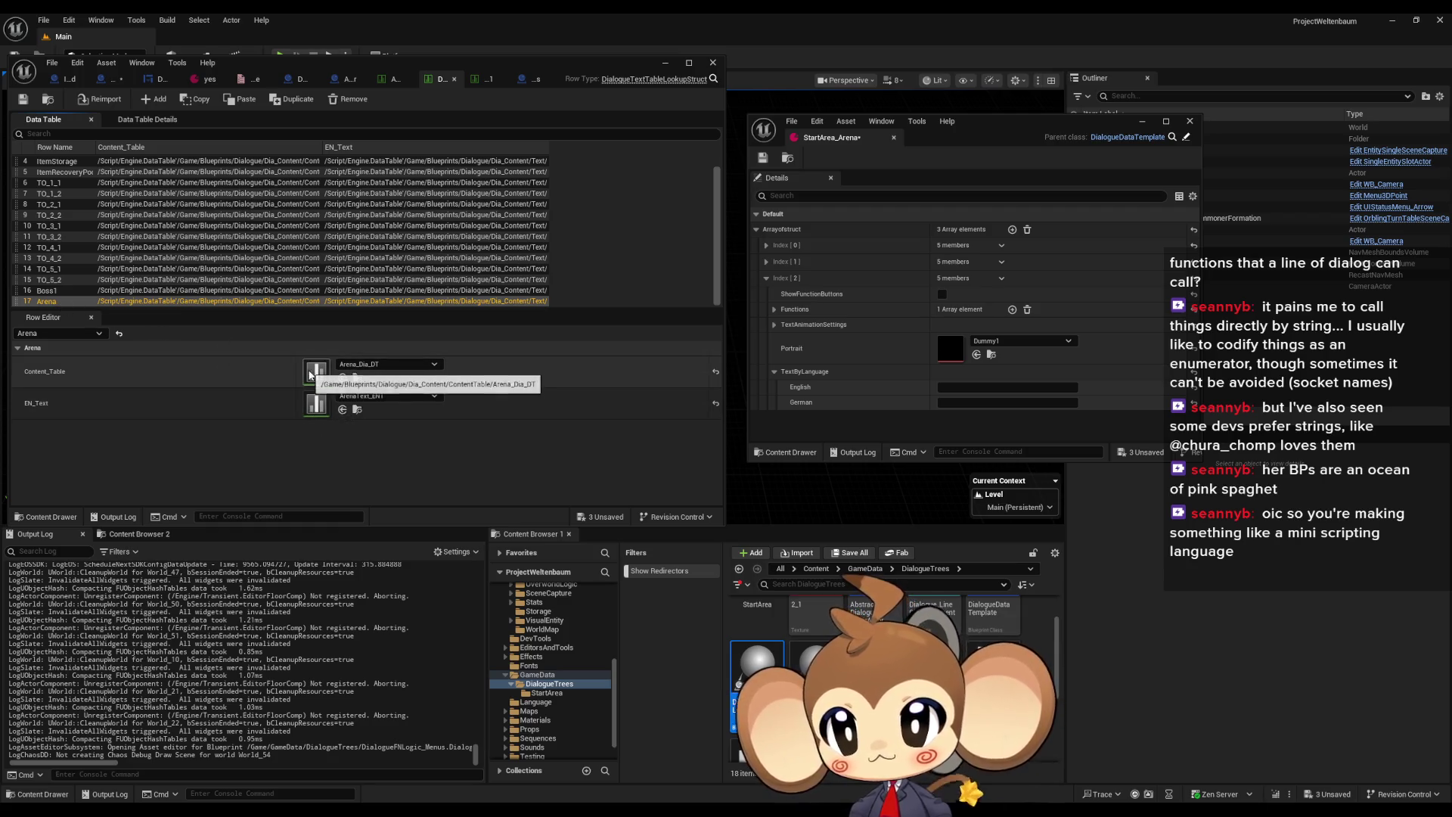
pyautogui.doubleClick(316, 371)
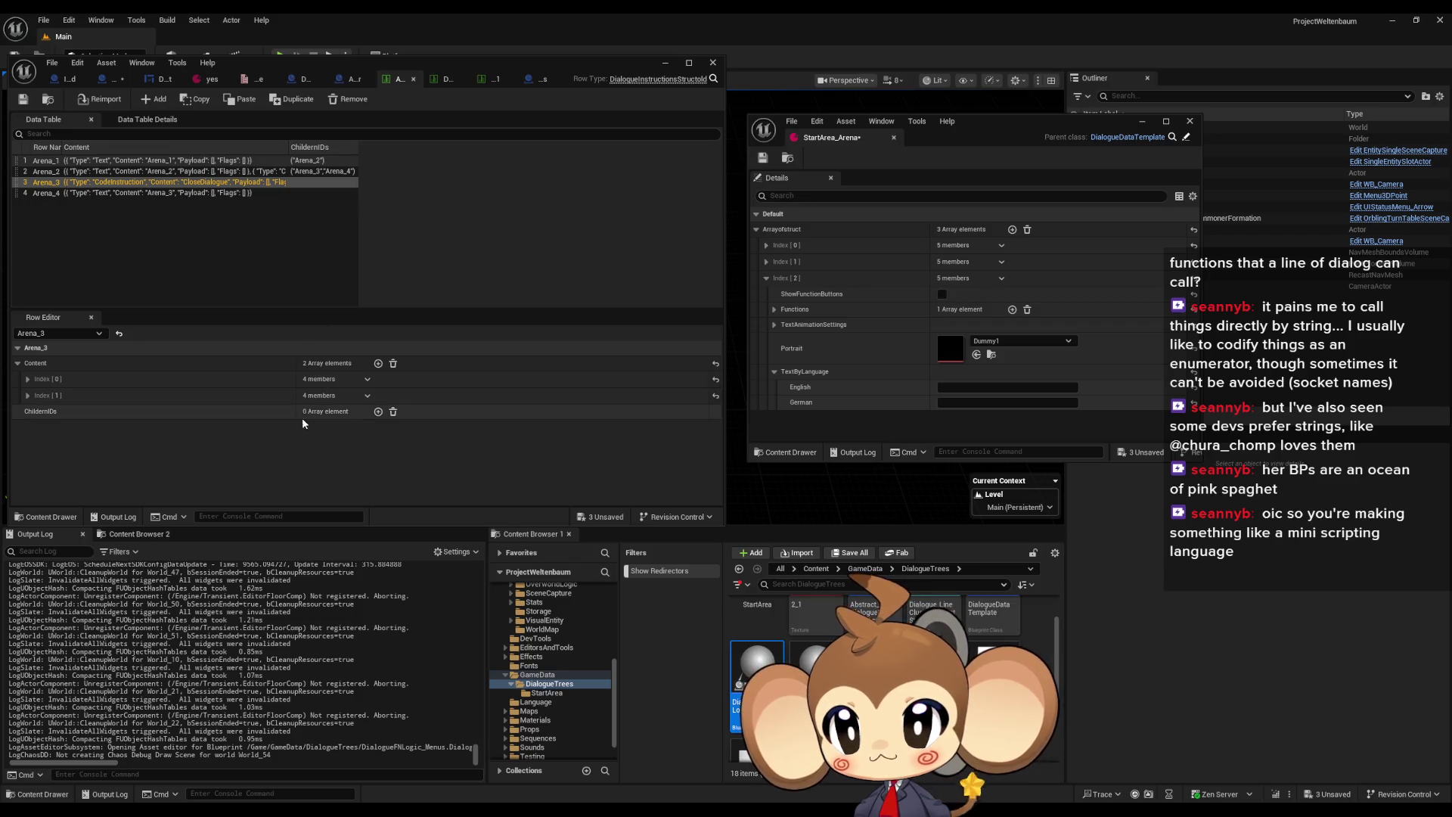
pyautogui.click(28, 395)
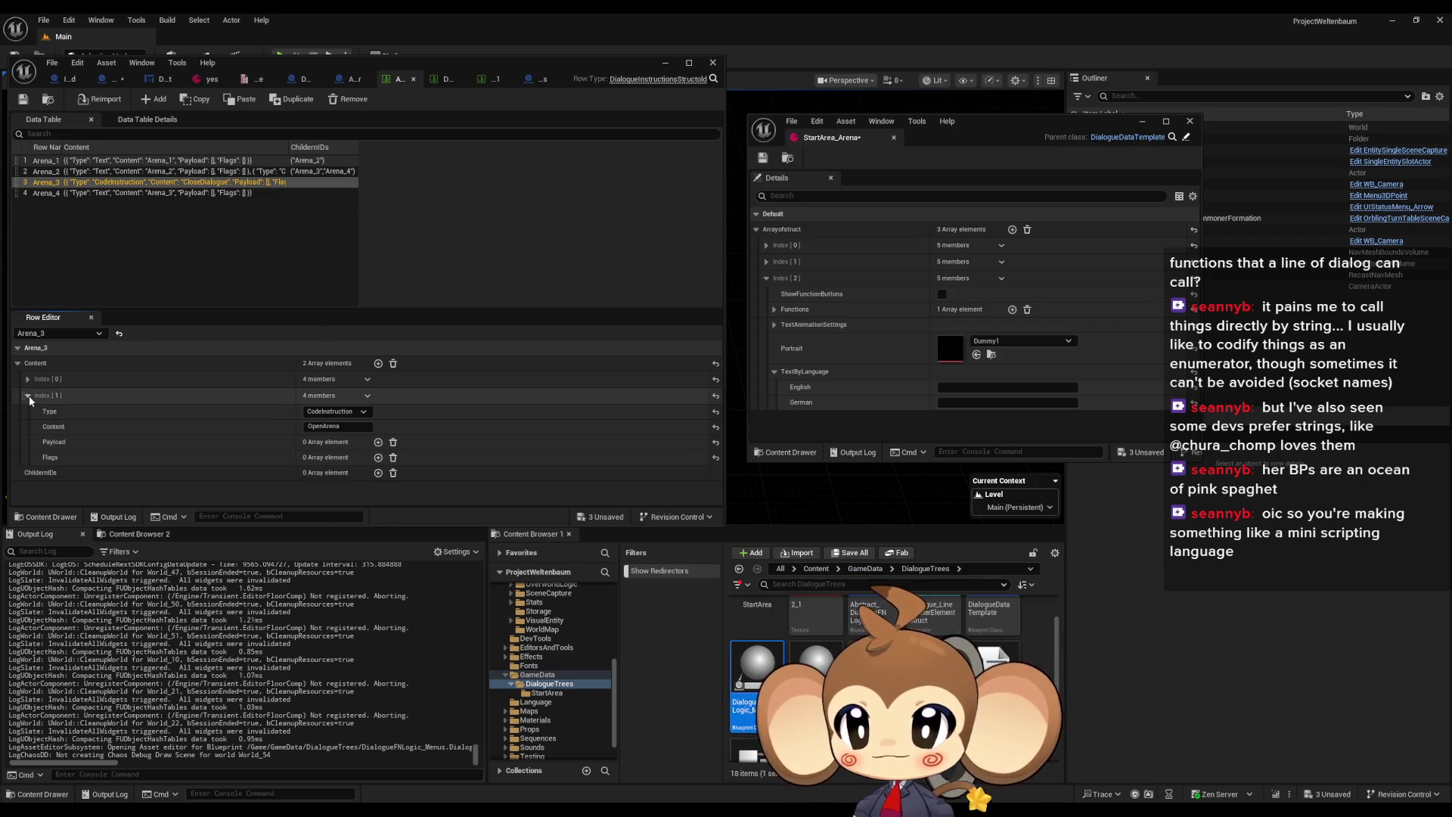
pyautogui.click(28, 397)
pyautogui.click(488, 81)
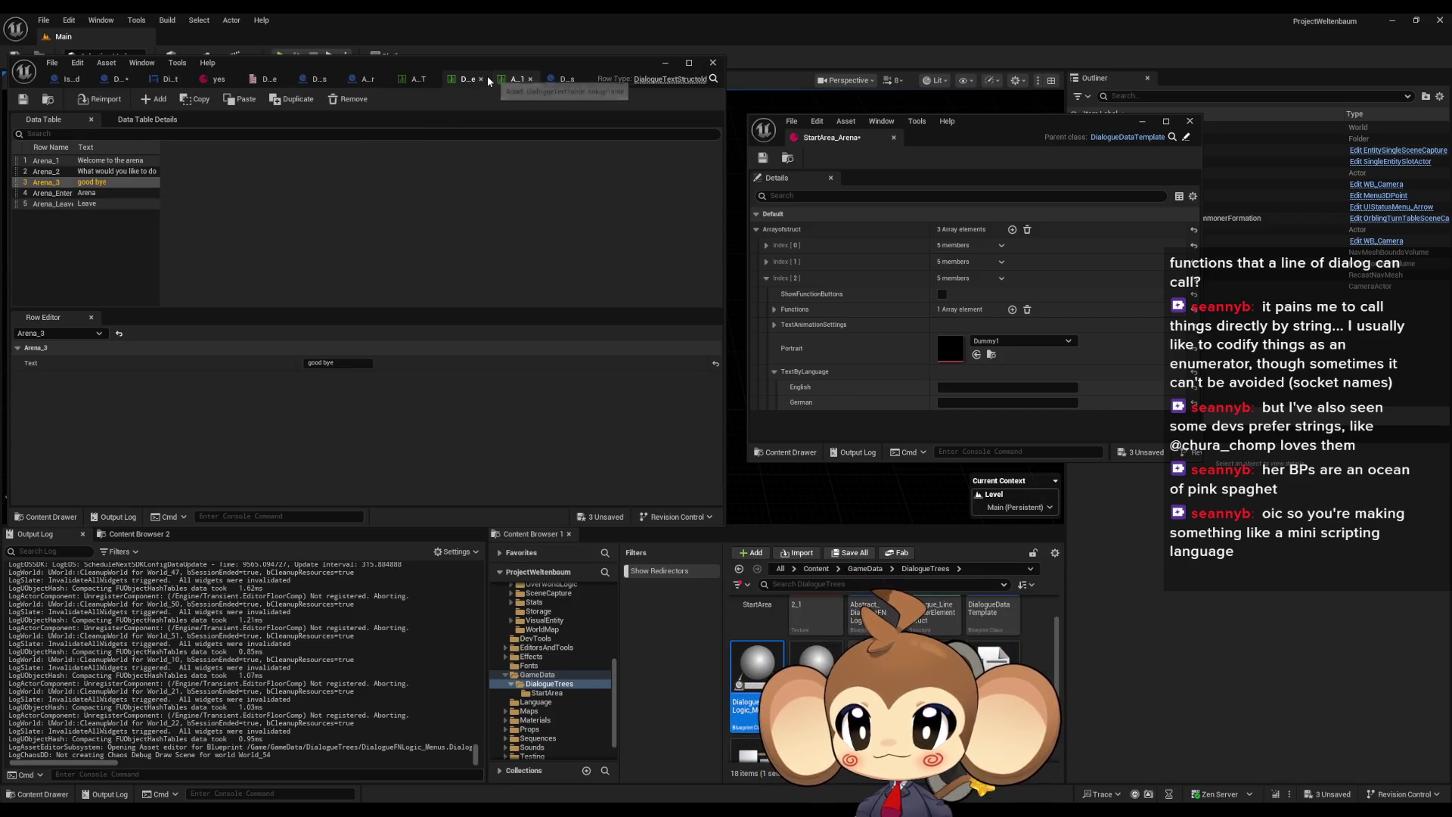
# Copy Arena_3's 'good bye' line into the third entry's English text
pyautogui.click(75, 194)
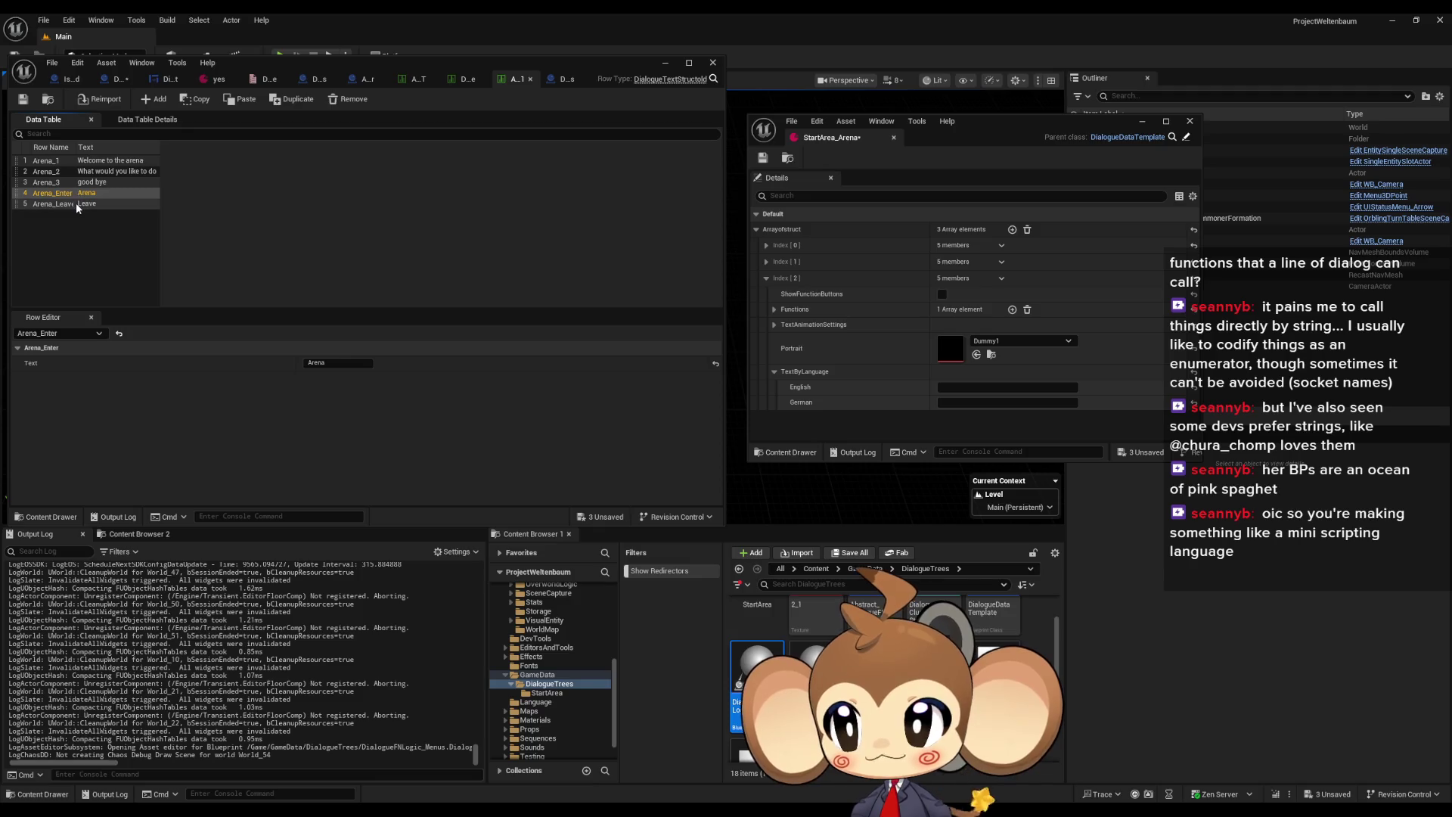
pyautogui.click(71, 205)
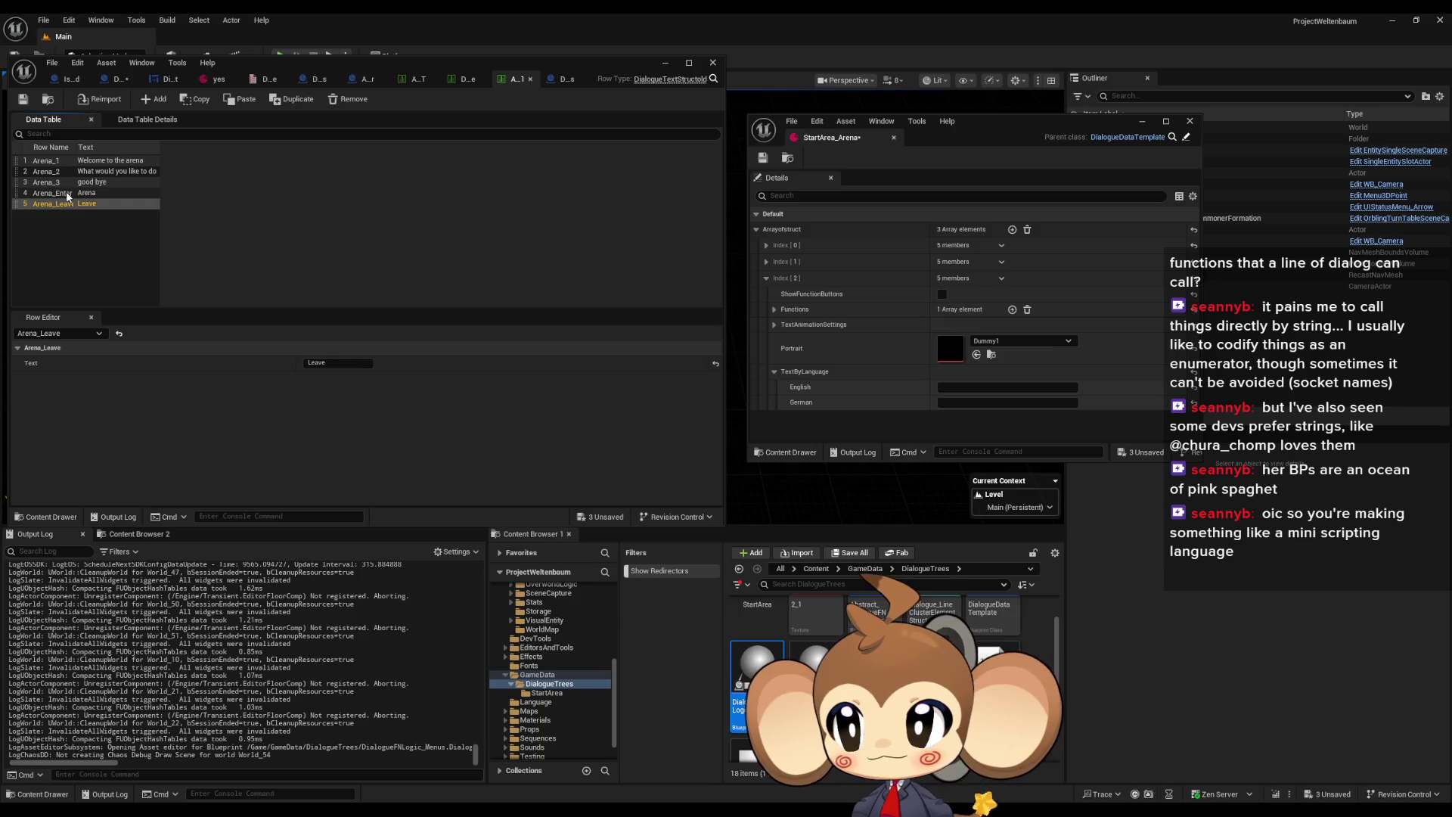
pyautogui.click(72, 192)
pyautogui.click(77, 185)
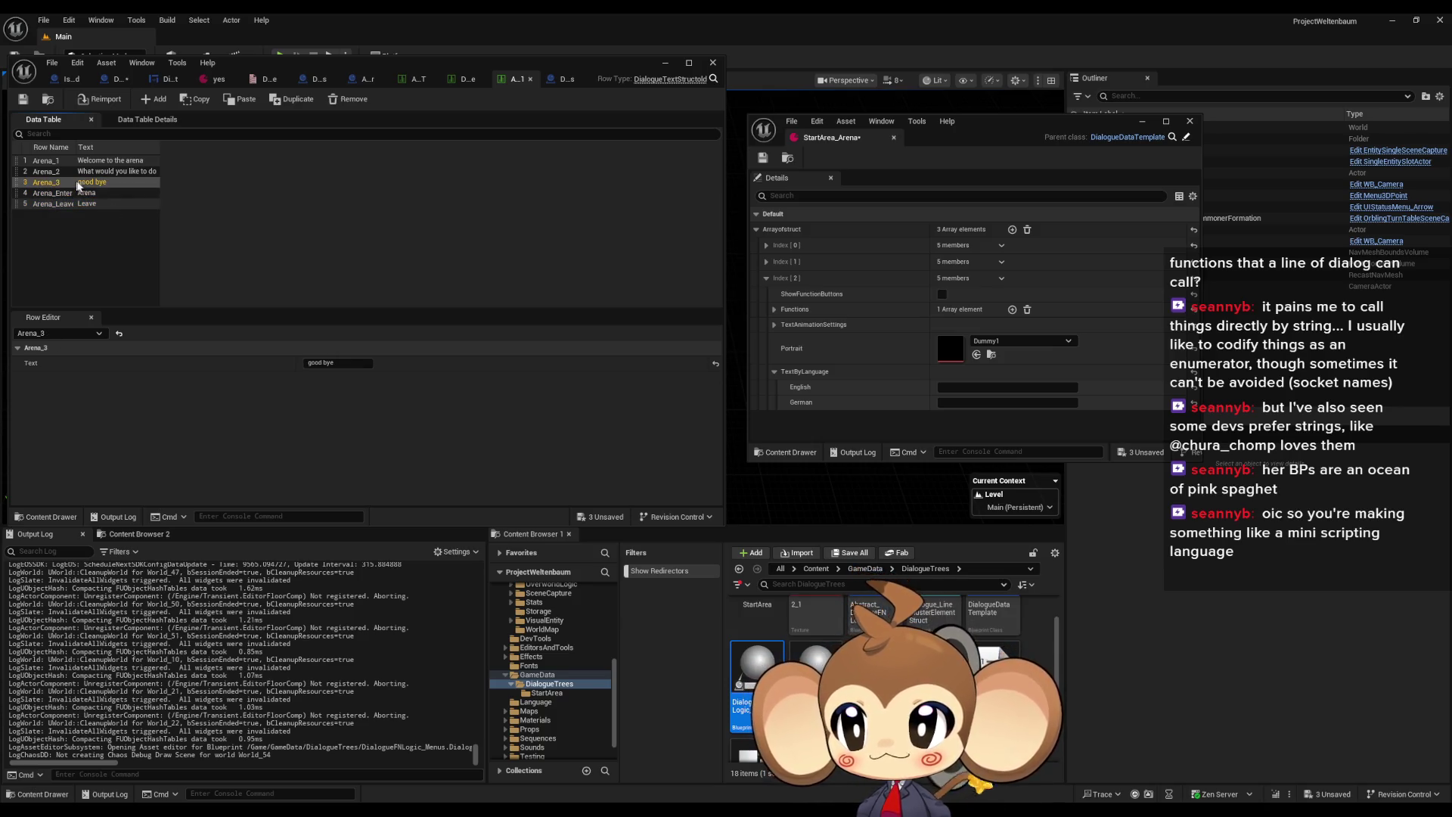
pyautogui.click(321, 363)
pyautogui.hotkey('ctrl', 'c')
pyautogui.click(993, 386)
pyautogui.hotkey('ctrl', 'v')
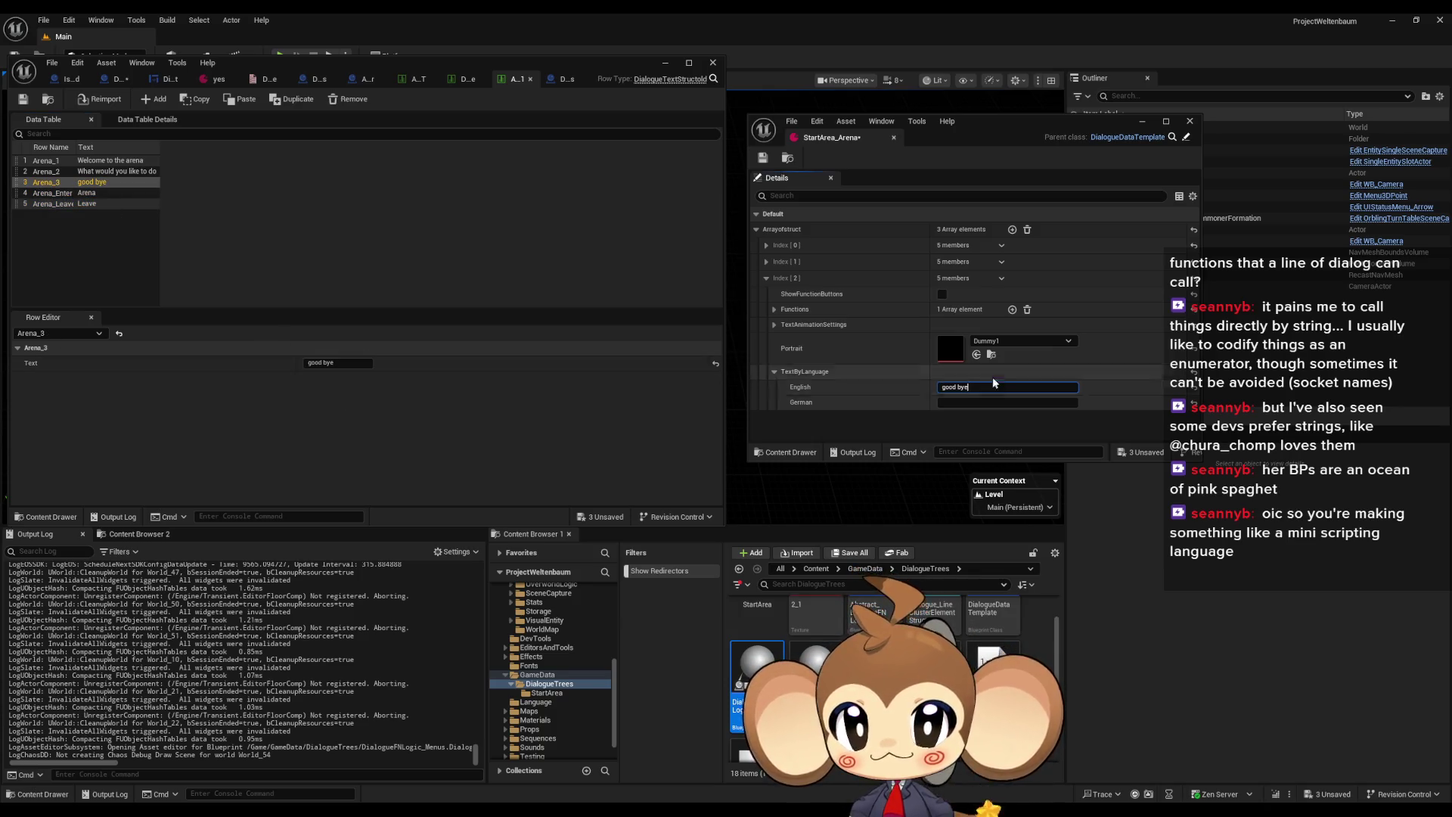
# Verify the third entry's text and save StartArea_Arena
pyautogui.click(767, 278)
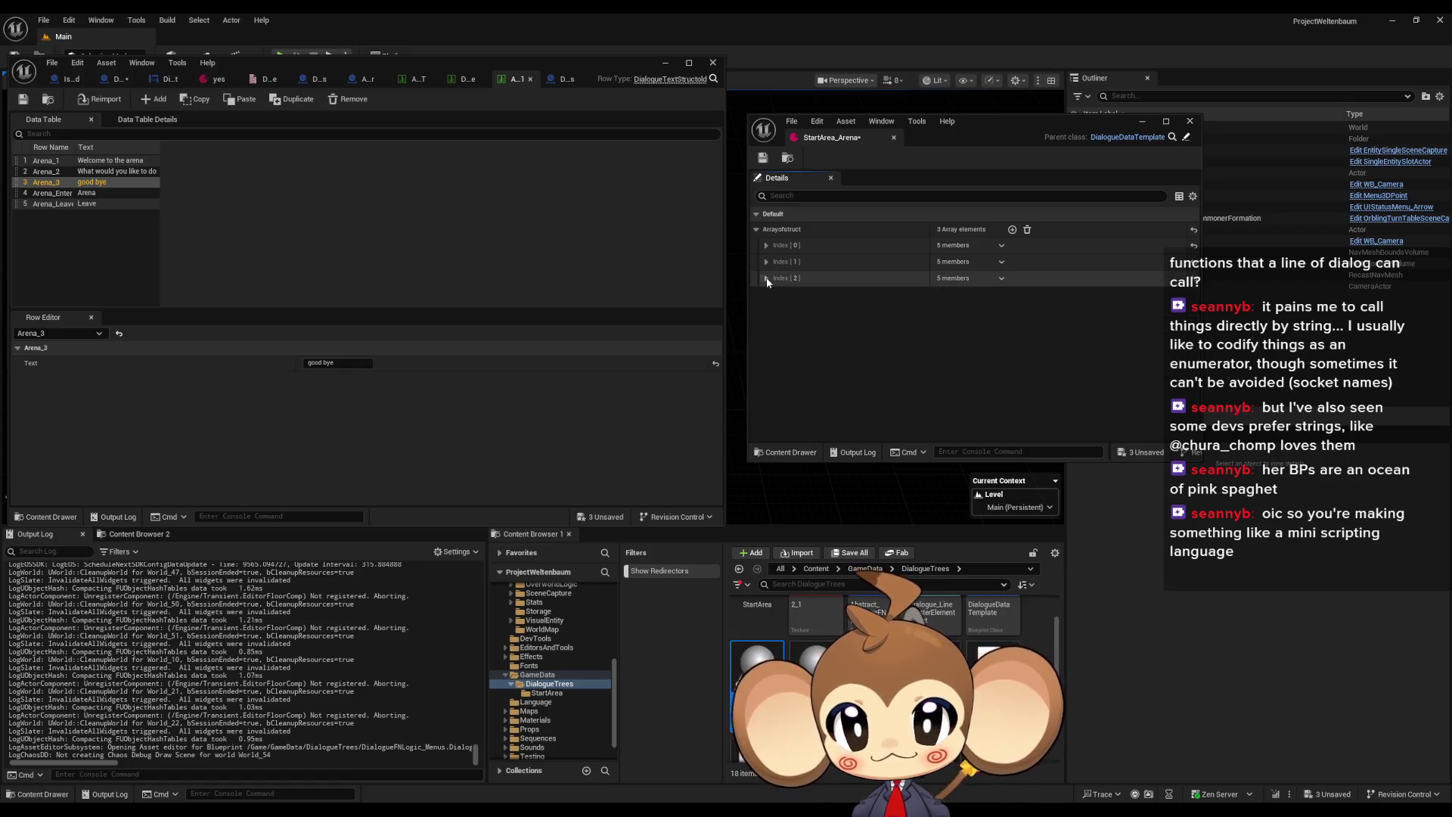
pyautogui.click(766, 279)
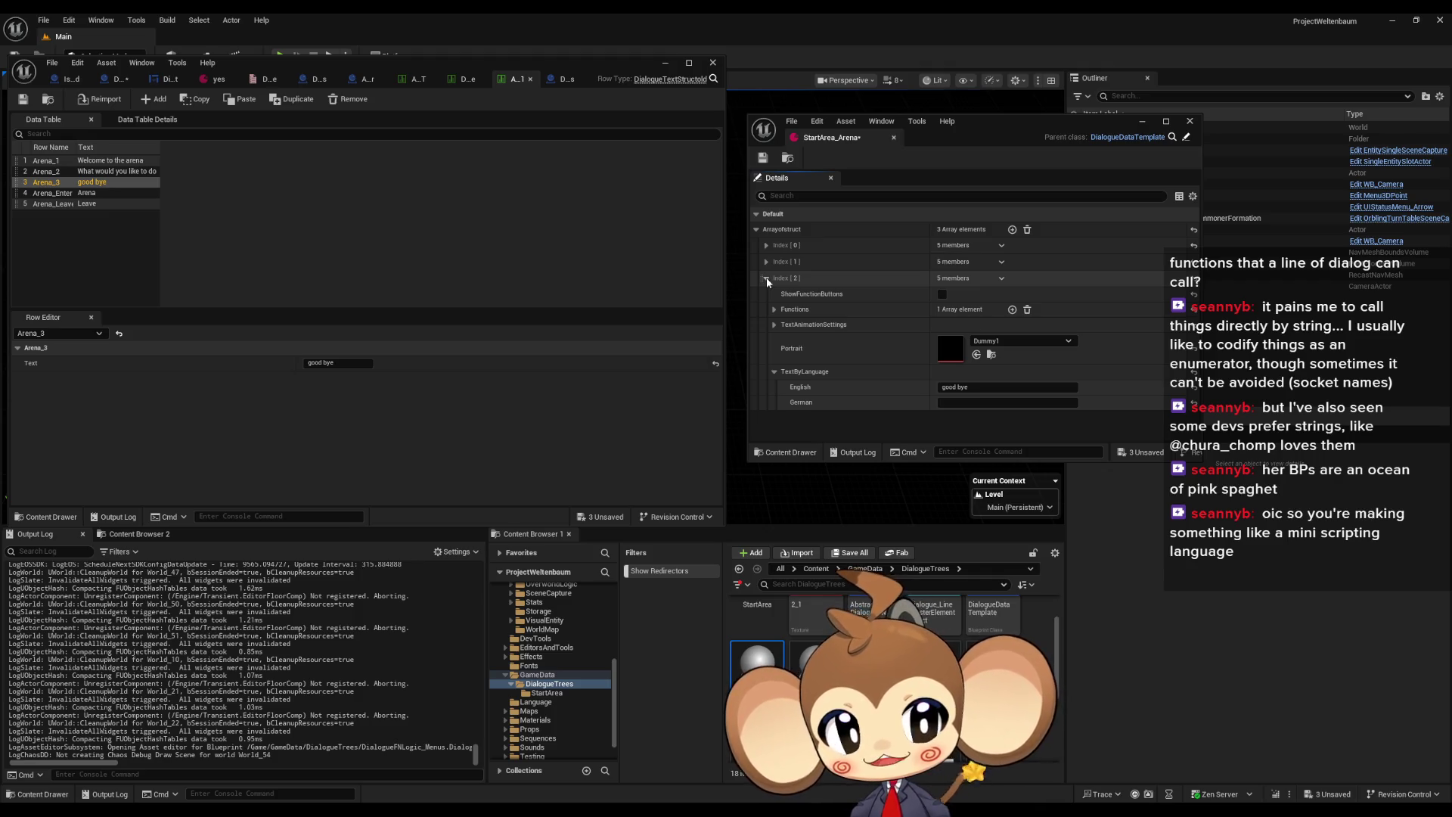
pyautogui.click(766, 278)
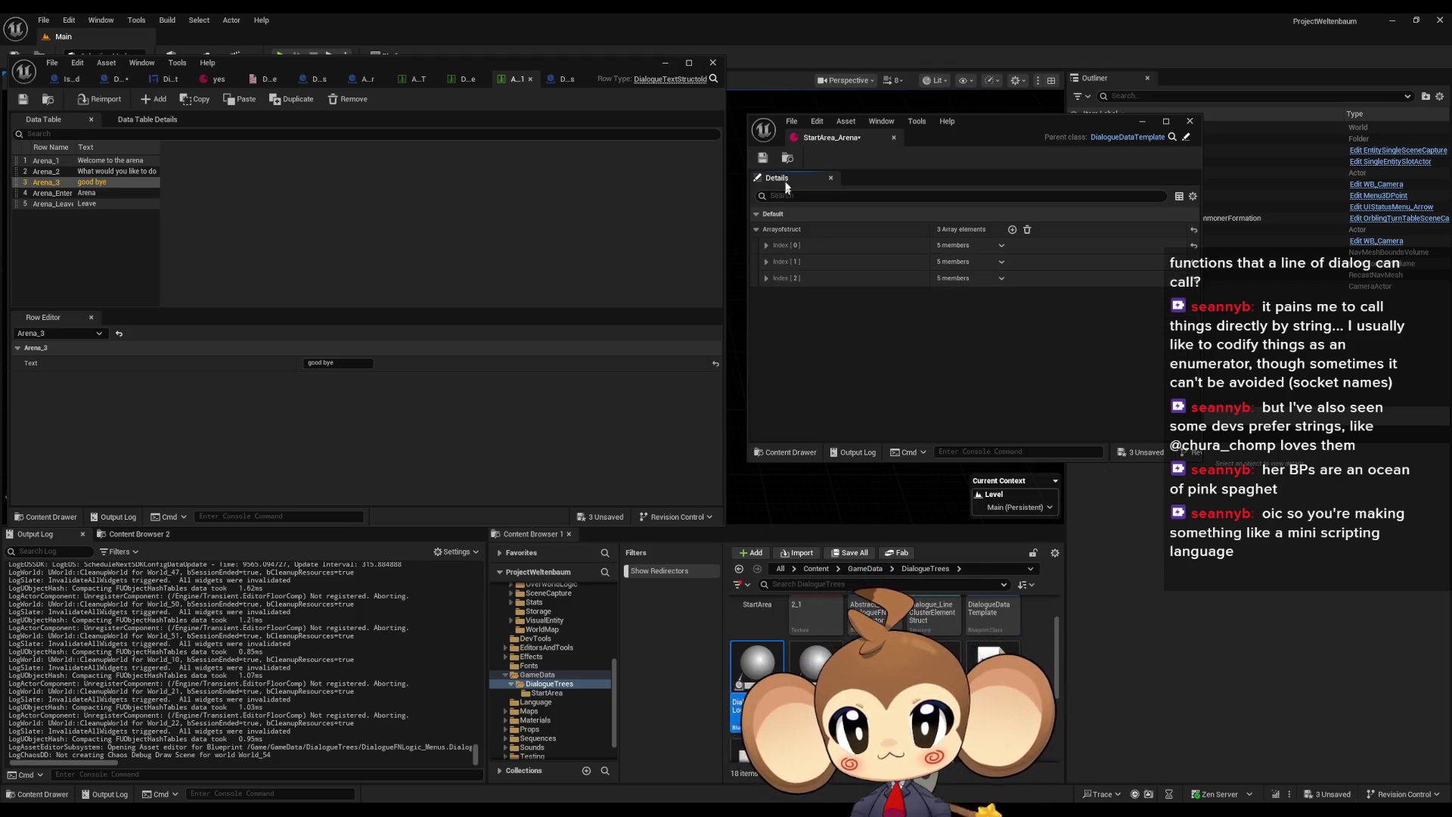
pyautogui.click(764, 158)
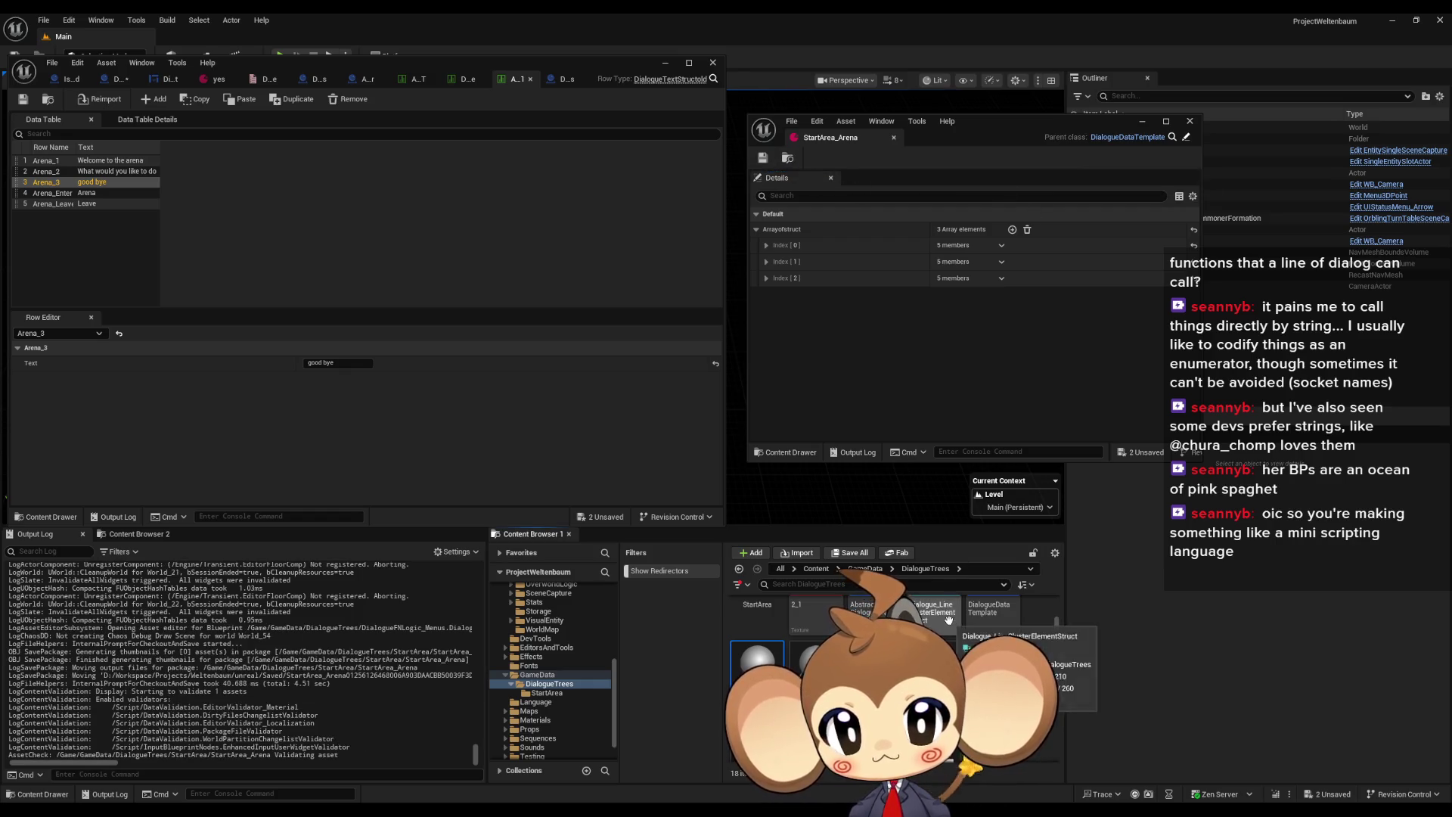
# Open Int_Arena_level from Content > Maps > Dummy > StartArea > Int > Arena, saving pending changes
pyautogui.click(815, 568)
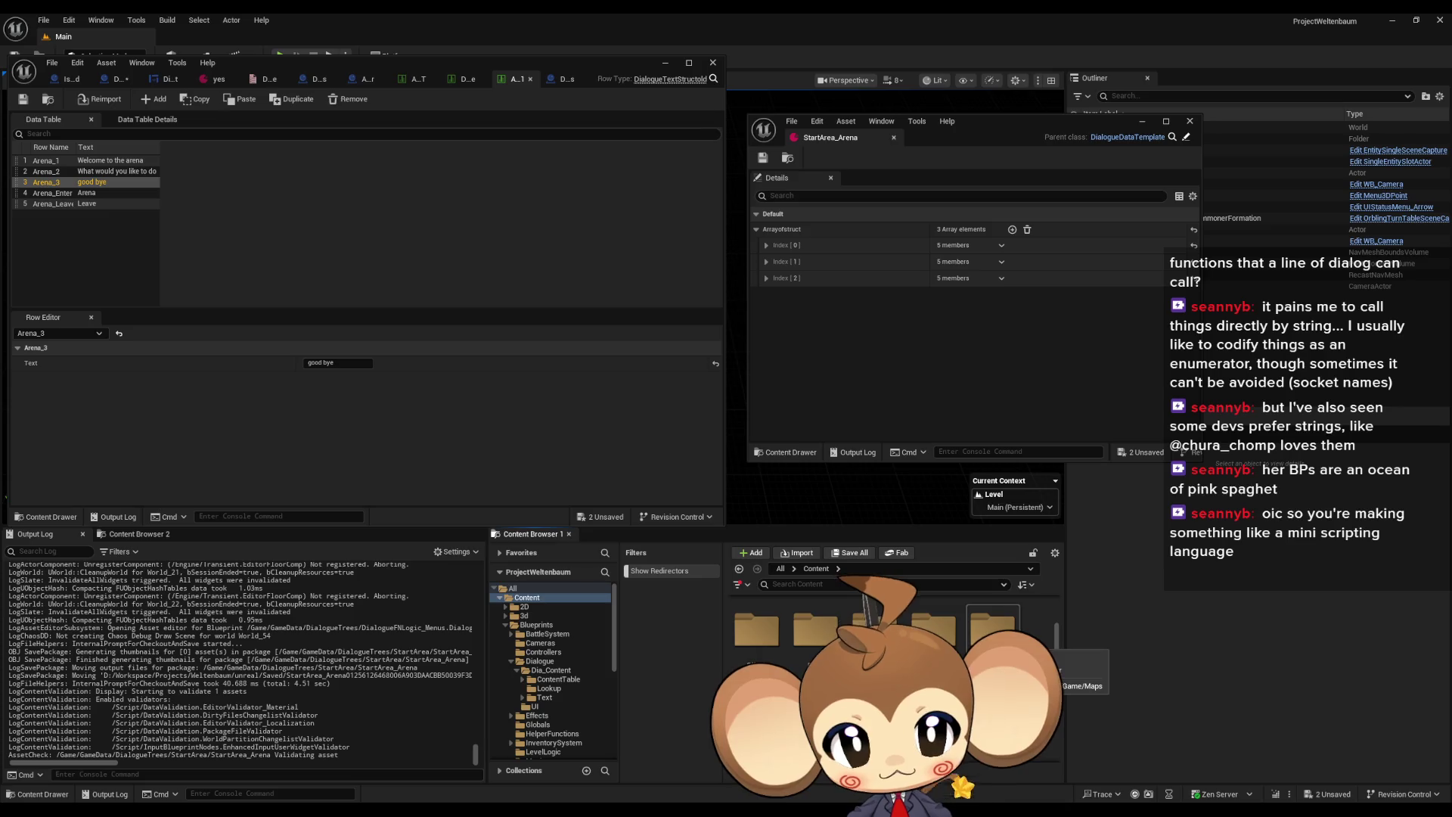
pyautogui.doubleClick(993, 628)
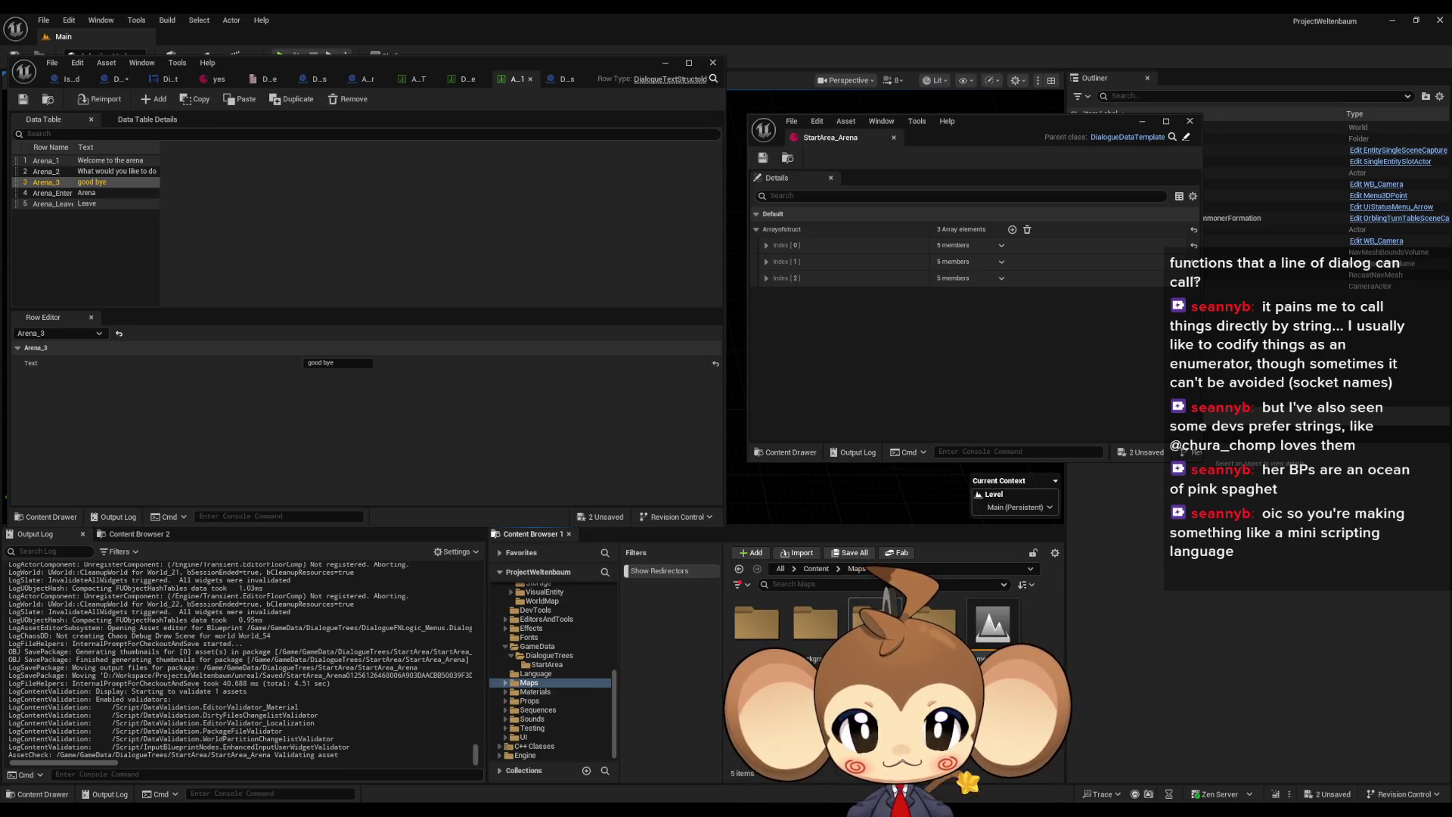
pyautogui.doubleClick(876, 621)
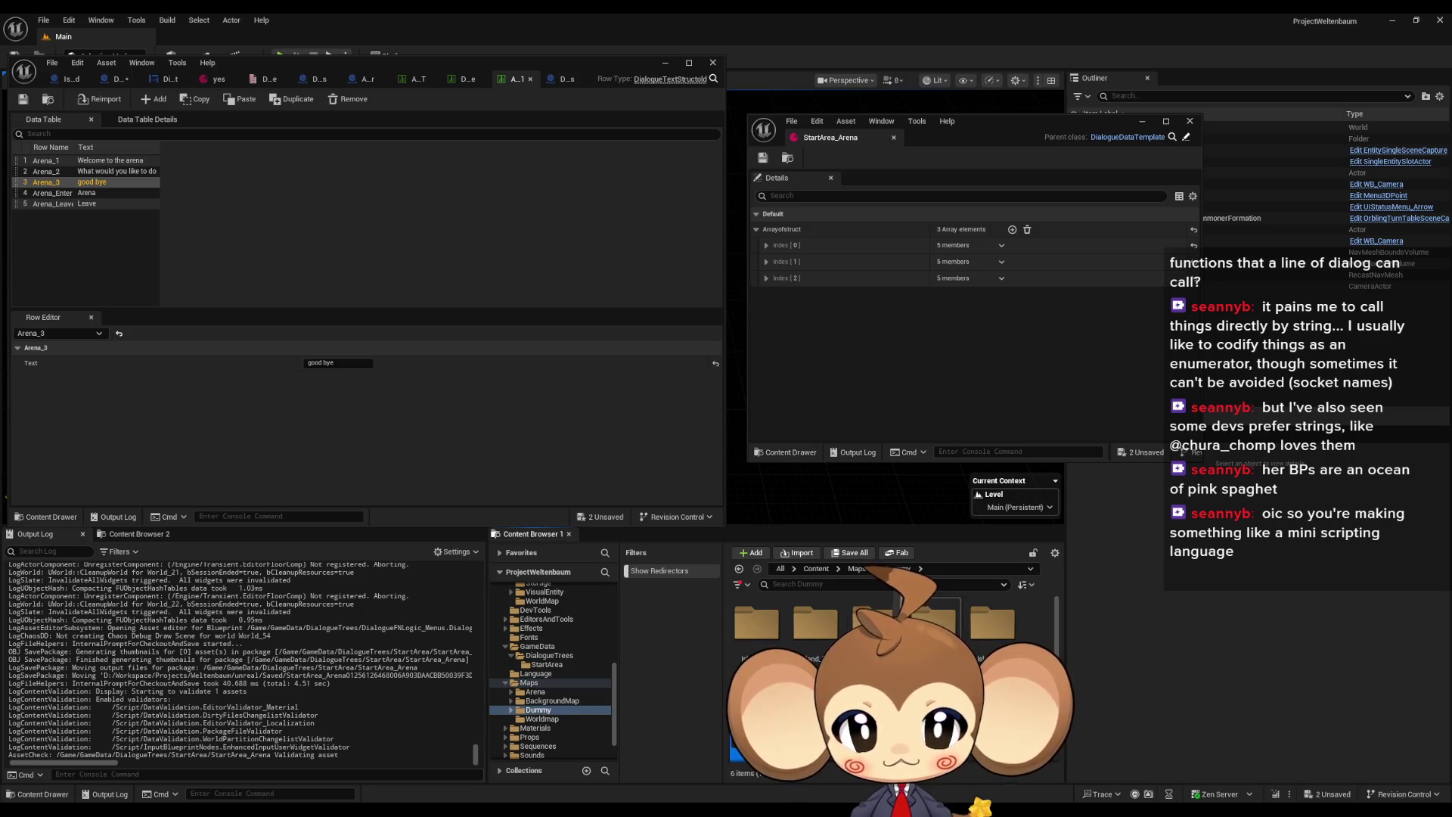
pyautogui.scroll(-1, 893, 665)
pyautogui.doubleClick(756, 704)
pyautogui.doubleClick(816, 613)
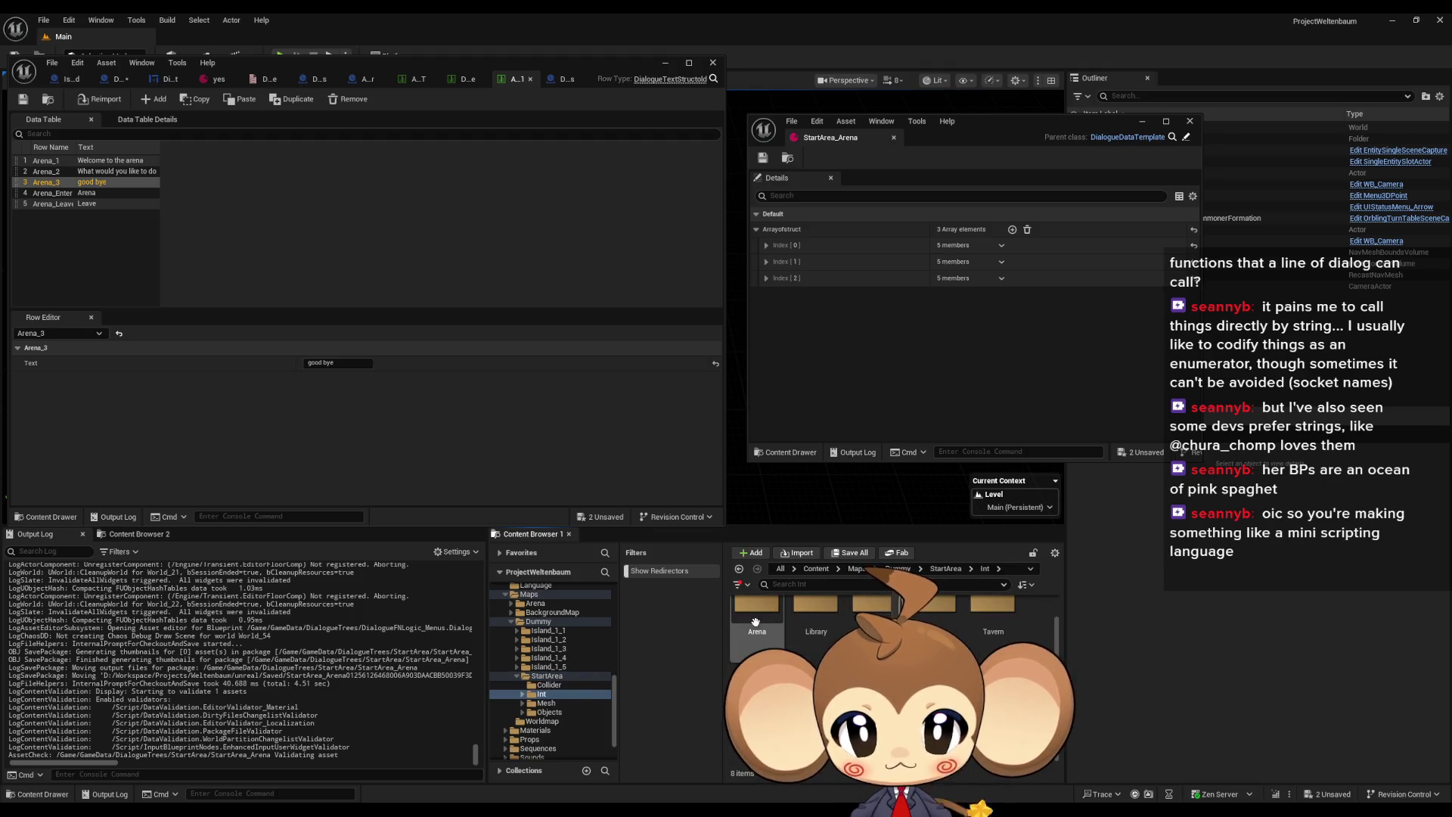
pyautogui.doubleClick(756, 609)
pyautogui.doubleClick(1010, 614)
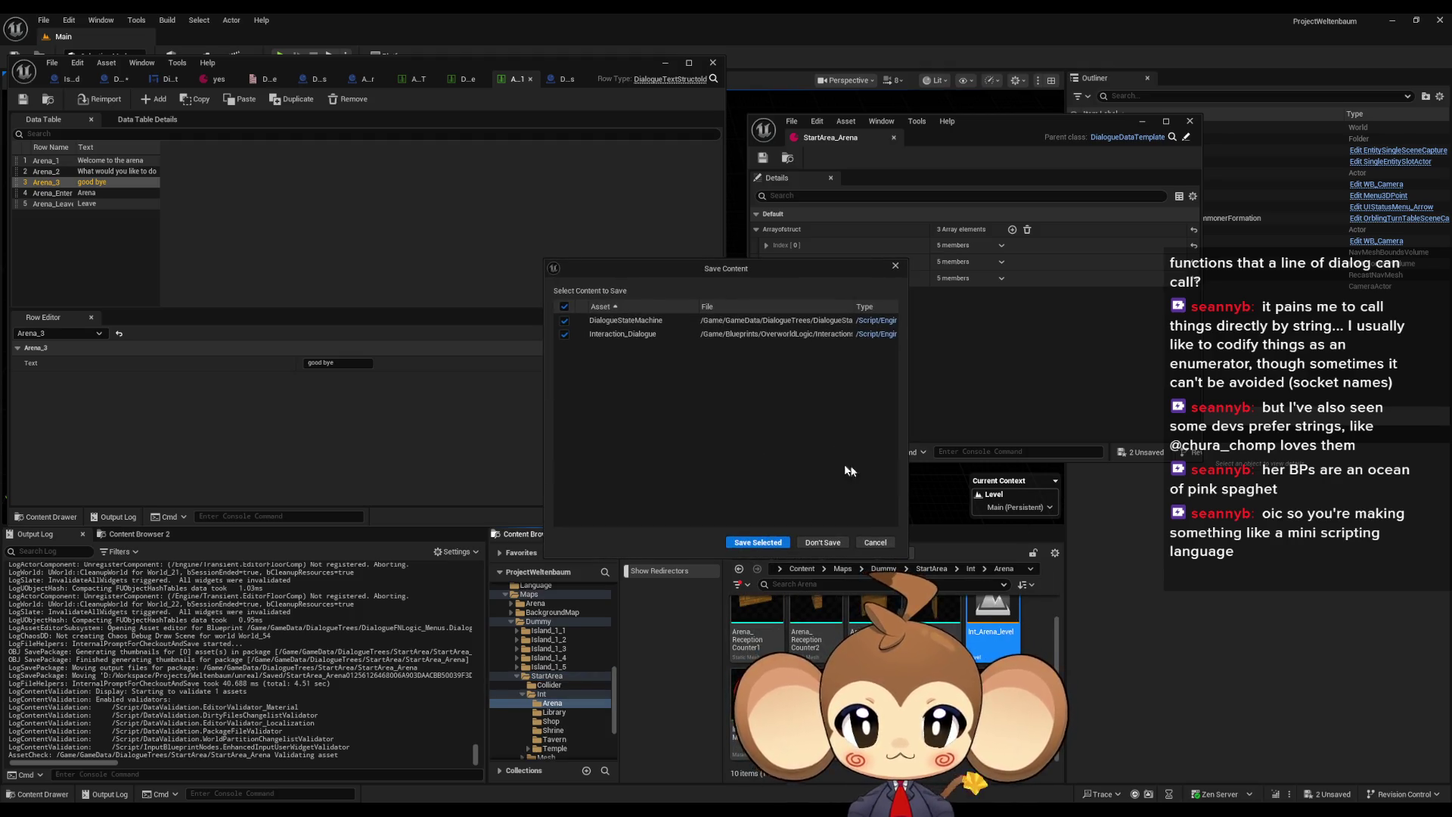
pyautogui.click(753, 547)
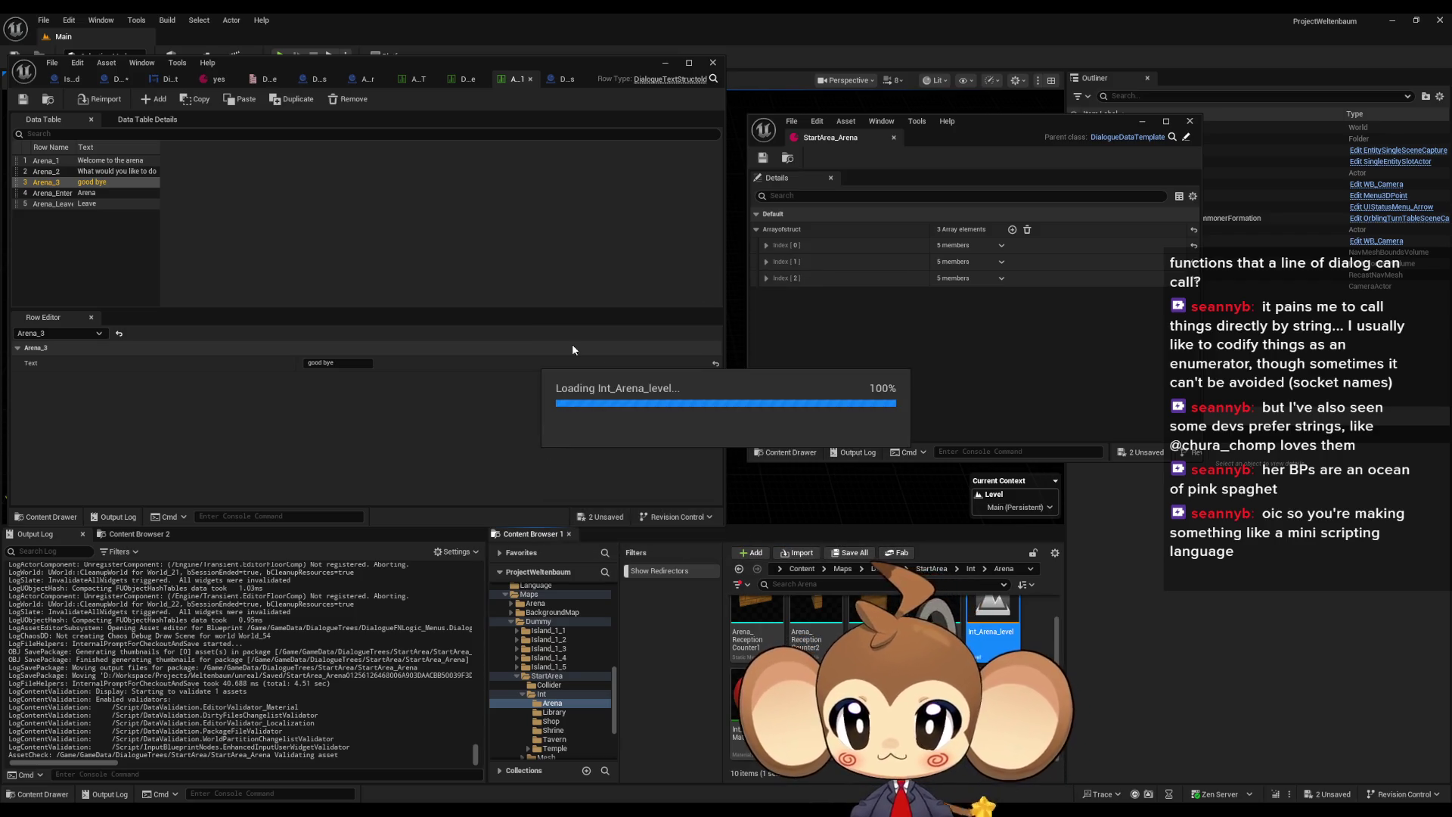
# Save all assets and select the interaction trigger cube in the arena
pyautogui.click(52, 62)
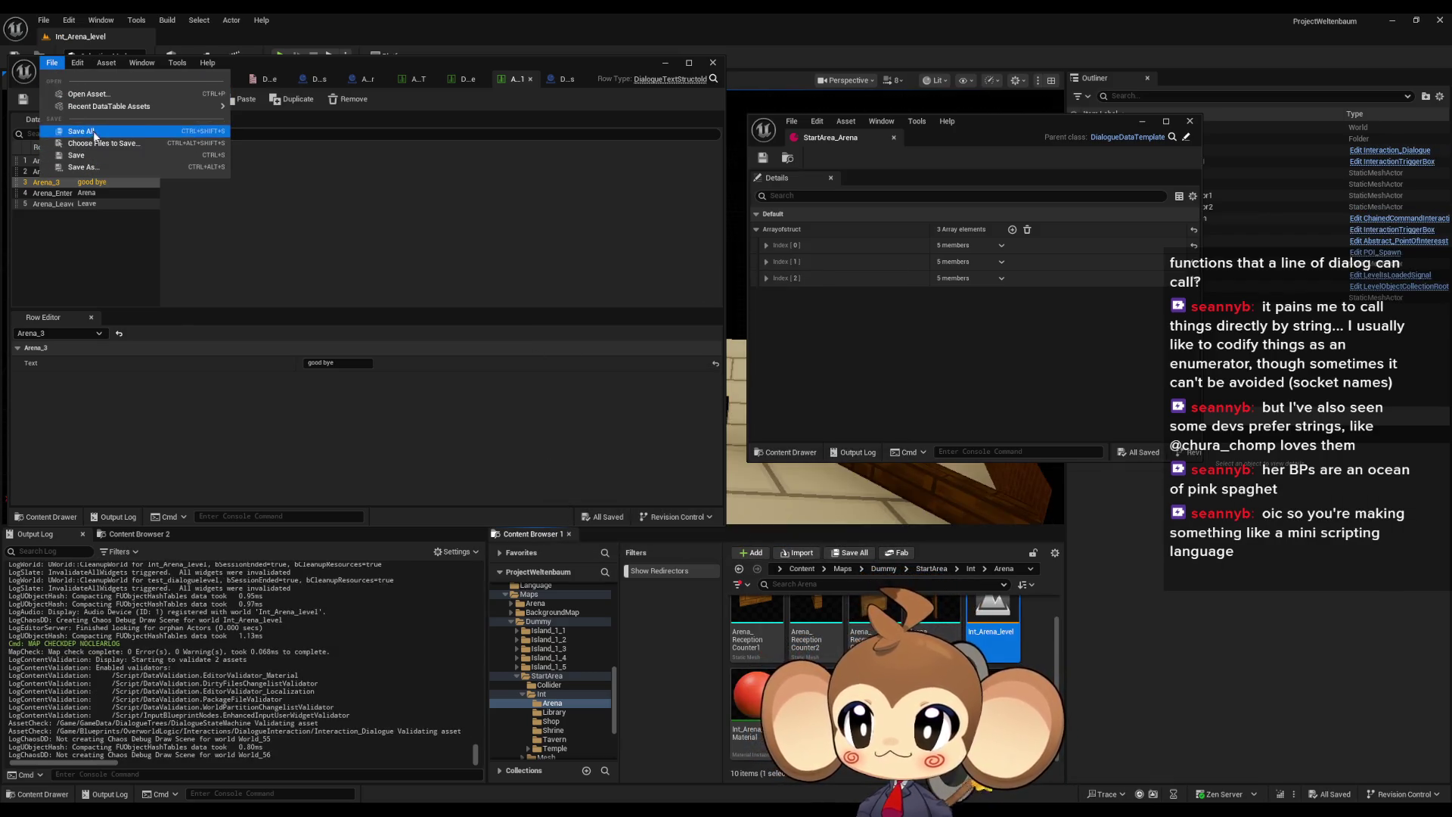
pyautogui.click(109, 133)
pyautogui.moveTo(642, 62); pyautogui.dragTo(590, 535)
pyautogui.moveTo(530, 303)
pyautogui.mouseDown()
pyautogui.moveTo(499, 325)
pyautogui.moveTo(559, 311)
pyautogui.moveTo(544, 333)
pyautogui.moveTo(557, 342)
pyautogui.mouseUp()
pyautogui.click(506, 349)
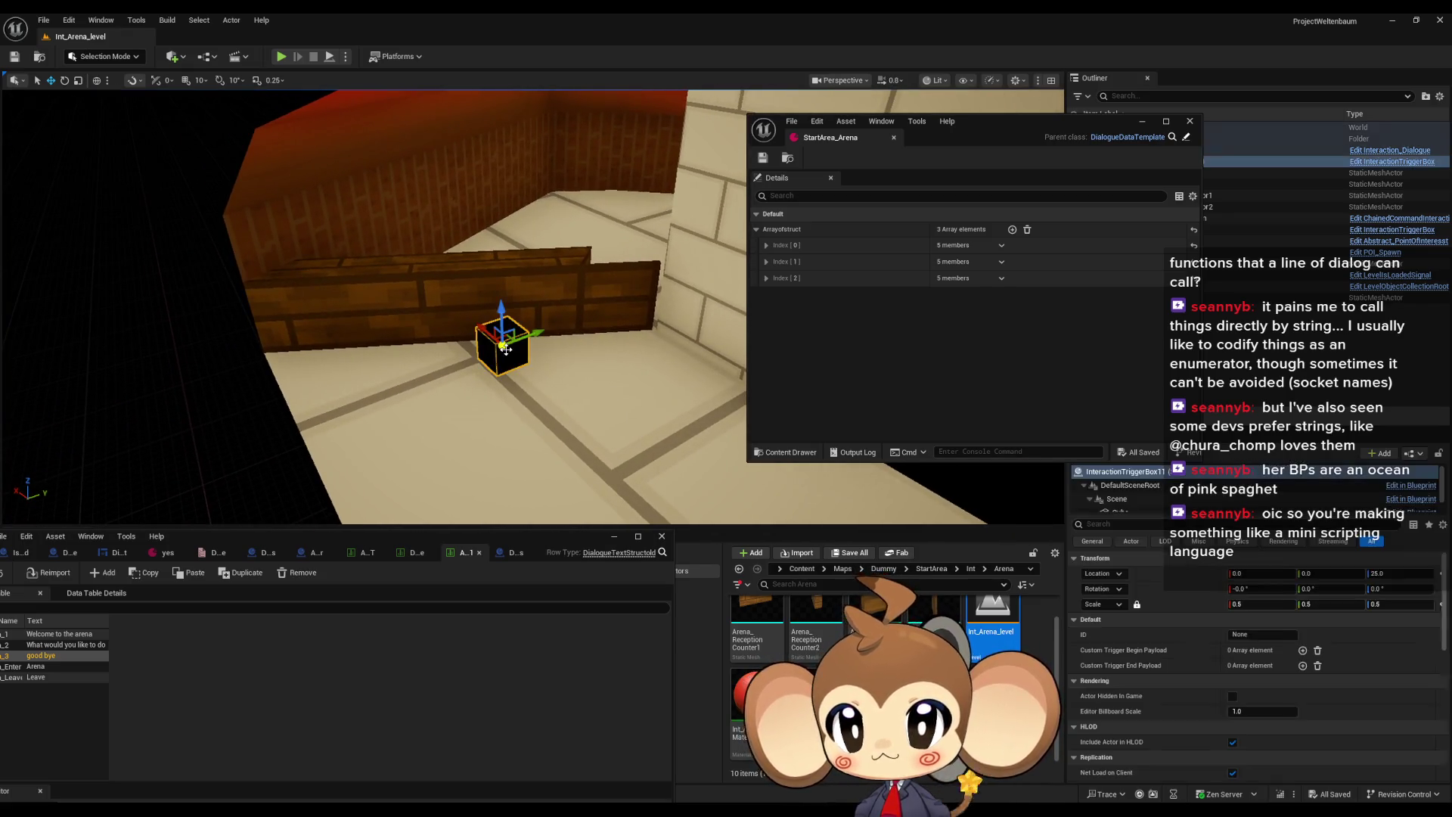
# Assign StartArea_Arena as Interaction_Dialogue's Dialogue Tree Asset, save the level, and load Main
pyautogui.moveTo(1080, 127); pyautogui.dragTo(912, 144)
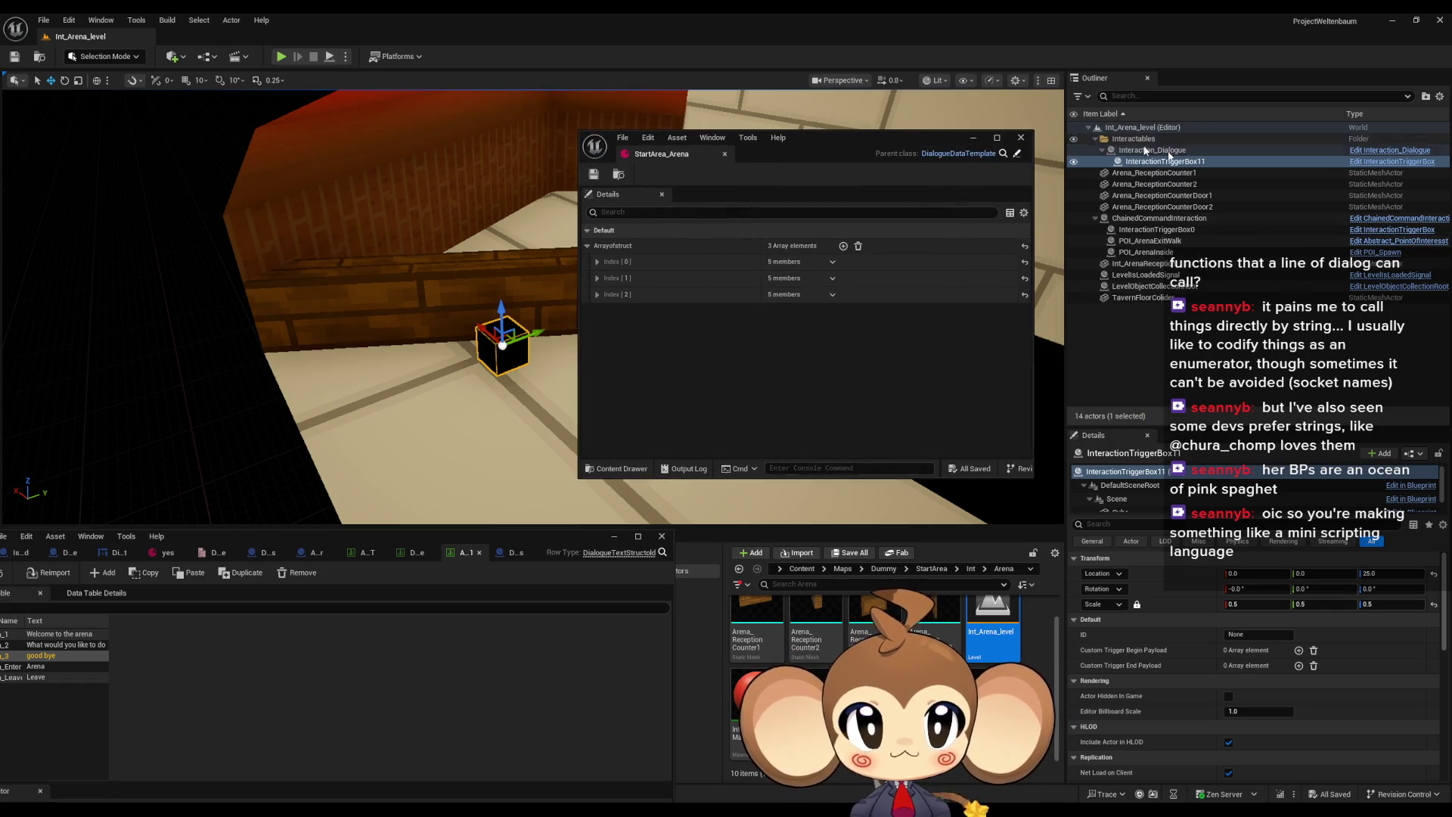
pyautogui.click(1148, 150)
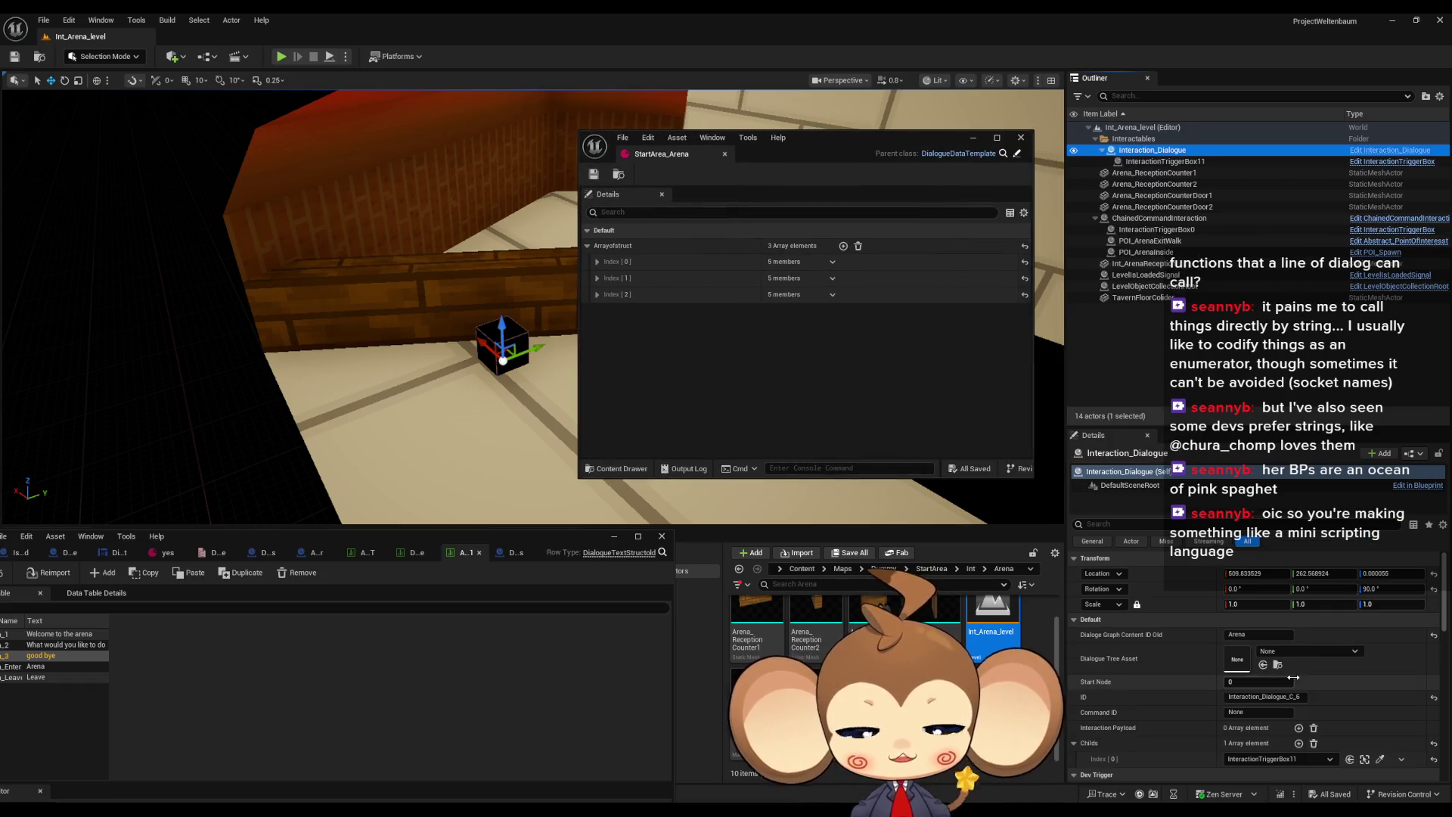
pyautogui.click(1284, 652)
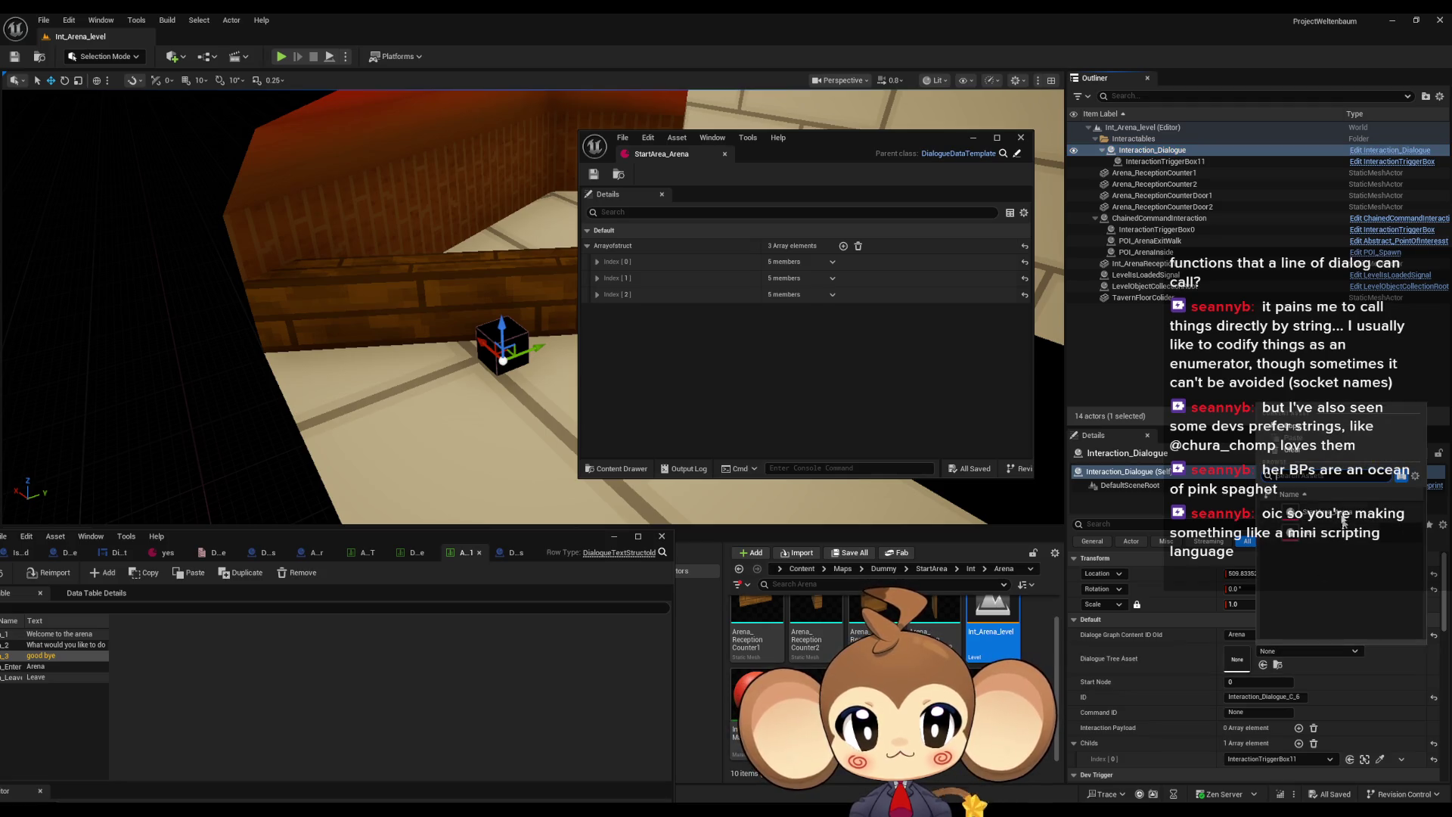
pyautogui.click(1362, 522)
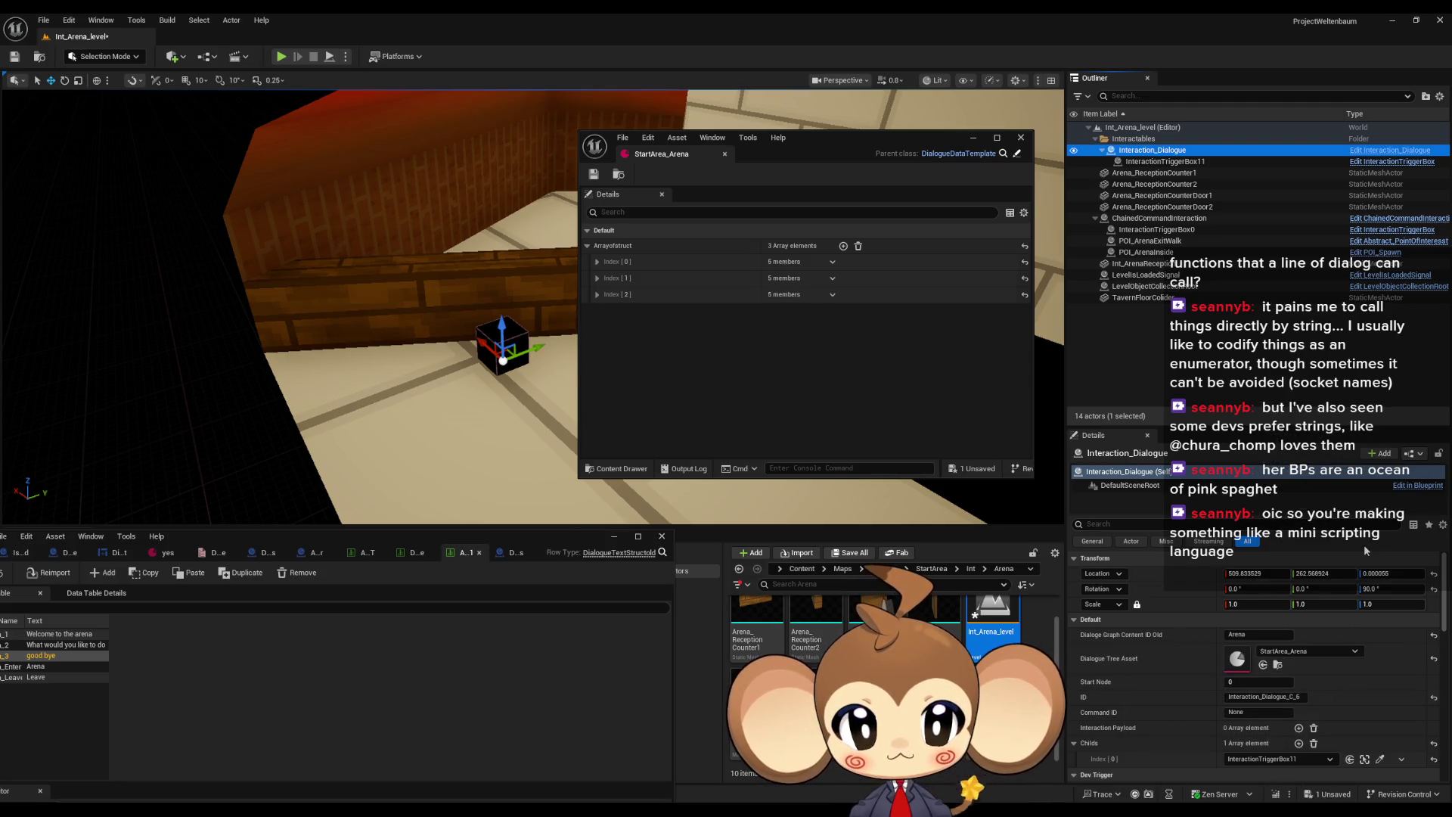
pyautogui.hotkey('ctrl', 's')
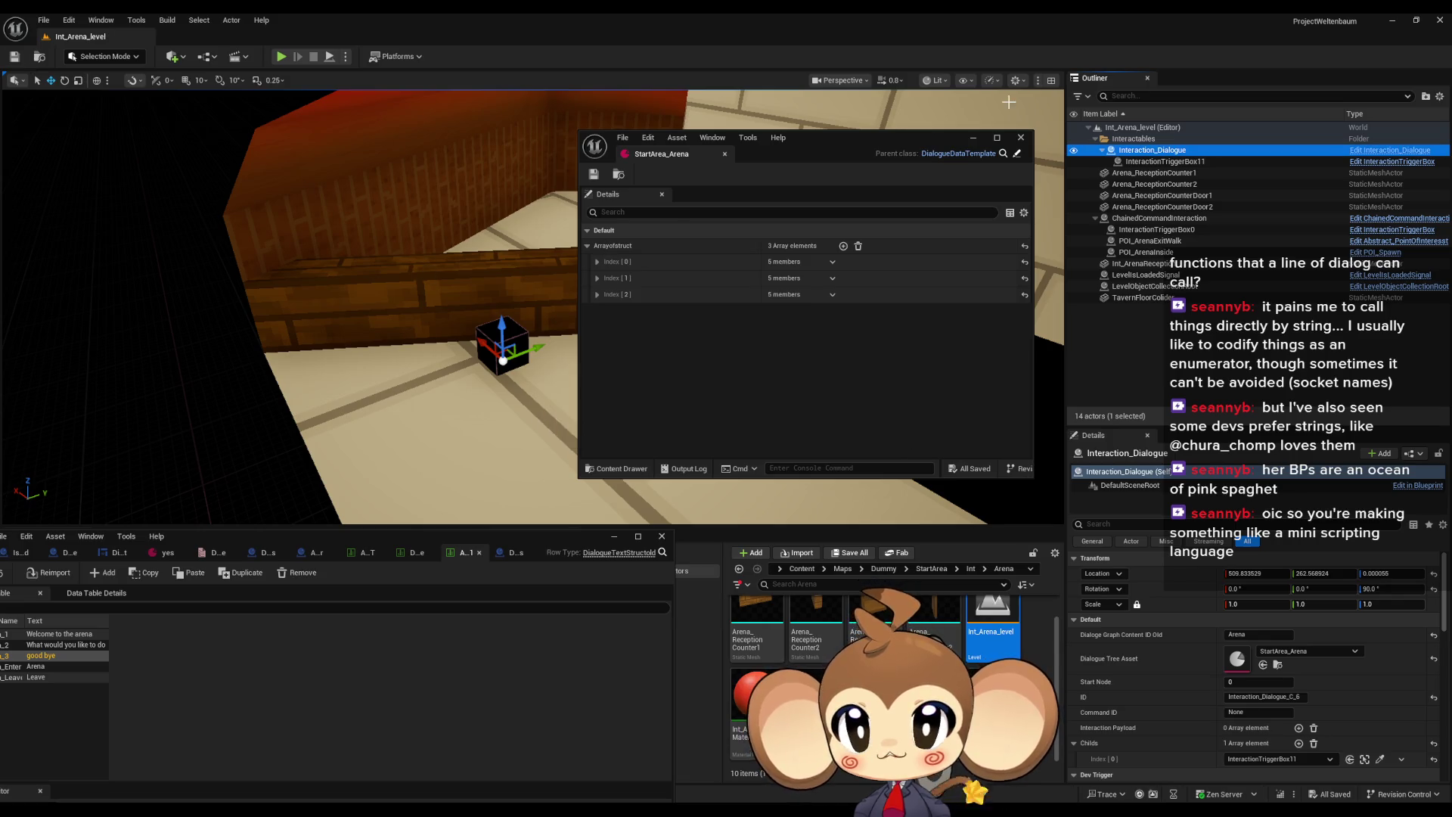
pyautogui.click(974, 138)
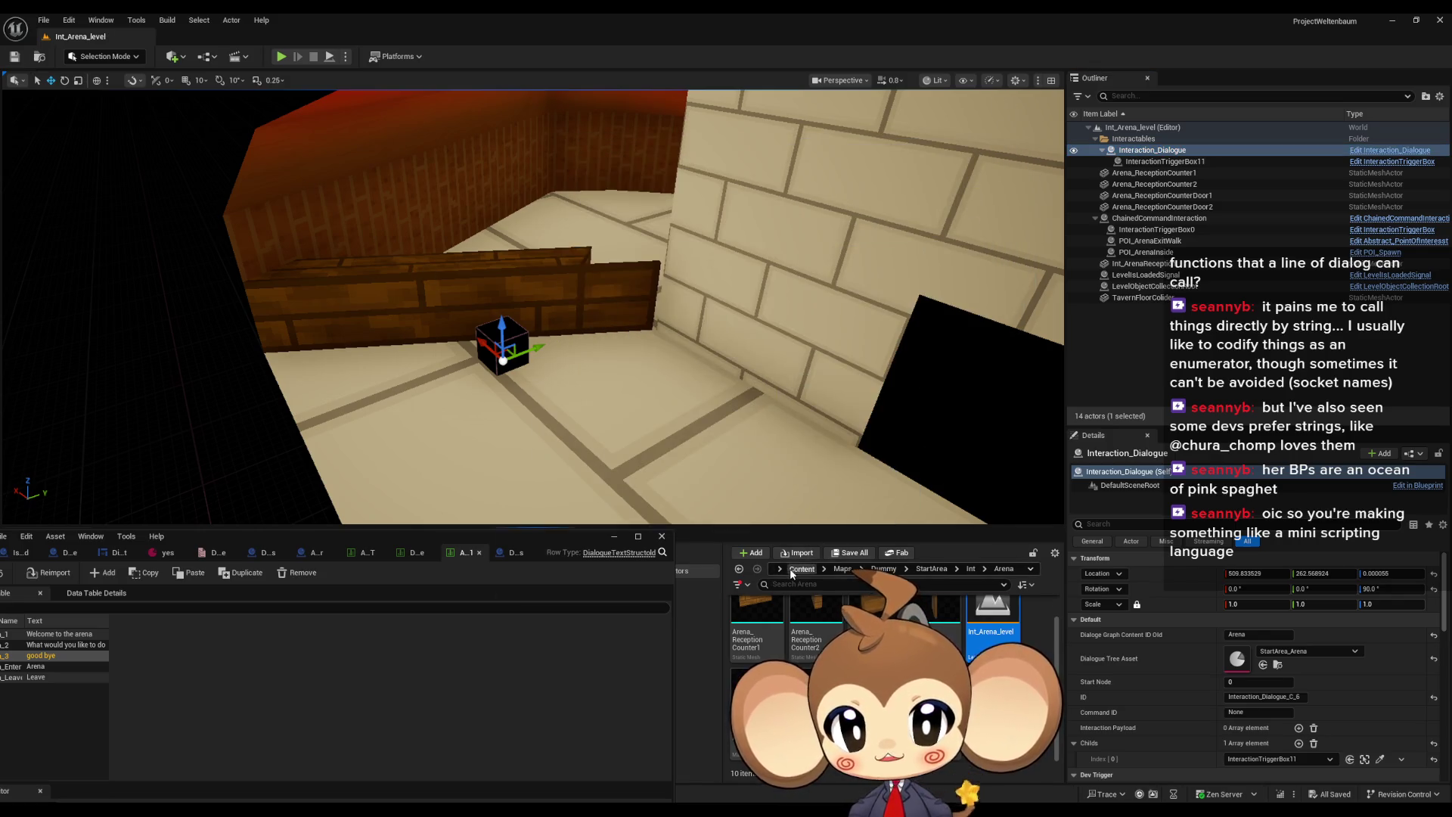
pyautogui.doubleClick(940, 613)
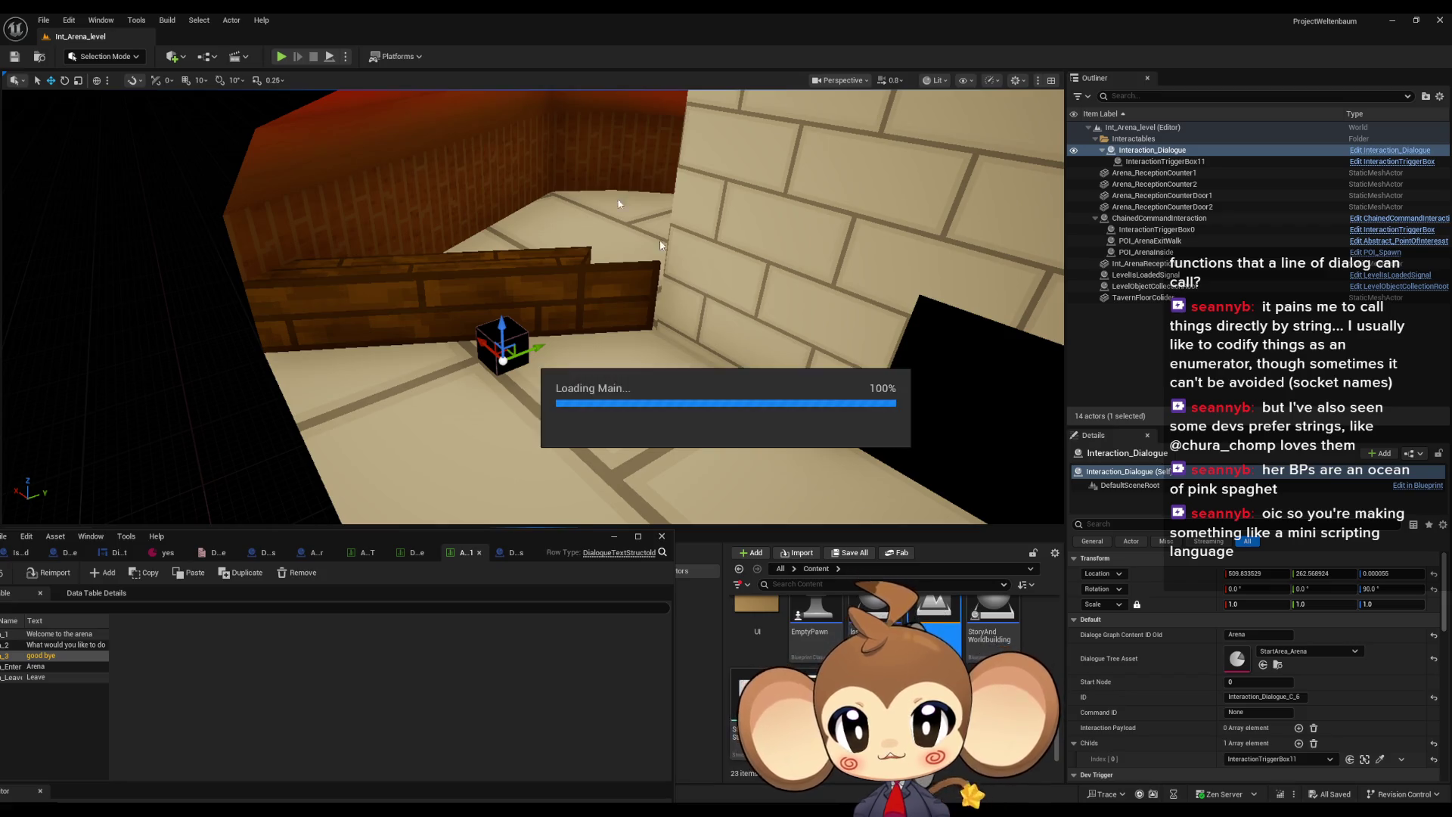
# Play-test the Main map in a Play-in-Editor session and minimize the Data Table window
pyautogui.click(281, 57)
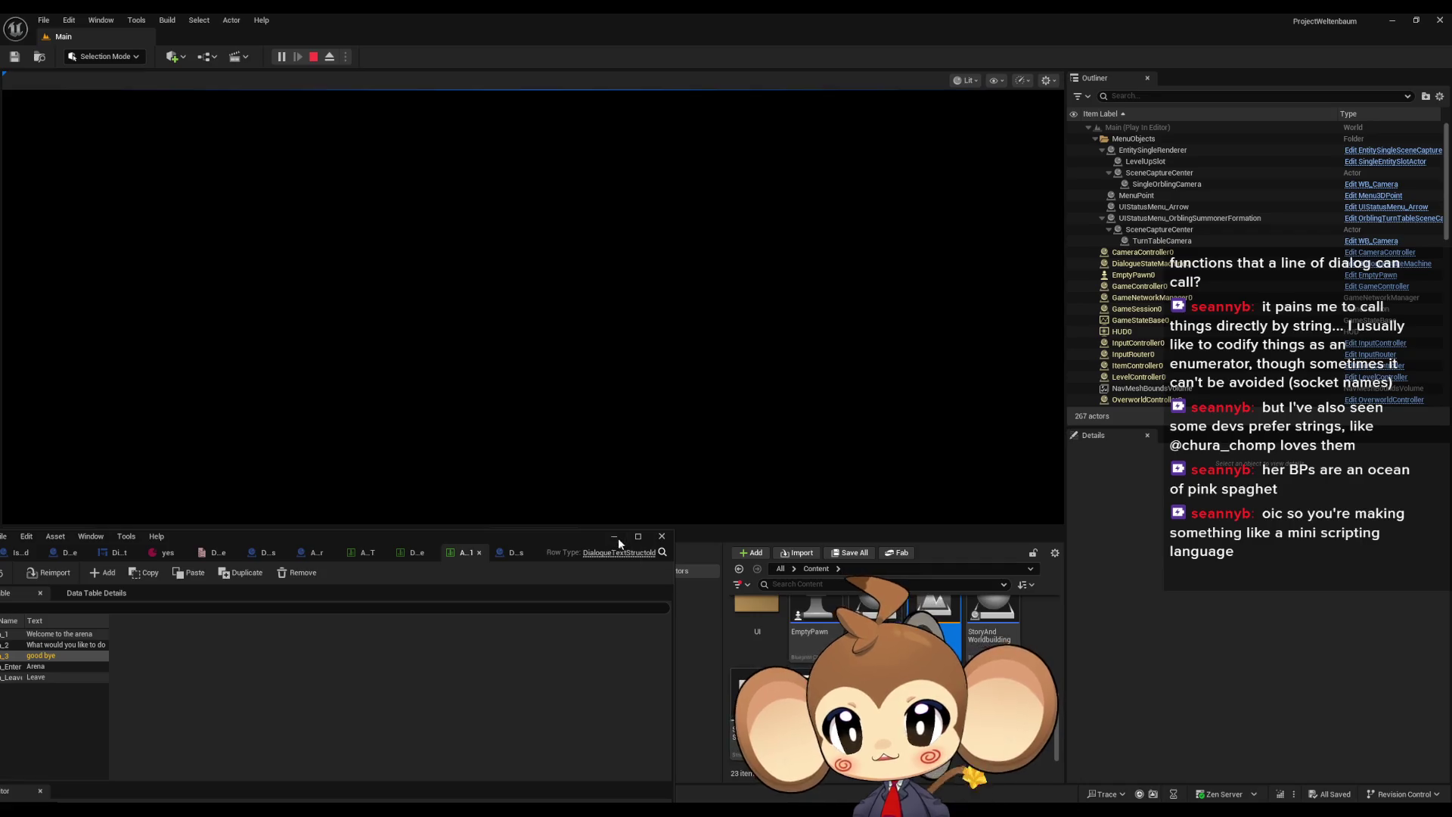
pyautogui.click(617, 538)
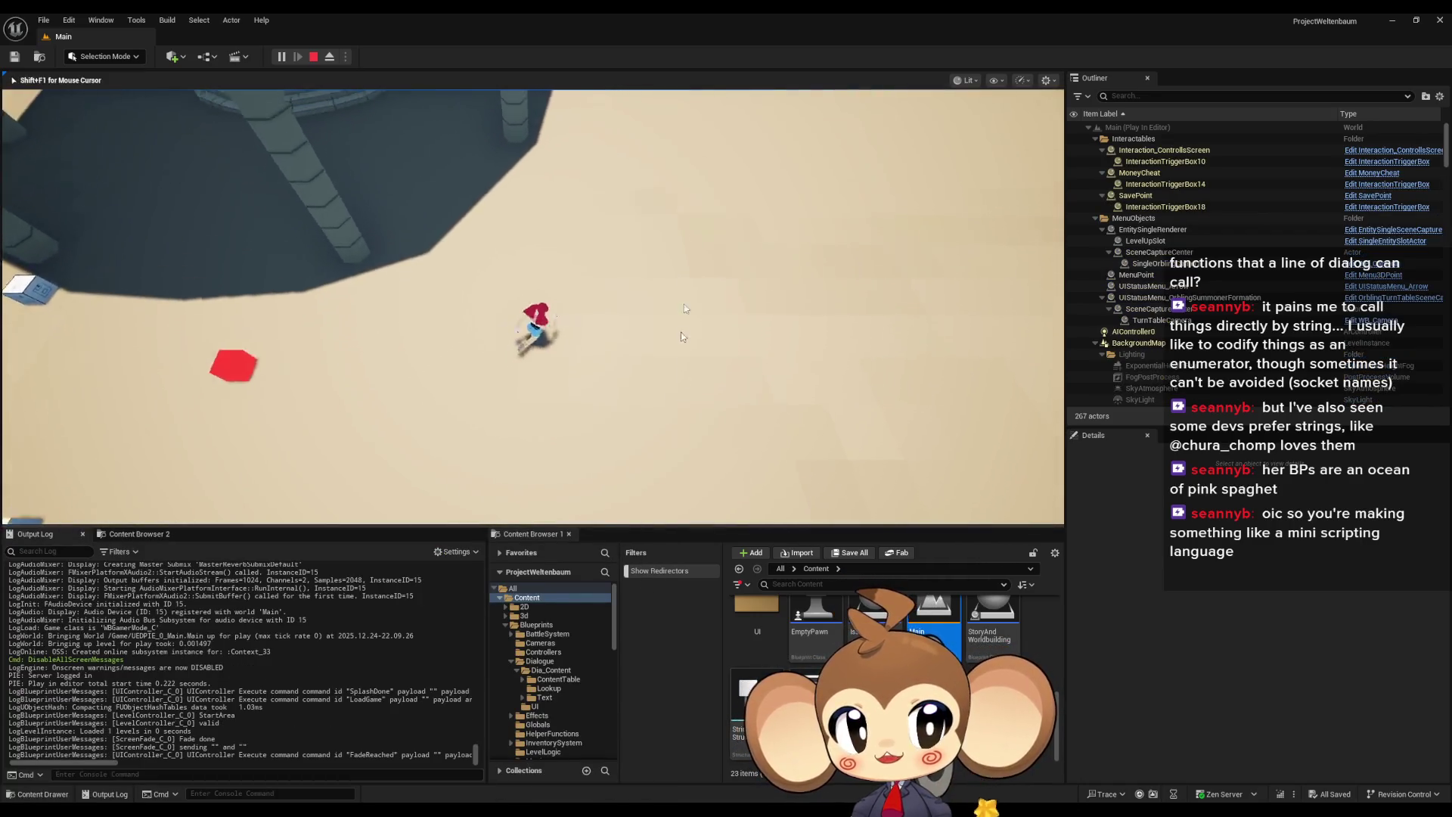
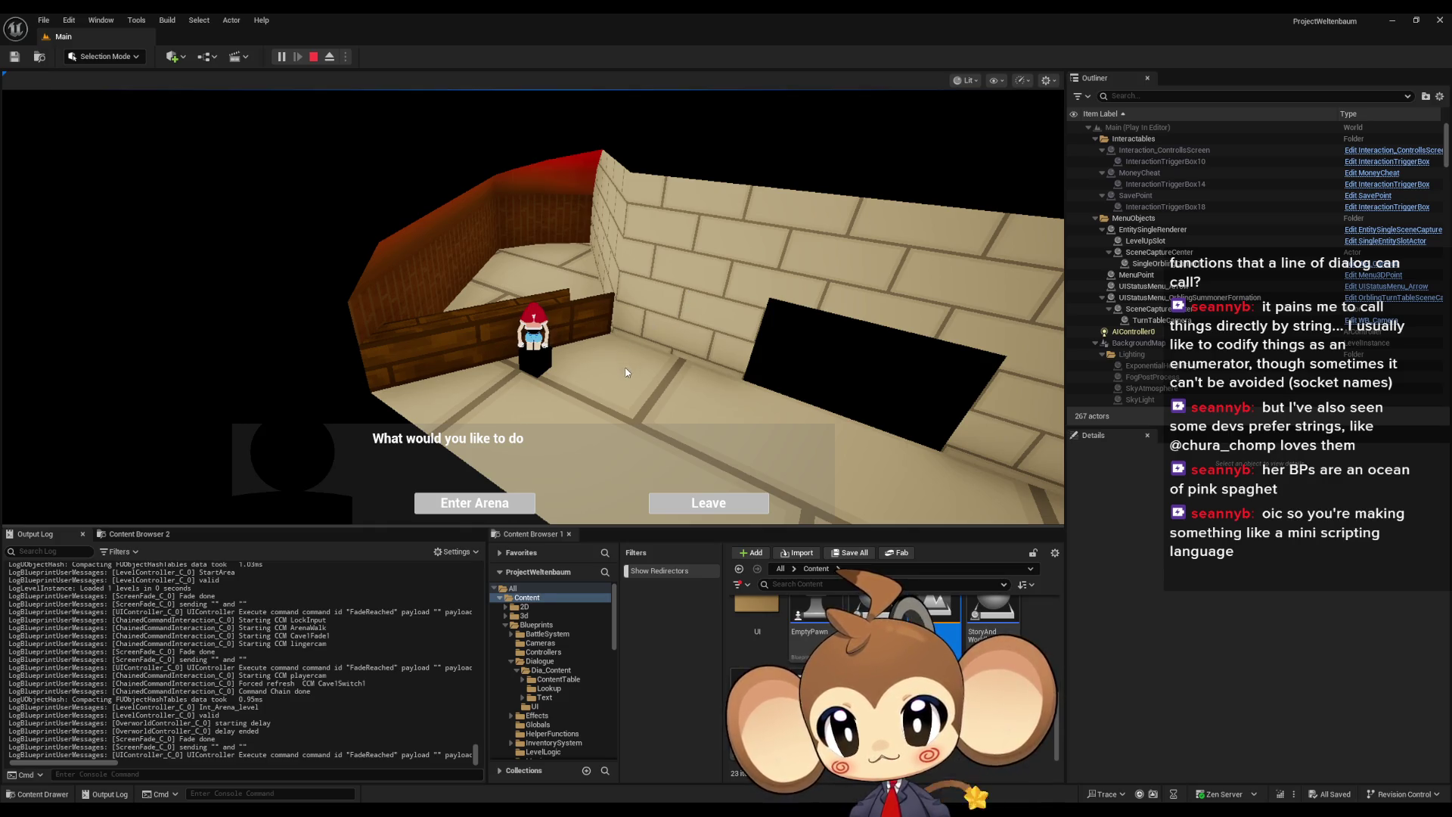
# Choose Enter Arena, stop the play session, and bring up the ArenaText_EN1 data table window
pyautogui.click(474, 509)
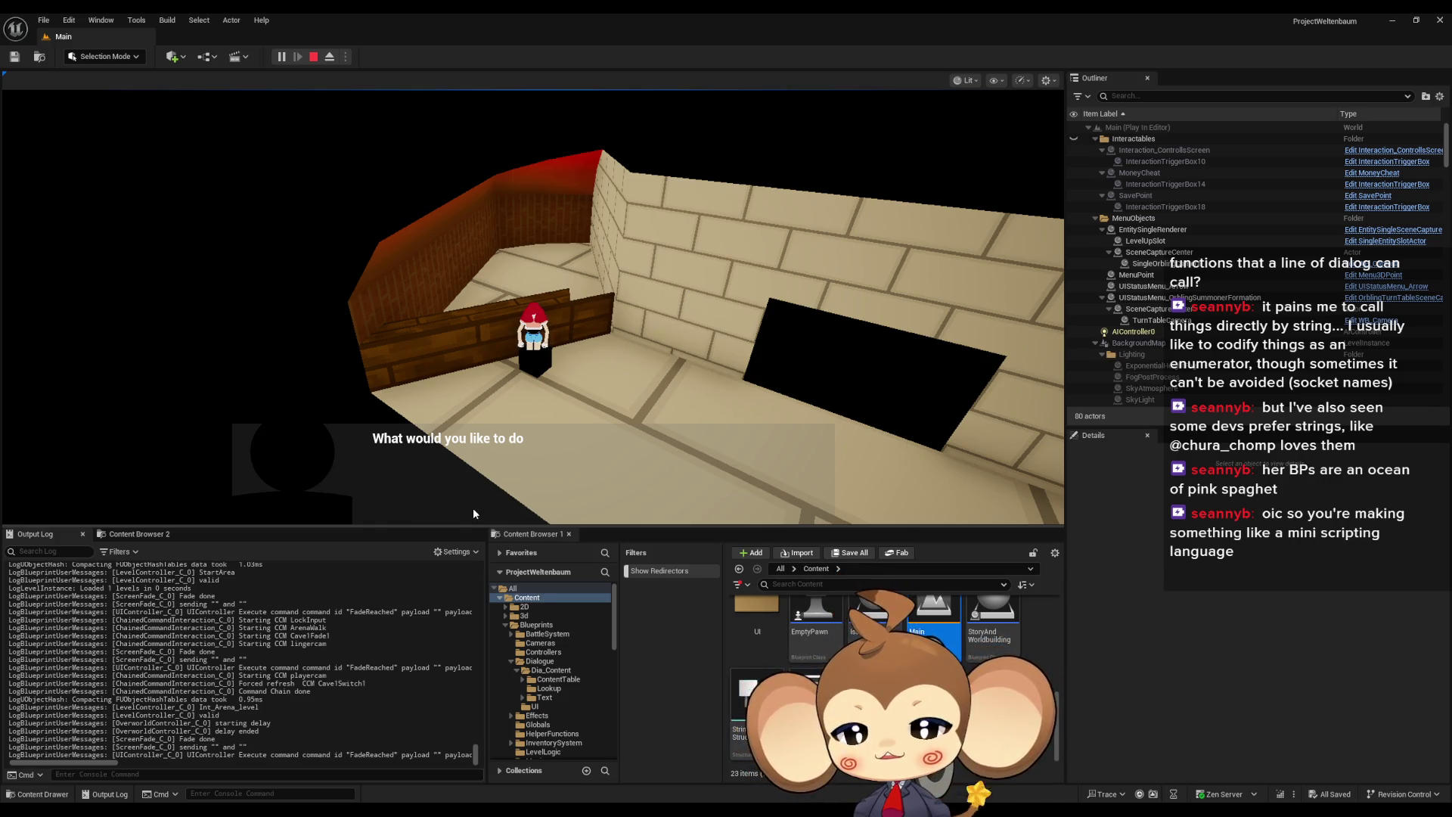
pyautogui.click(314, 58)
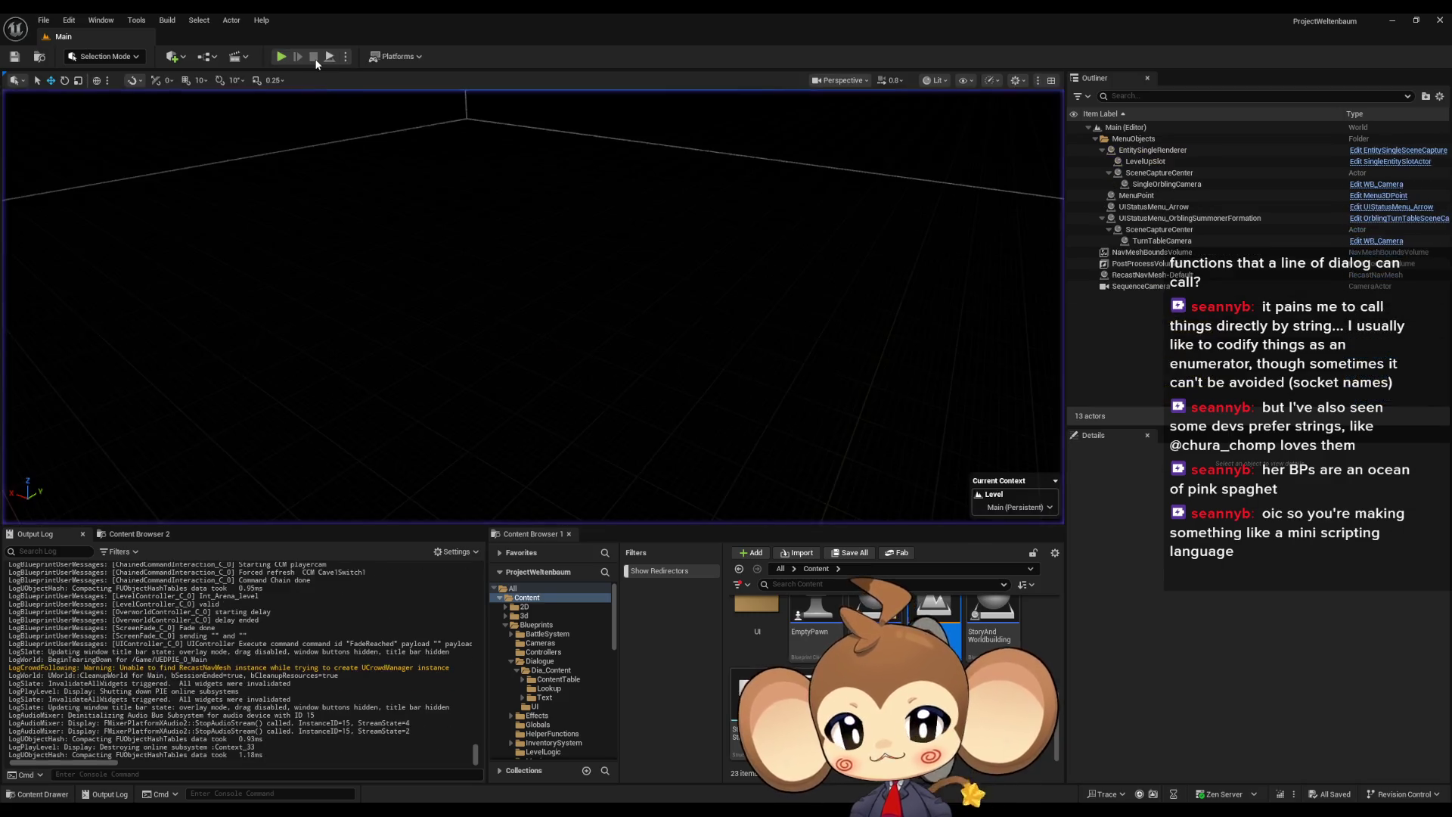
pyautogui.moveTo(529, 810)
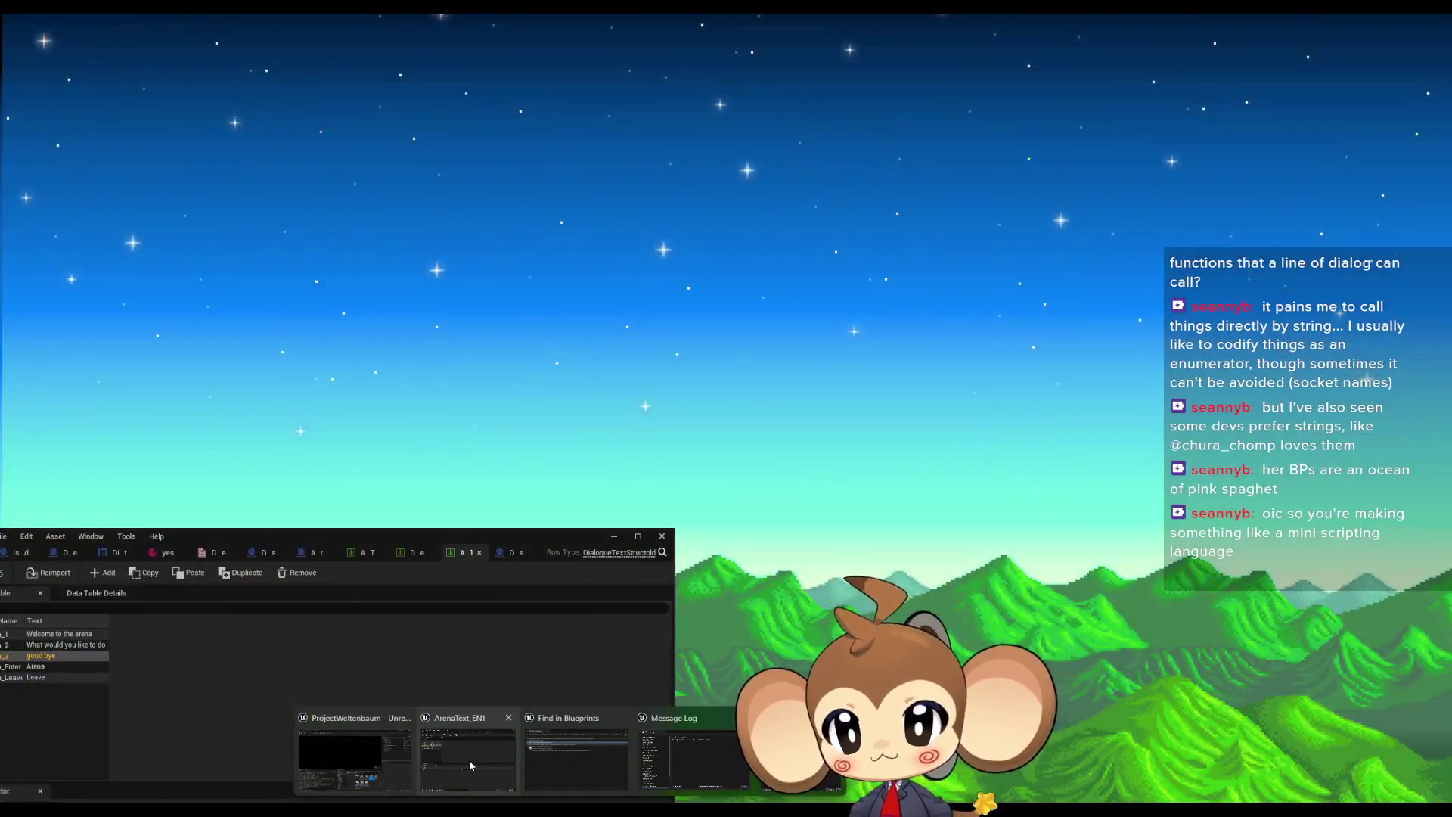
pyautogui.click(469, 763)
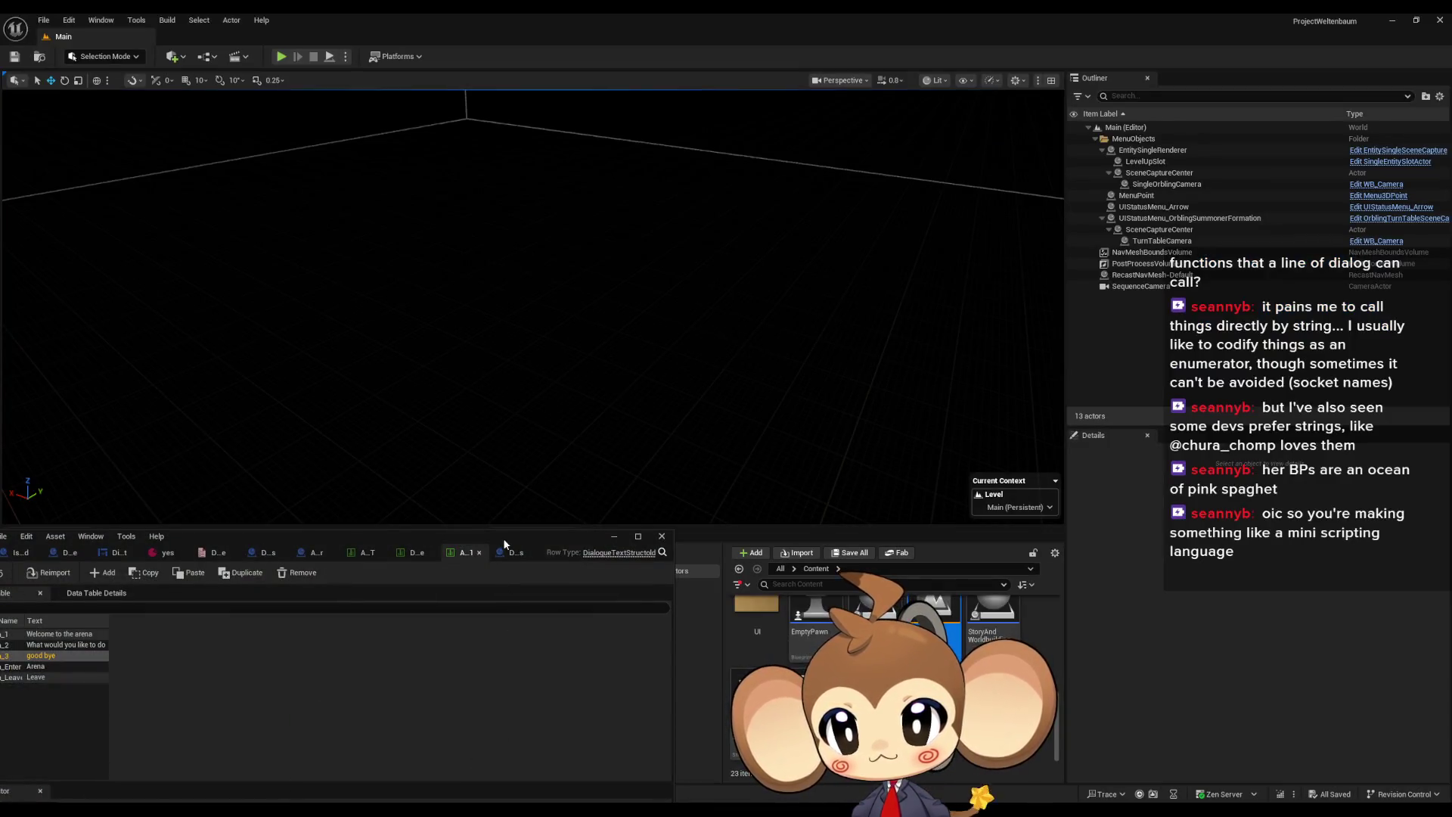
# Switch to the DialogueFNLogicBattles blueprint and select its ExecuteDialogueLogic entry node
pyautogui.click(522, 494)
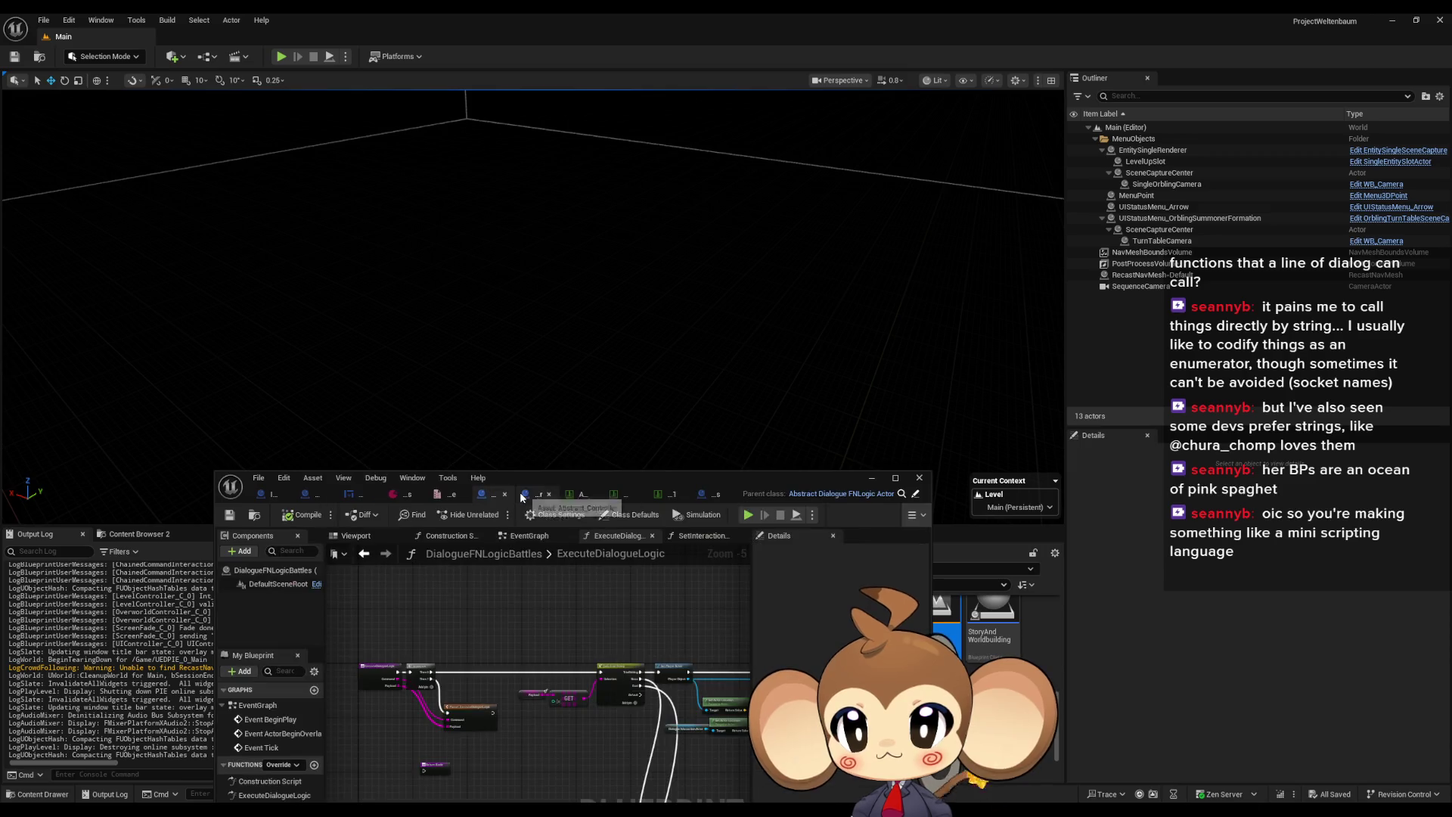
pyautogui.scroll(4, 450, 651)
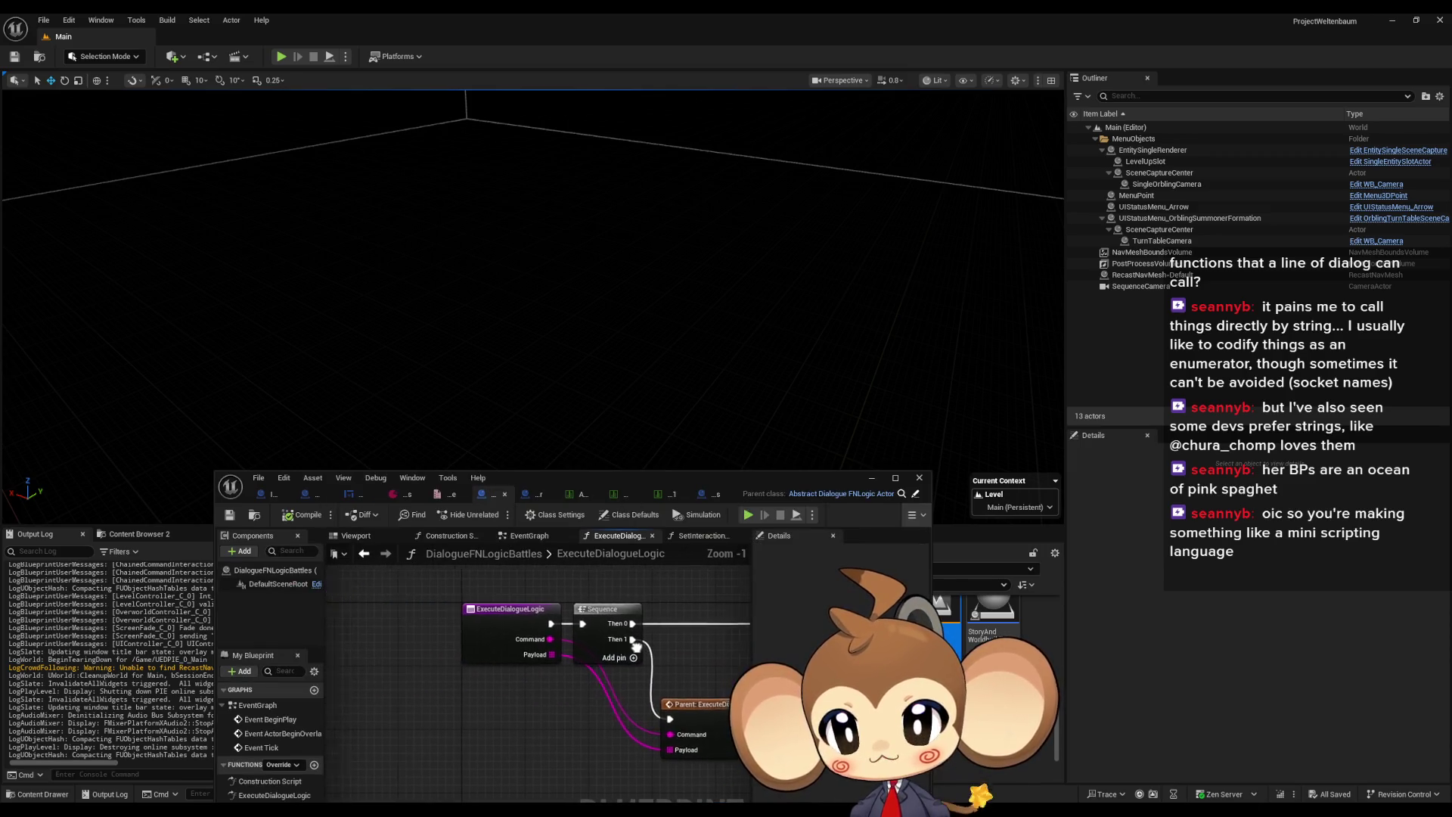
pyautogui.click(508, 647)
pyautogui.scroll(-5, 508, 647)
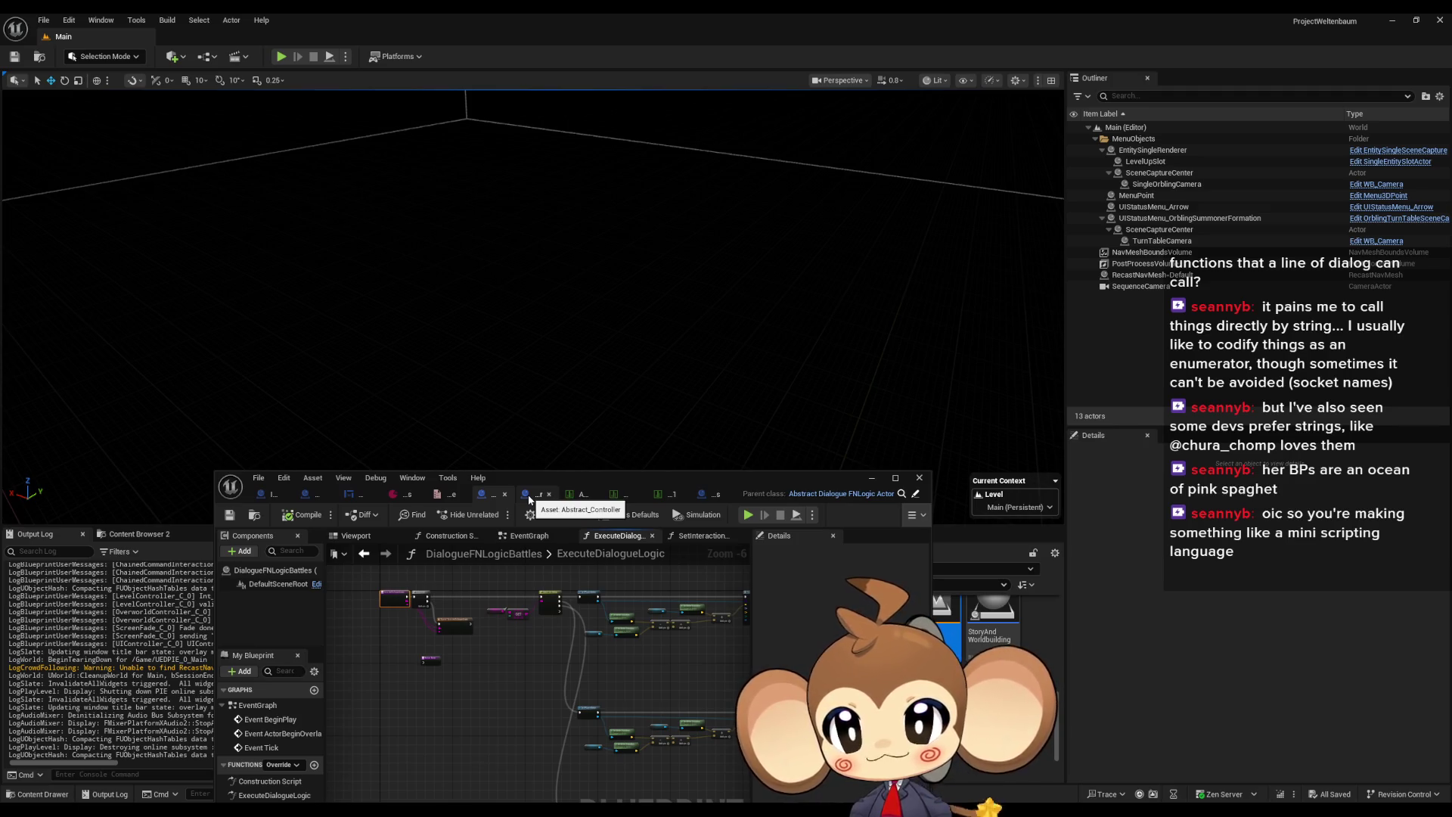
# Move the blueprint editor aside and browse the Content Browser to GameData/DialogueTrees
pyautogui.moveTo(555, 478); pyautogui.dragTo(336, 649)
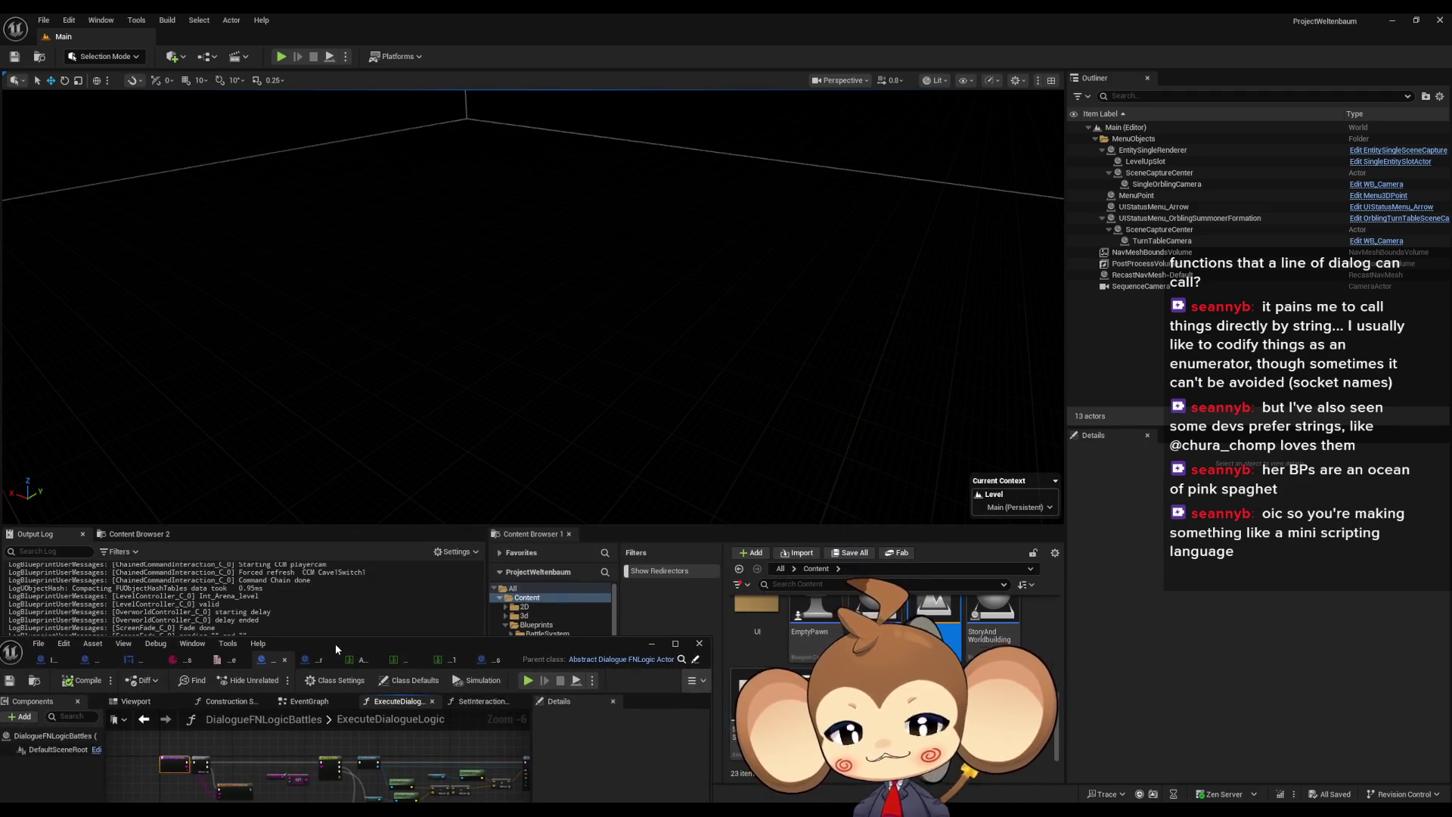
pyautogui.moveTo(593, 652)
pyautogui.mouseDown()
pyautogui.moveTo(519, 492)
pyautogui.moveTo(715, 463)
pyautogui.mouseUp()
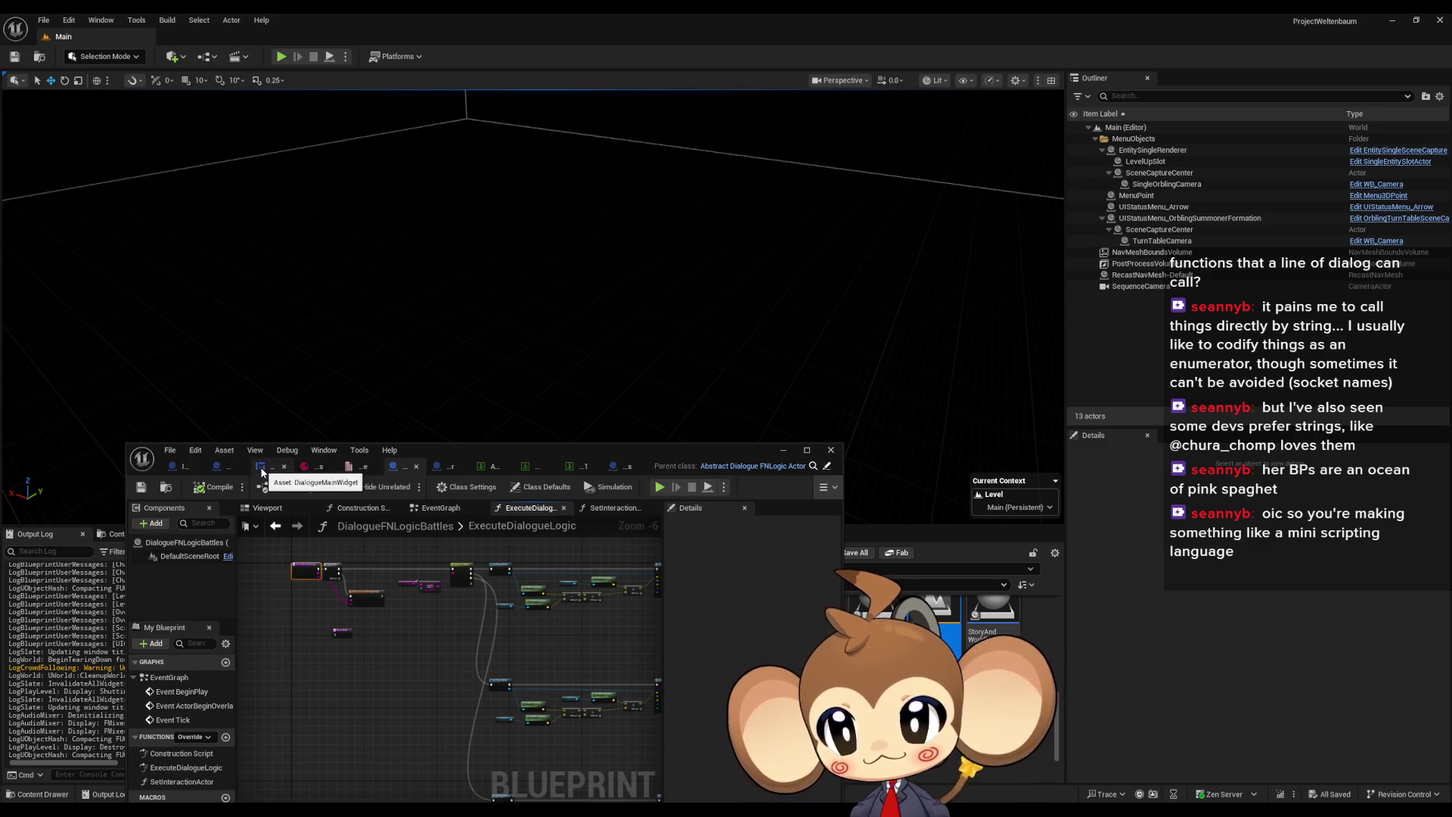
pyautogui.moveTo(720, 447); pyautogui.dragTo(559, 427)
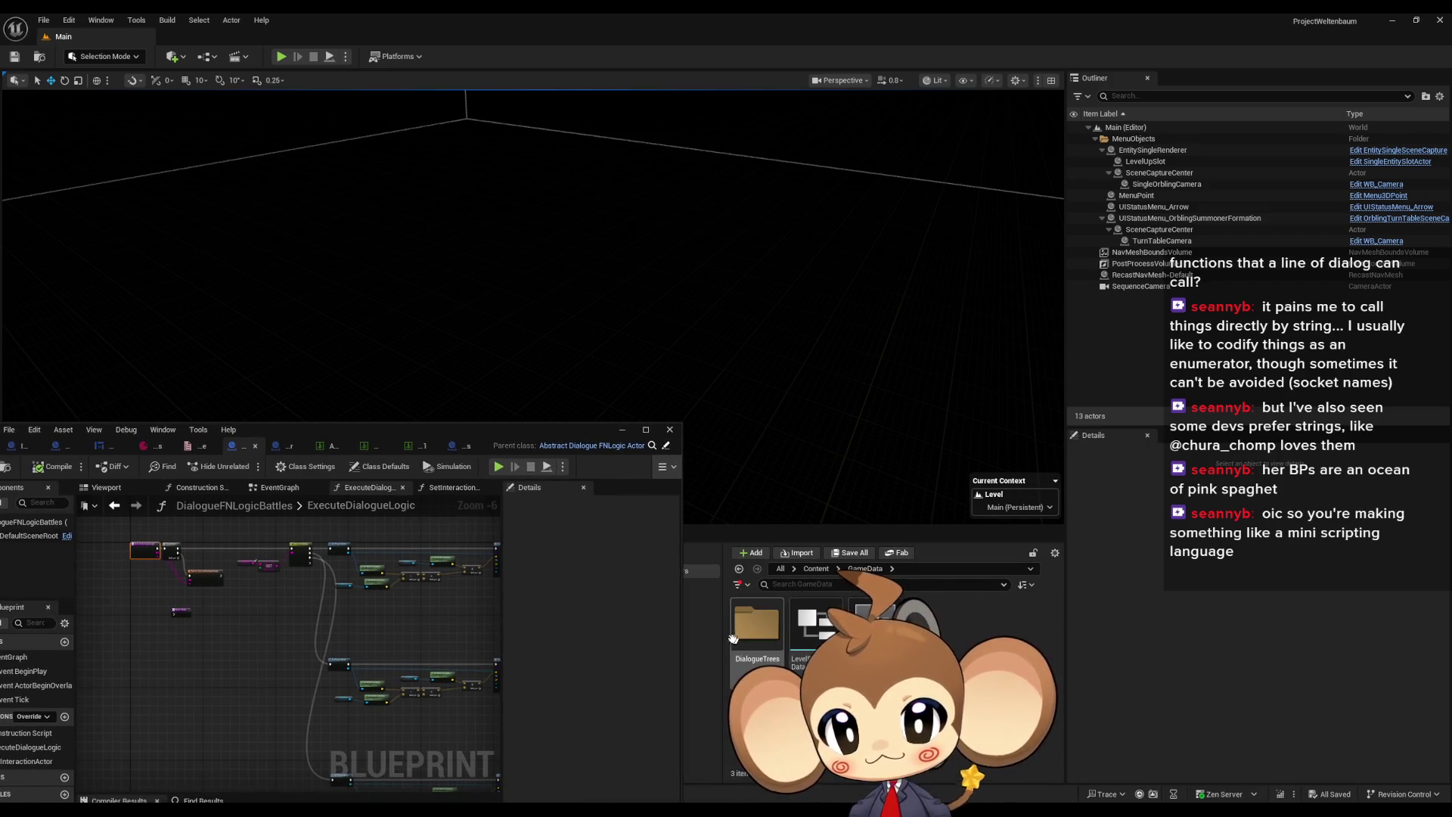
pyautogui.scroll(-2, 892, 680)
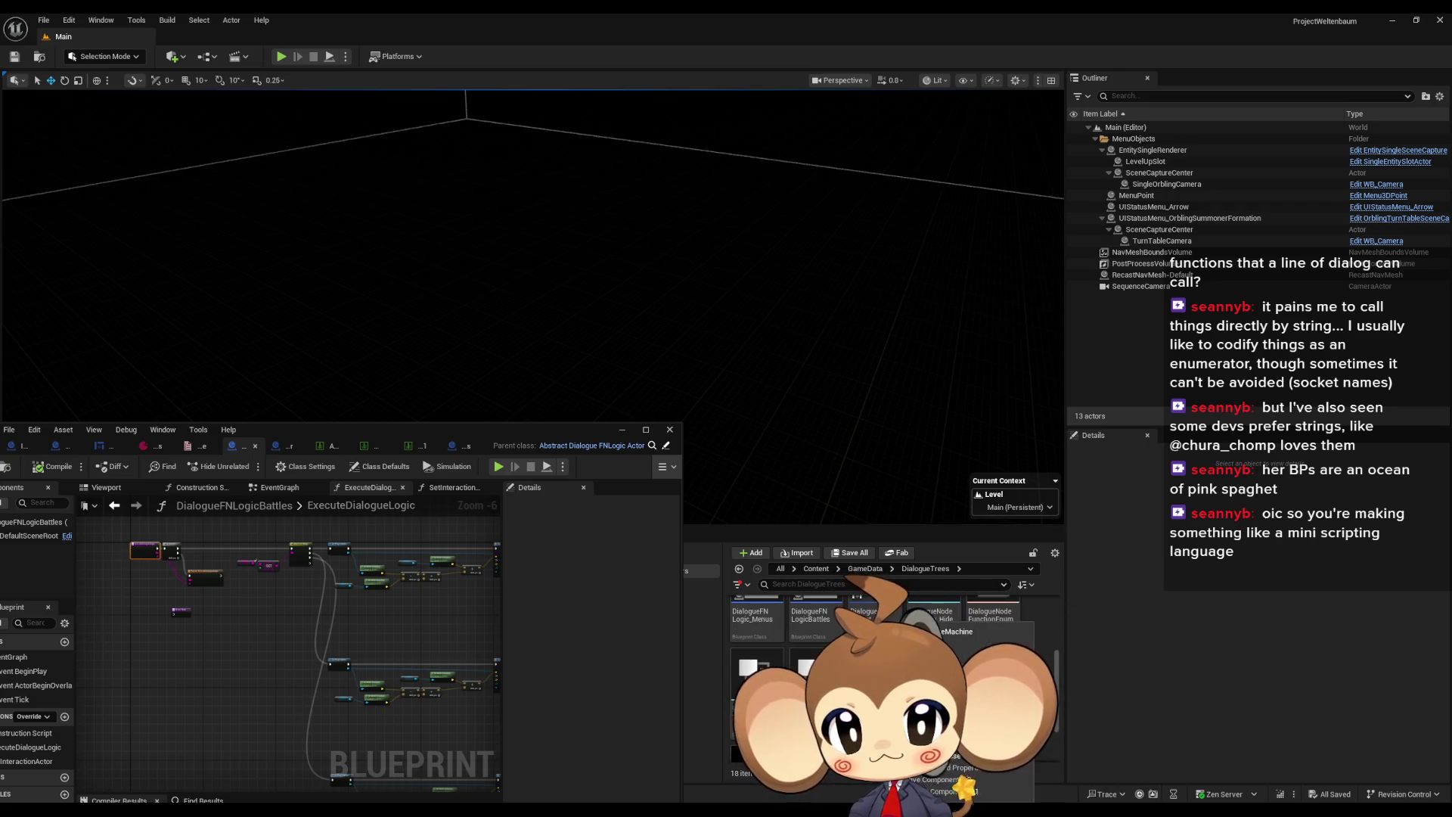
# Open DialogueStateMachine and bring the TriggerLogicSpawnLogicActor loop into view
pyautogui.doubleClick(870, 617)
pyautogui.moveTo(389, 429); pyautogui.dragTo(563, 378)
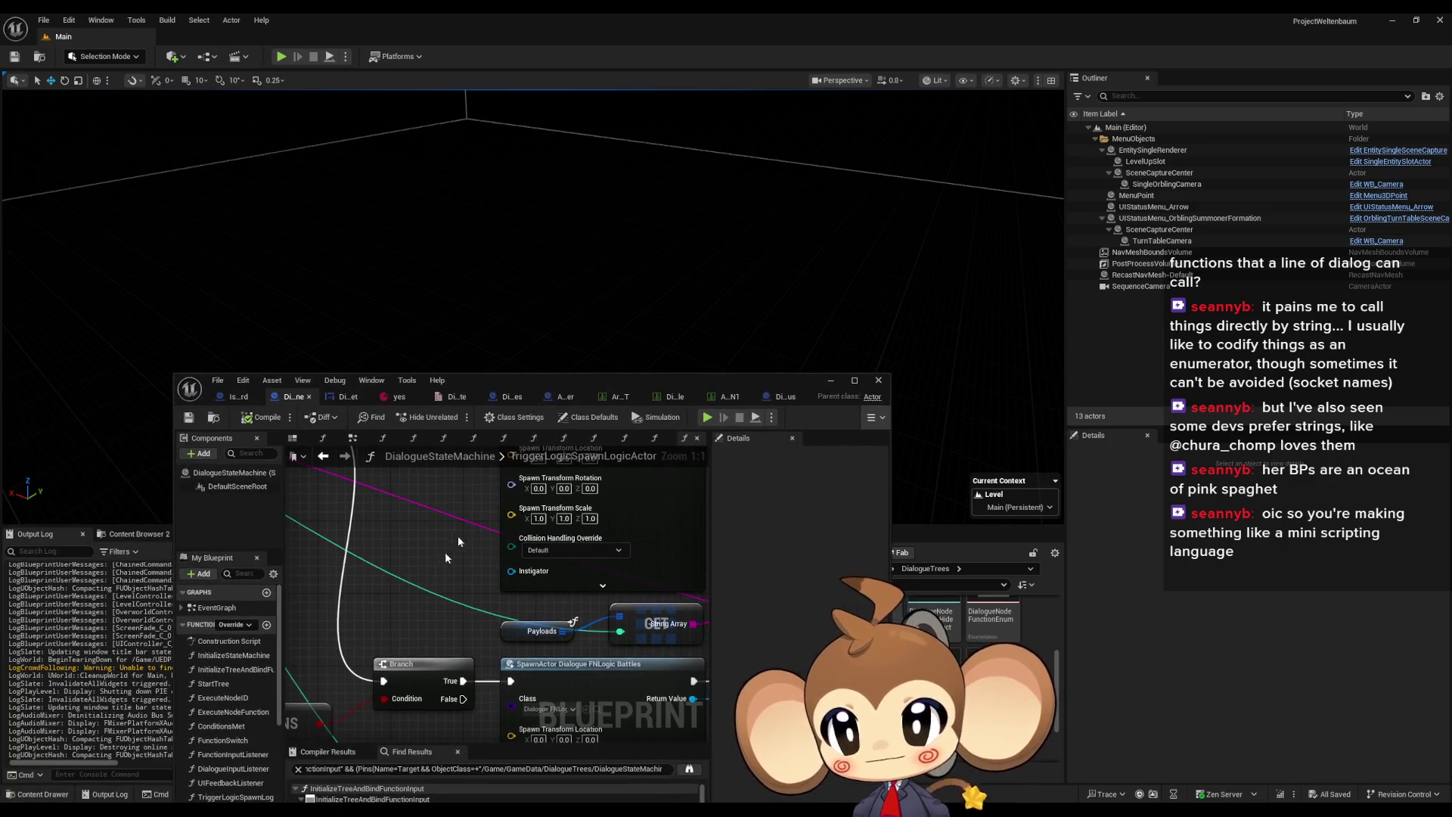
pyautogui.scroll(-5, 530, 560)
pyautogui.scroll(3, 546, 565)
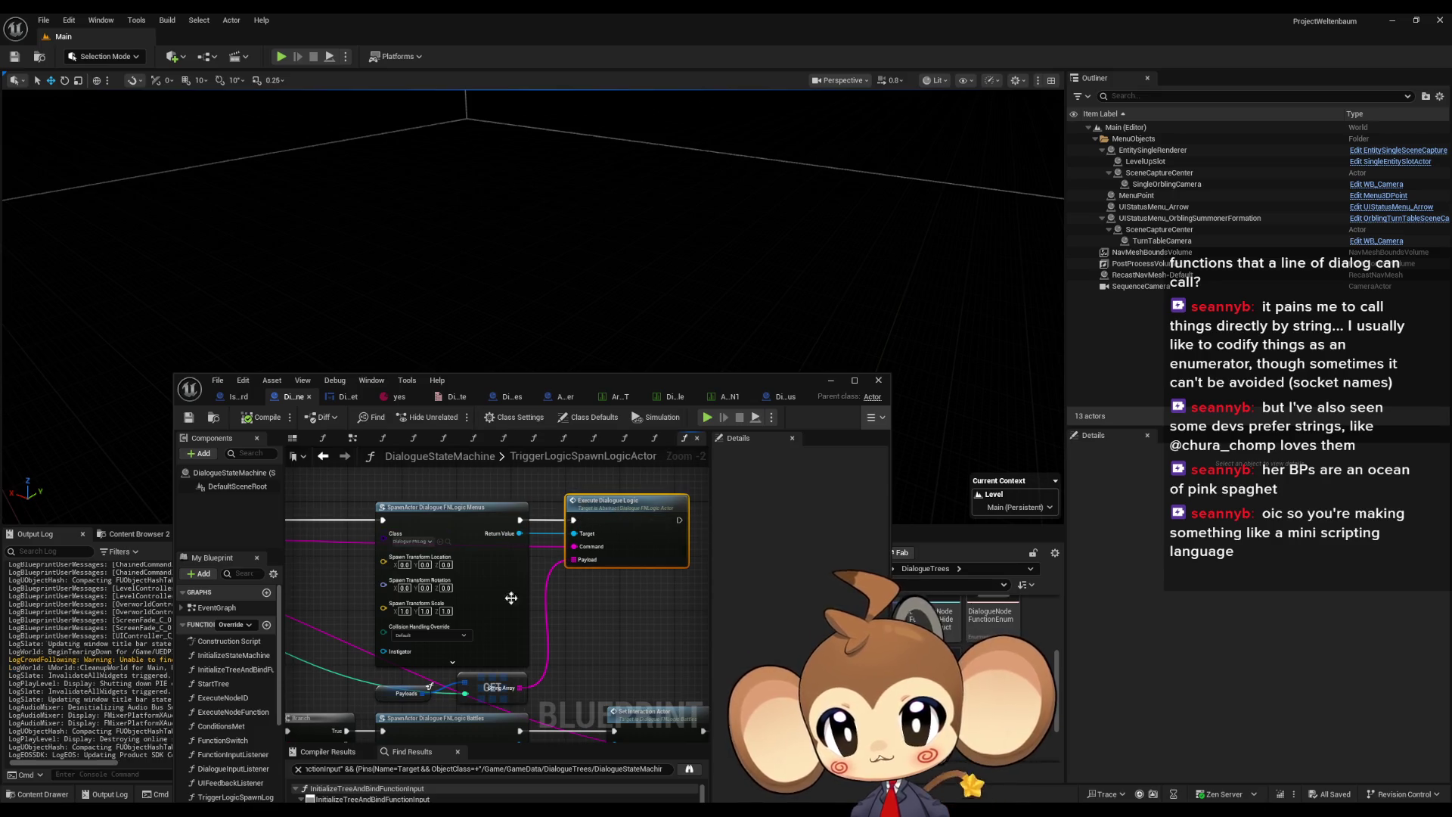
pyautogui.scroll(3, 511, 597)
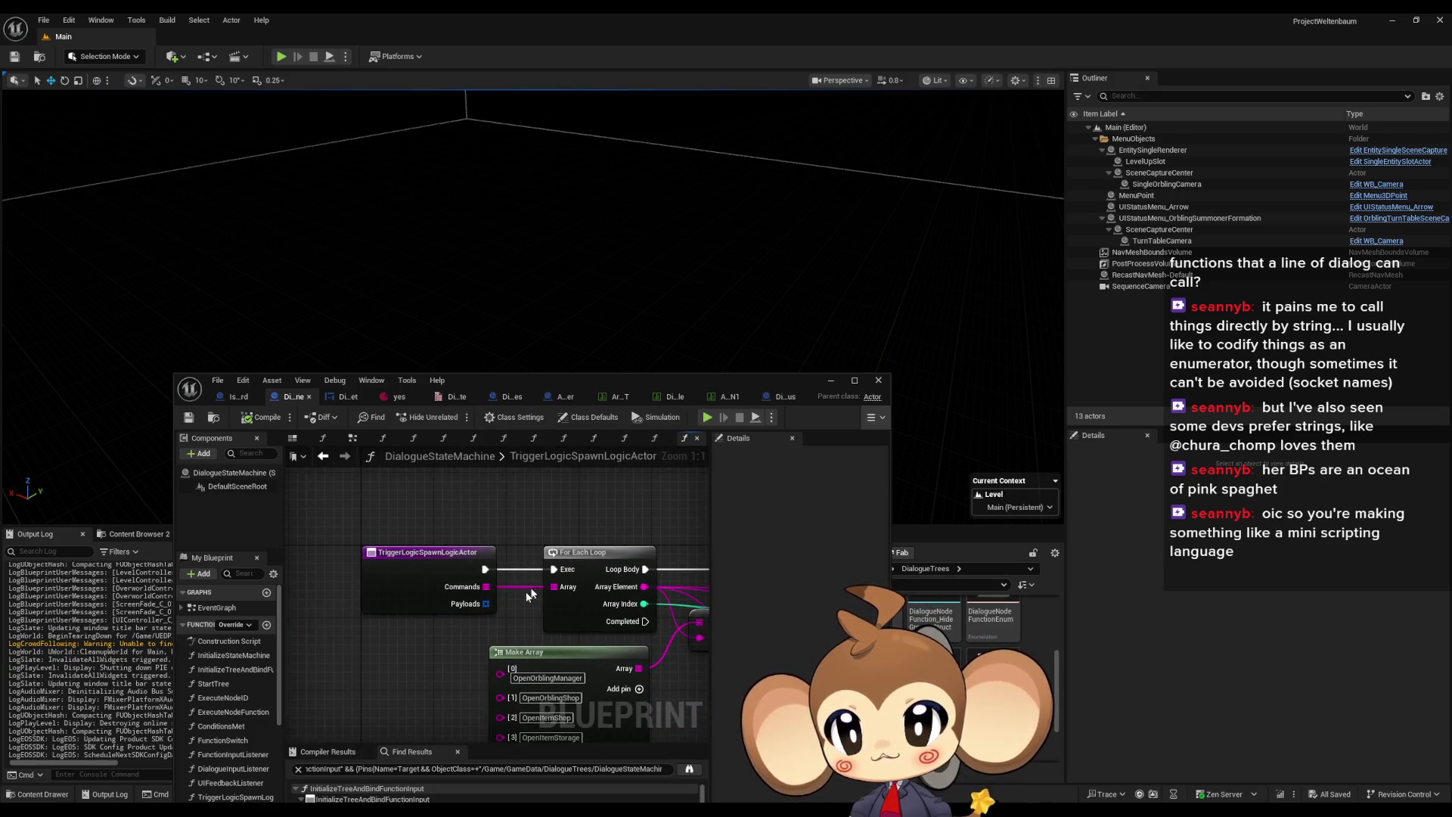
pyautogui.scroll(-2, 496, 595)
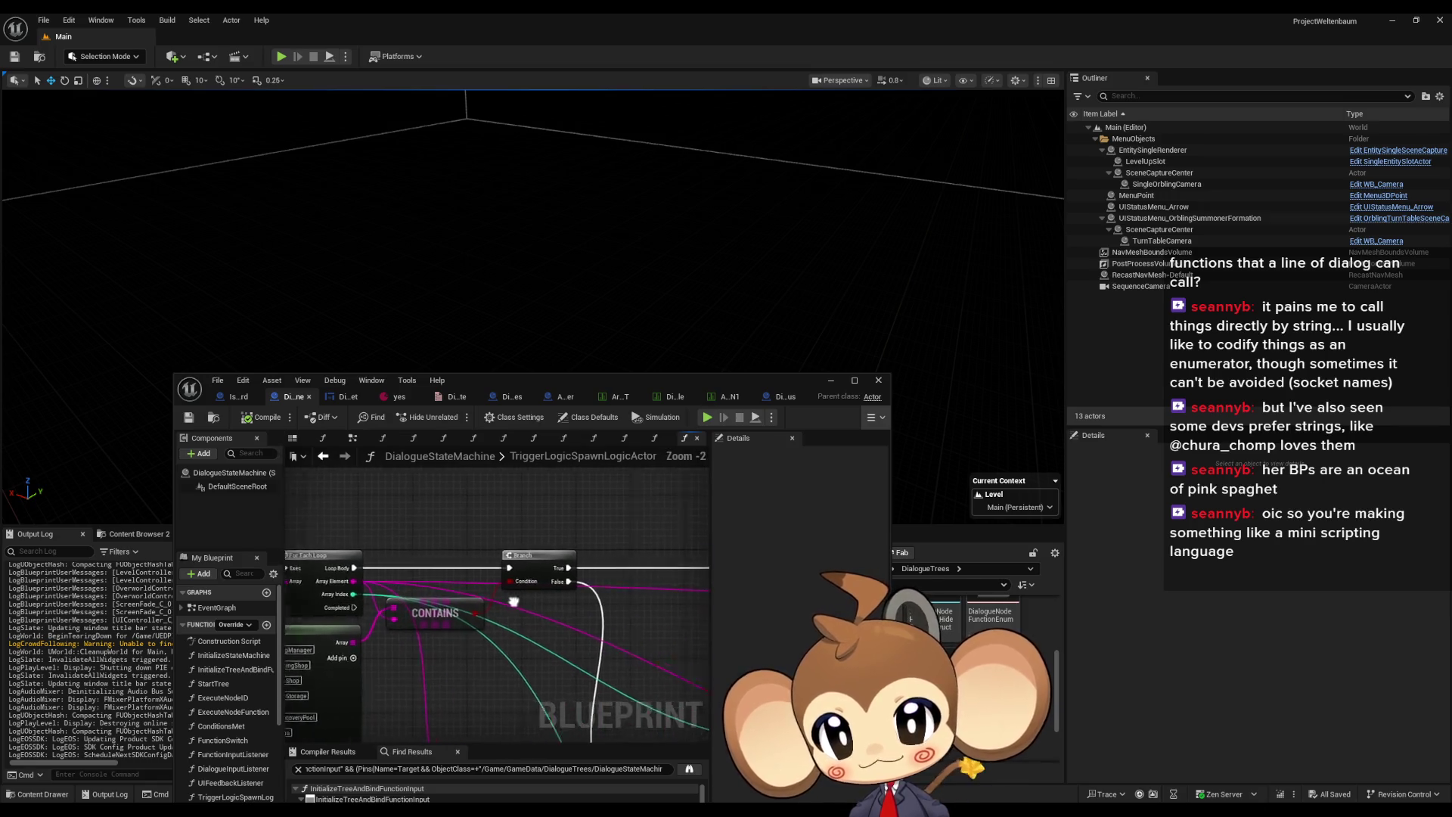
pyautogui.moveTo(303, 580)
pyautogui.mouseDown()
pyautogui.moveTo(619, 583)
pyautogui.moveTo(341, 497)
pyautogui.mouseUp()
# Put a breakpoint on the Execute Dialogue Logic node
pyautogui.scroll(-3, 443, 608)
pyautogui.moveTo(466, 612)
pyautogui.mouseDown()
pyautogui.moveTo(370, 614)
pyautogui.moveTo(387, 657)
pyautogui.mouseUp()
pyautogui.scroll(2, 404, 601)
pyautogui.scroll(3, 466, 551)
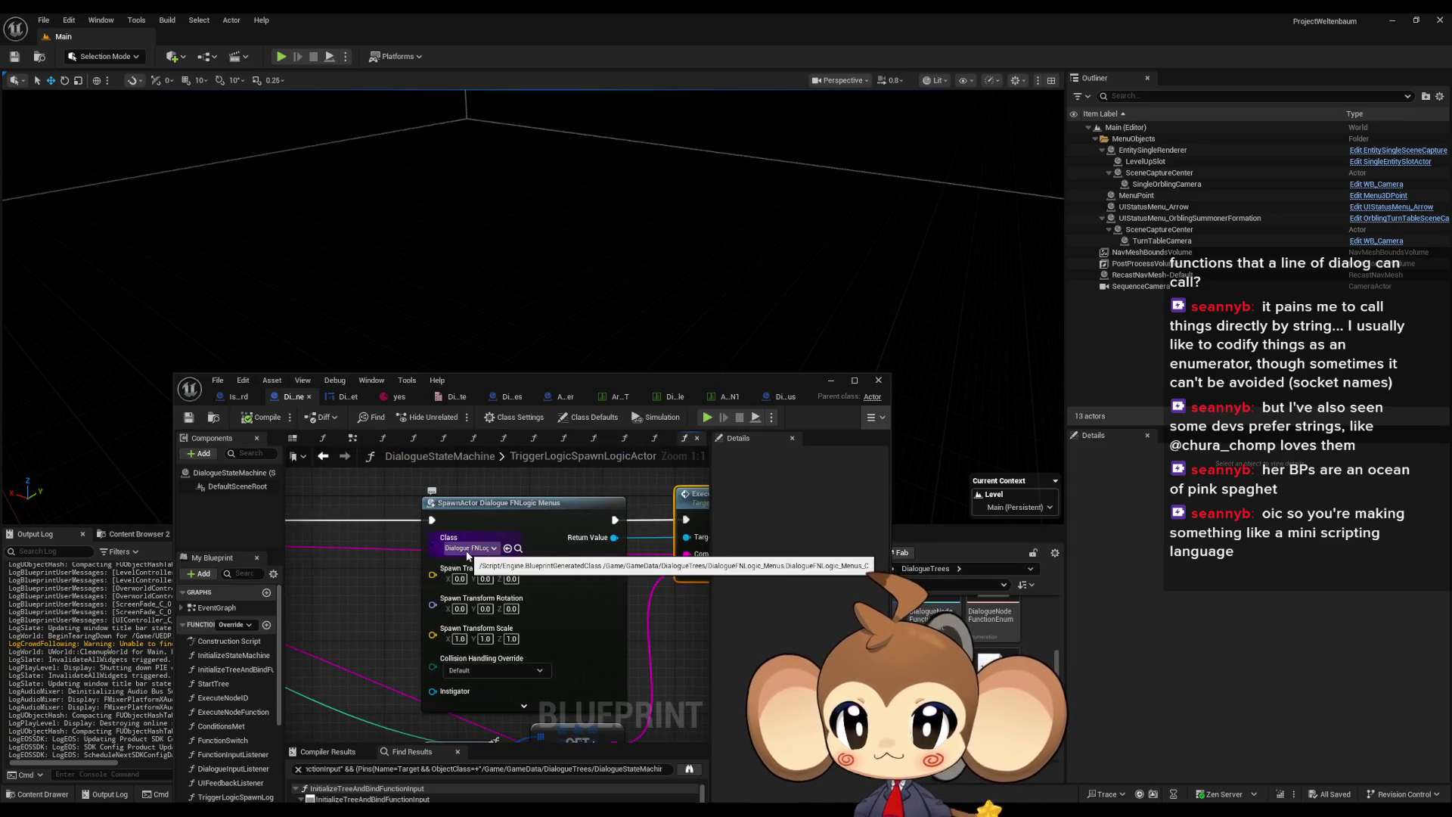
pyautogui.moveTo(575, 513); pyautogui.dragTo(425, 508)
pyautogui.rightClick(575, 514)
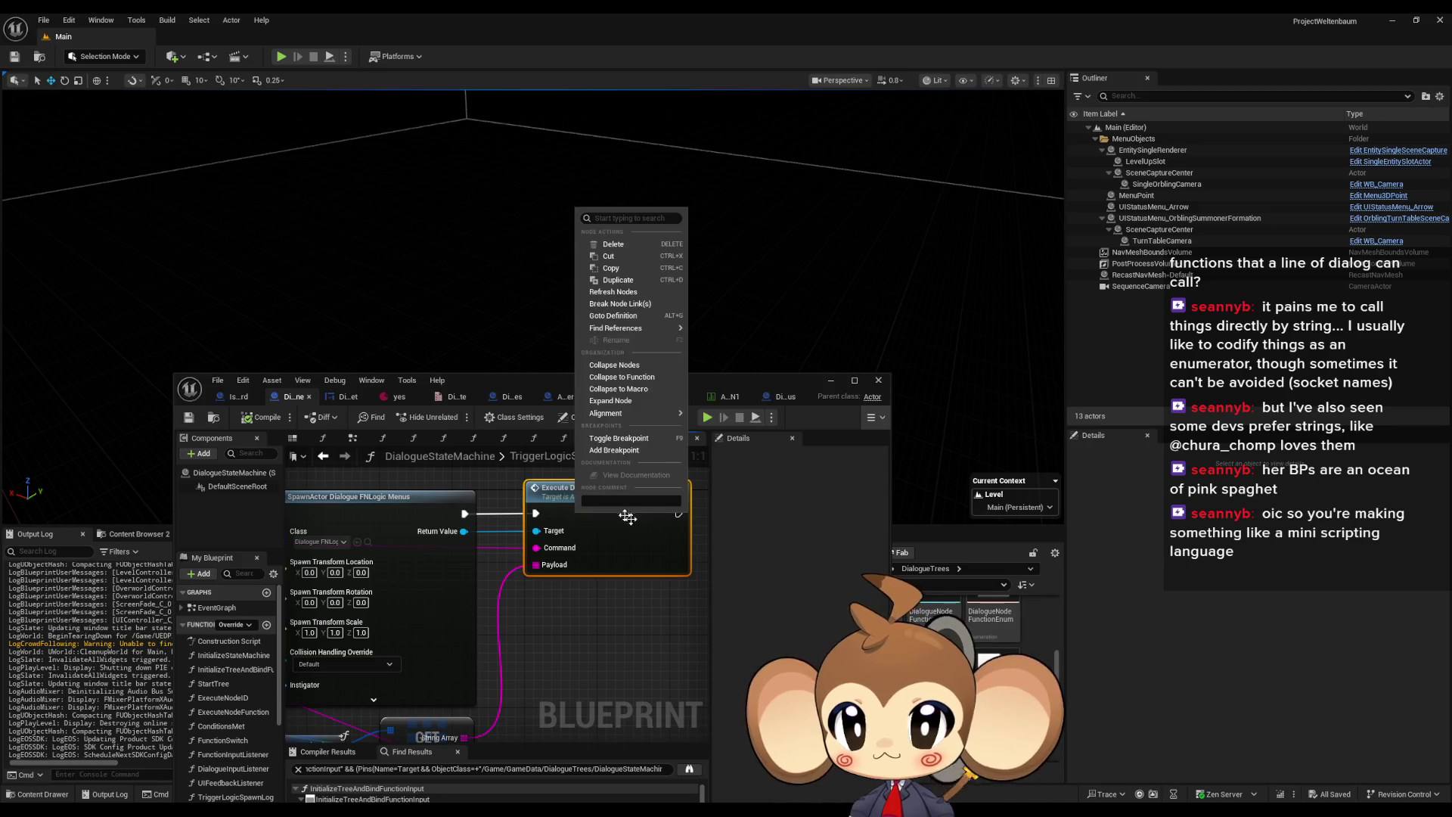
pyautogui.click(605, 456)
# Start a play-test and begin a new game
pyautogui.moveTo(685, 379)
pyautogui.mouseDown()
pyautogui.moveTo(615, 254)
pyautogui.moveTo(558, 285)
pyautogui.moveTo(637, 561)
pyautogui.mouseUp()
pyautogui.click(658, 599)
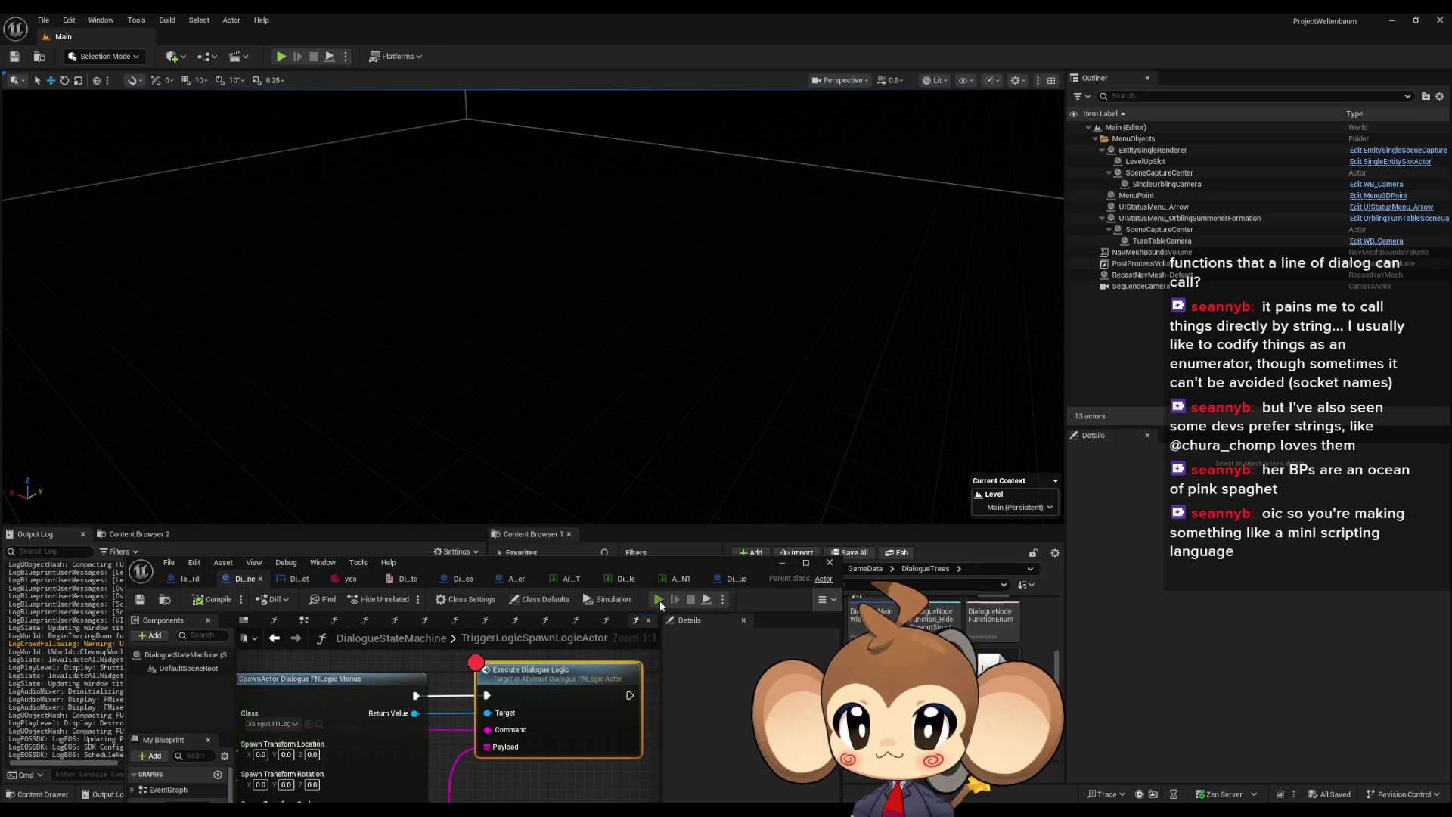
pyautogui.click(205, 448)
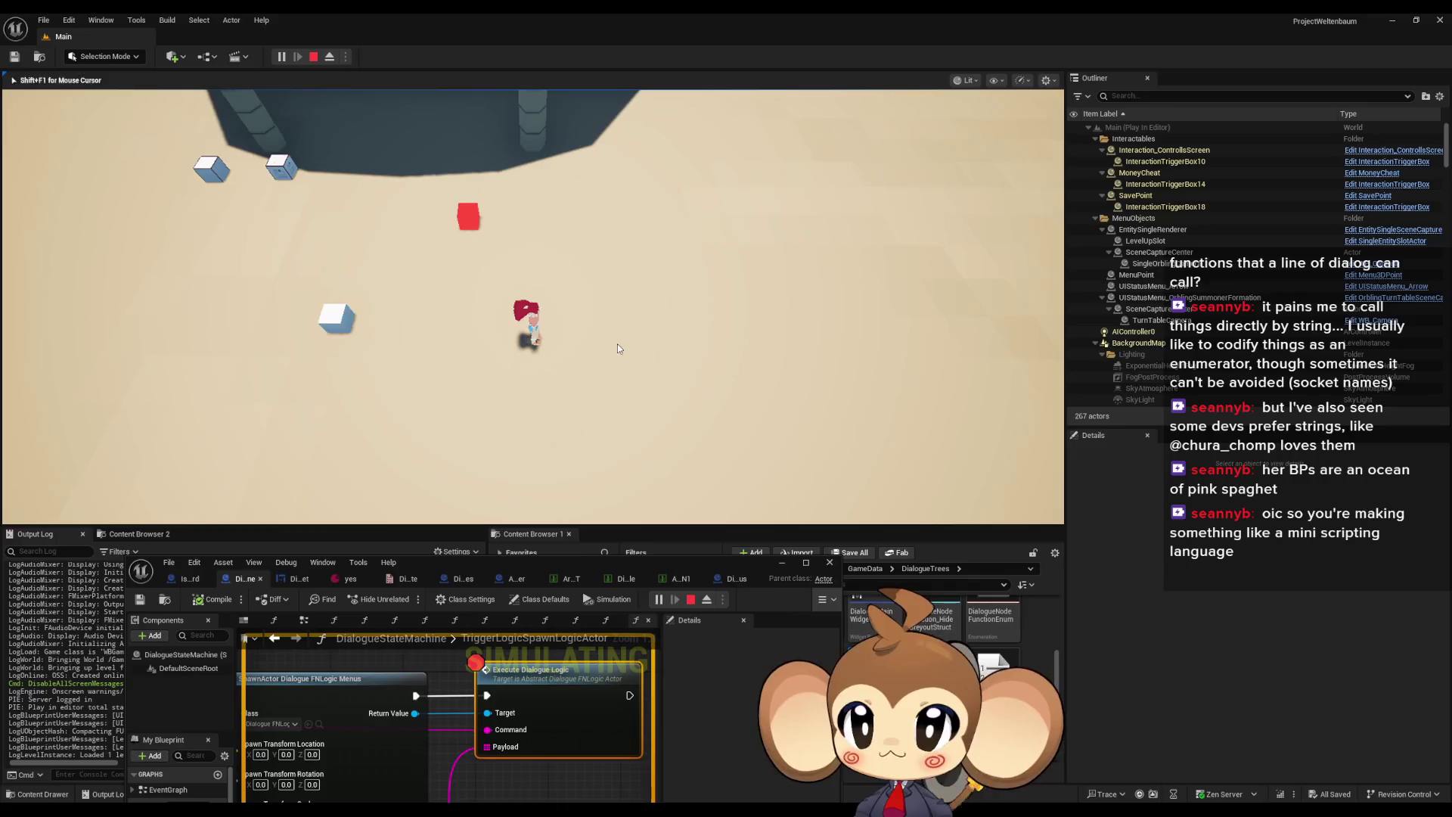
# Walk the character to the arena NPC, choose Enter Arena, and stop the session
pyautogui.hotkey('w', 'd')
pyautogui.hotkey('w', 'd')
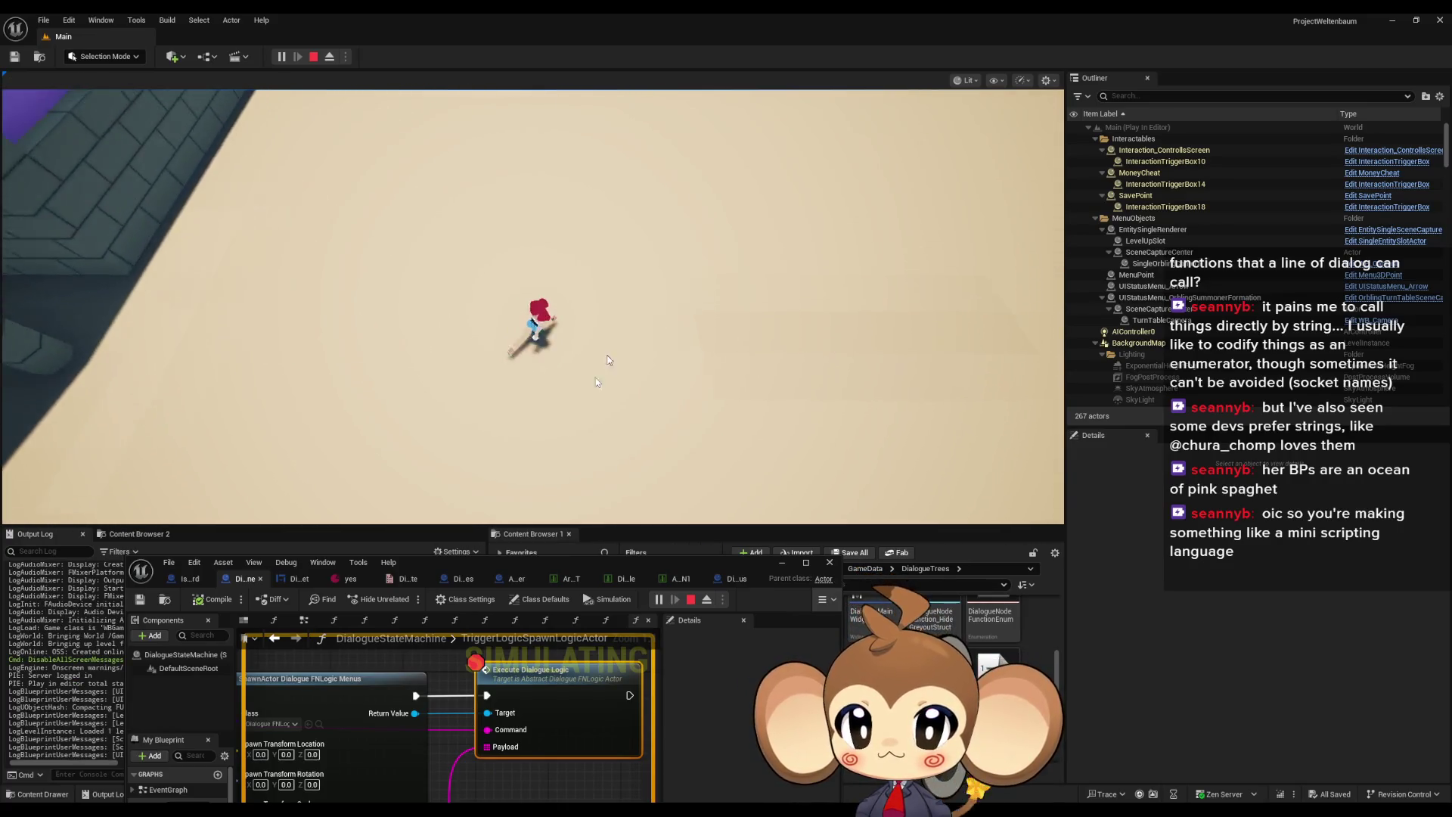
pyautogui.scroll(-10, 437, 741)
pyautogui.scroll(4, 431, 764)
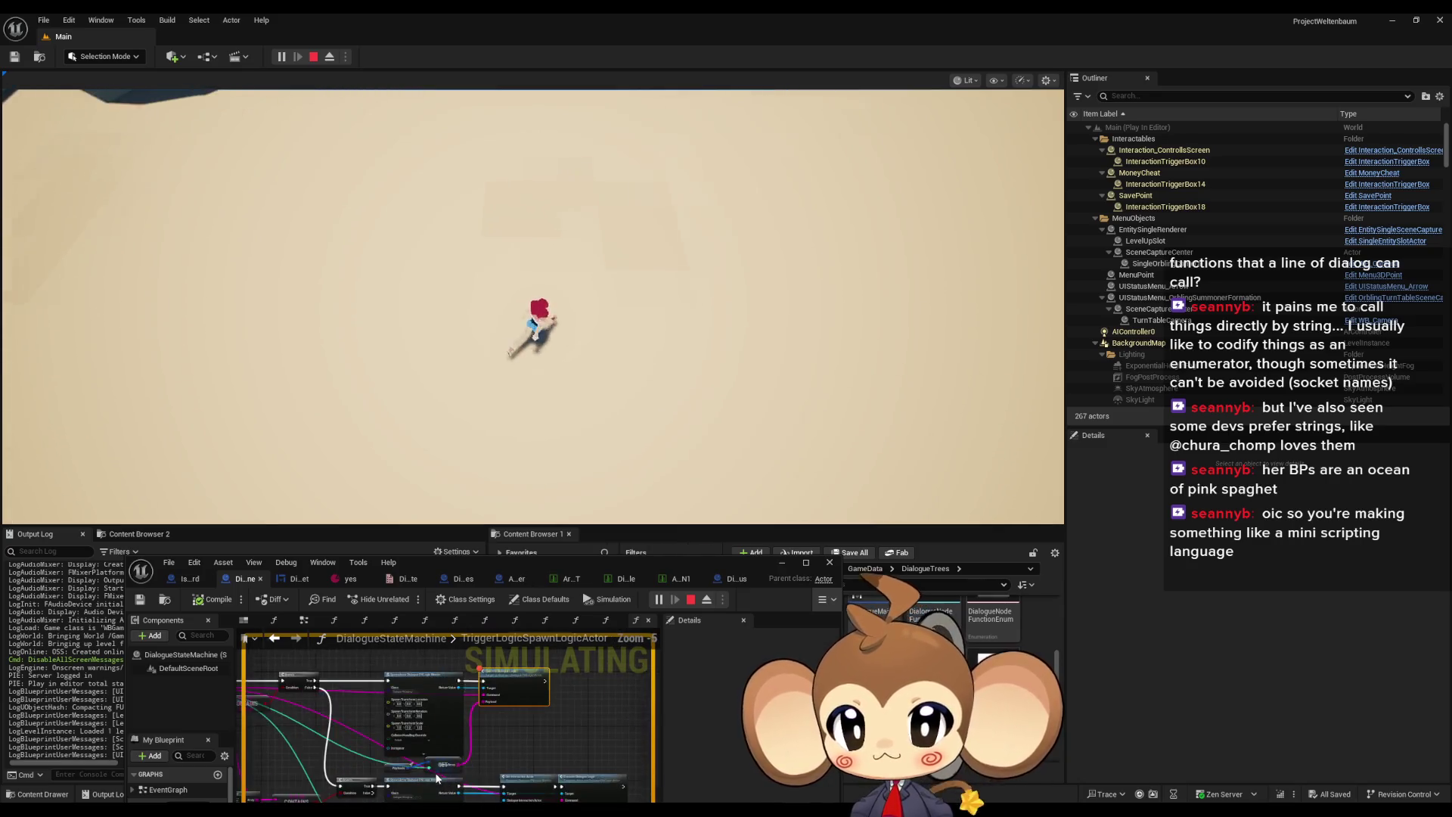
pyautogui.scroll(6, 463, 744)
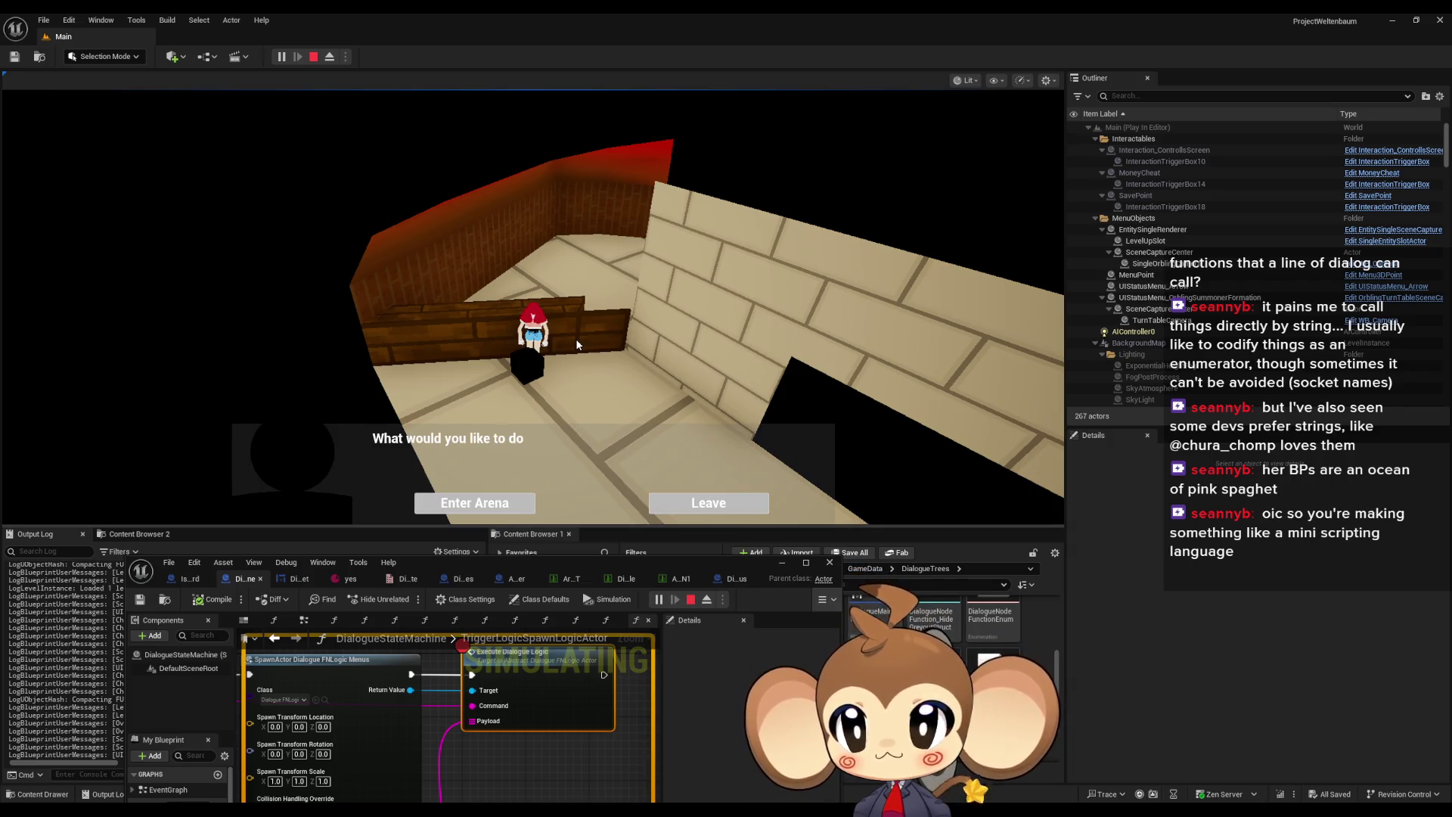
pyautogui.click(483, 502)
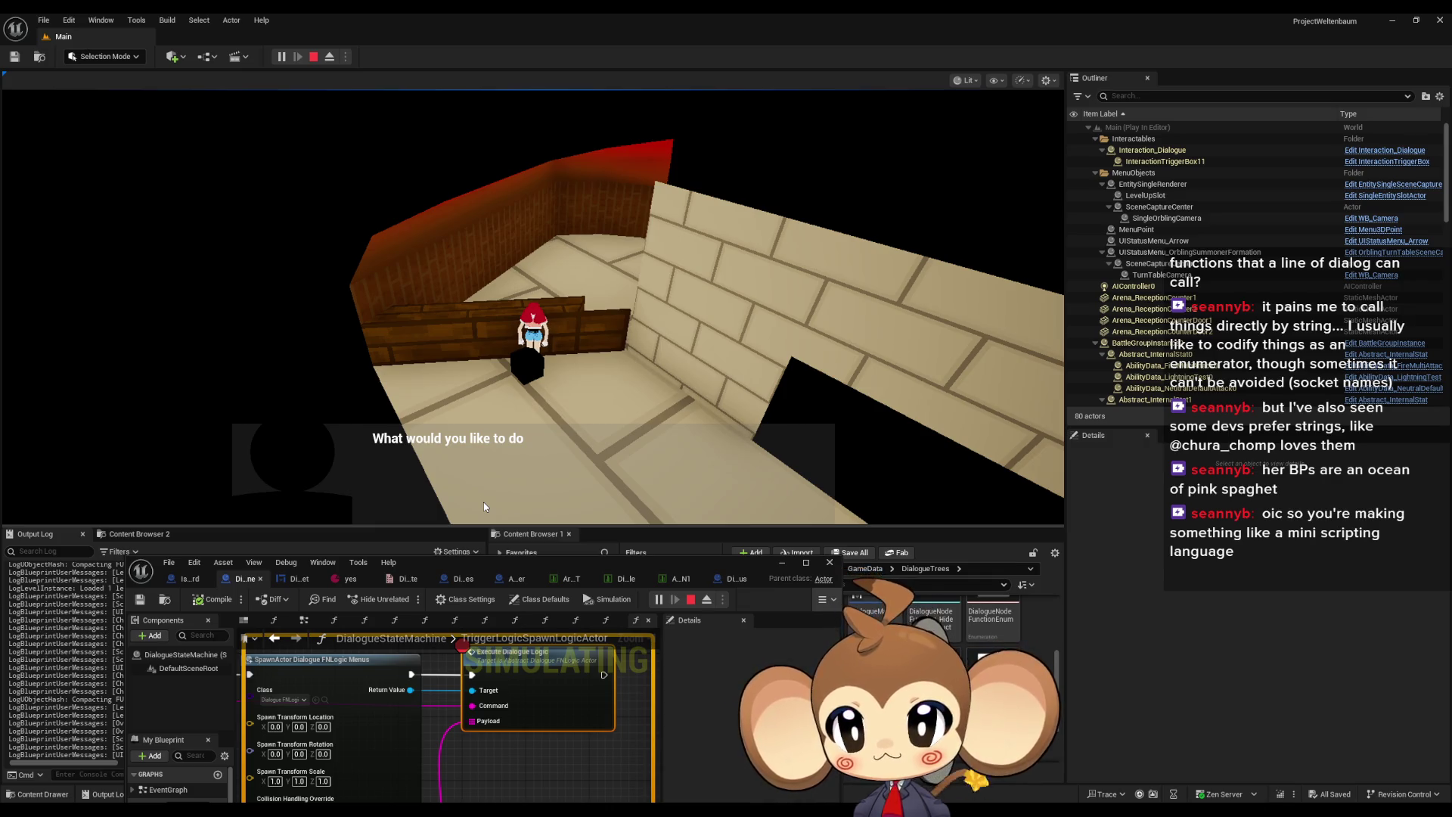
pyautogui.click(322, 56)
# Maximize the blueprint editor and open the FunctionSwitch graph from FunctionInputListener's Function Switch node
pyautogui.moveTo(539, 564); pyautogui.dragTo(579, 247)
pyautogui.doubleClick(580, 247)
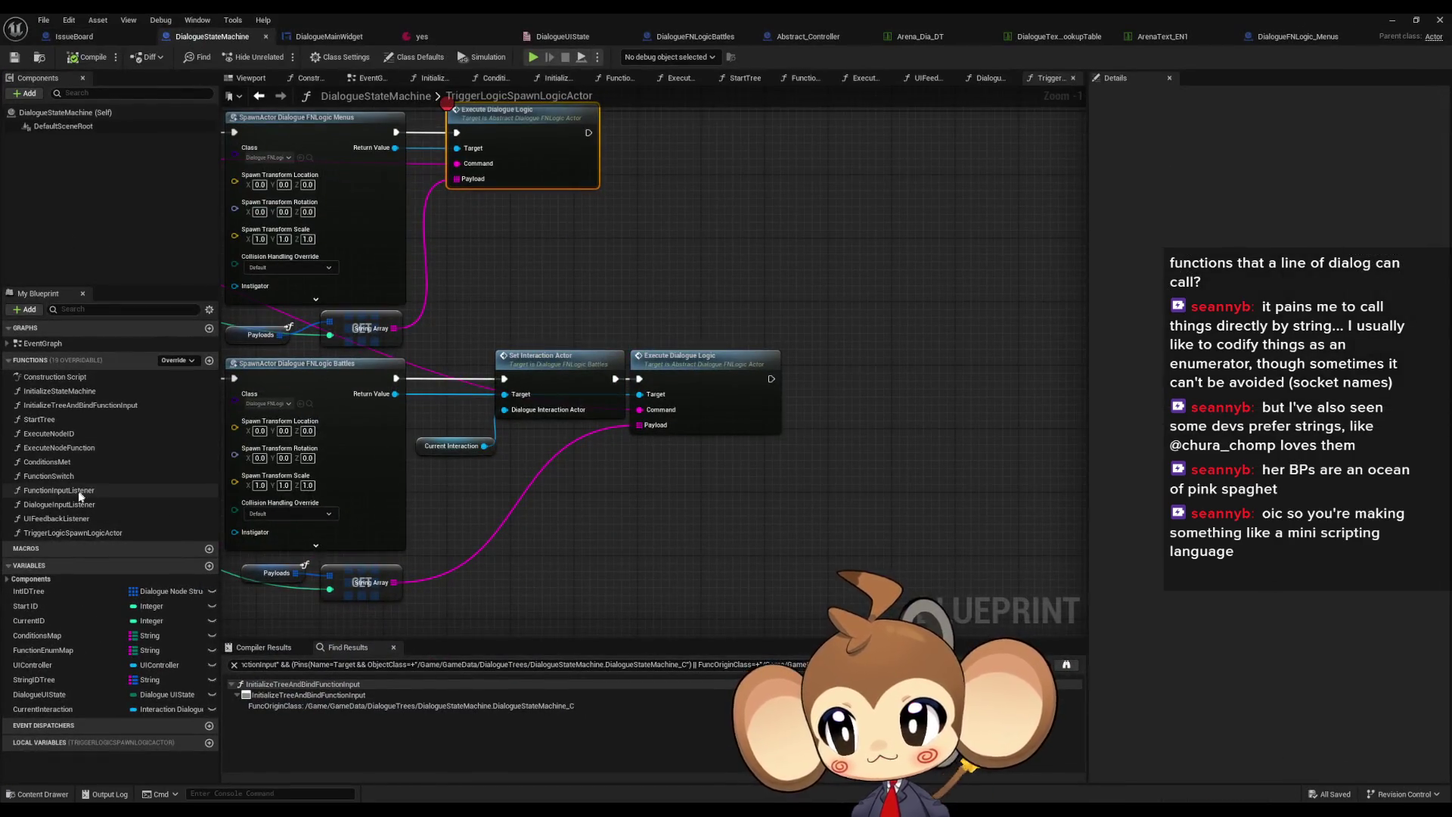
pyautogui.doubleClick(72, 492)
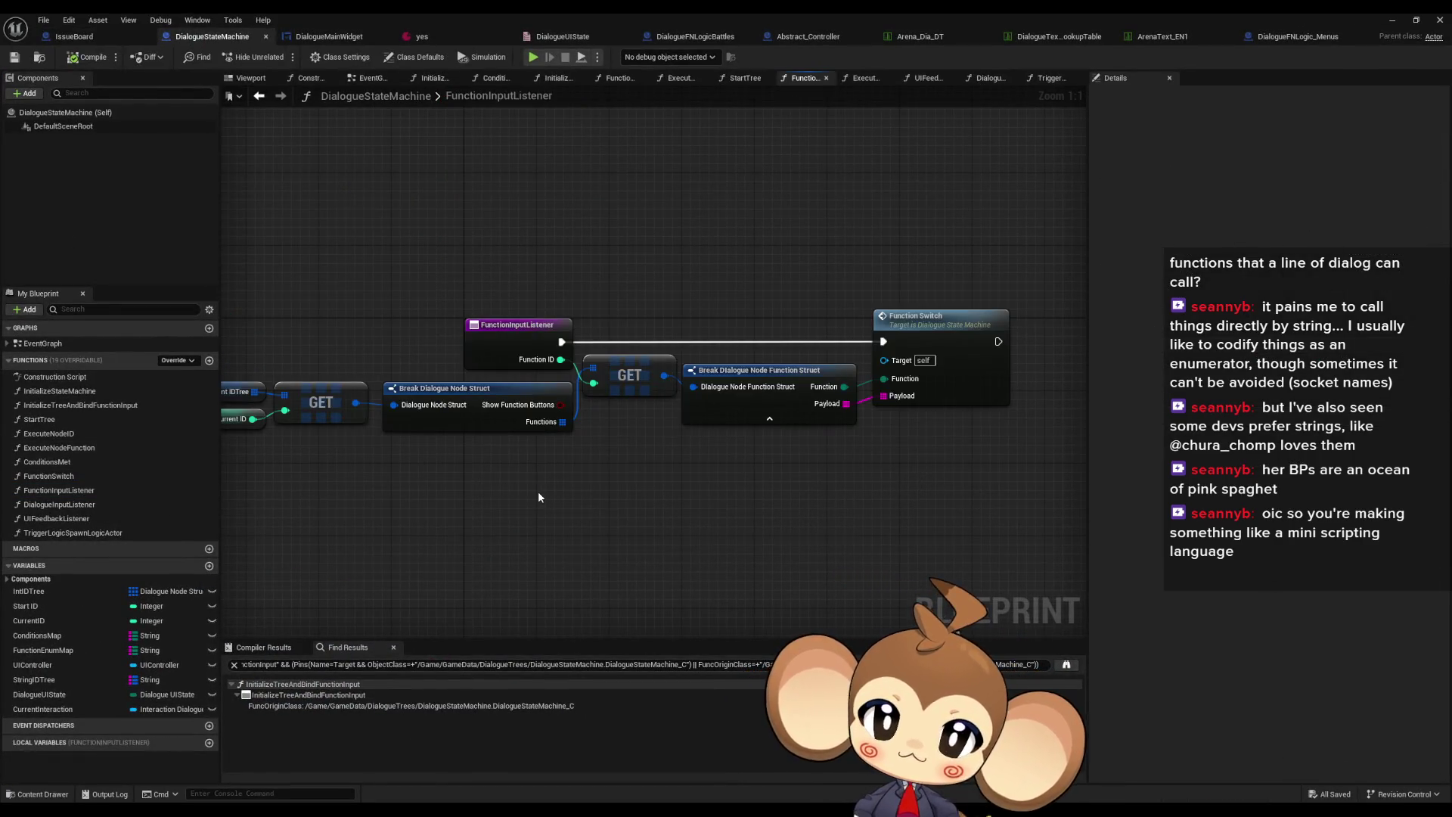
pyautogui.moveTo(897, 394); pyautogui.dragTo(946, 400)
pyautogui.moveTo(975, 336); pyautogui.dragTo(949, 378)
pyautogui.rightClick(918, 388)
pyautogui.press('Escape')
pyautogui.rightClick(919, 386)
pyautogui.press('Escape')
pyautogui.click(981, 387)
pyautogui.doubleClick(981, 386)
# Add a TriggerLogicSpawnLogicActor call wired from the switch's Trigger Logic output
pyautogui.scroll(-3, 535, 402)
pyautogui.scroll(4, 658, 353)
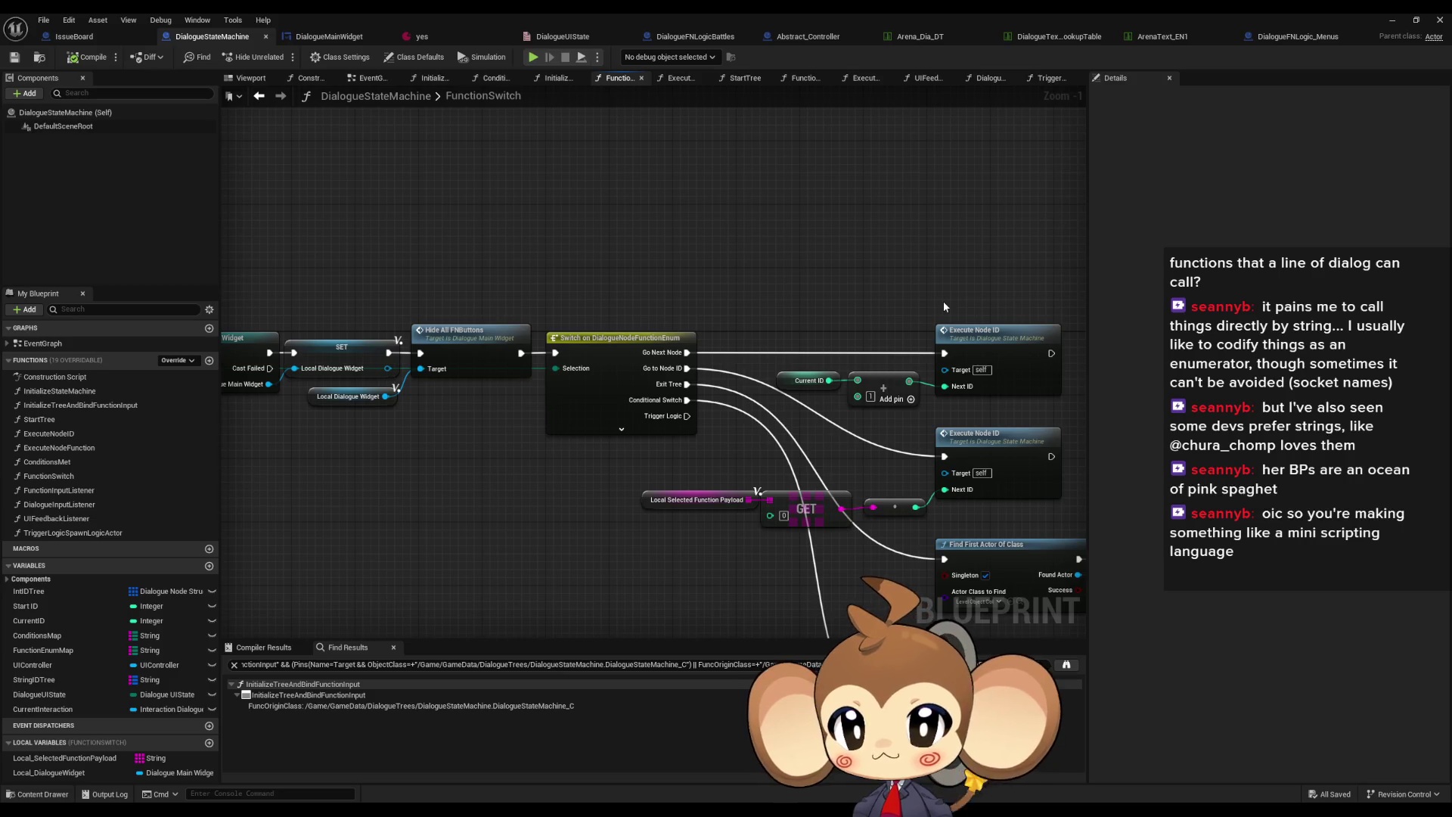
pyautogui.moveTo(587, 452); pyautogui.dragTo(588, 442)
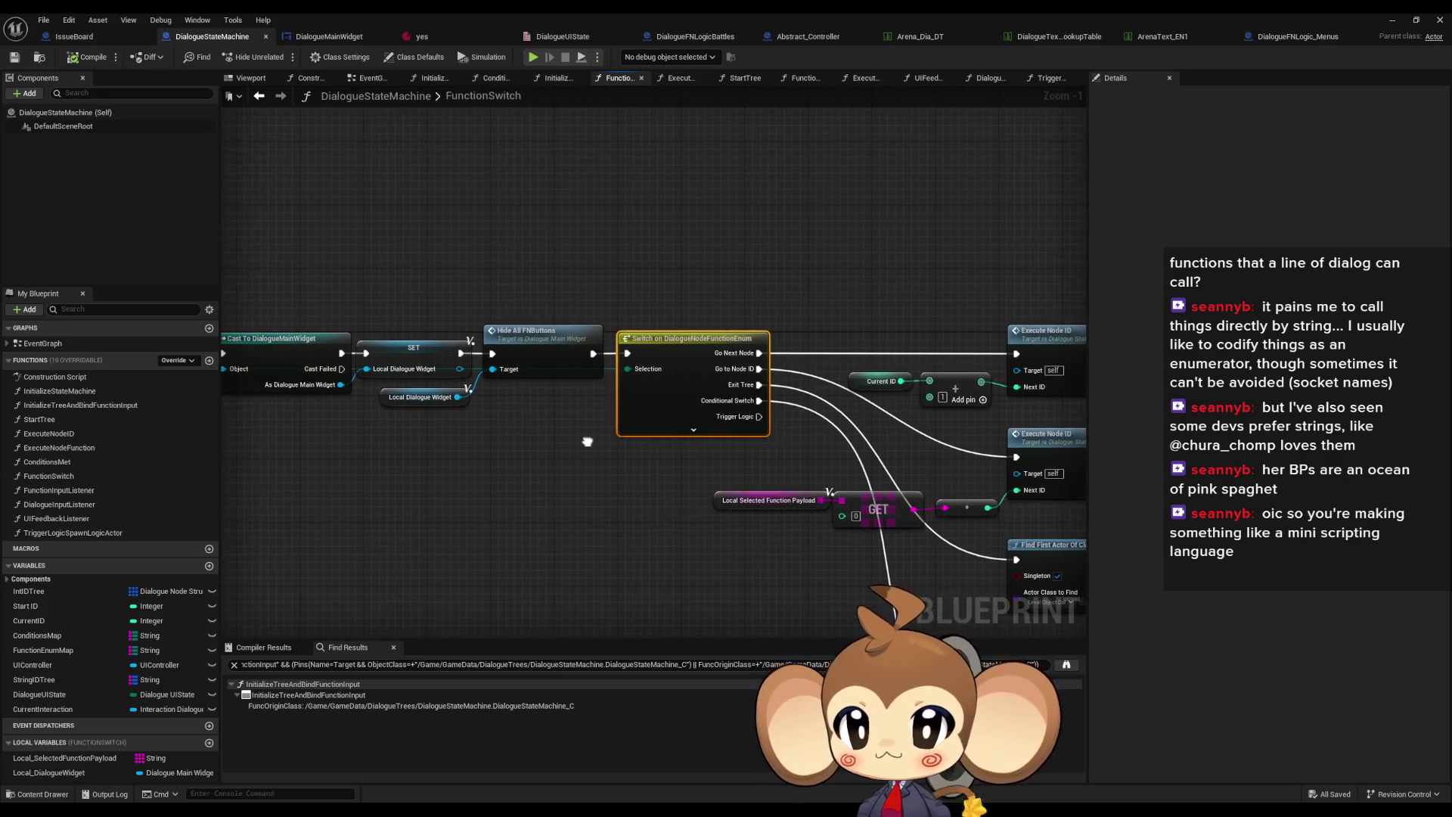
pyautogui.moveTo(755, 420)
pyautogui.mouseDown()
pyautogui.moveTo(573, 277)
pyautogui.moveTo(559, 167)
pyautogui.mouseUp()
pyautogui.scroll(-1, 254, 546)
pyautogui.moveTo(85, 533)
pyautogui.mouseDown()
pyautogui.moveTo(379, 432)
pyautogui.moveTo(390, 416)
pyautogui.mouseUp()
pyautogui.moveTo(518, 220)
pyautogui.mouseDown()
pyautogui.moveTo(388, 413)
pyautogui.moveTo(395, 438)
pyautogui.moveTo(926, 523)
pyautogui.moveTo(755, 514)
pyautogui.mouseUp()
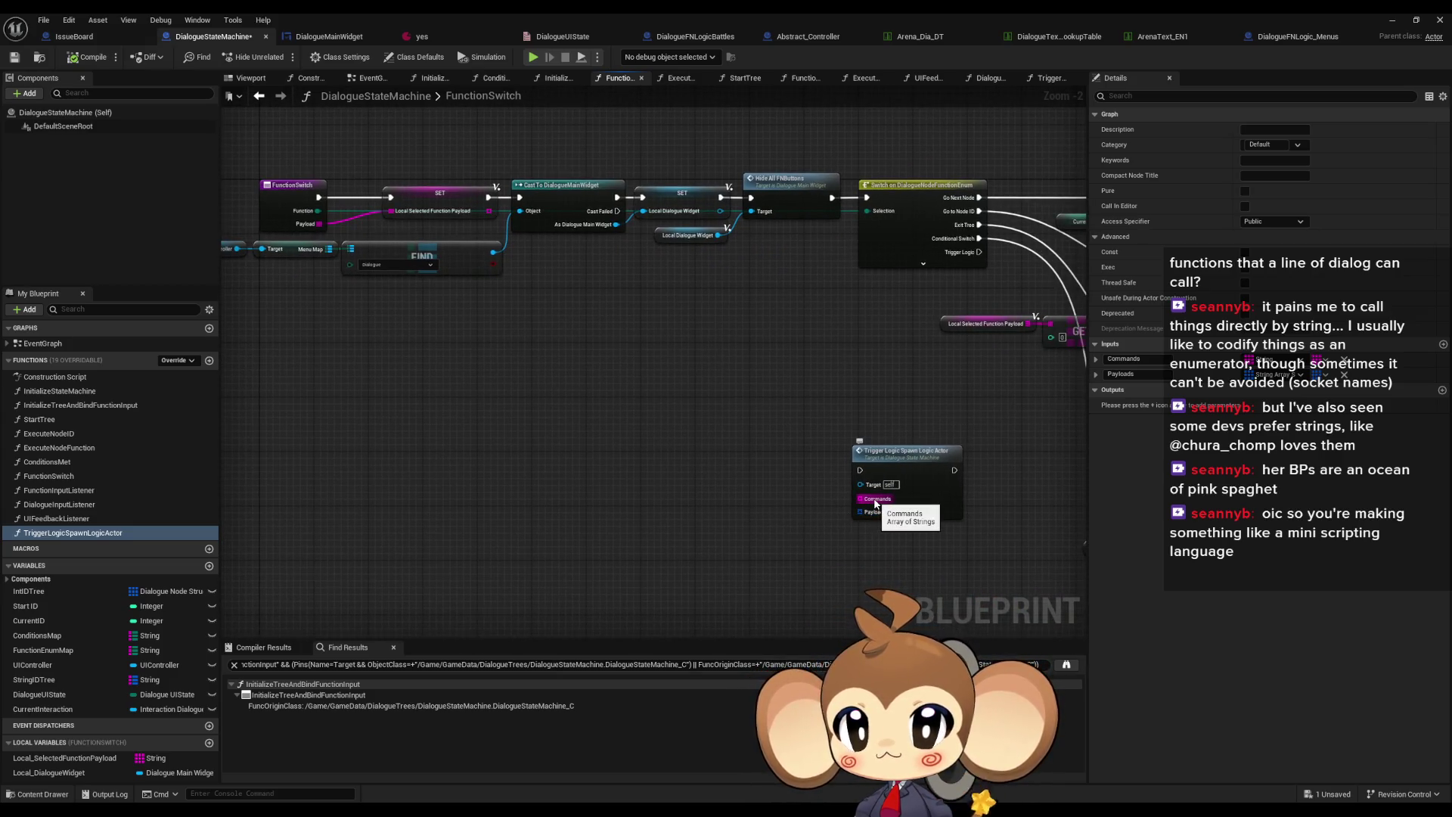
# Reposition the Trigger Logic Spawn node and find all references to TriggerLogicSpawnLogicActor
pyautogui.moveTo(875, 504)
pyautogui.mouseDown()
pyautogui.moveTo(596, 448)
pyautogui.moveTo(649, 430)
pyautogui.moveTo(384, 248)
pyautogui.moveTo(190, 138)
pyautogui.mouseUp()
pyautogui.moveTo(651, 303)
pyautogui.mouseDown()
pyautogui.moveTo(620, 370)
pyautogui.moveTo(447, 499)
pyautogui.mouseUp()
pyautogui.moveTo(453, 302); pyautogui.dragTo(641, 327)
pyautogui.moveTo(243, 318)
pyautogui.mouseDown()
pyautogui.moveTo(353, 436)
pyautogui.moveTo(575, 454)
pyautogui.moveTo(522, 484)
pyautogui.mouseUp()
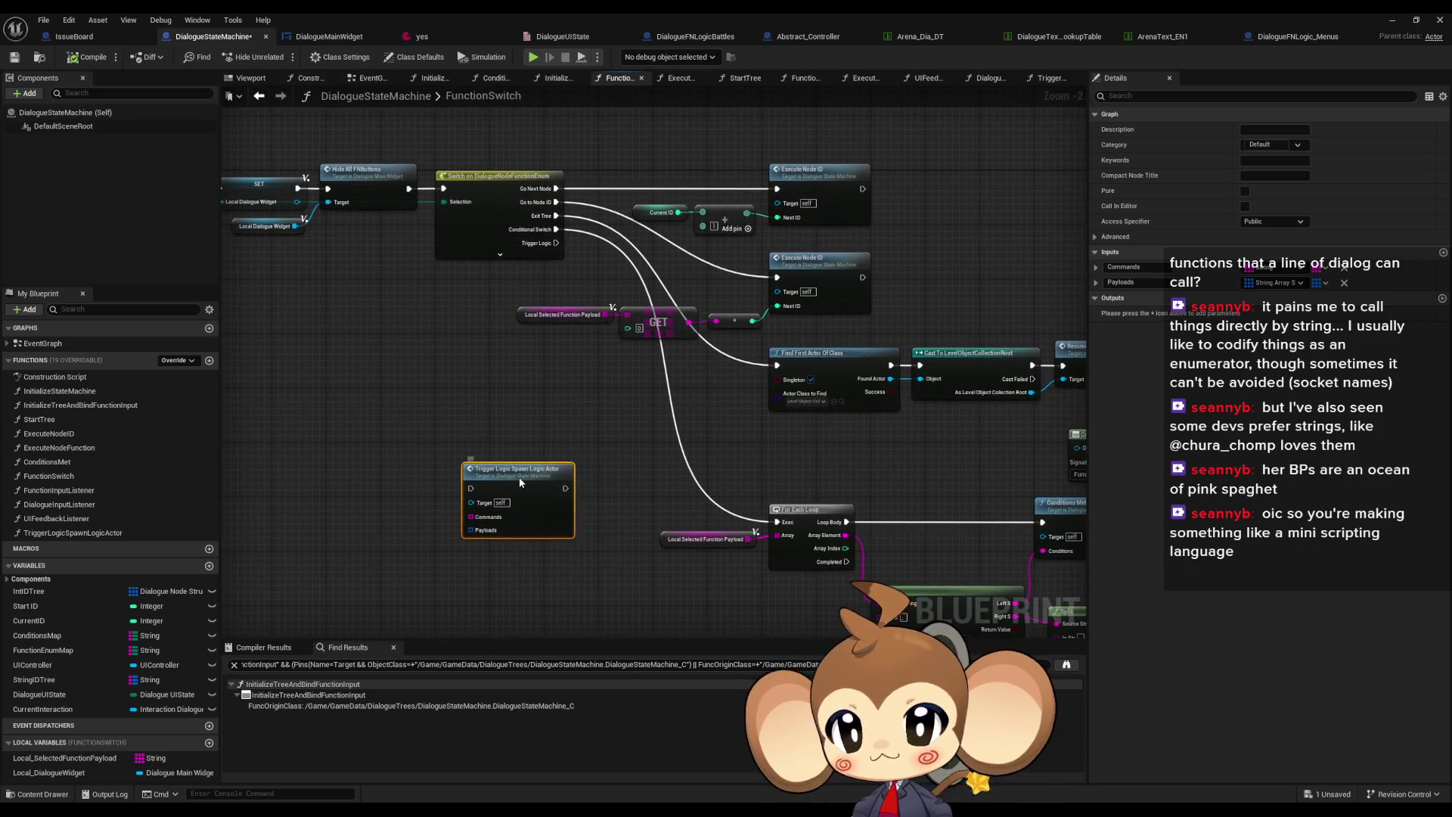
pyautogui.rightClick(521, 482)
pyautogui.moveTo(622, 603)
pyautogui.click(681, 640)
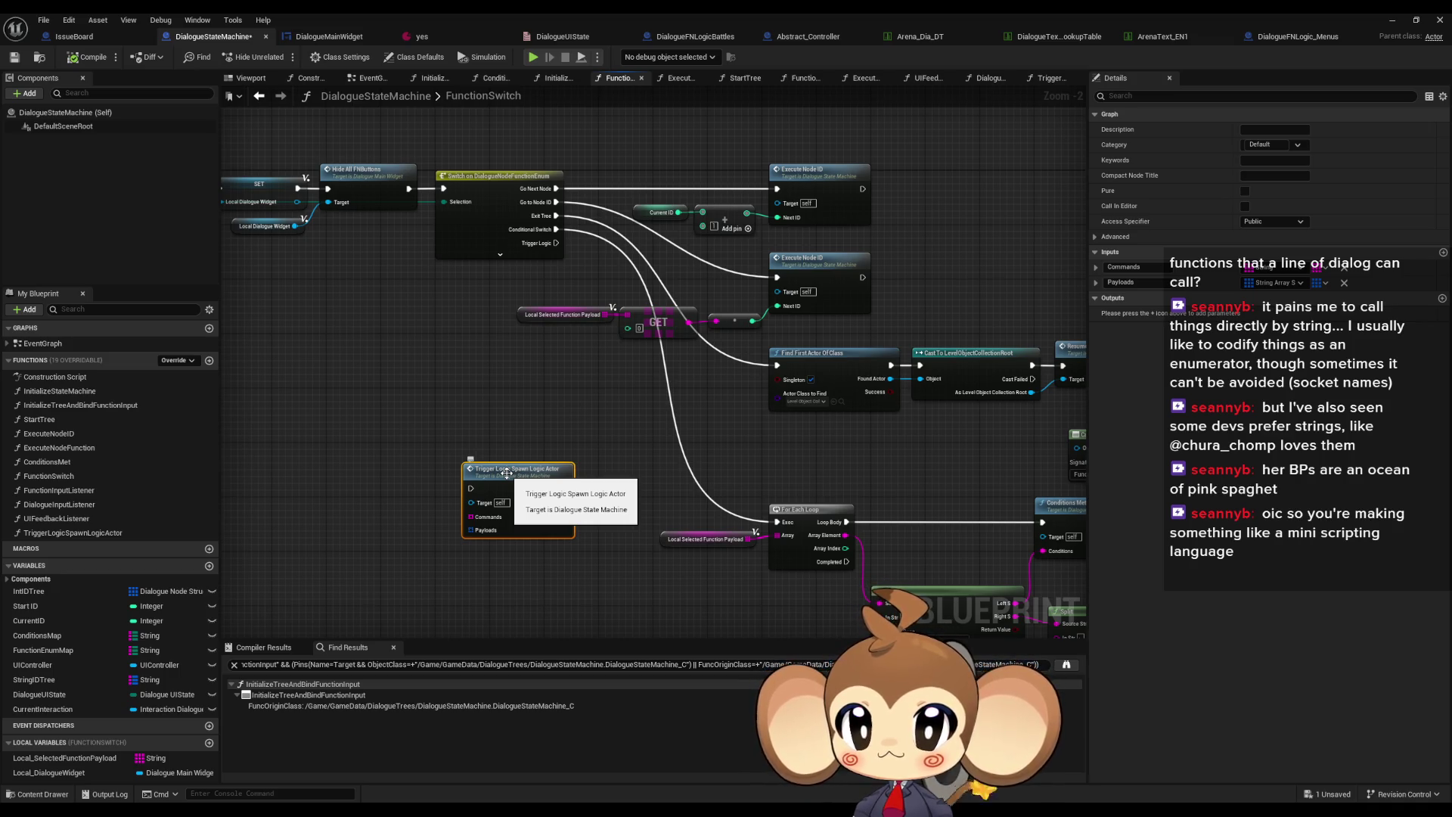
# Paste a copy of the Int IDTree getter near the Trigger Logic call
pyautogui.moveTo(506, 473); pyautogui.dragTo(1053, 484)
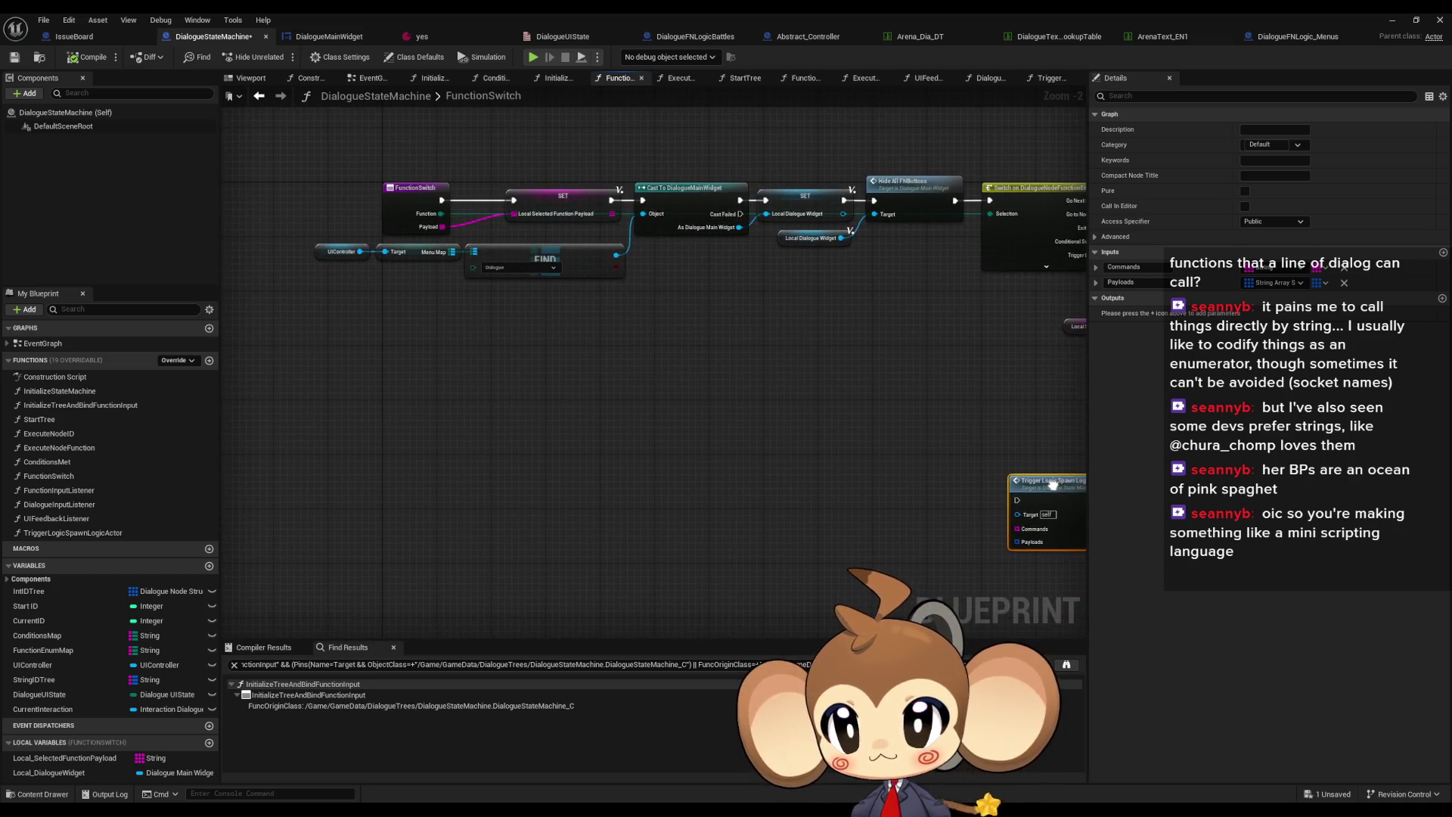
pyautogui.moveTo(699, 362)
pyautogui.mouseDown()
pyautogui.moveTo(698, 280)
pyautogui.moveTo(548, 272)
pyautogui.mouseUp()
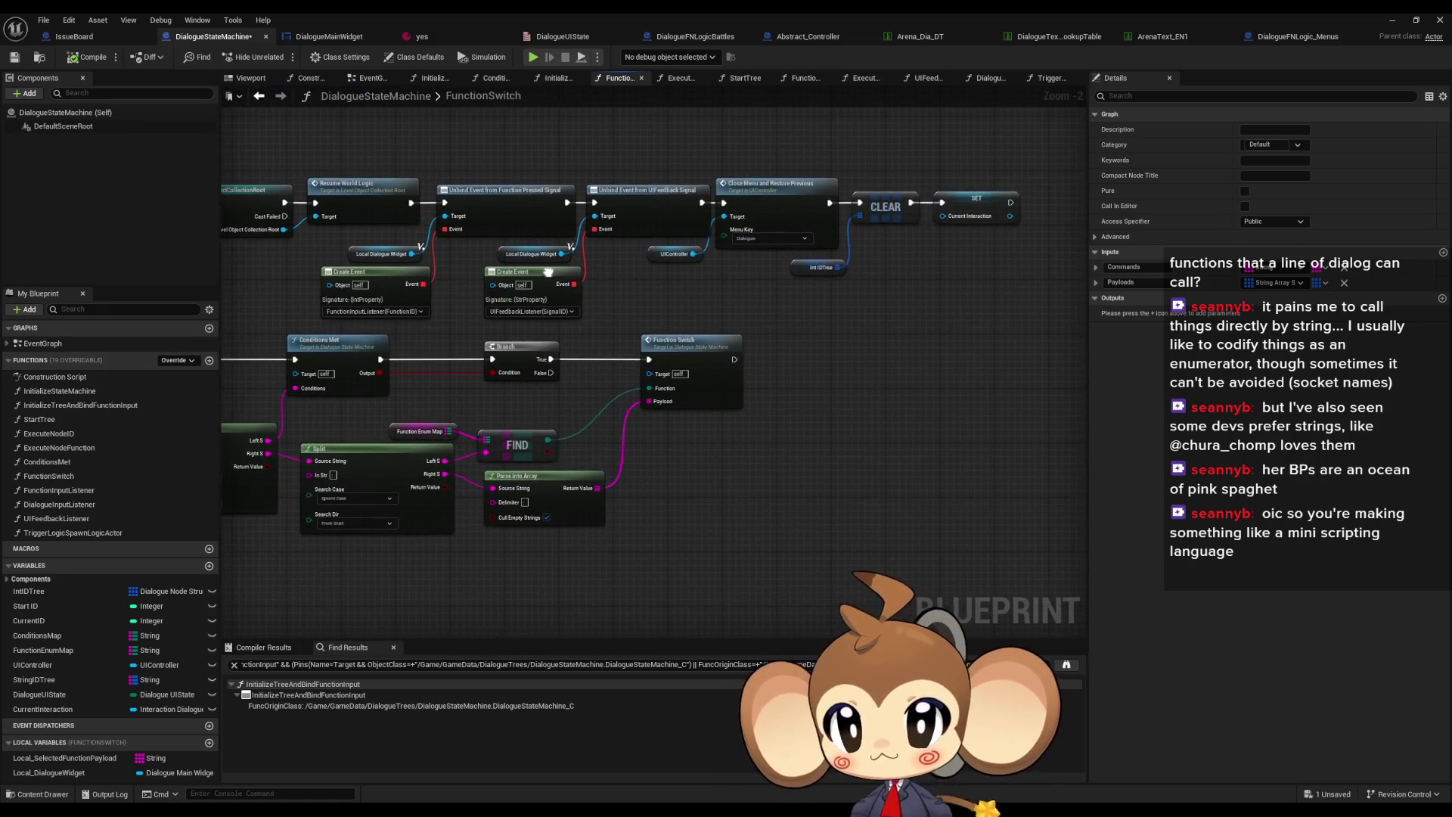
pyautogui.click(821, 267)
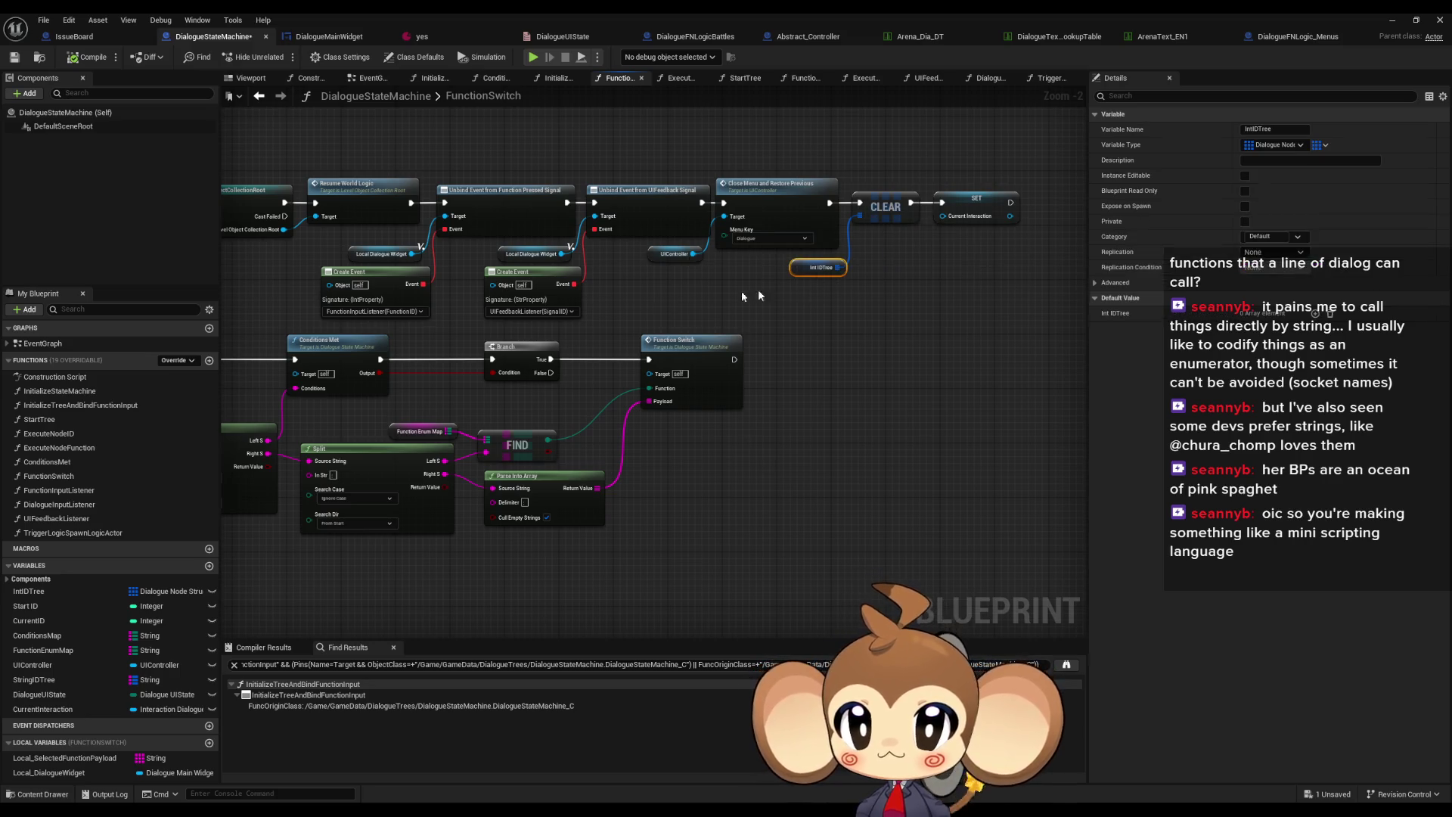
pyautogui.scroll(2, 479, 304)
pyautogui.click(433, 412)
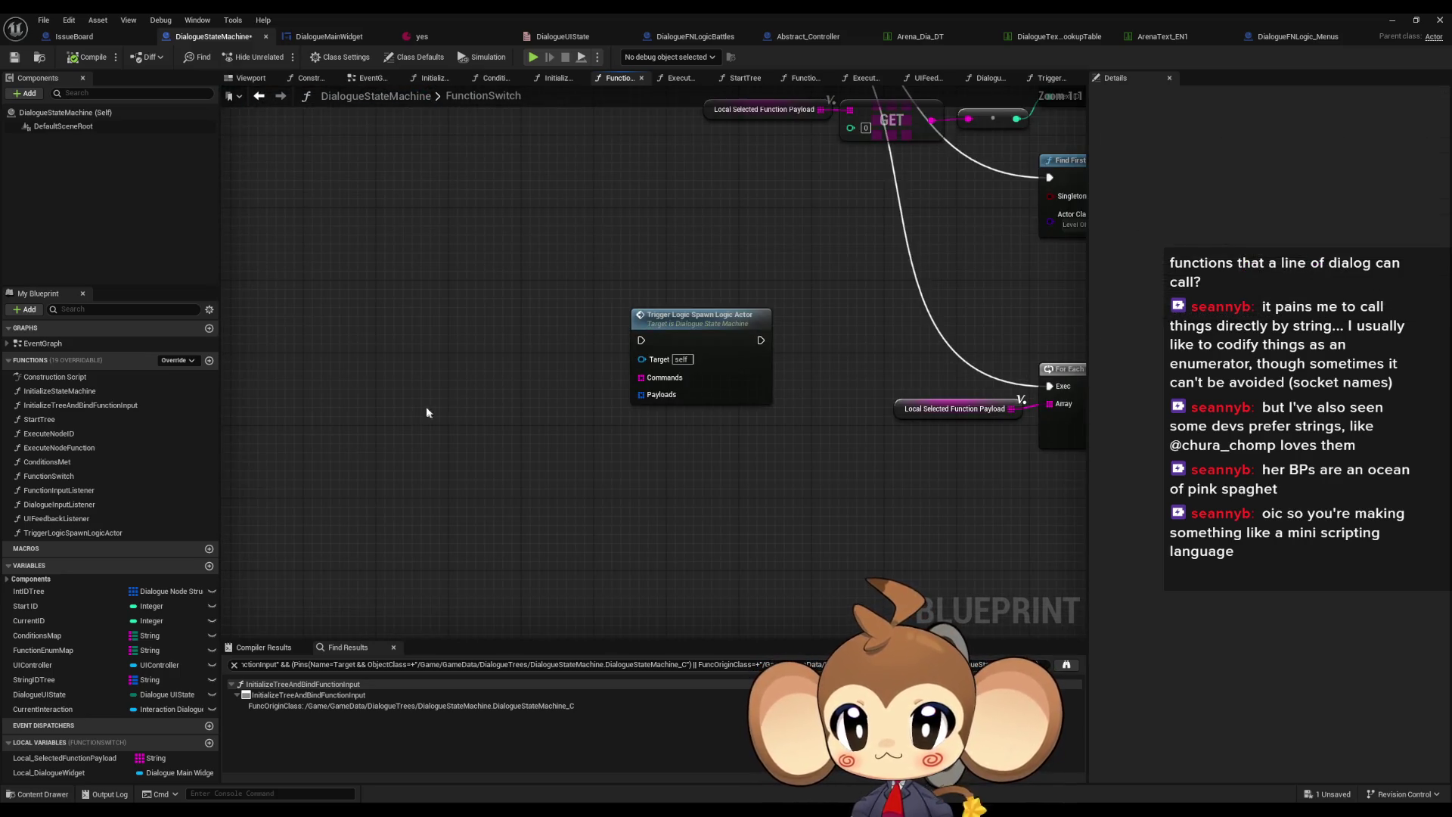
pyautogui.hotkey('ctrl', 'v')
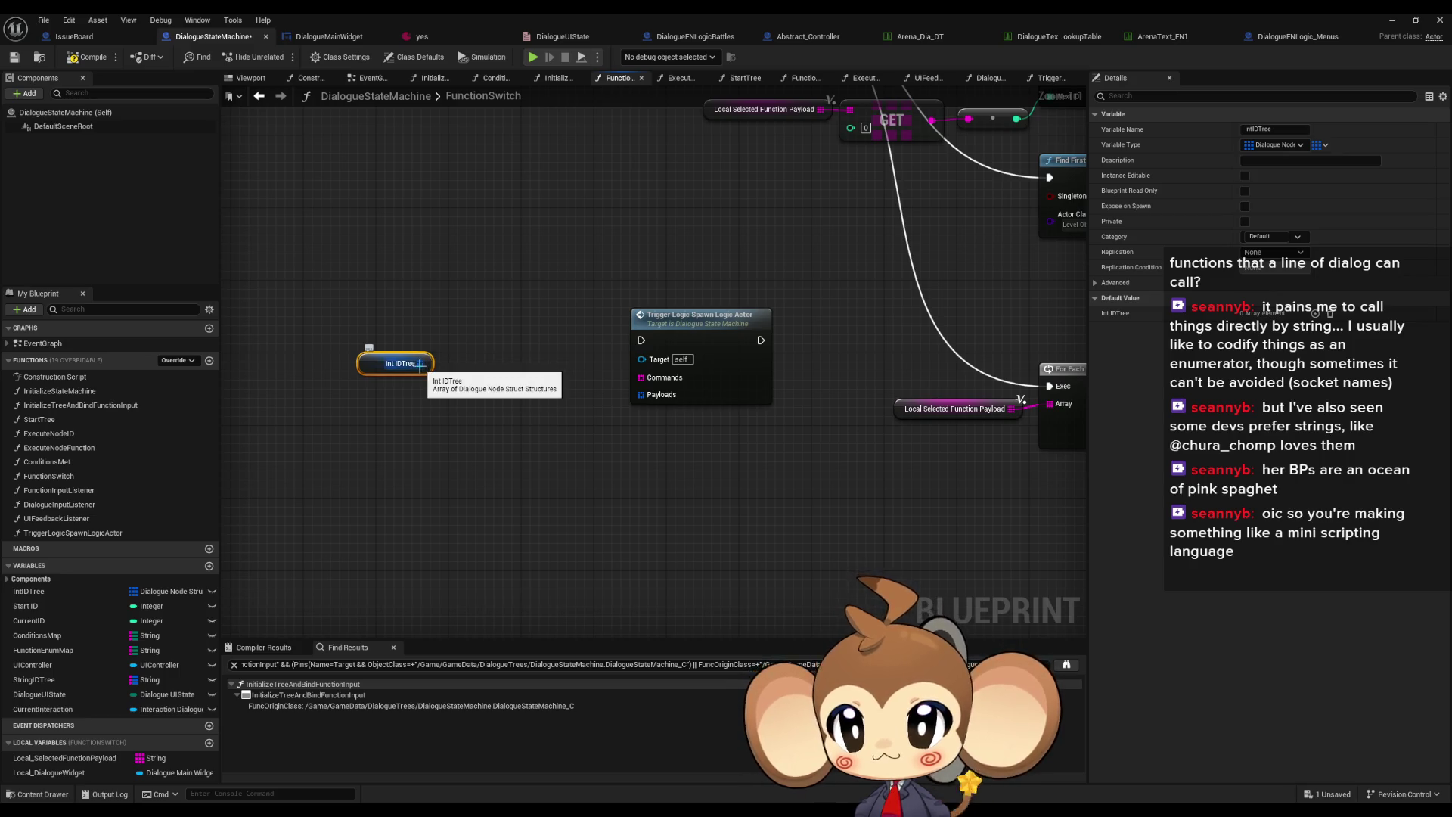
# Add a GET node on Int IDTree indexed by a Current ID getter
pyautogui.moveTo(421, 364); pyautogui.dragTo(438, 383)
pyautogui.write('get')
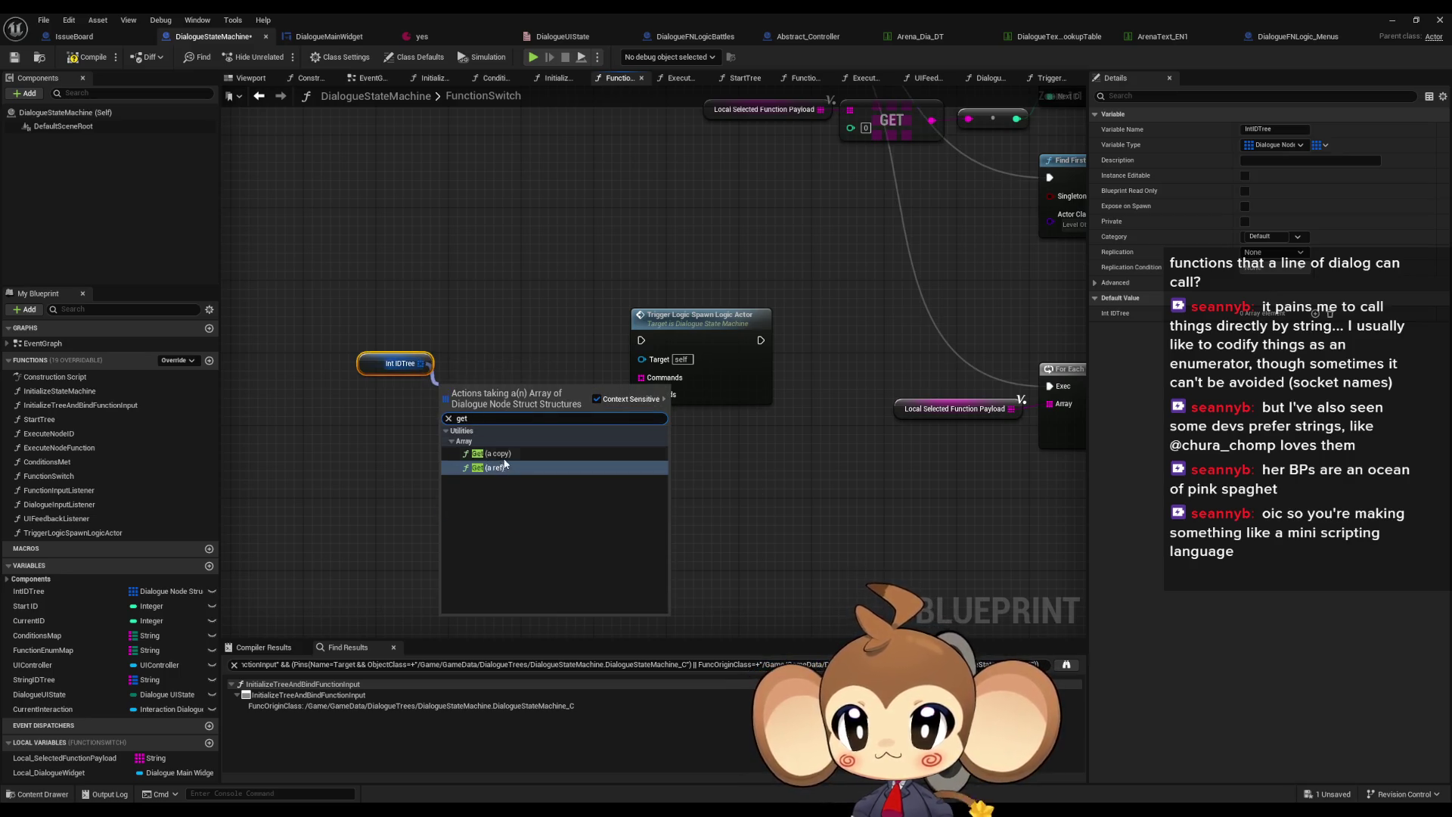
pyautogui.press('Return')
pyautogui.moveTo(29, 621)
pyautogui.mouseDown()
pyautogui.moveTo(334, 421)
pyautogui.moveTo(291, 412)
pyautogui.mouseUp()
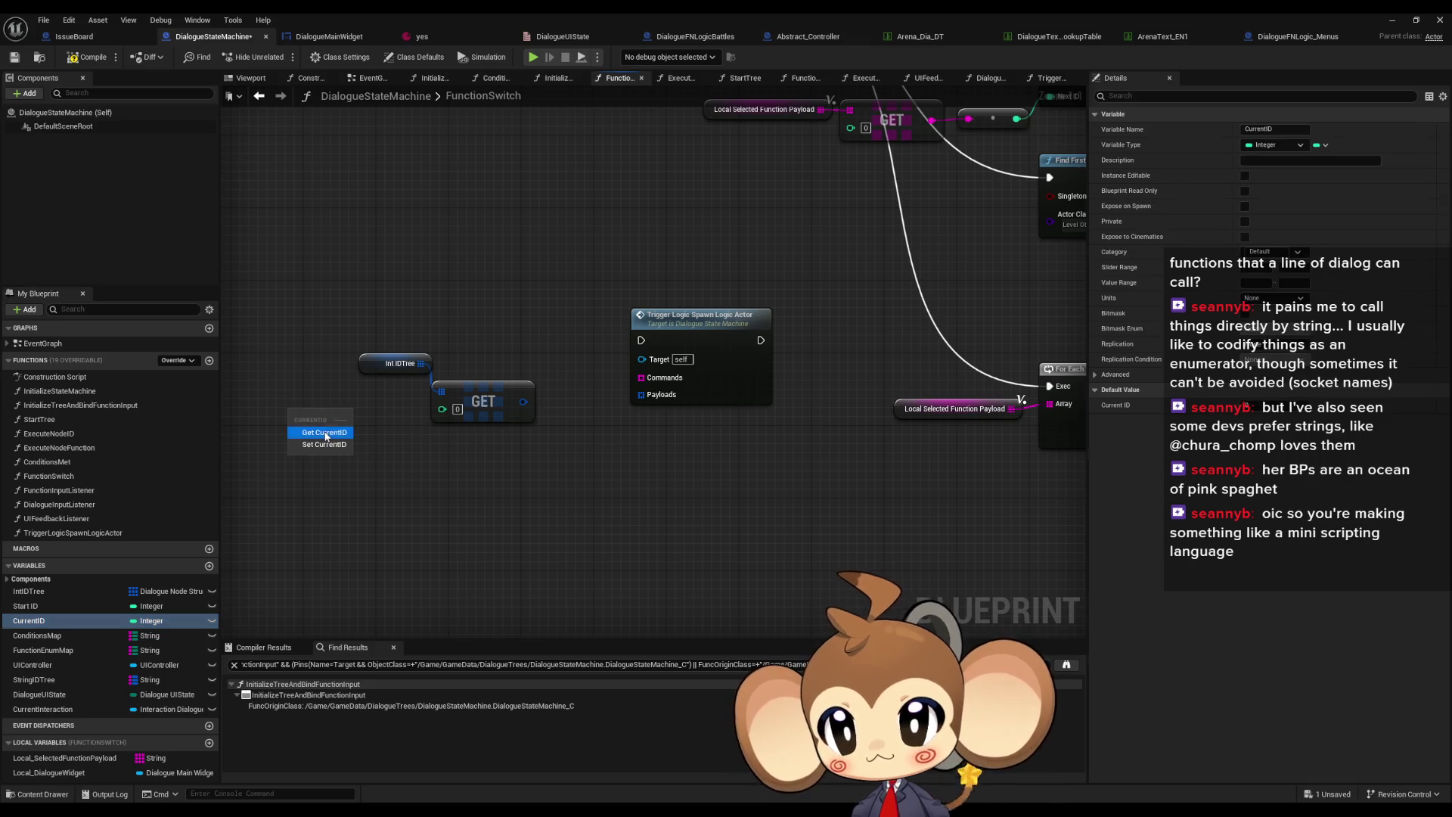
pyautogui.click(322, 419)
pyautogui.moveTo(442, 409); pyautogui.dragTo(347, 417)
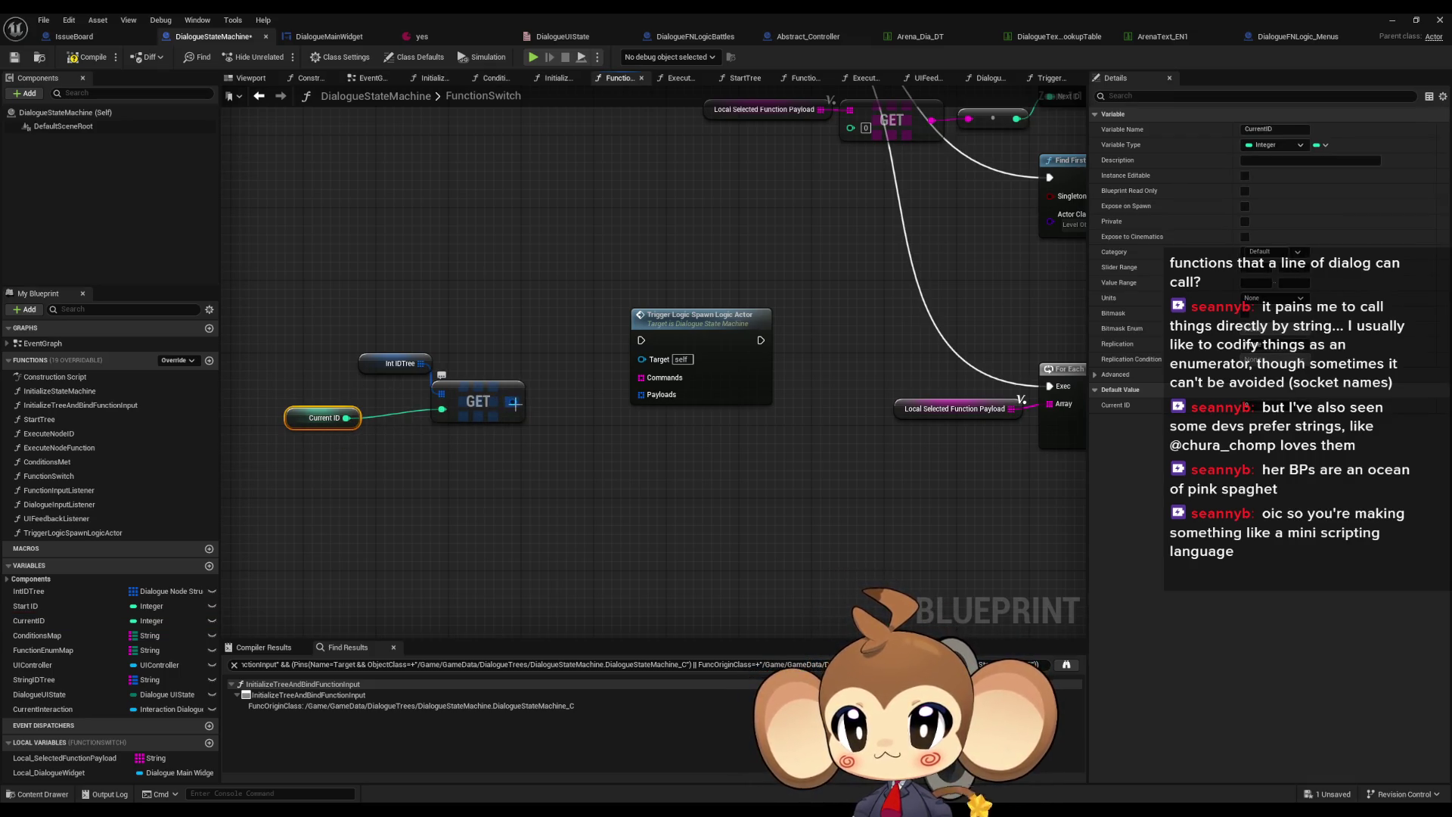
pyautogui.rightClick(509, 403)
pyautogui.moveTo(513, 401); pyautogui.dragTo(492, 456)
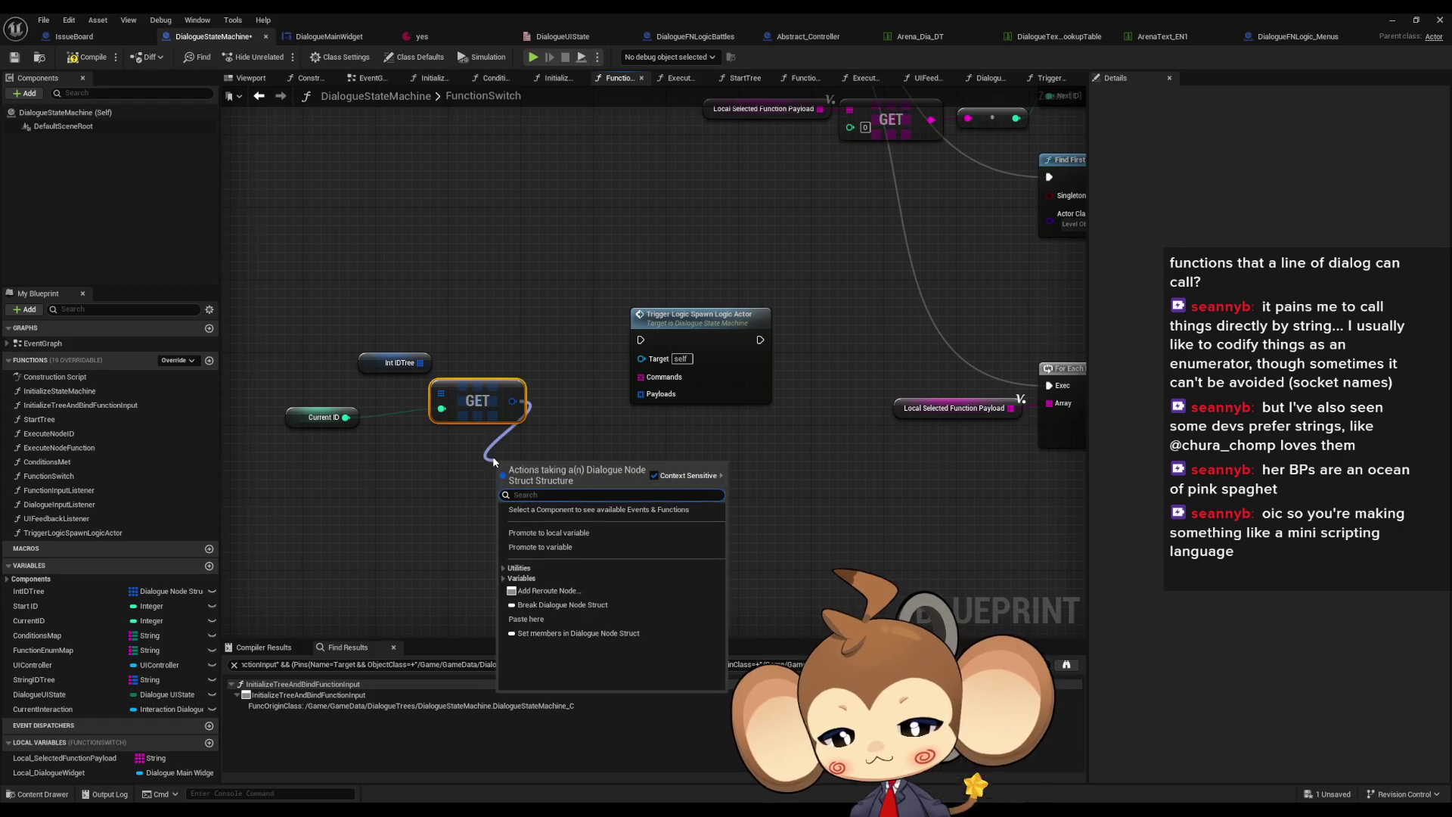
# Add a Break Dialogue Node Struct from the GET result and expand all its pins
pyautogui.write('brea')
pyautogui.click(545, 512)
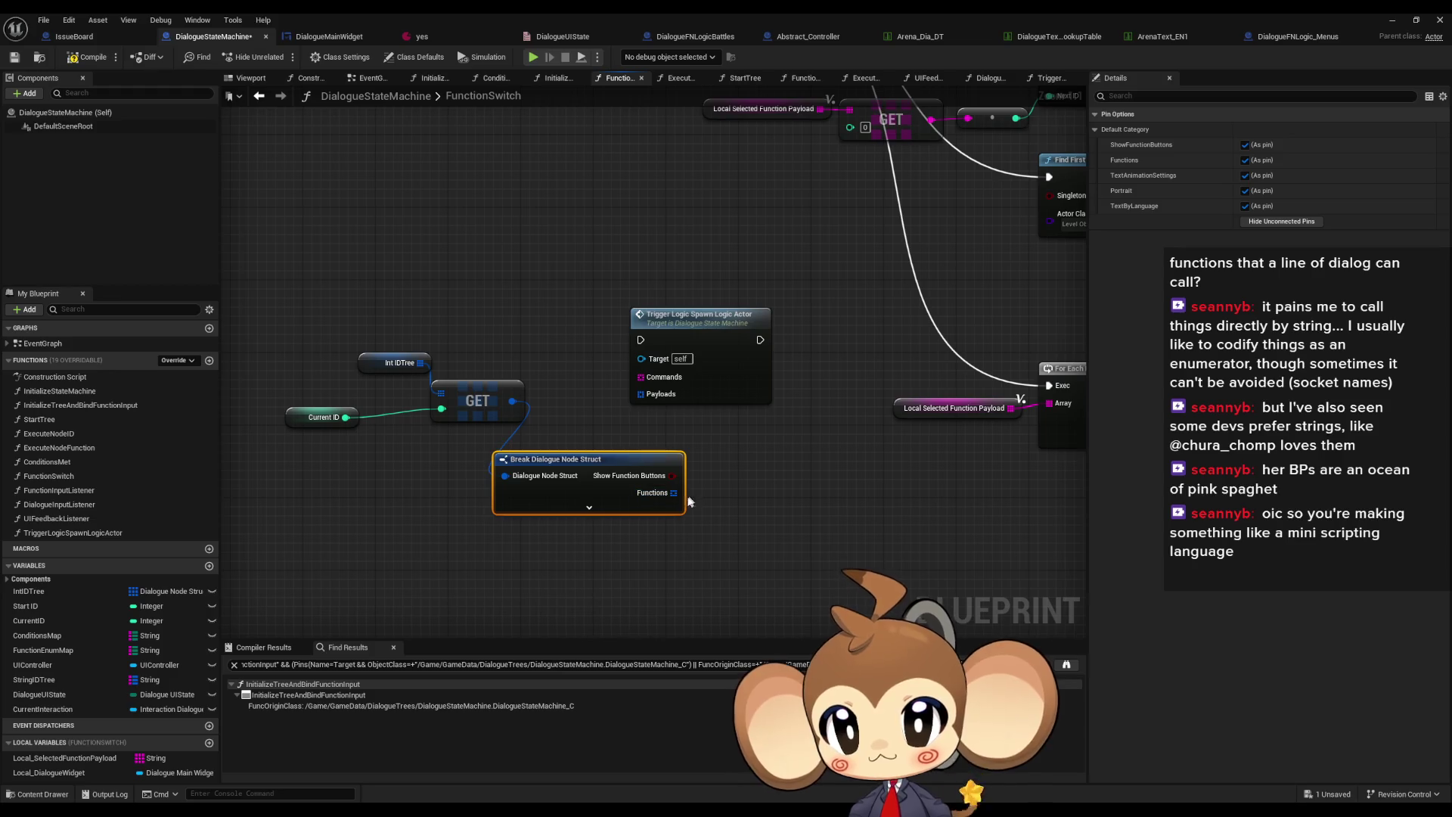
pyautogui.click(673, 507)
# Arrange the Int IDTree, Current ID, GET and Break nodes left of the Trigger Logic call
pyautogui.moveTo(718, 477)
pyautogui.mouseDown()
pyautogui.moveTo(337, 294)
pyautogui.moveTo(249, 294)
pyautogui.mouseUp()
pyautogui.moveTo(585, 463)
pyautogui.mouseDown()
pyautogui.moveTo(458, 417)
pyautogui.moveTo(459, 354)
pyautogui.mouseUp()
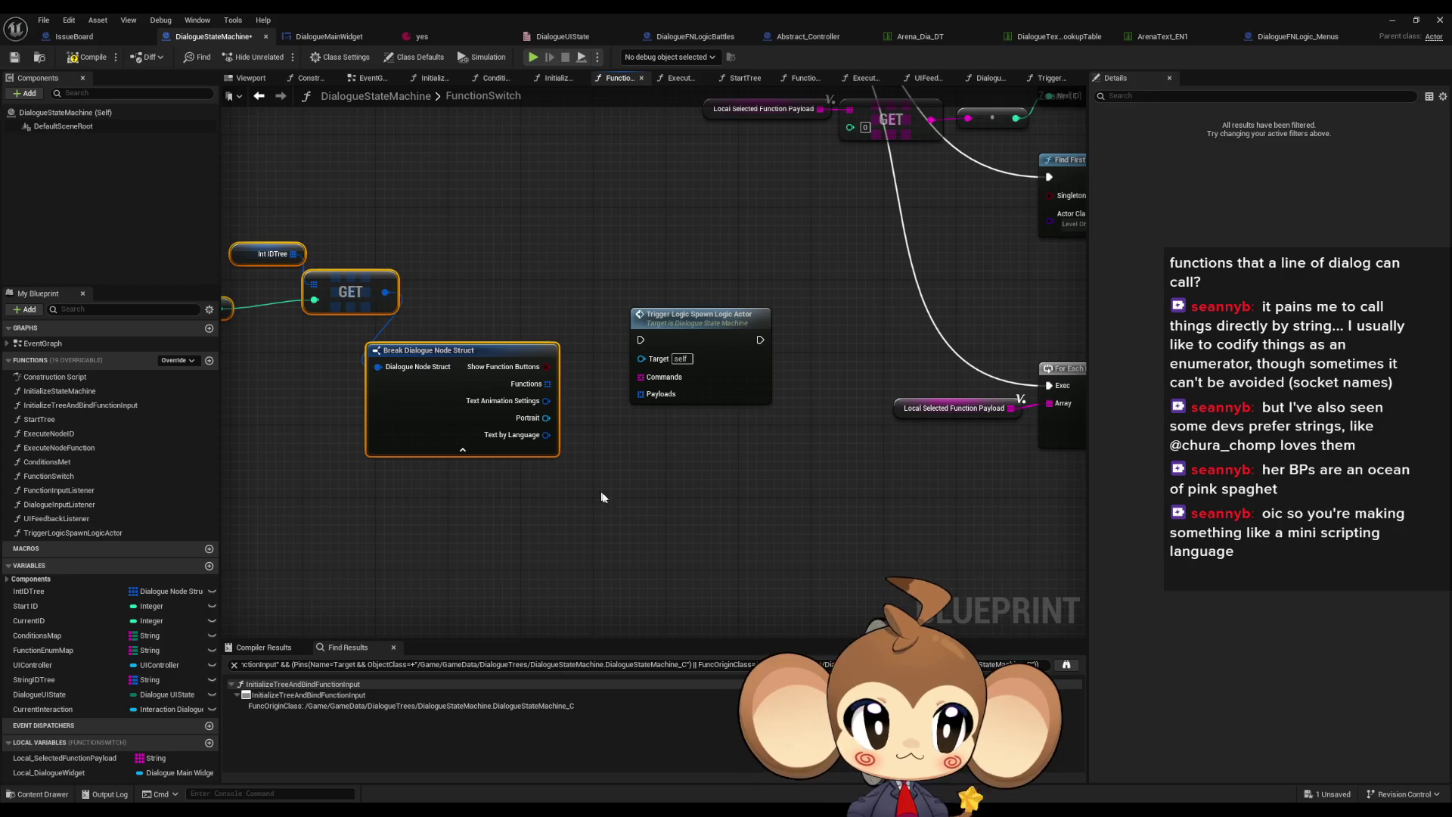
pyautogui.click(611, 503)
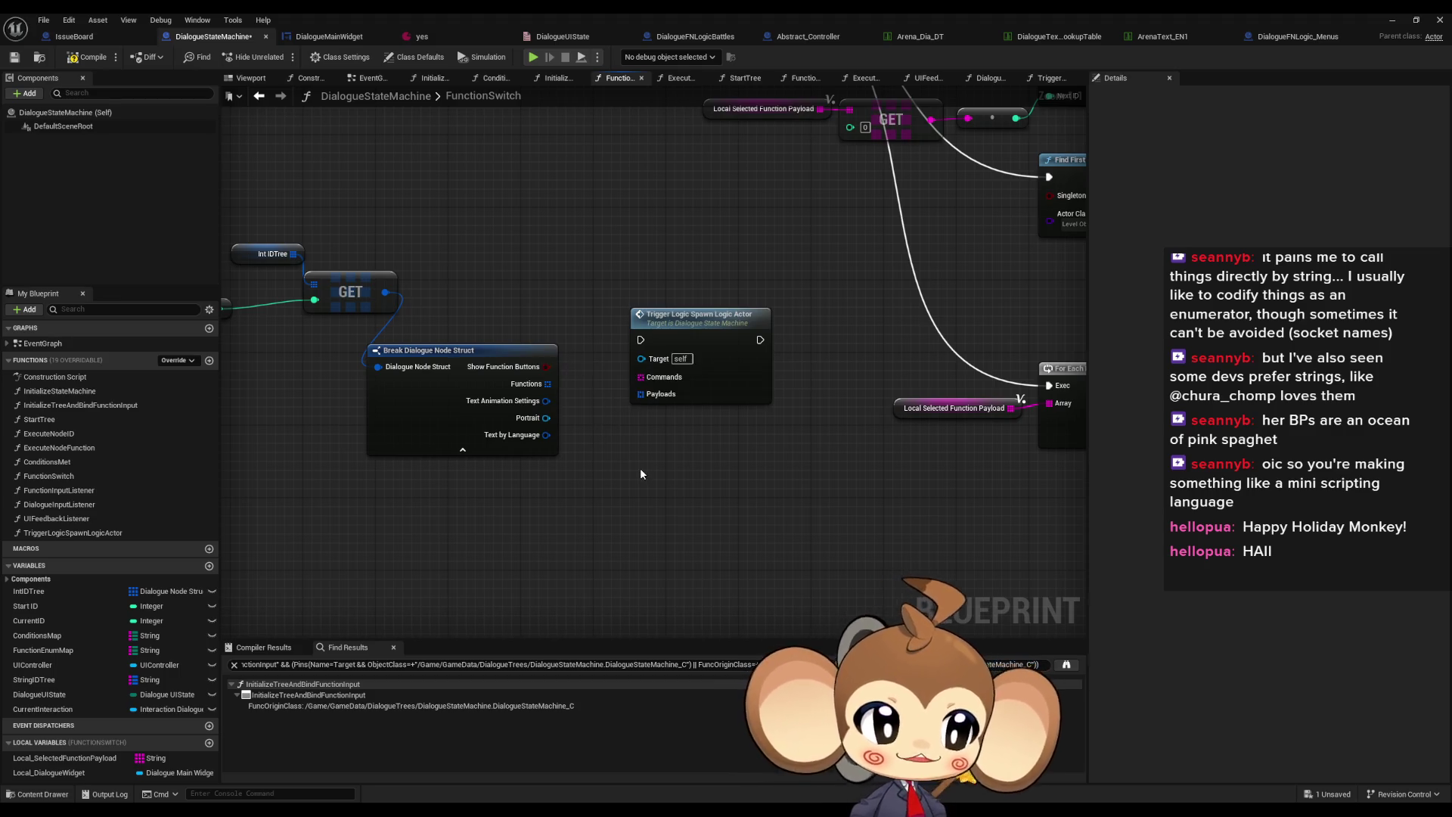
pyautogui.moveTo(597, 448); pyautogui.dragTo(763, 437)
pyautogui.moveTo(466, 263); pyautogui.dragTo(393, 291)
pyautogui.moveTo(567, 306); pyautogui.dragTo(513, 306)
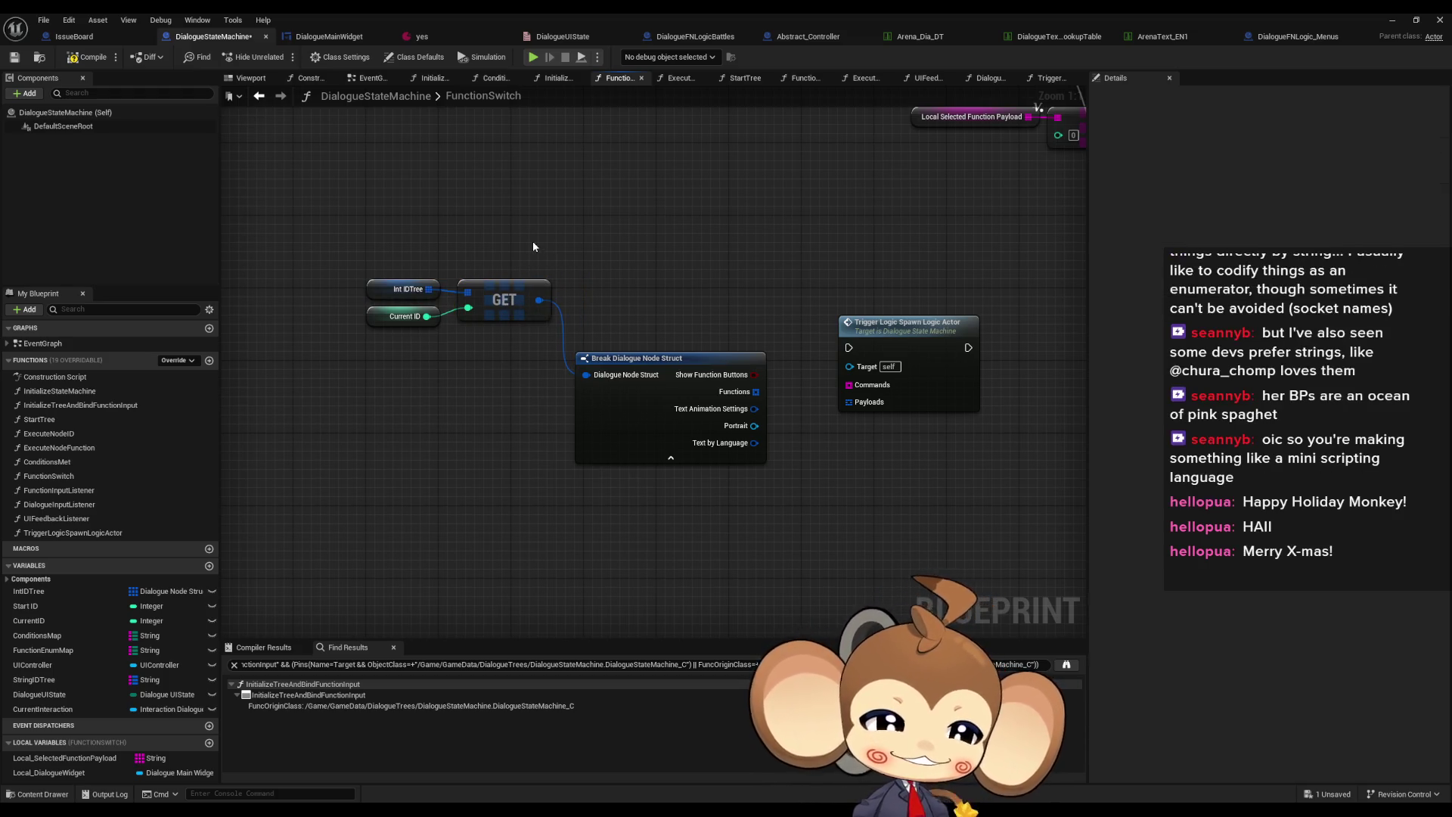
pyautogui.moveTo(647, 356); pyautogui.dragTo(646, 302)
pyautogui.moveTo(302, 210)
pyautogui.mouseDown()
pyautogui.moveTo(663, 355)
pyautogui.moveTo(552, 390)
pyautogui.mouseUp()
pyautogui.click(678, 247)
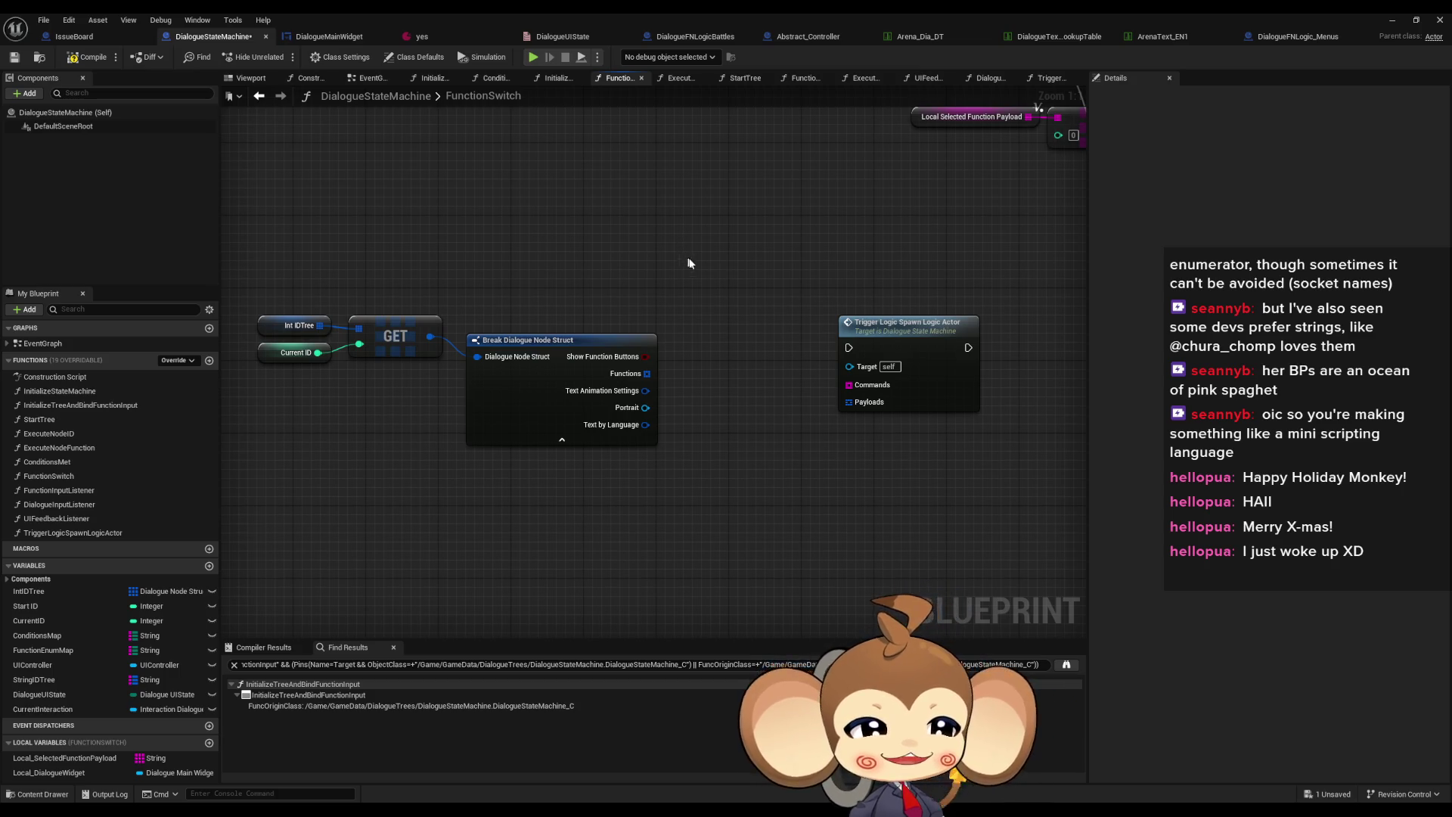
pyautogui.moveTo(801, 377); pyautogui.dragTo(687, 391)
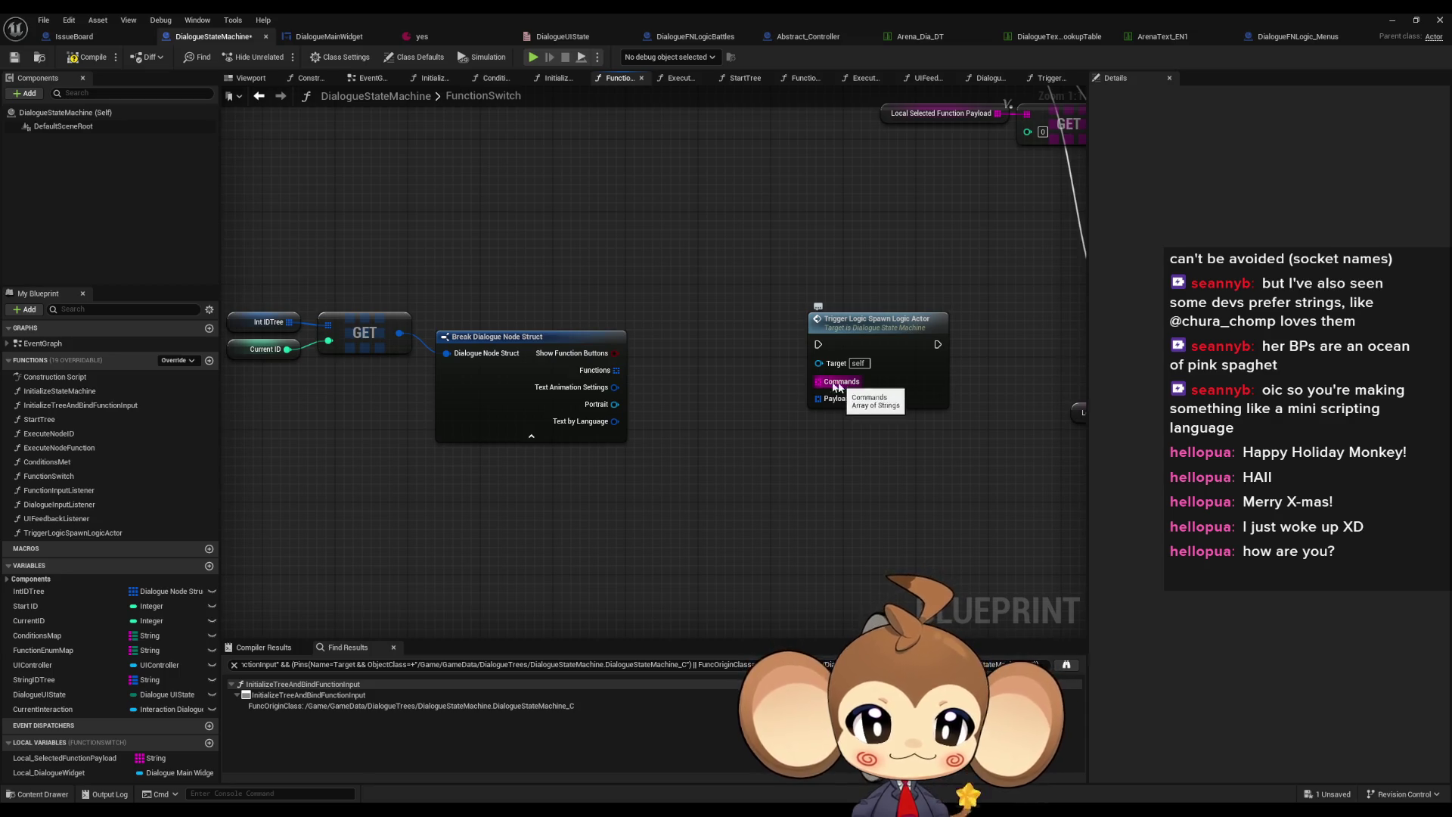
# Inspect the Trigger Logic Spawn Logic Actor function graph, then return to FunctionSwitch
pyautogui.doubleClick(855, 339)
pyautogui.scroll(4, 708, 283)
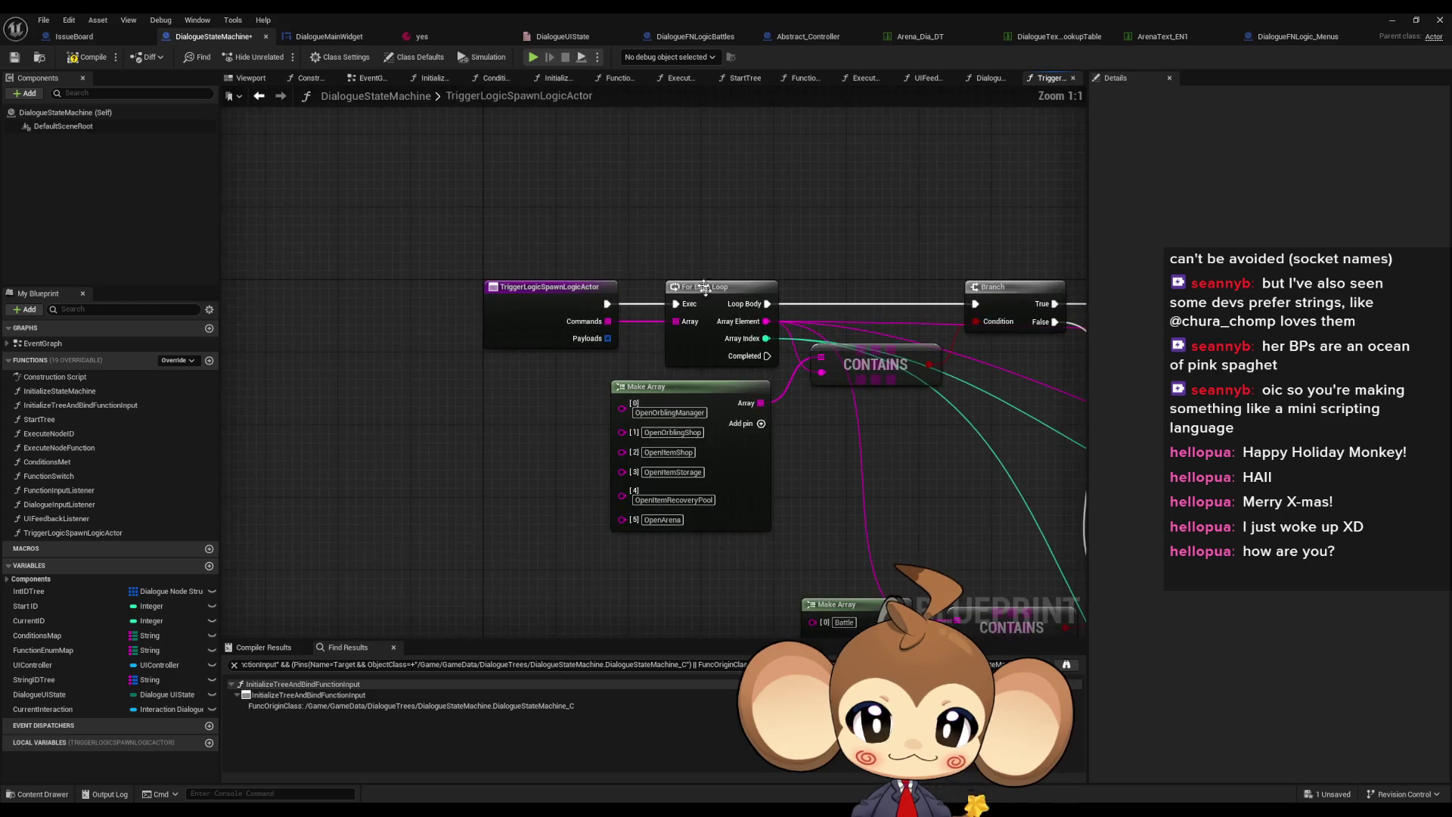
pyautogui.click(258, 95)
# Add a GET (a copy) on the Functions array feeding a Break Dialogue Node Function Struct
pyautogui.moveTo(617, 370); pyautogui.dragTo(686, 440)
pyautogui.write('get')
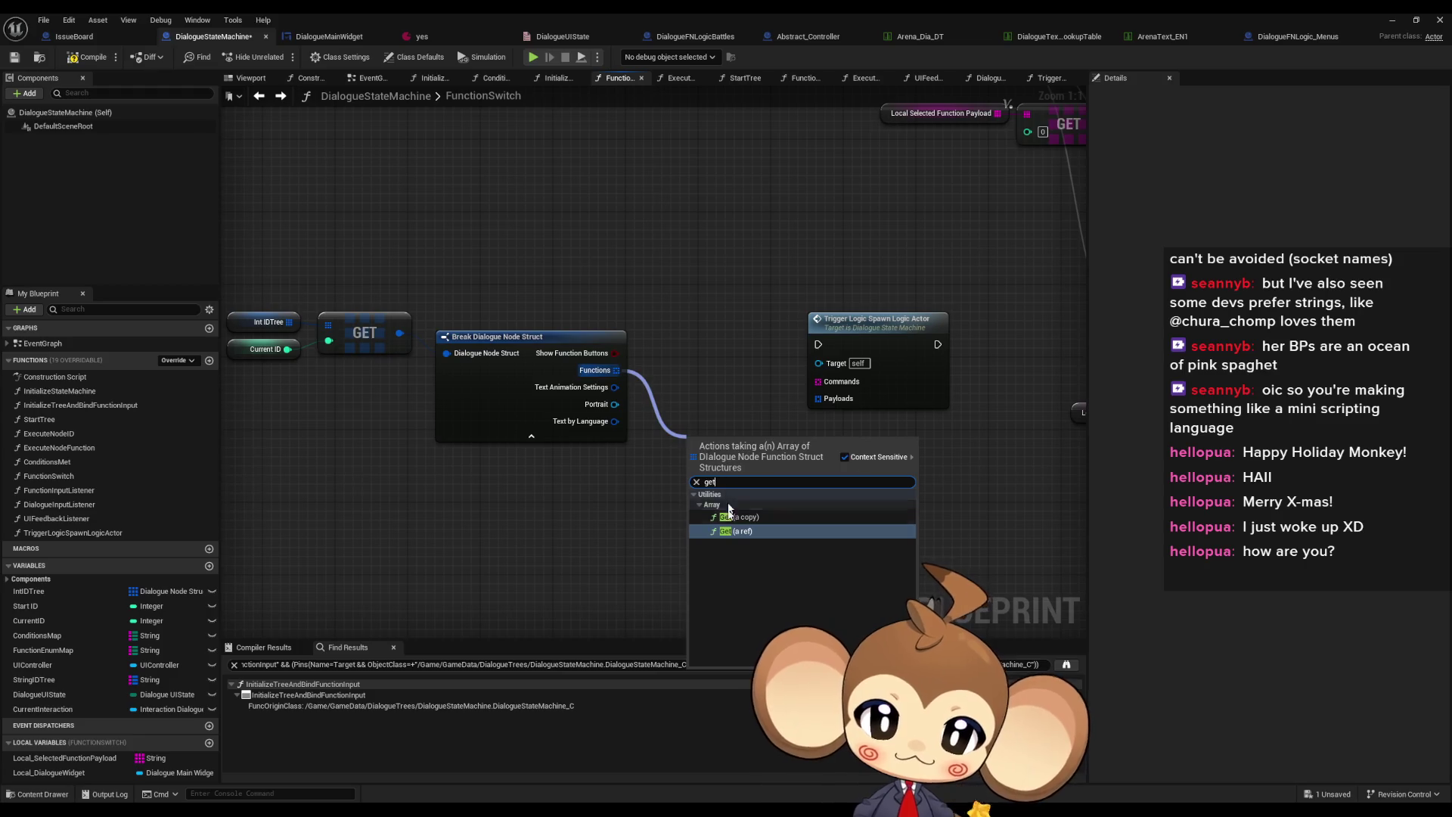
pyautogui.click(738, 518)
pyautogui.moveTo(771, 450); pyautogui.dragTo(751, 516)
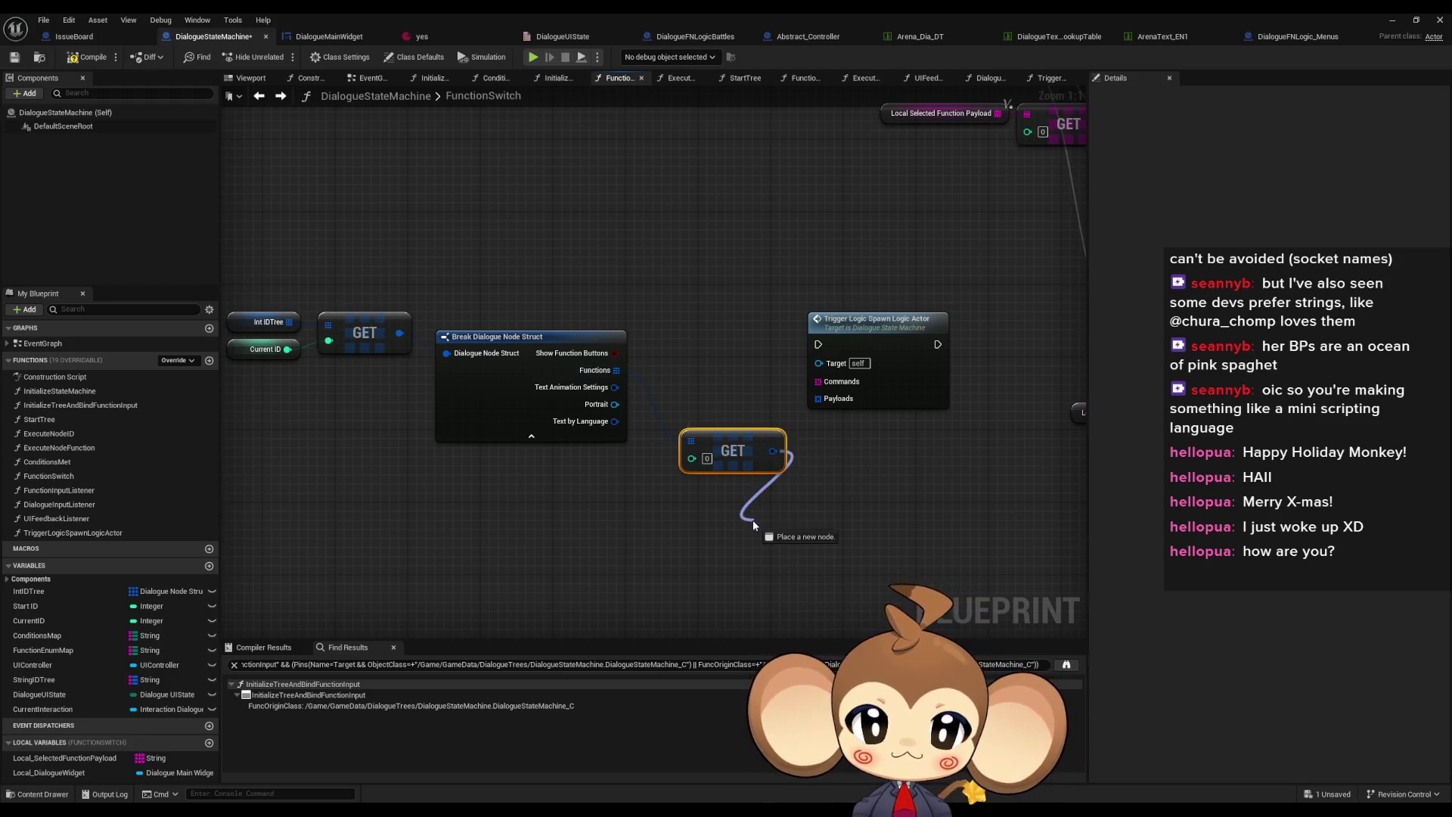
pyautogui.write('brea')
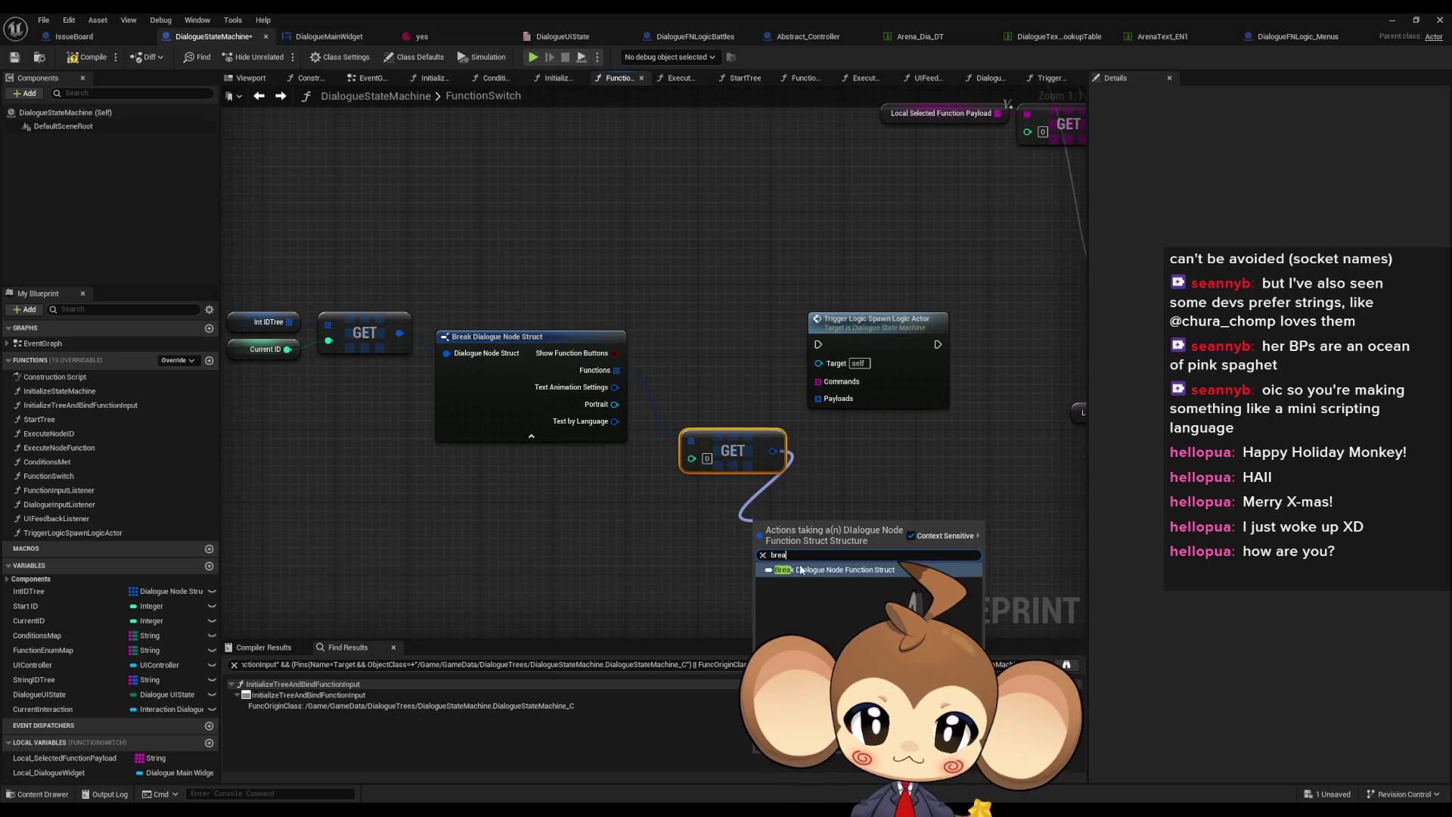
pyautogui.click(832, 569)
pyautogui.scroll(-5, 726, 489)
pyautogui.scroll(4, 371, 330)
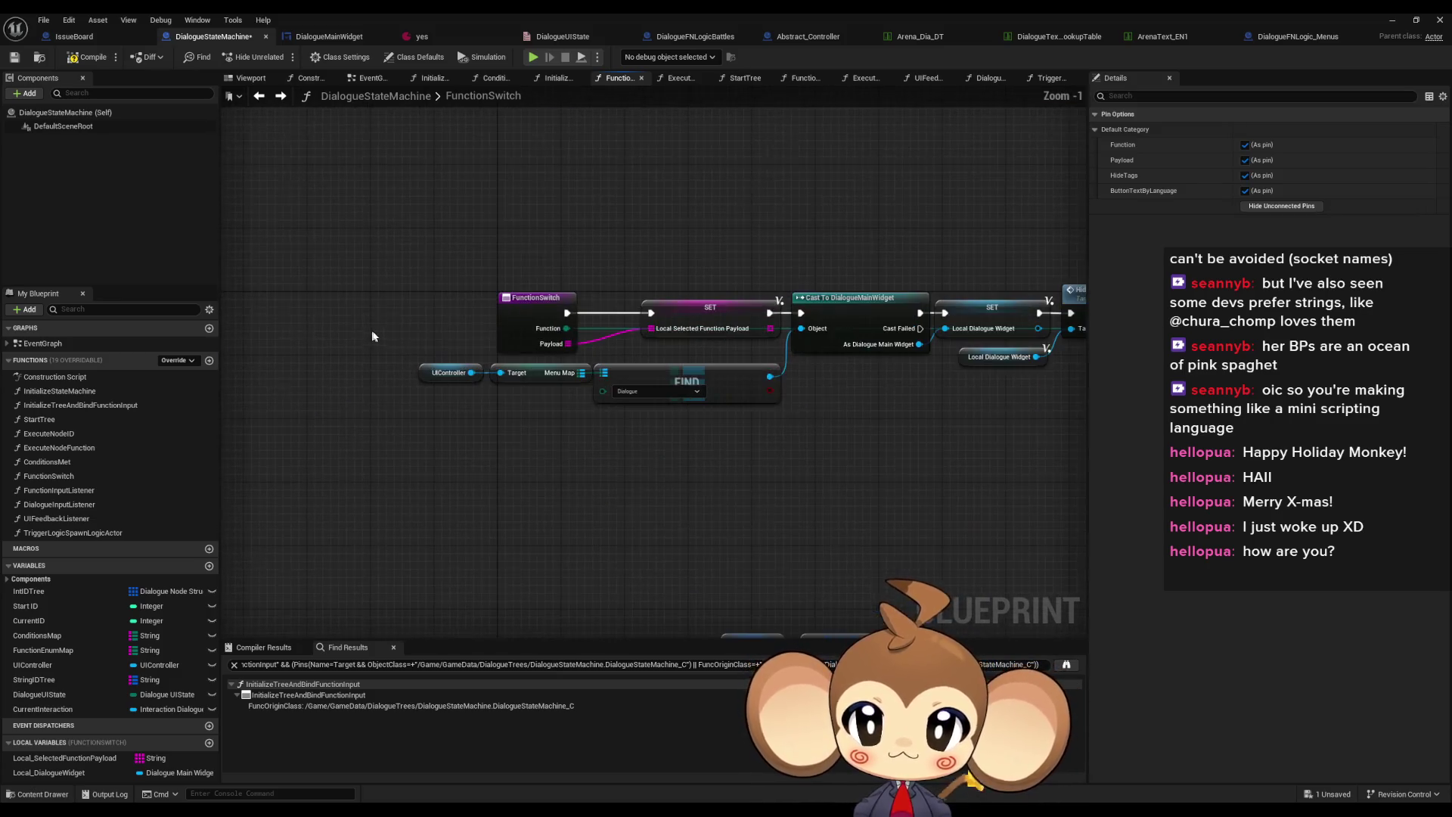
# Bring the FunctionSwitch entry node into view and open its context menu
pyautogui.moveTo(725, 383)
pyautogui.mouseDown()
pyautogui.moveTo(678, 371)
pyautogui.moveTo(916, 403)
pyautogui.mouseUp()
pyautogui.moveTo(549, 390)
pyautogui.mouseDown()
pyautogui.moveTo(614, 331)
pyautogui.moveTo(584, 314)
pyautogui.moveTo(664, 314)
pyautogui.mouseUp()
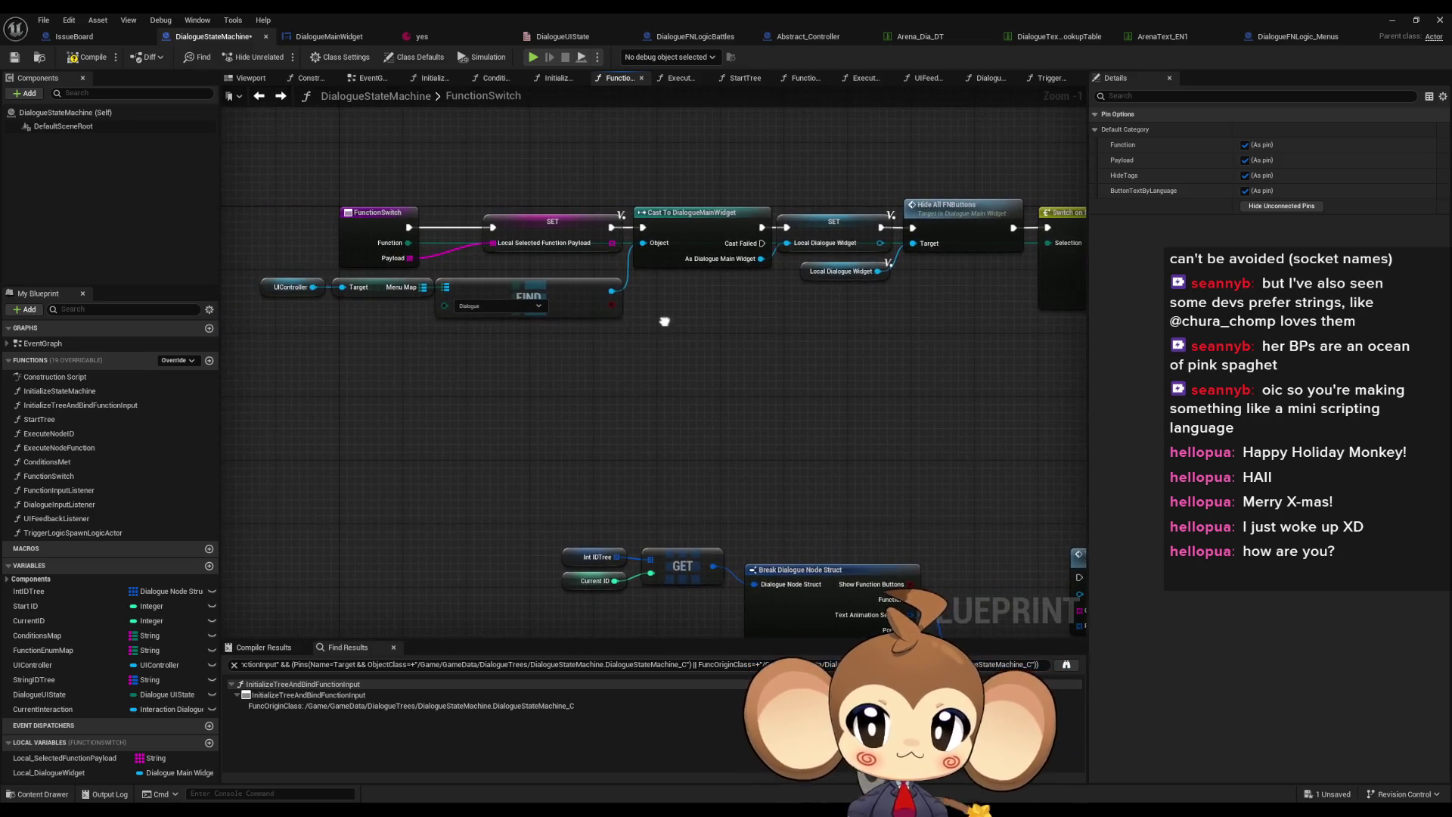
pyautogui.rightClick(357, 221)
# Find FunctionSwitch references by class member, then minimize the Blueprint editor
pyautogui.moveTo(398, 341)
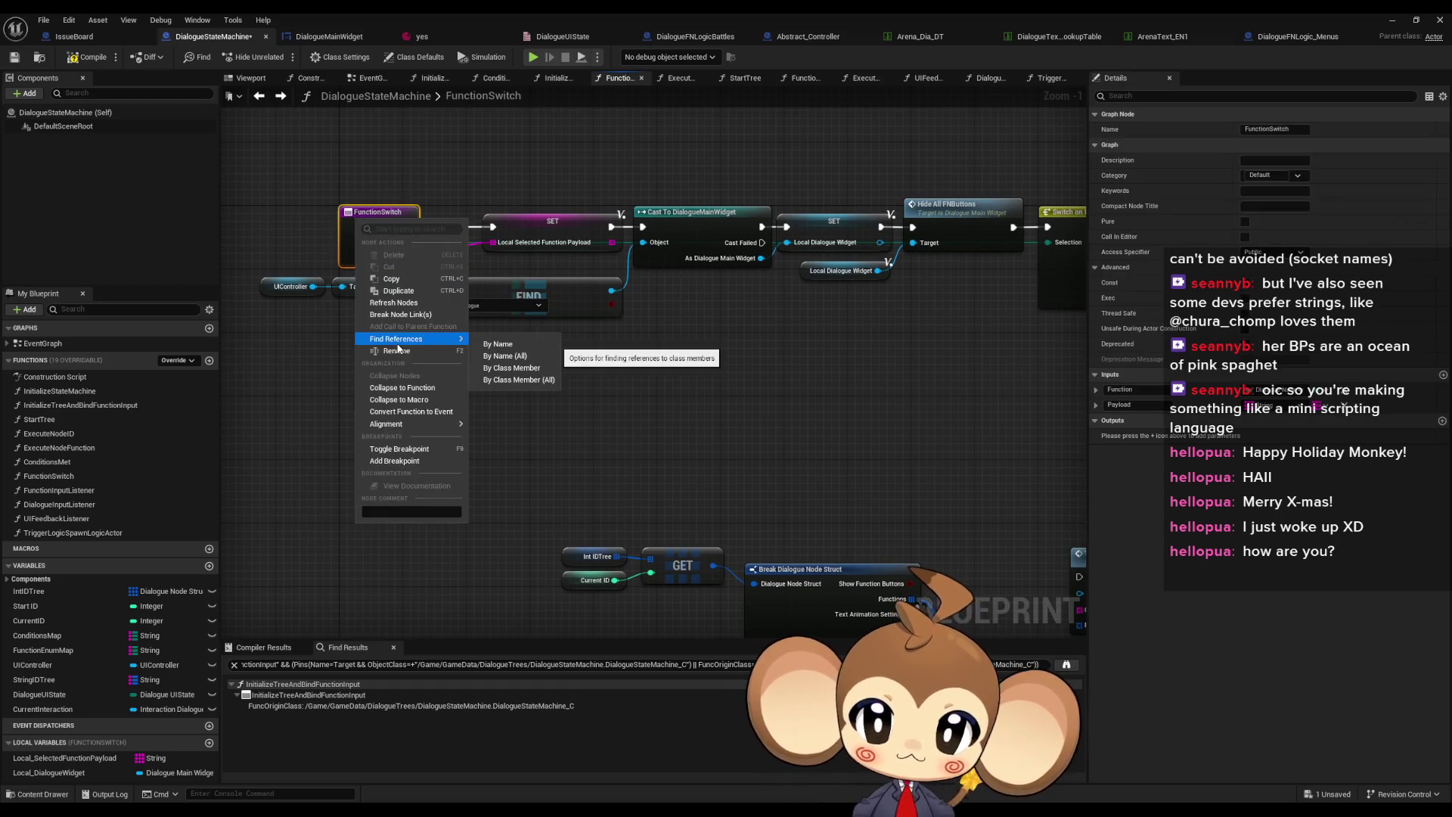
pyautogui.click(512, 370)
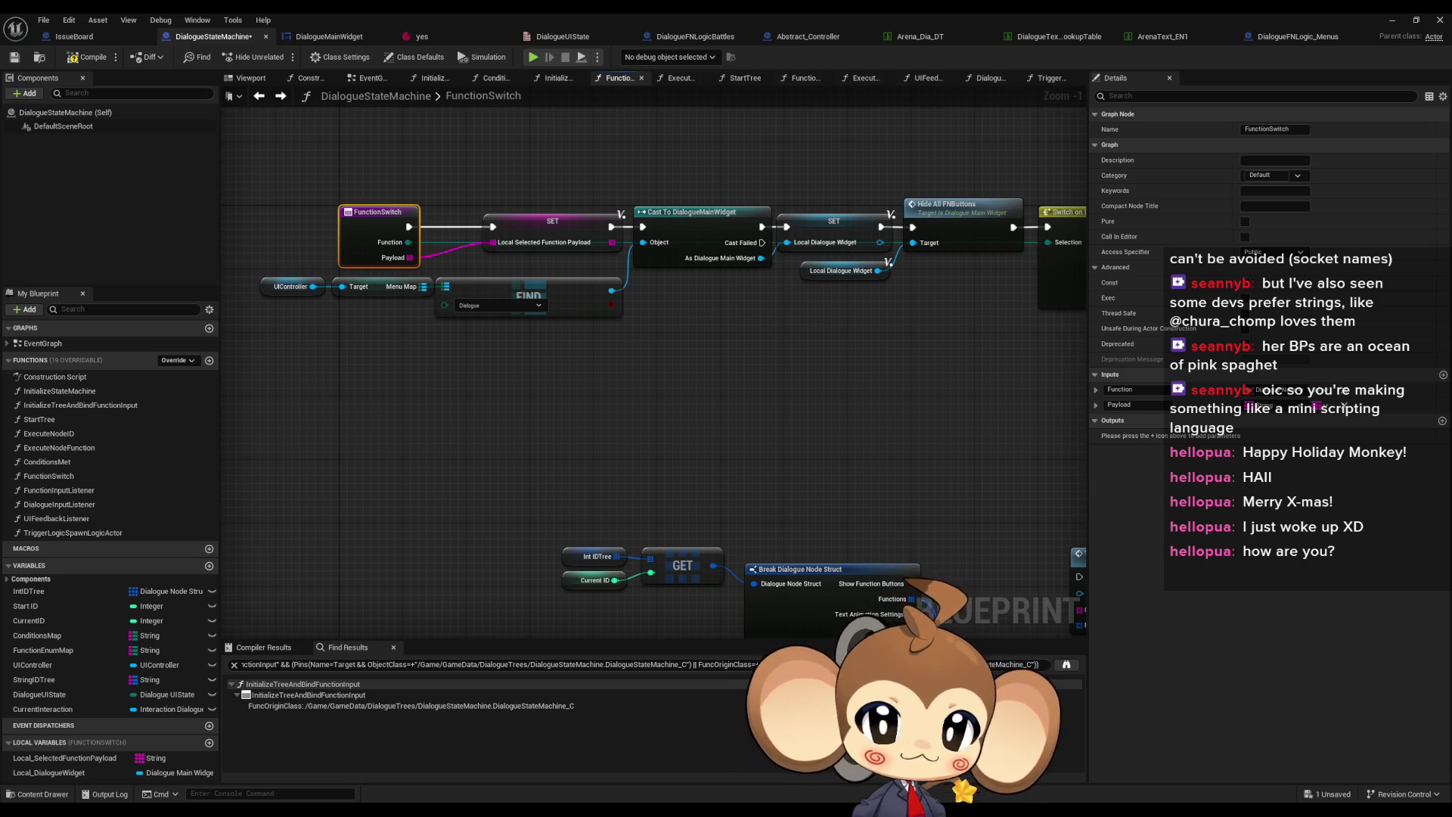
pyautogui.click(1392, 20)
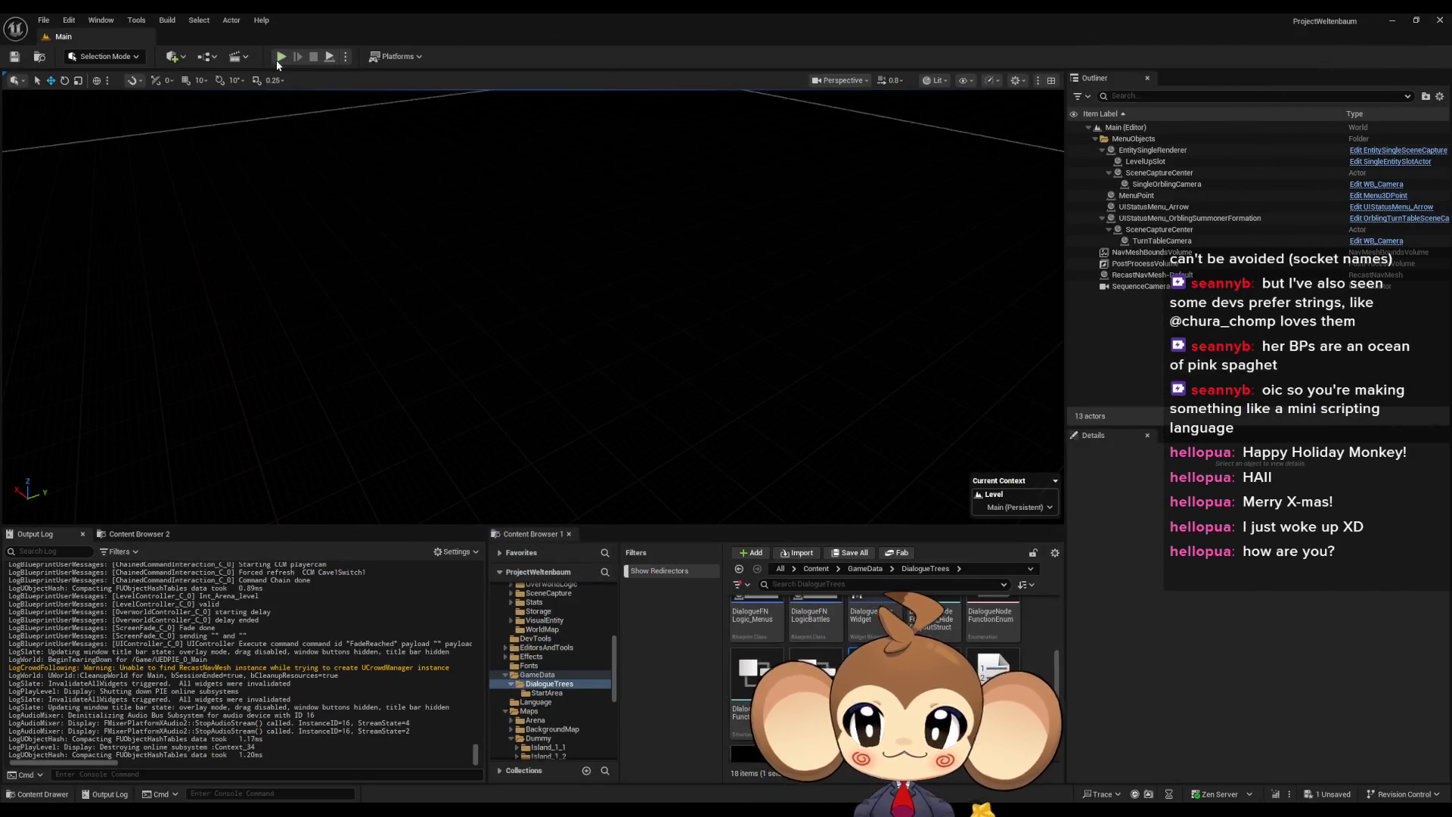
# Play-test from the saved game through the Mira dialogue and choose Option 1
pyautogui.hotkey('alt', 'p')
pyautogui.click(227, 448)
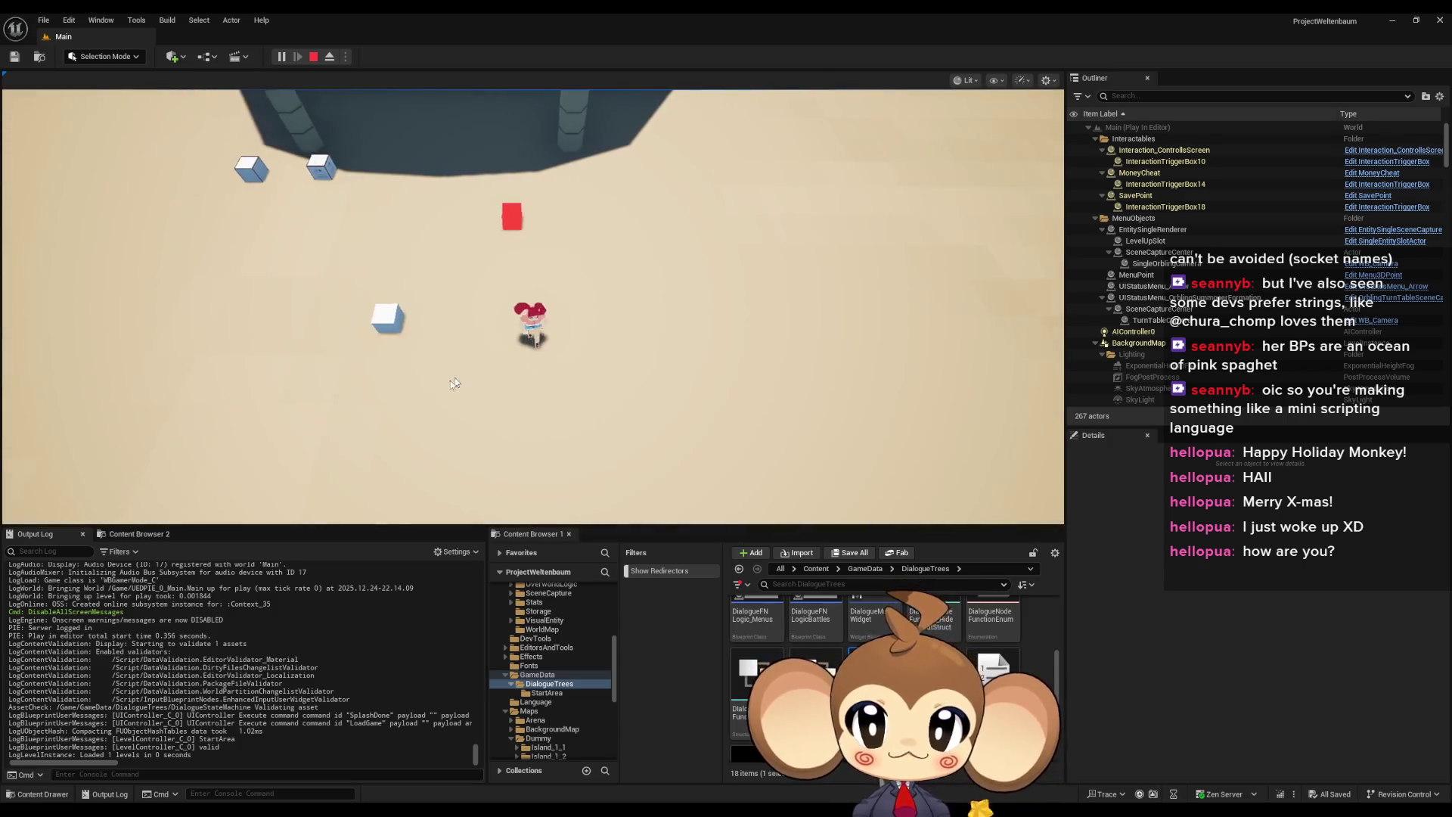
pyautogui.click(959, 351)
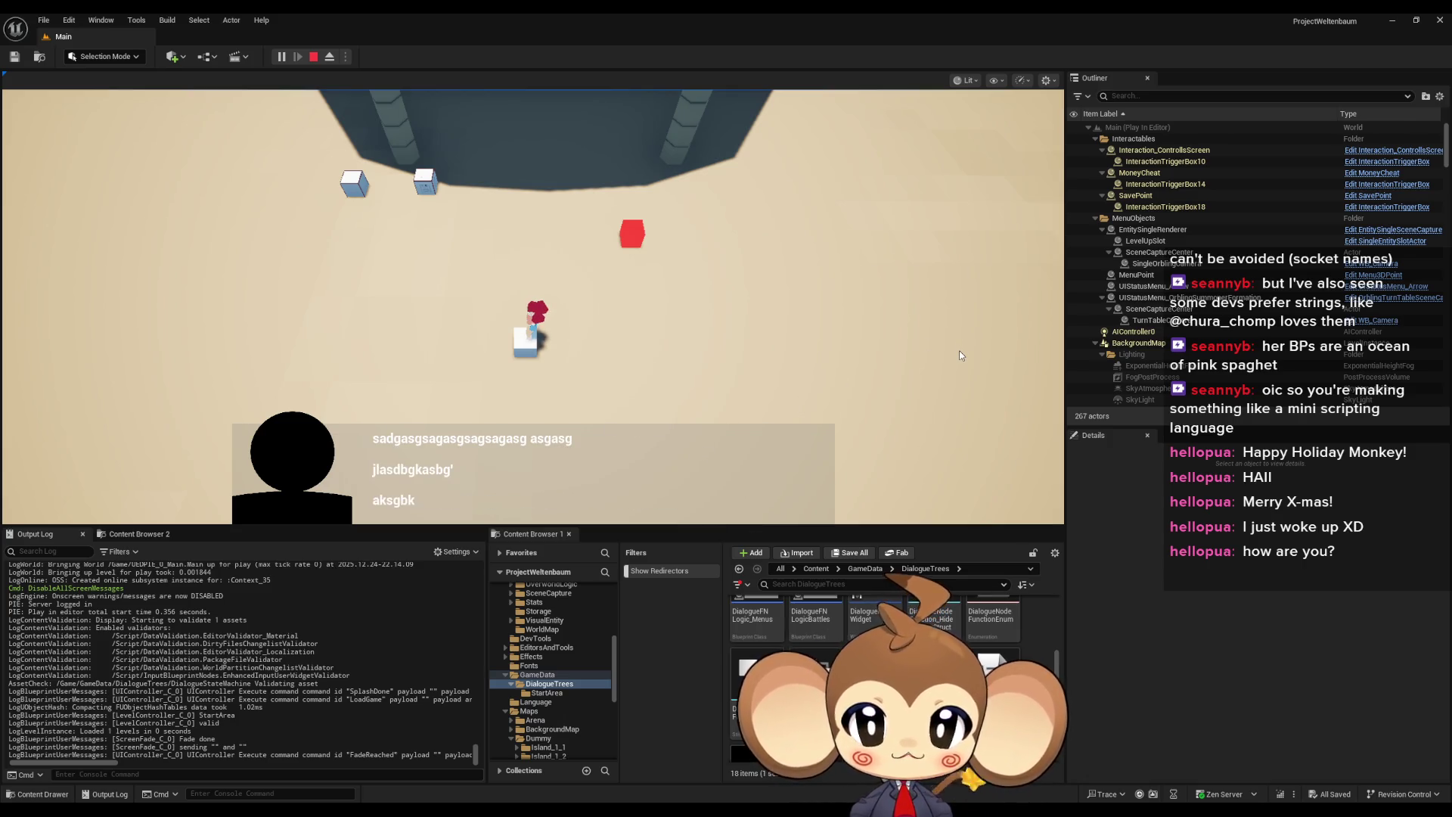
pyautogui.click(902, 391)
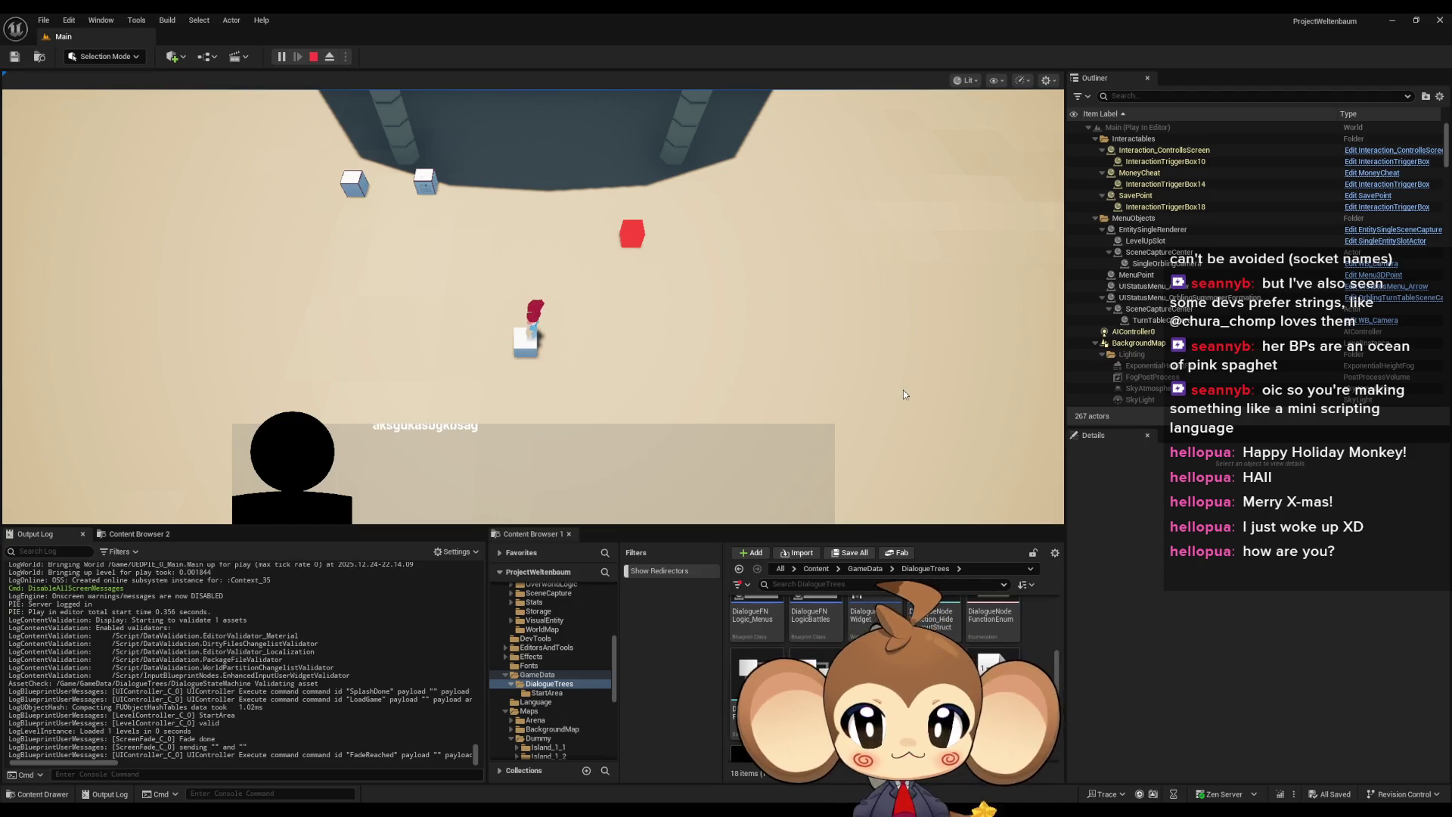
pyautogui.click(904, 389)
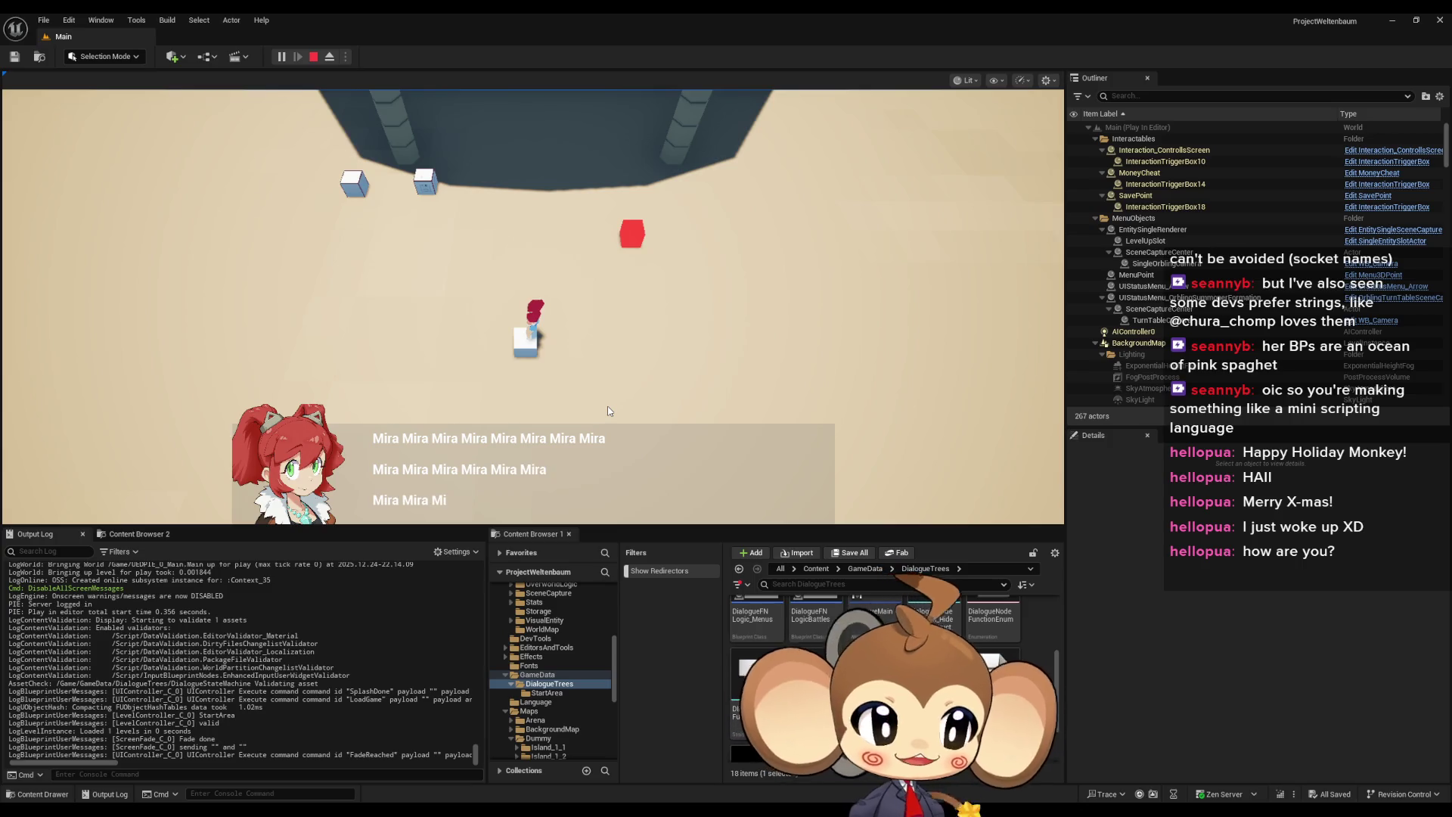
pyautogui.click(493, 347)
pyautogui.click(493, 347)
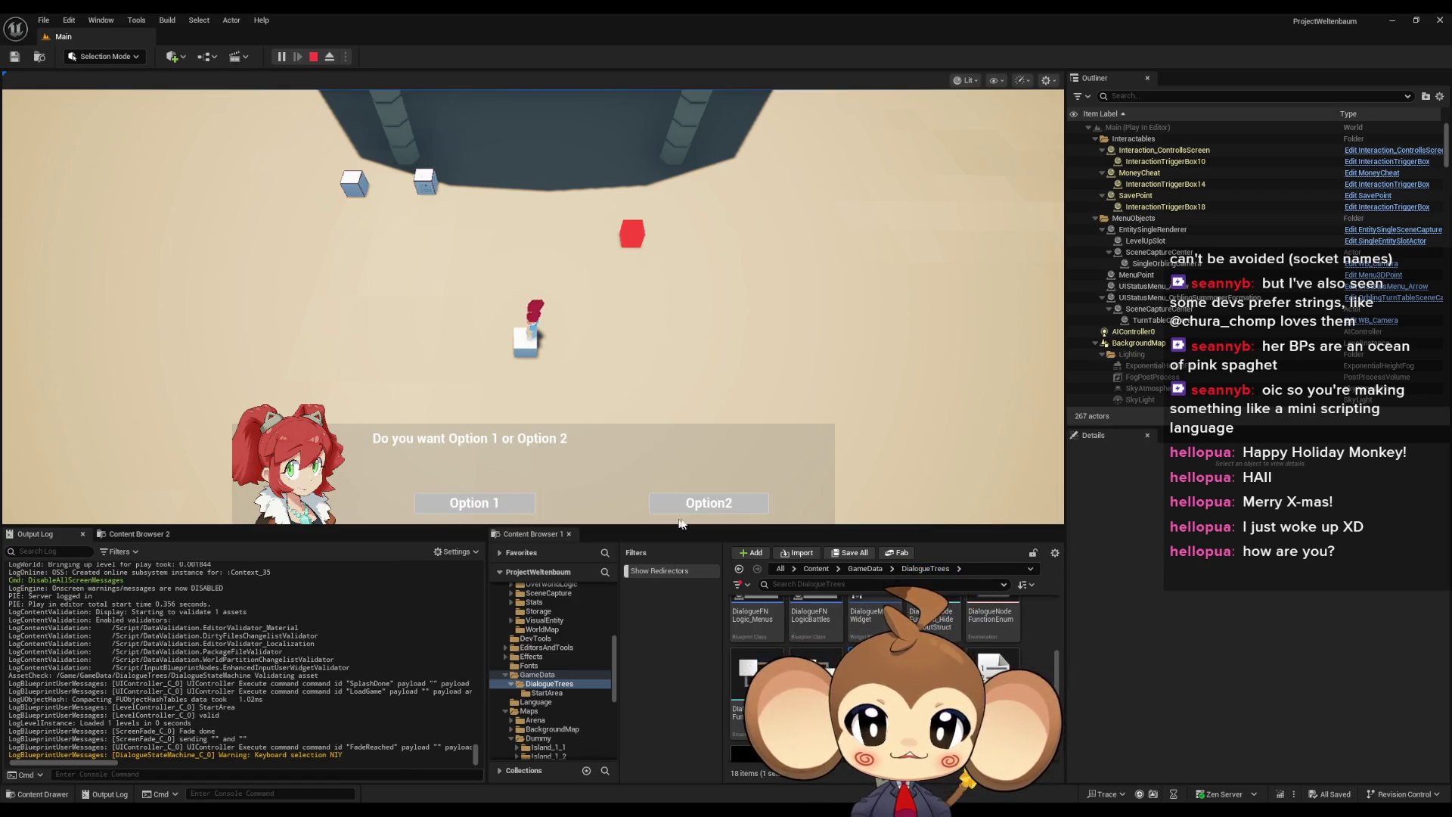
pyautogui.click(496, 507)
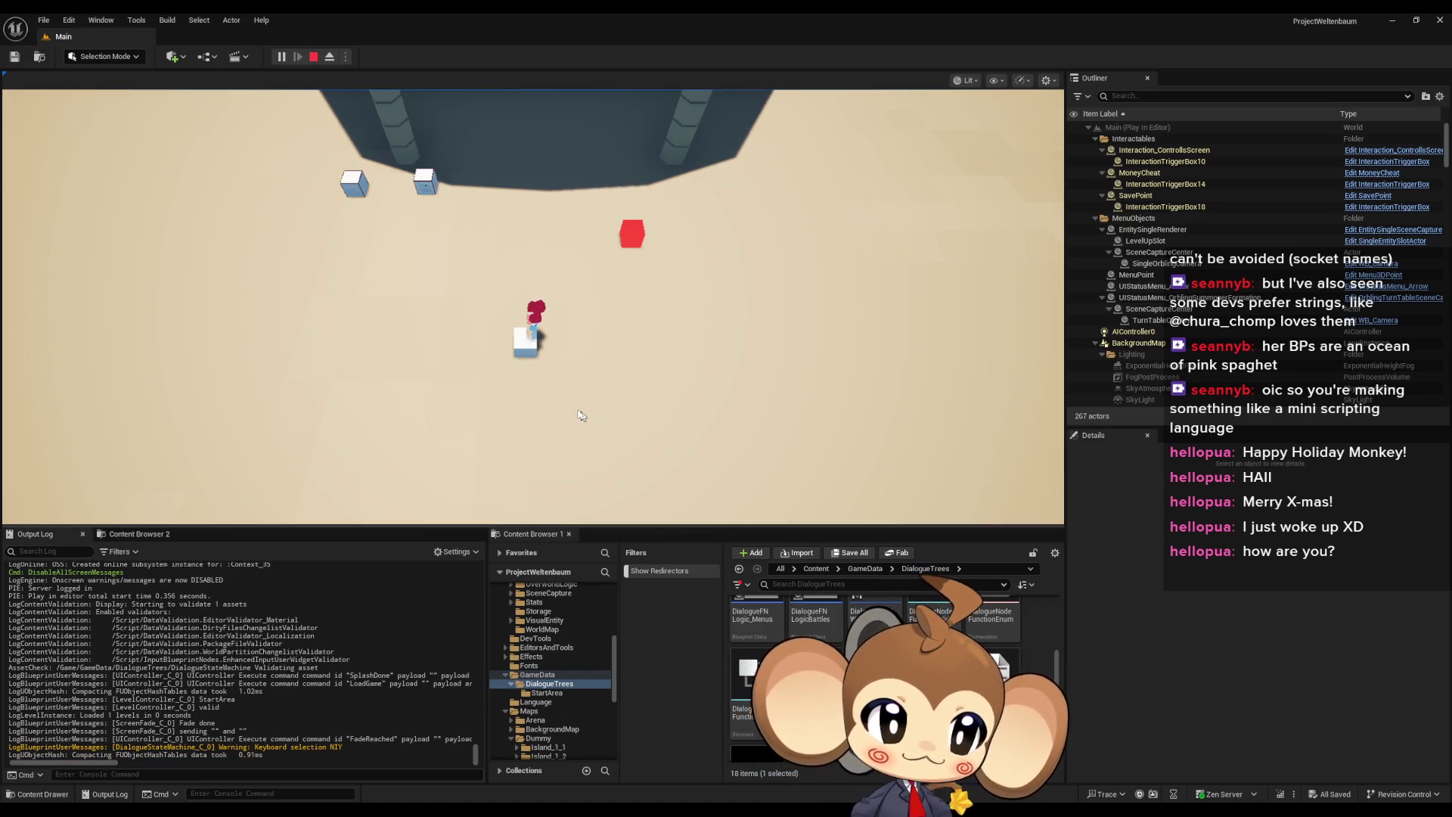
# Stop the play-test and bring the DialogueStateMachine Blueprint editor back to front
pyautogui.click(314, 57)
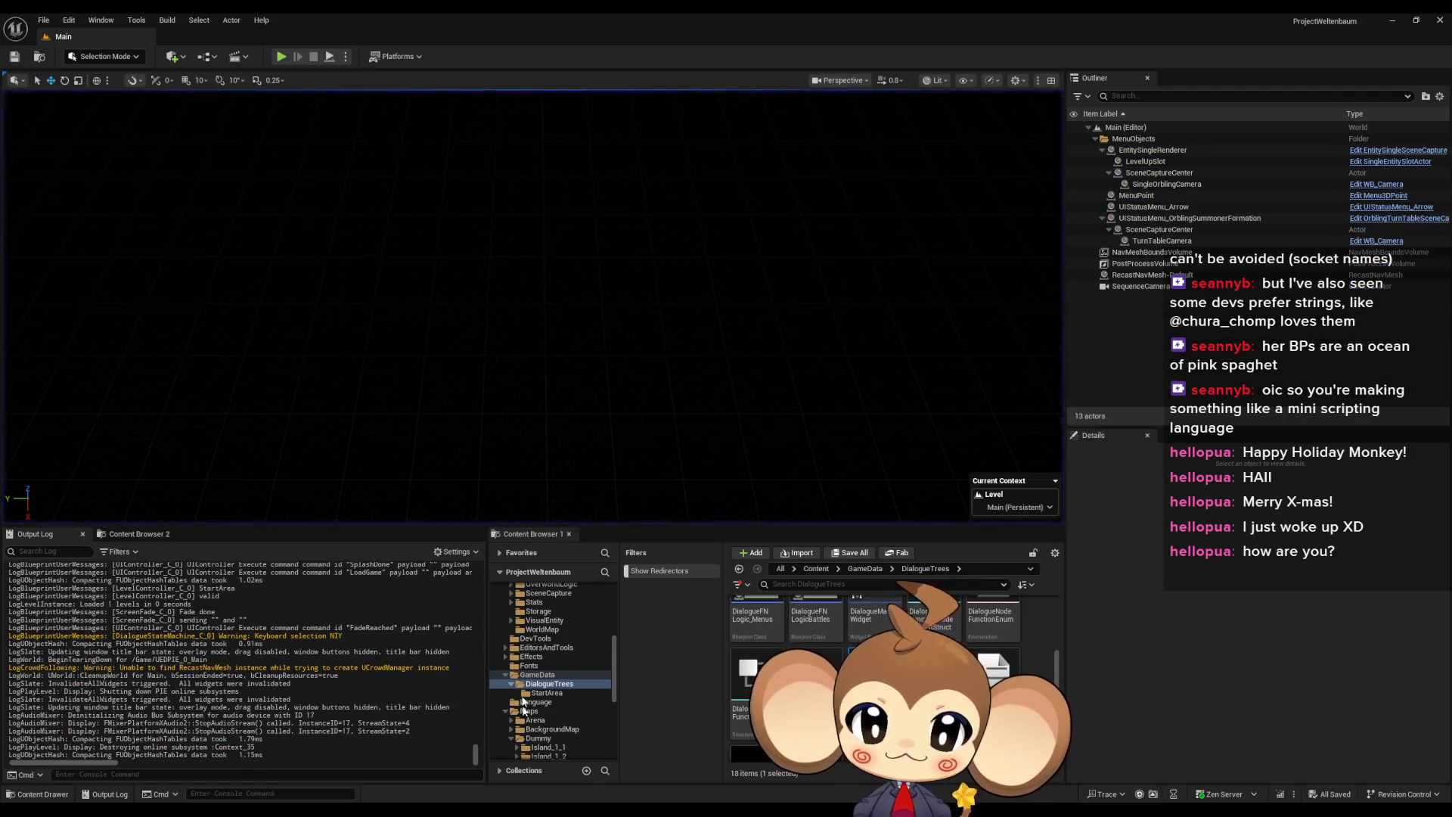
pyautogui.moveTo(679, 764)
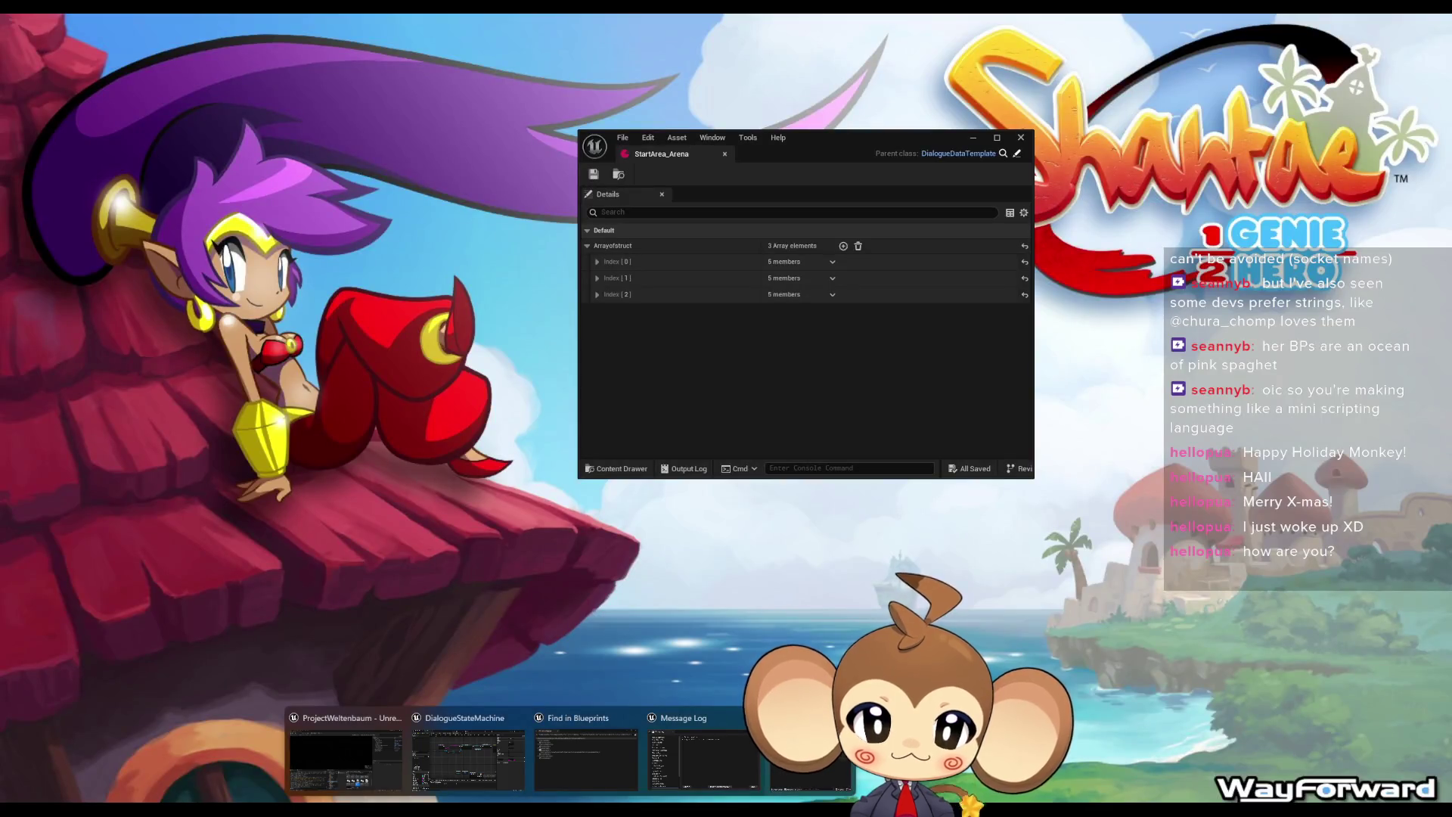
pyautogui.click(808, 756)
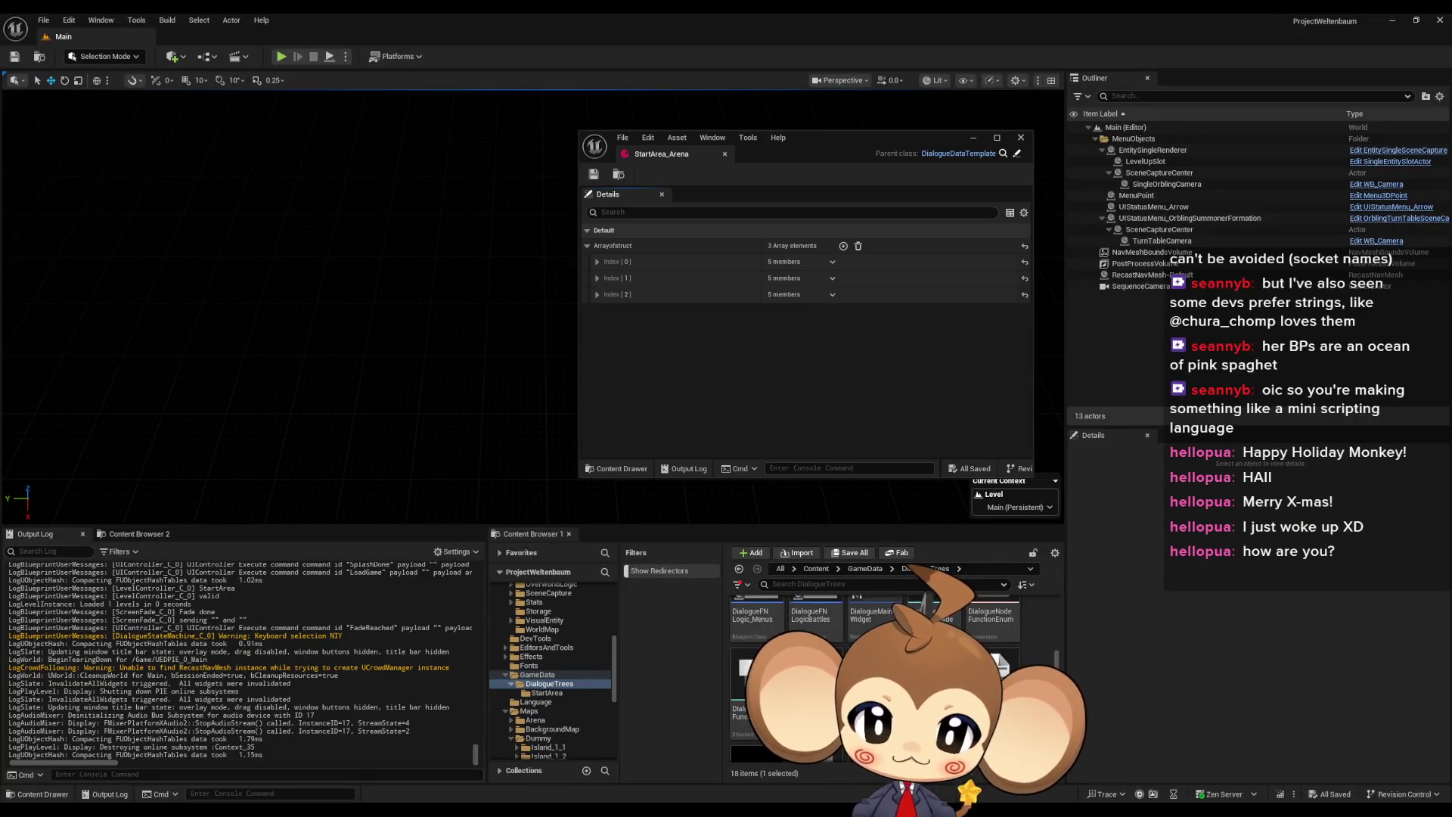
pyautogui.moveTo(645, 764)
pyautogui.click(488, 760)
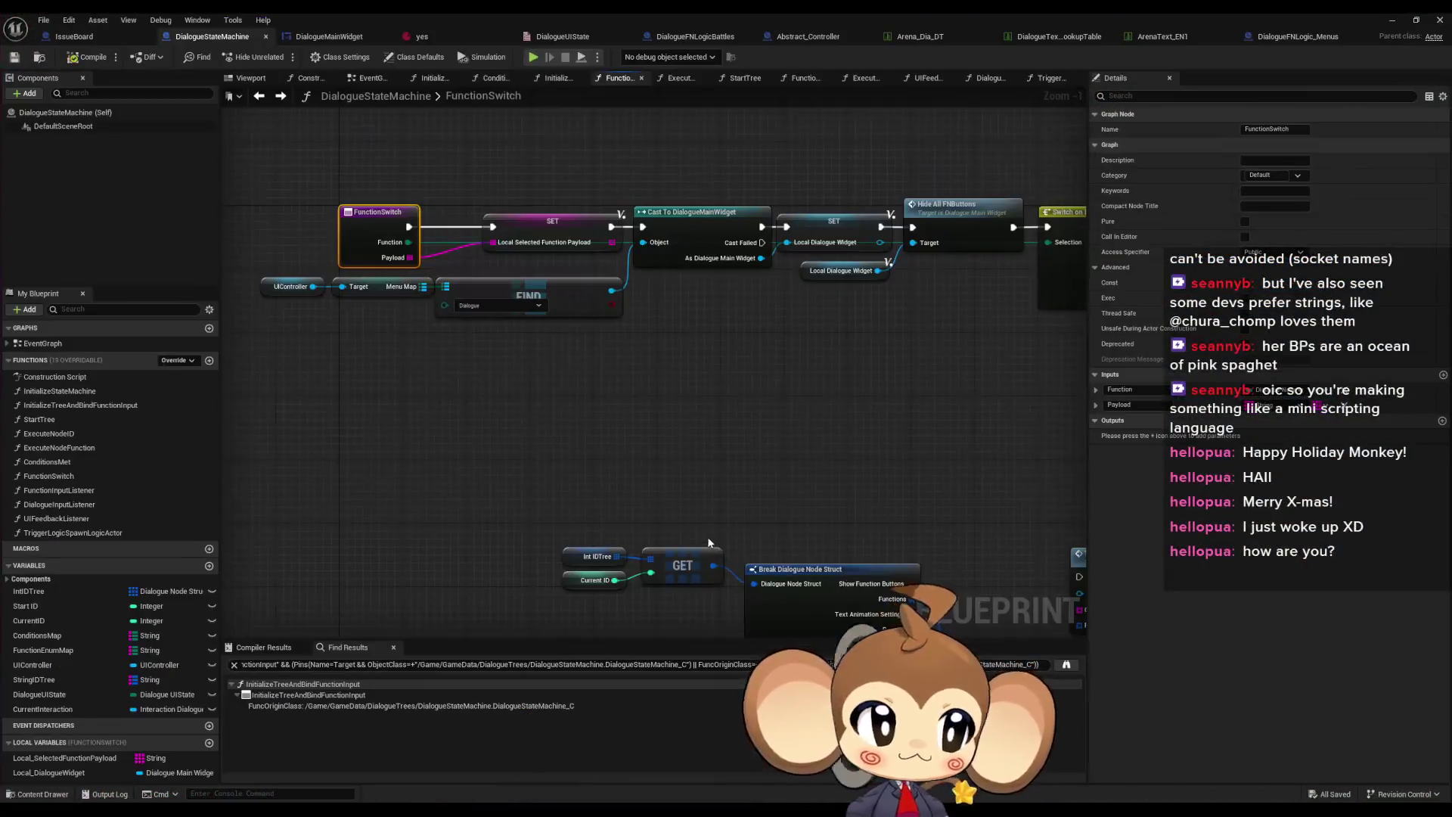
pyautogui.moveTo(675, 302)
pyautogui.mouseDown()
pyautogui.moveTo(673, 335)
pyautogui.moveTo(768, 389)
pyautogui.moveTo(577, 312)
pyautogui.moveTo(578, 292)
pyautogui.mouseUp()
pyautogui.scroll(-2, 768, 389)
pyautogui.scroll(1, 577, 292)
pyautogui.scroll(1, 757, 375)
pyautogui.scroll(1, 746, 301)
pyautogui.moveTo(757, 376)
pyautogui.mouseDown()
pyautogui.moveTo(746, 301)
pyautogui.moveTo(726, 312)
pyautogui.mouseUp()
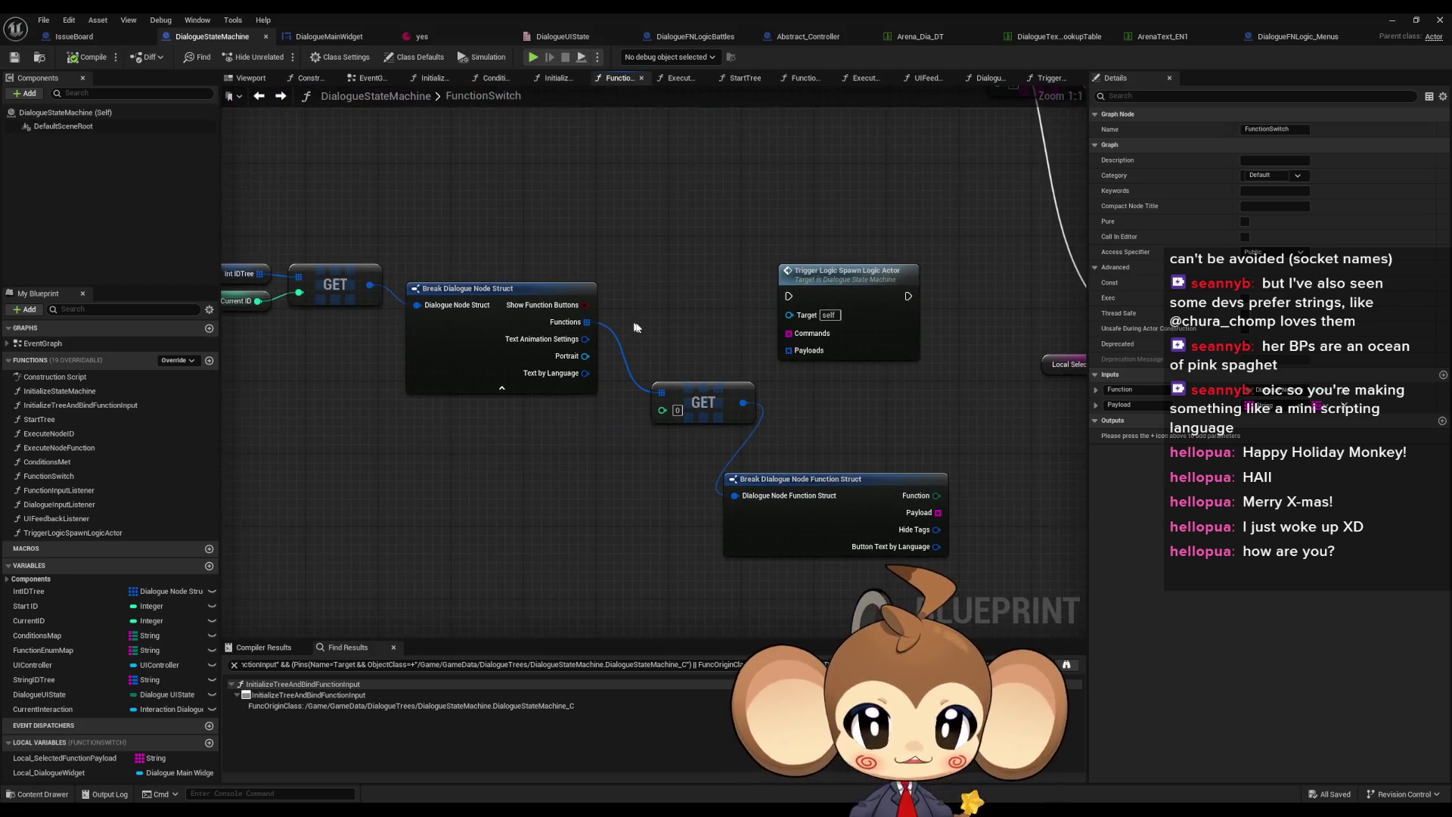
pyautogui.moveTo(848, 280); pyautogui.dragTo(853, 283)
pyautogui.moveTo(654, 247); pyautogui.dragTo(655, 300)
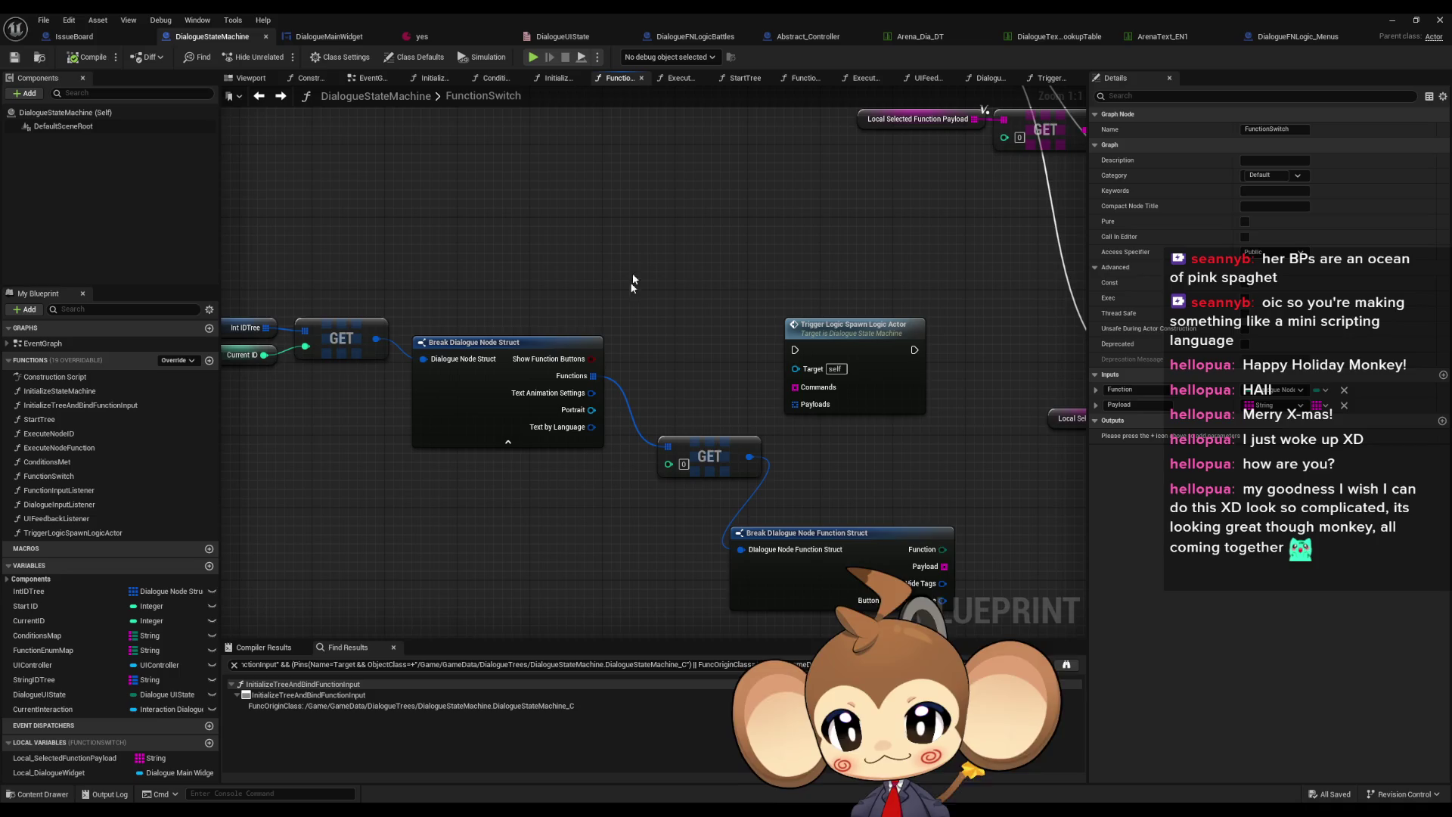
pyautogui.moveTo(669, 319)
pyautogui.mouseDown()
pyautogui.moveTo(771, 297)
pyautogui.moveTo(719, 269)
pyautogui.moveTo(731, 251)
pyautogui.moveTo(691, 302)
pyautogui.mouseUp()
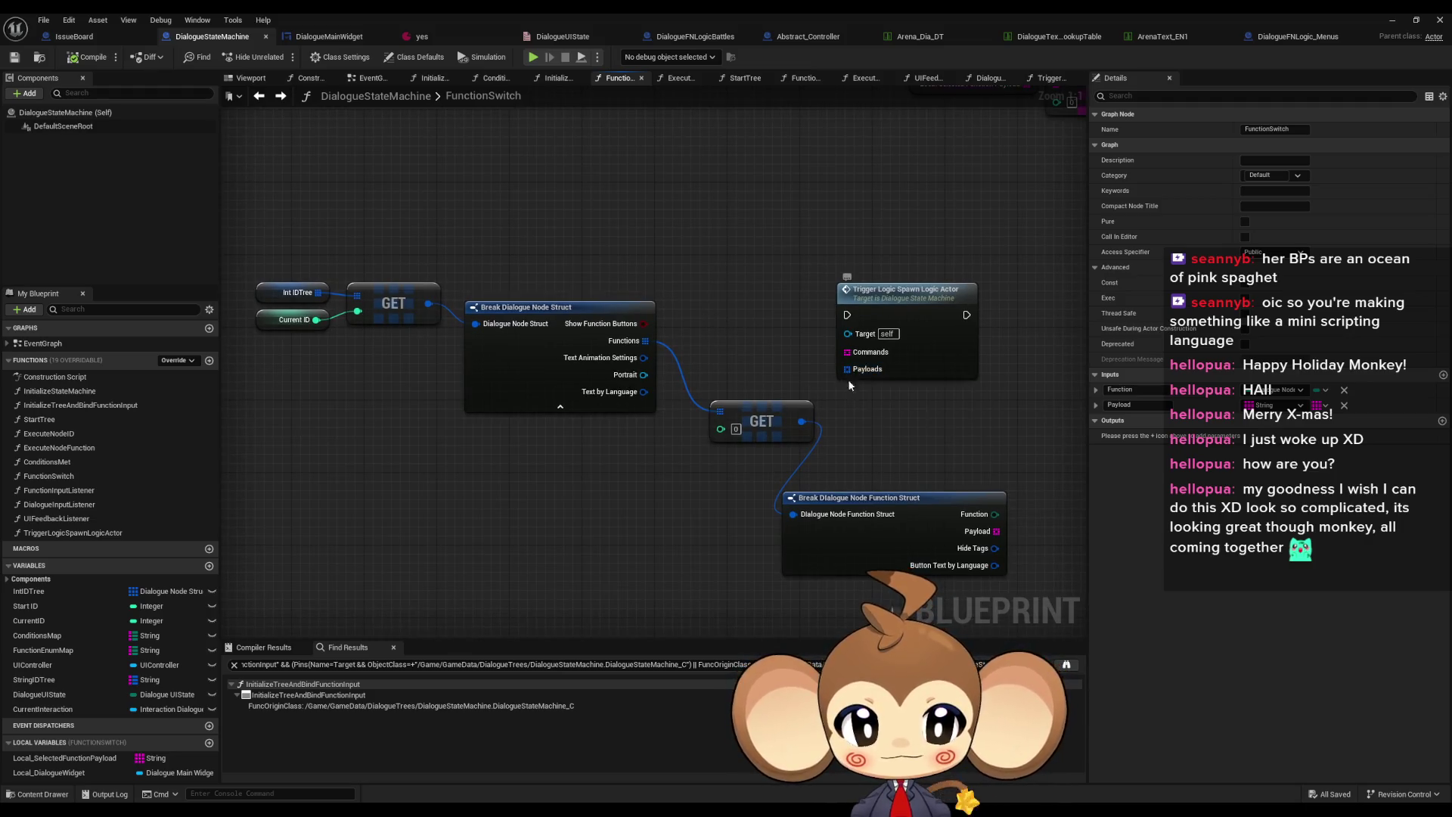
pyautogui.moveTo(855, 377)
pyautogui.mouseDown()
pyautogui.moveTo(686, 363)
pyautogui.moveTo(956, 465)
pyautogui.moveTo(1043, 467)
pyautogui.moveTo(909, 456)
pyautogui.moveTo(840, 424)
pyautogui.mouseUp()
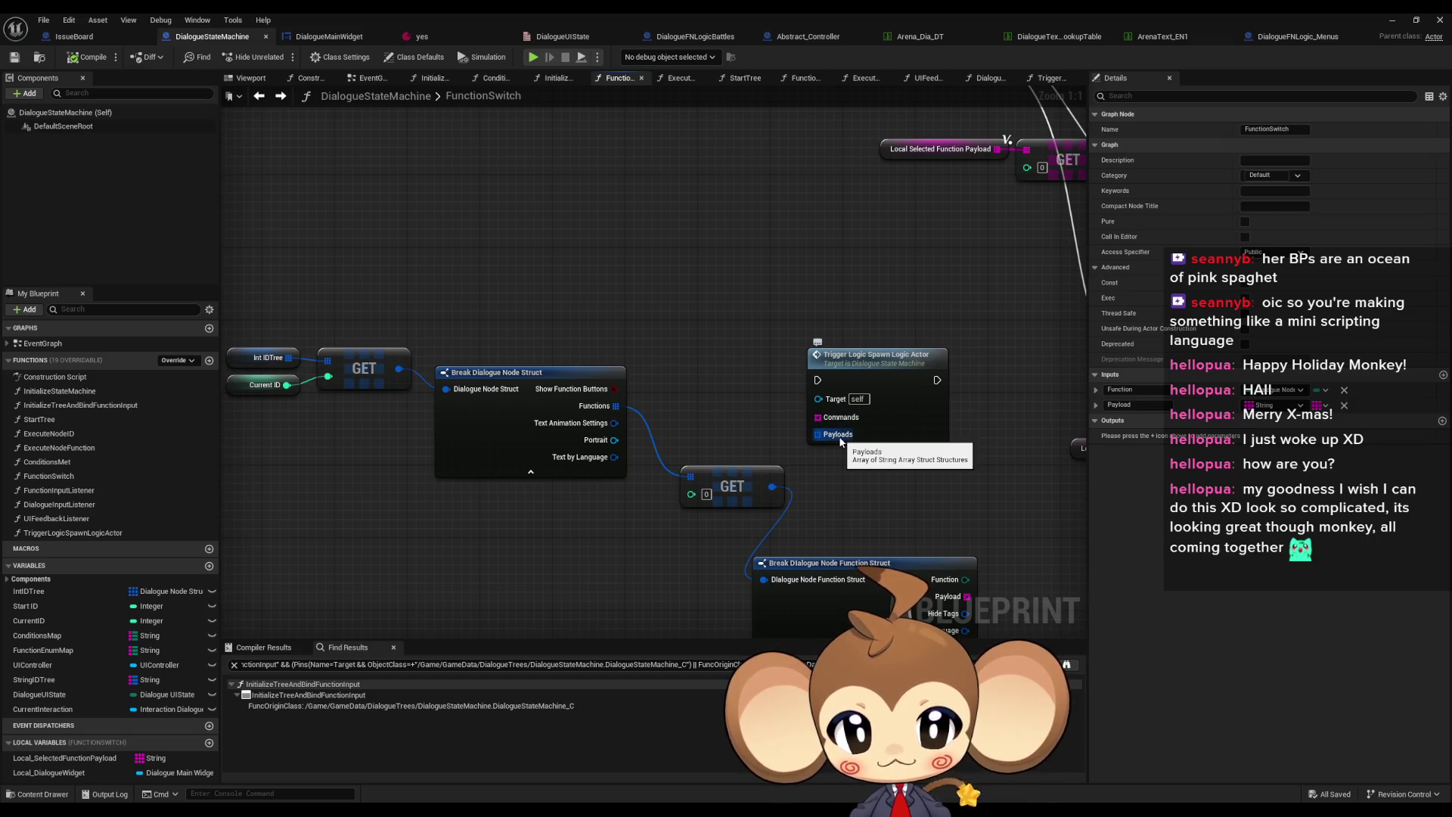
pyautogui.scroll(-4, 630, 318)
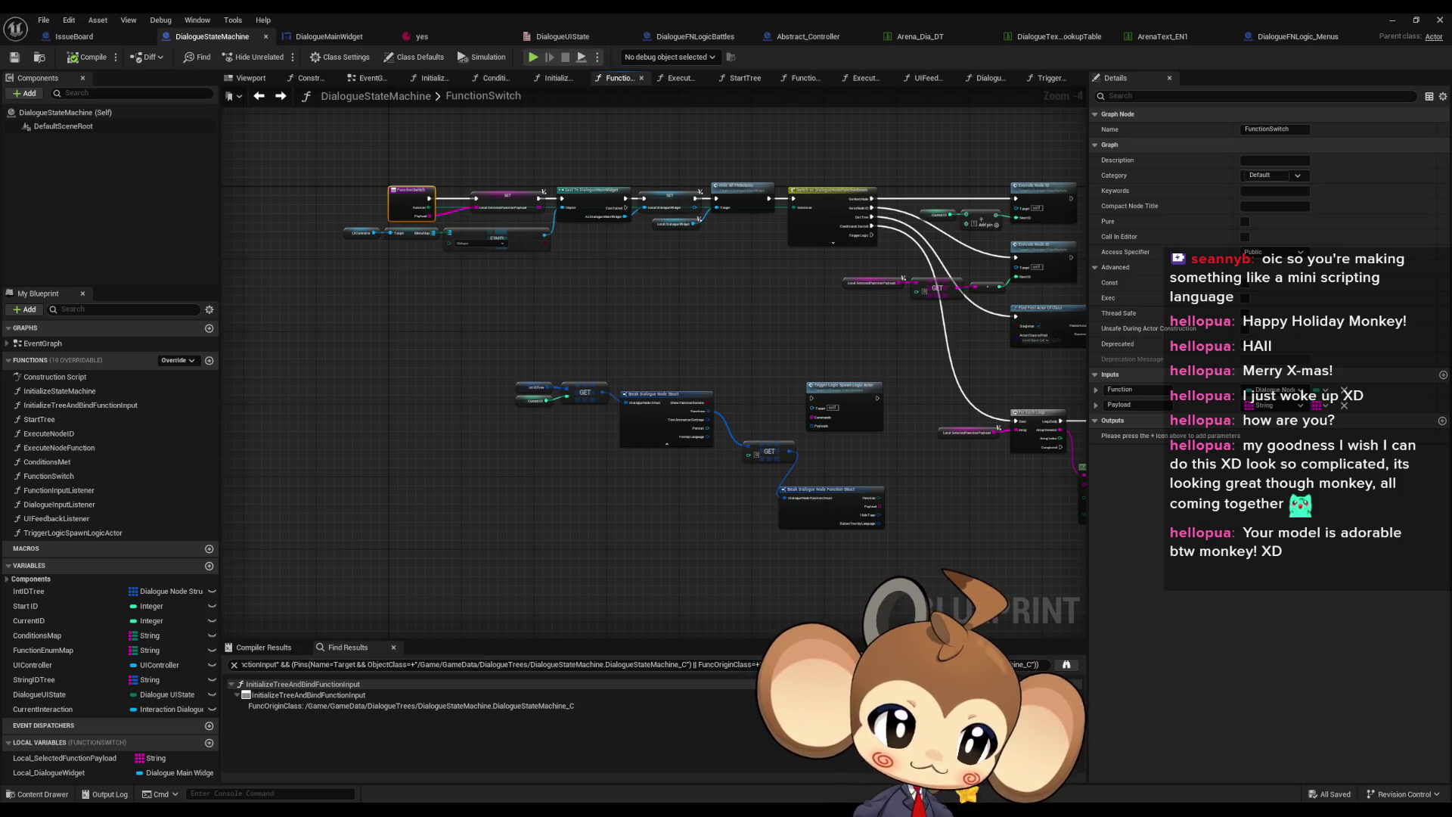
pyautogui.hotkey('alt', 'Left')
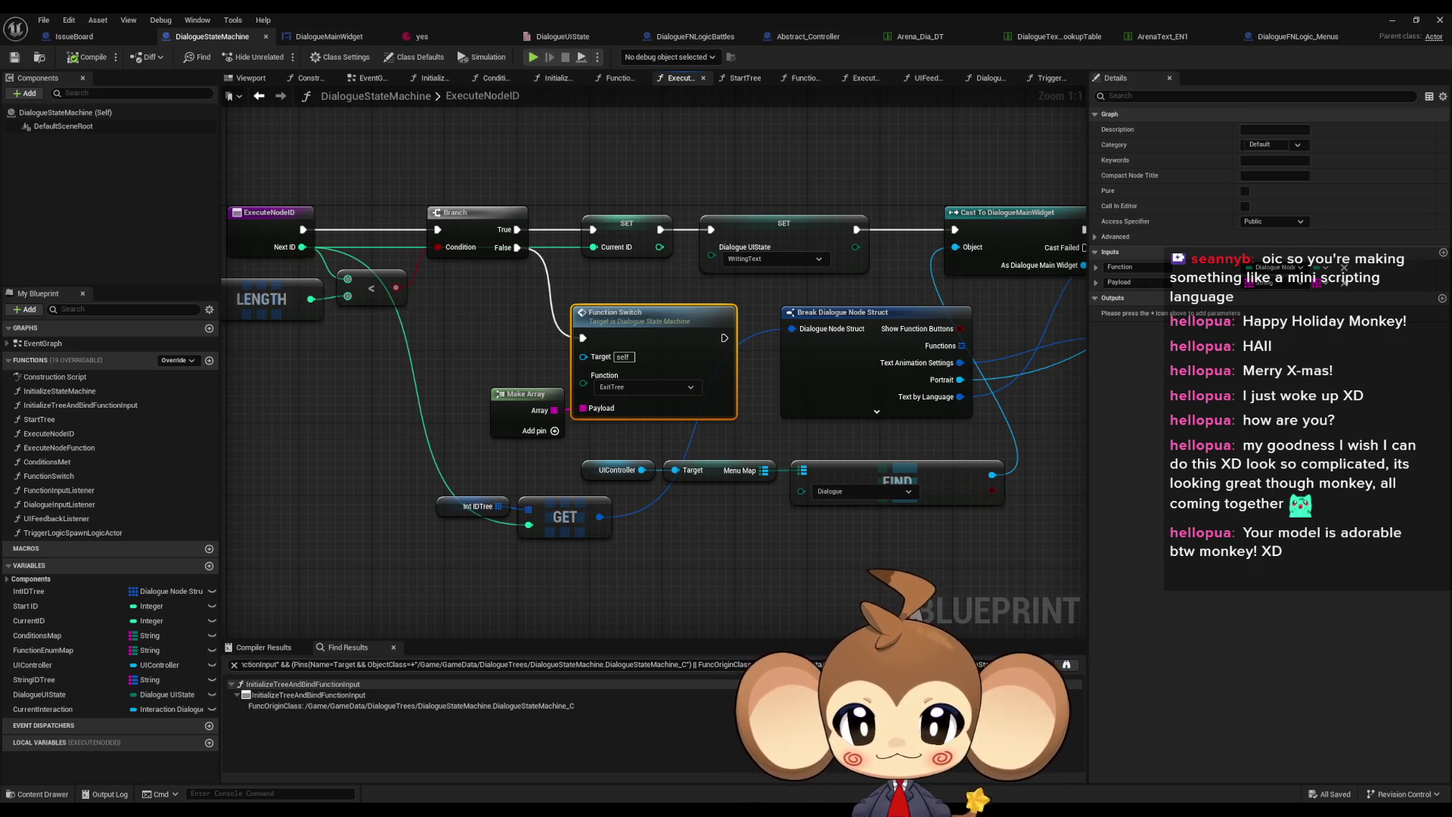
# Step back through the Function Switch call sites, from ExecuteNodeFunction to FunctionInputListener
pyautogui.hotkey('alt', 'Left')
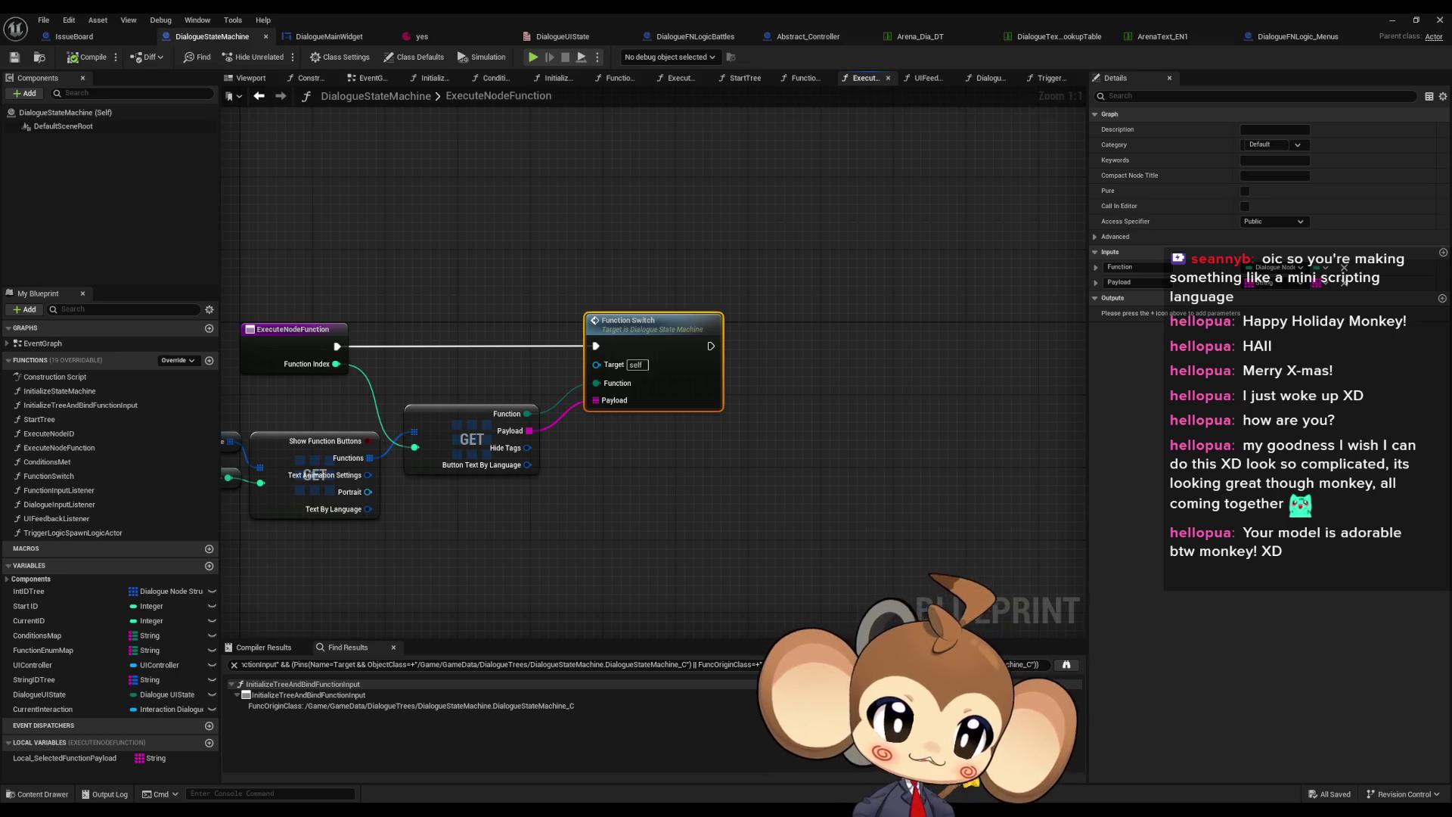
pyautogui.hotkey('alt', 'Left')
pyautogui.hotkey('alt', 'Left')
pyautogui.hotkey('alt', 'Left')
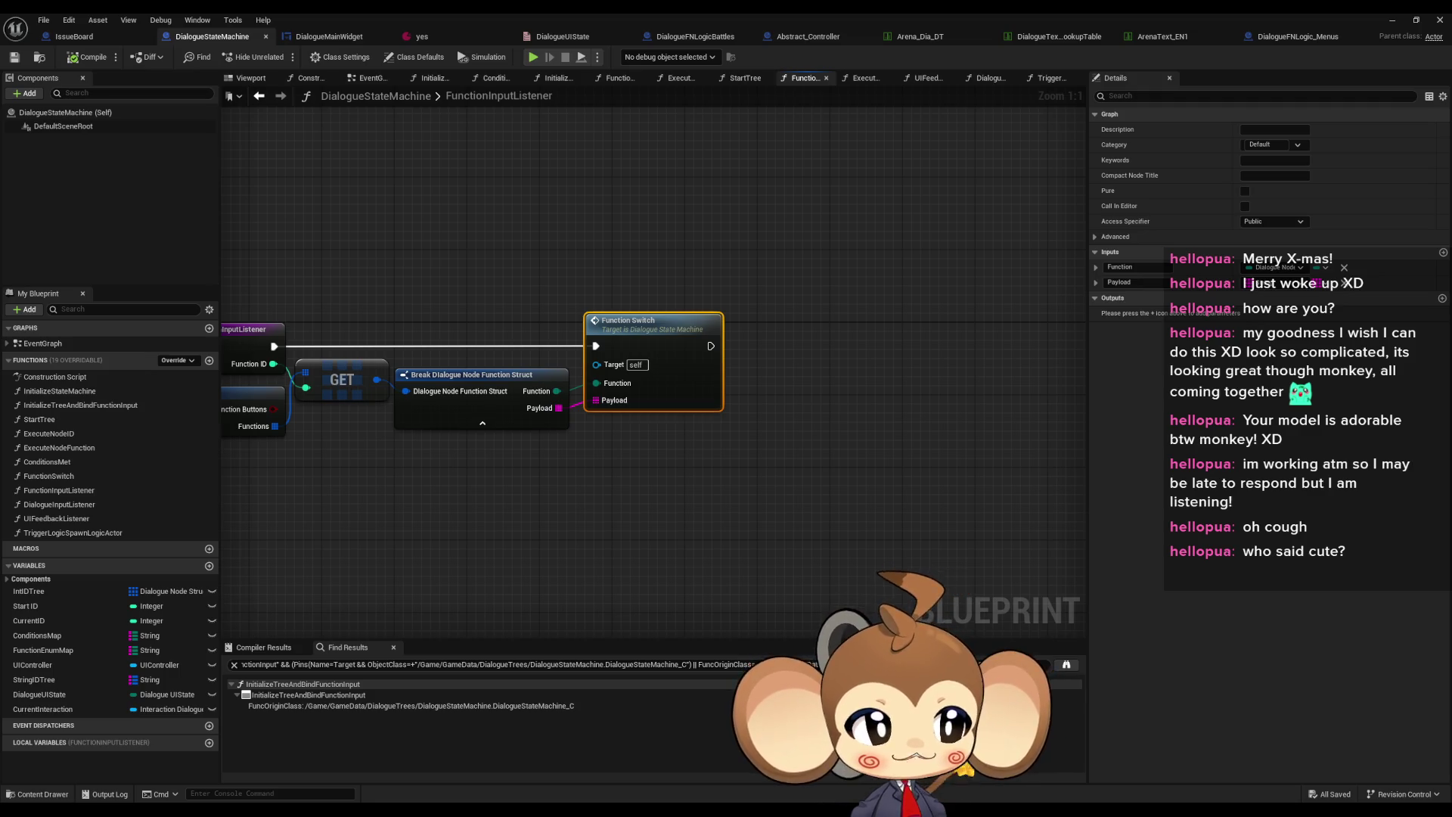
# Inspect FunctionInputListener's Function Switch call, entry node and Break Dialogue Node Function Struct nodes
pyautogui.moveTo(732, 443); pyautogui.dragTo(1086, 464)
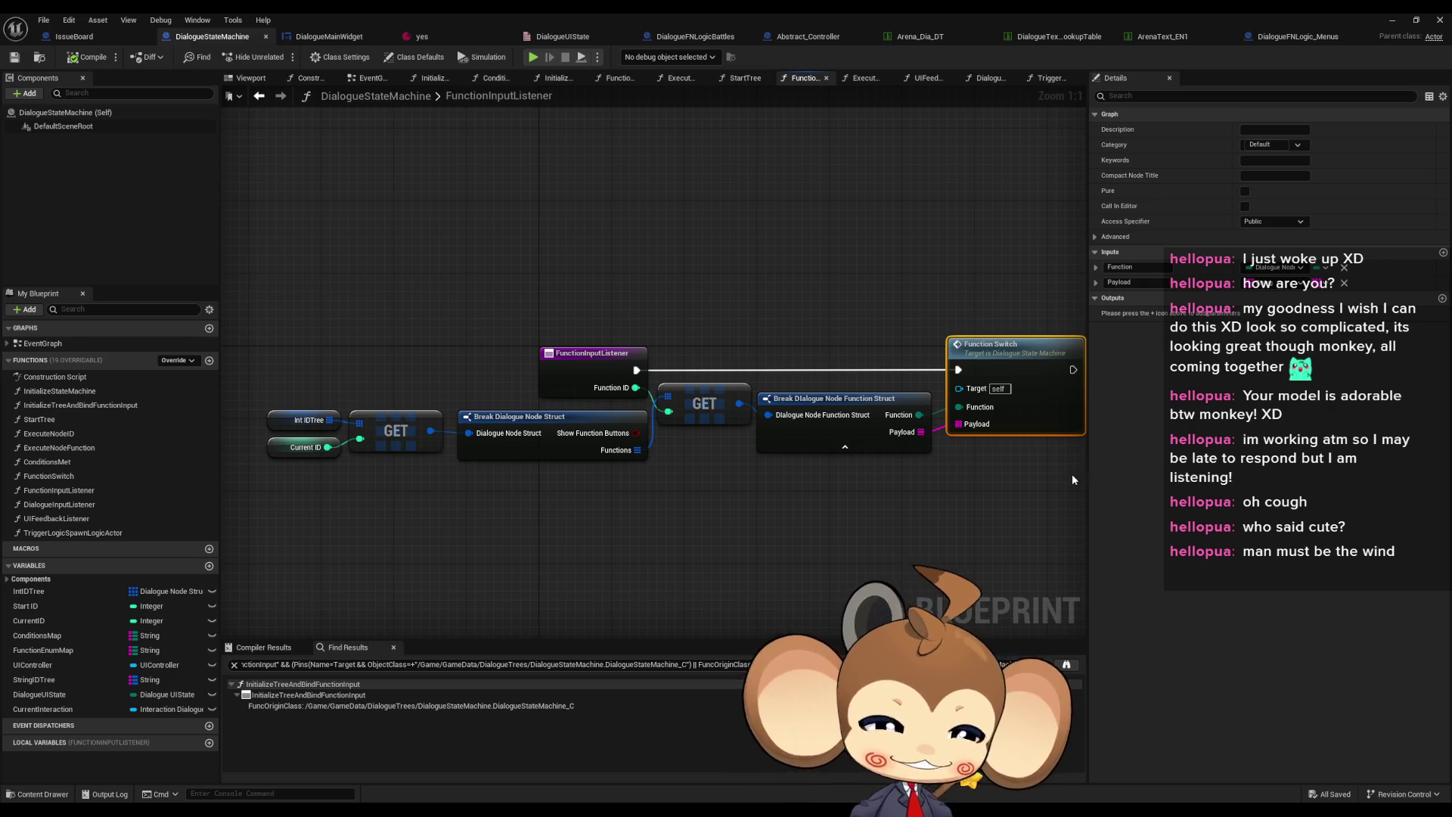
pyautogui.click(867, 484)
pyautogui.moveTo(997, 407); pyautogui.dragTo(884, 408)
pyautogui.click(883, 408)
pyautogui.click(445, 354)
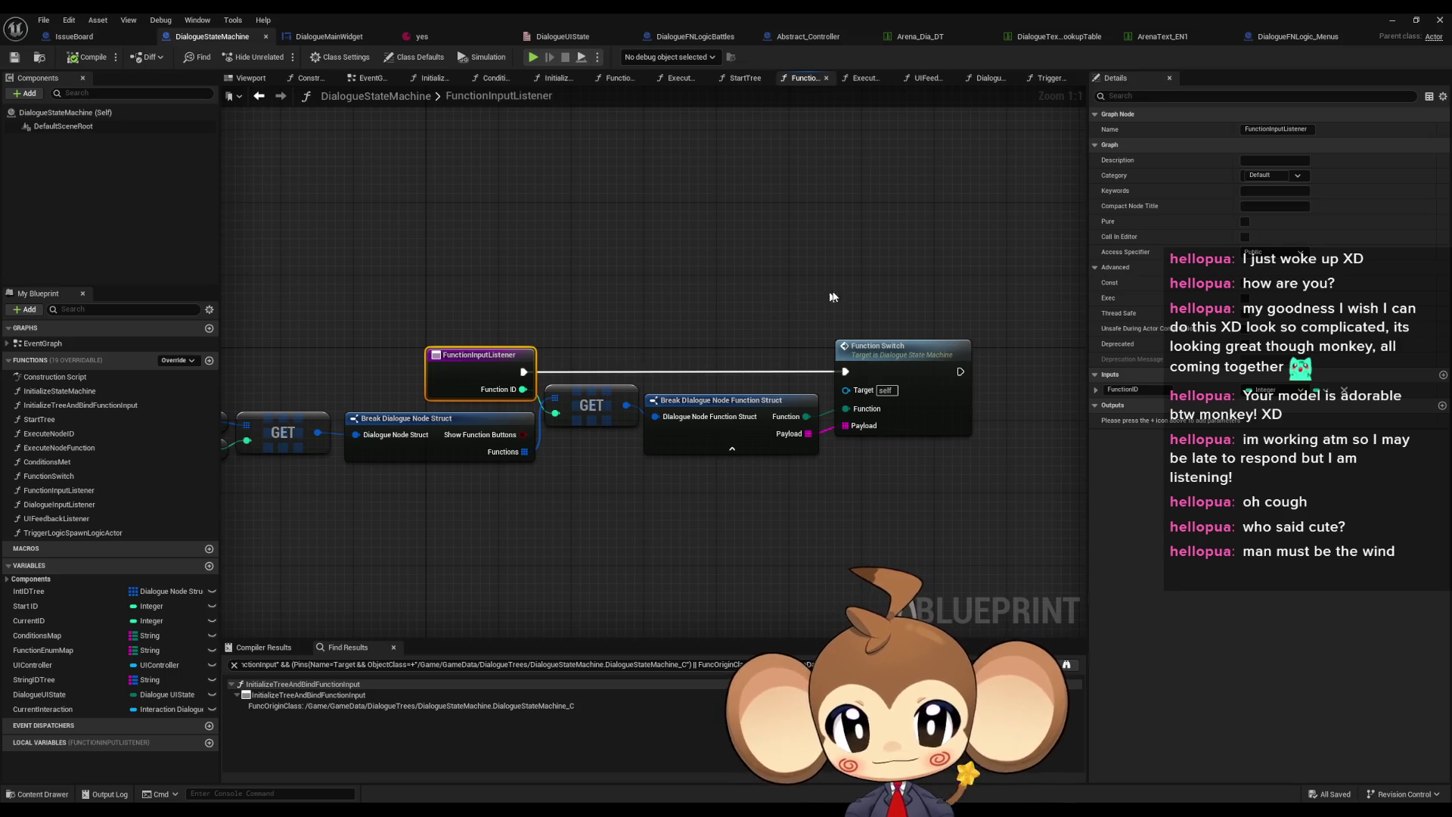
pyautogui.click(726, 431)
pyautogui.moveTo(302, 407)
pyautogui.mouseDown()
pyautogui.moveTo(393, 469)
pyautogui.moveTo(719, 488)
pyautogui.mouseUp()
pyautogui.click(720, 489)
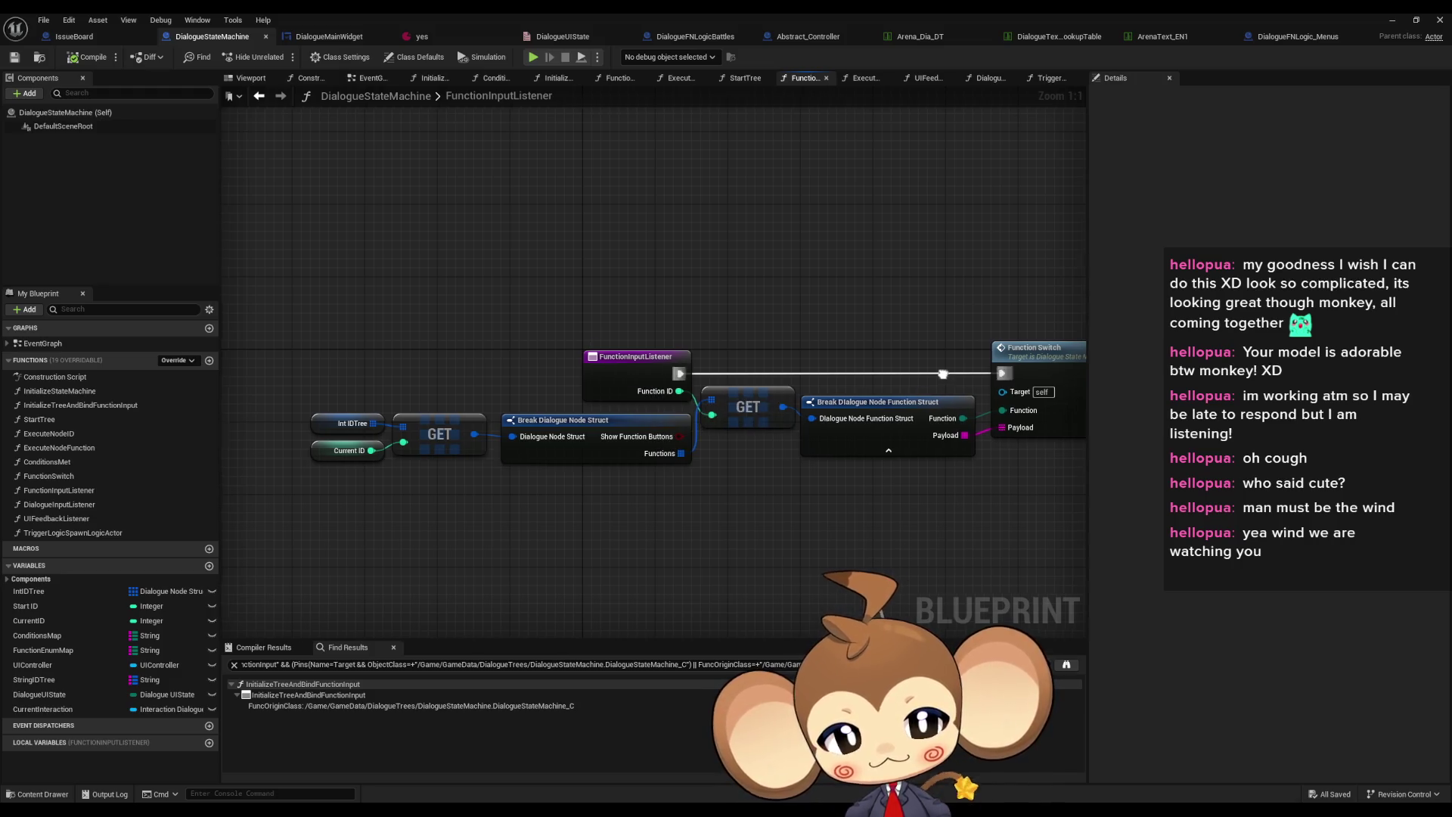
# Open the FunctionSwitch graph from its call node, return to FunctionInputListener, and reopen it
pyautogui.moveTo(935, 379); pyautogui.dragTo(703, 368)
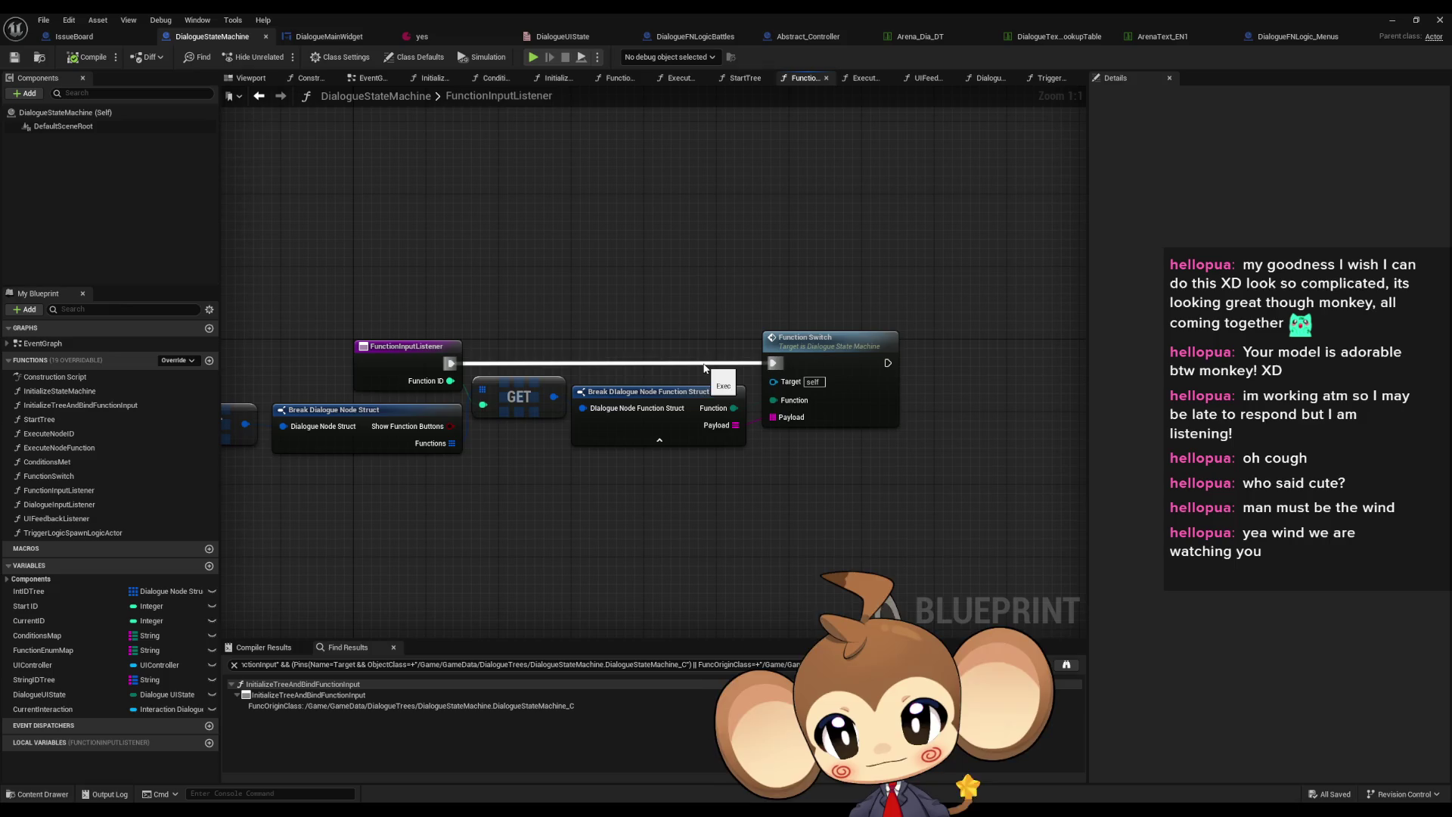
pyautogui.click(838, 359)
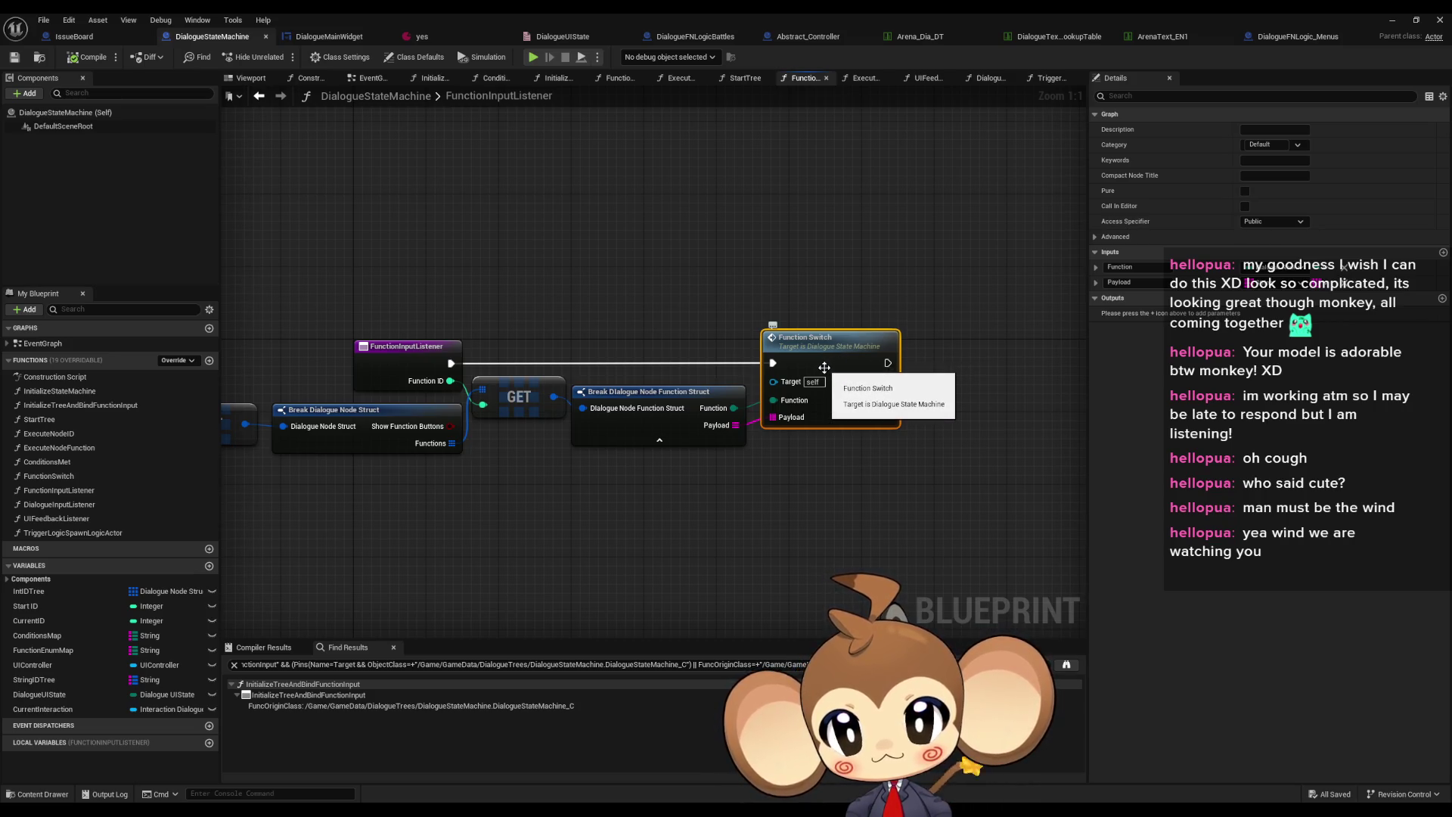
pyautogui.doubleClick(824, 368)
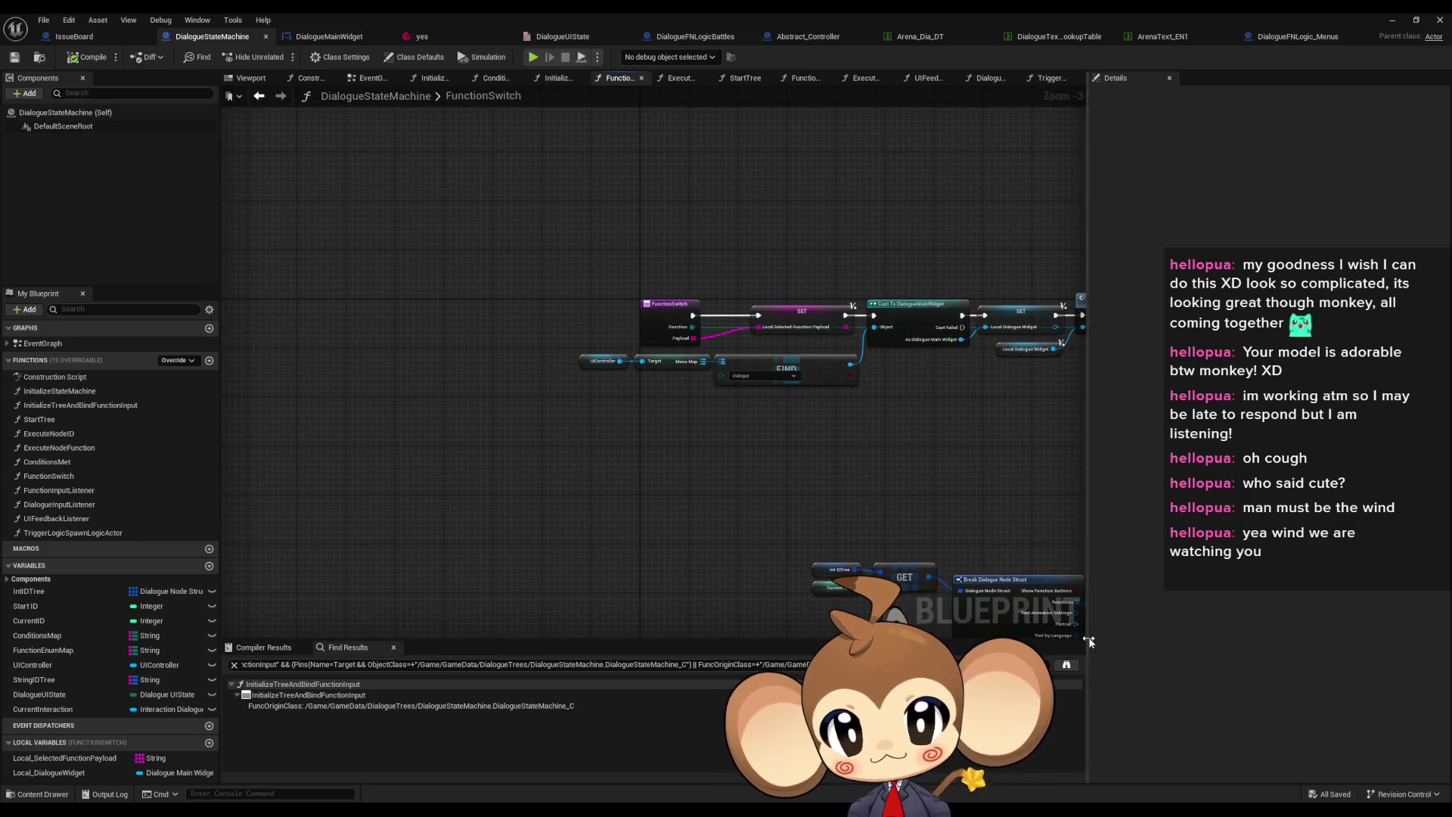
pyautogui.click(258, 95)
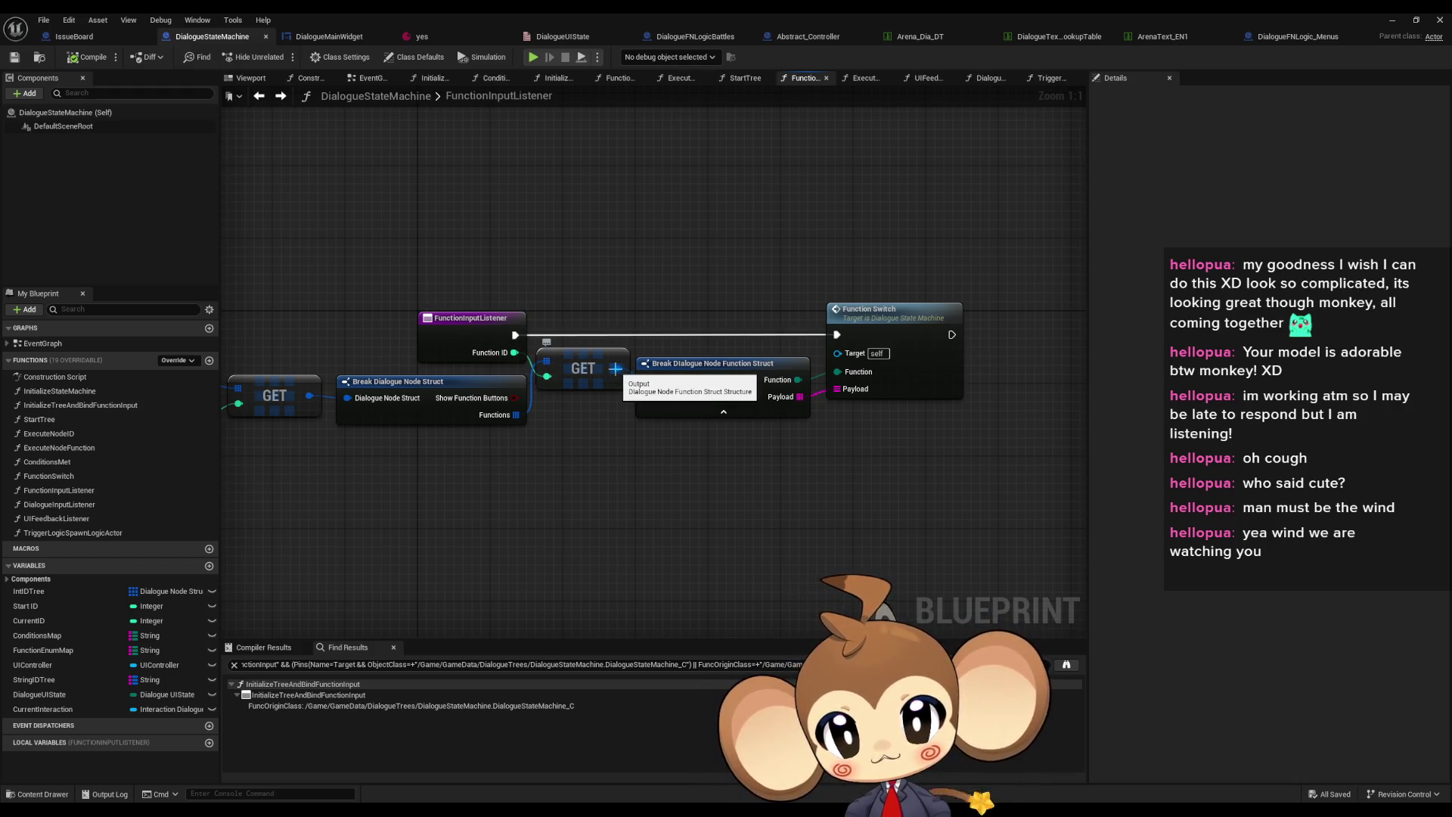
pyautogui.doubleClick(896, 318)
pyautogui.scroll(2, 897, 319)
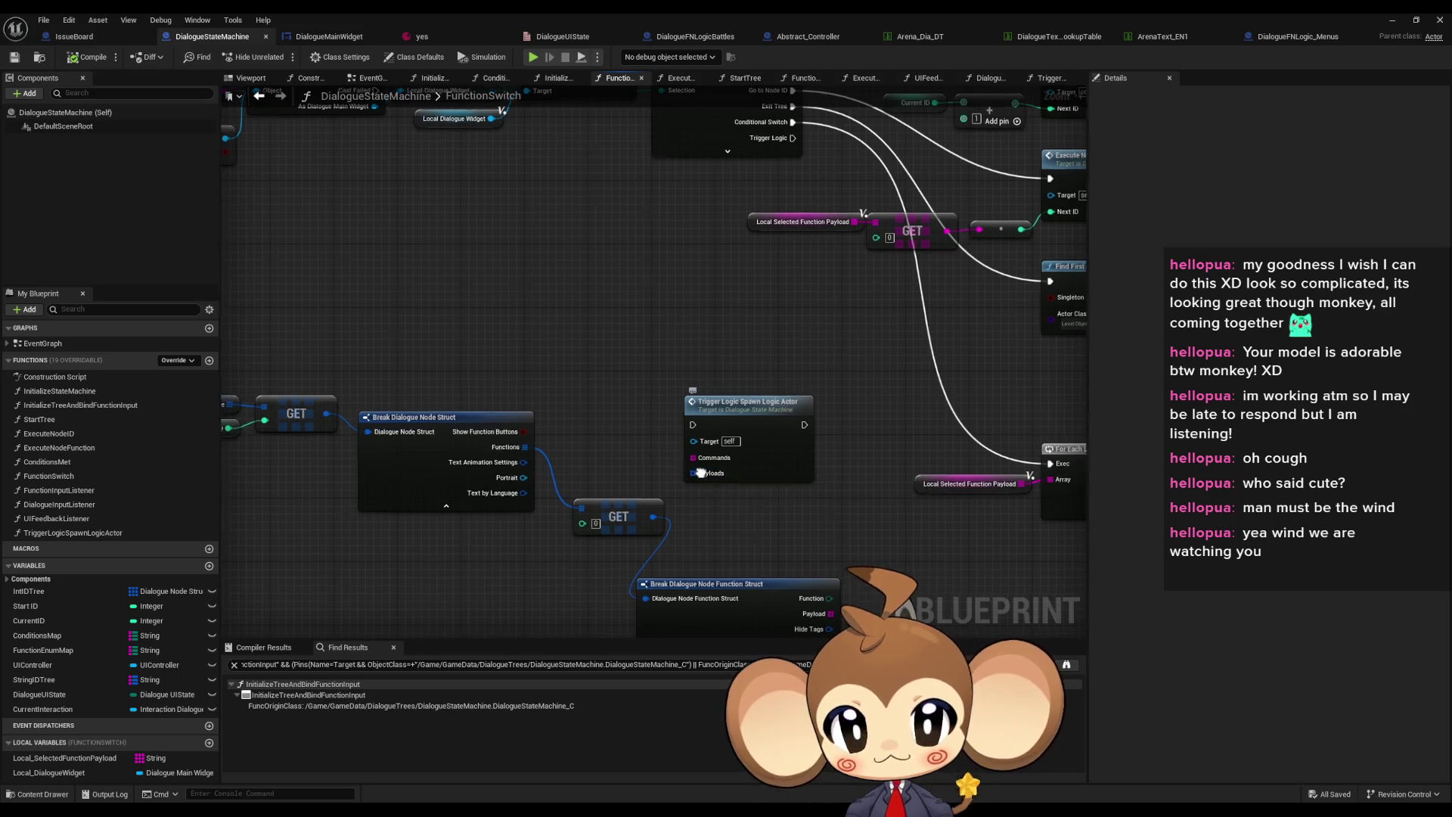
pyautogui.moveTo(705, 474); pyautogui.dragTo(761, 452)
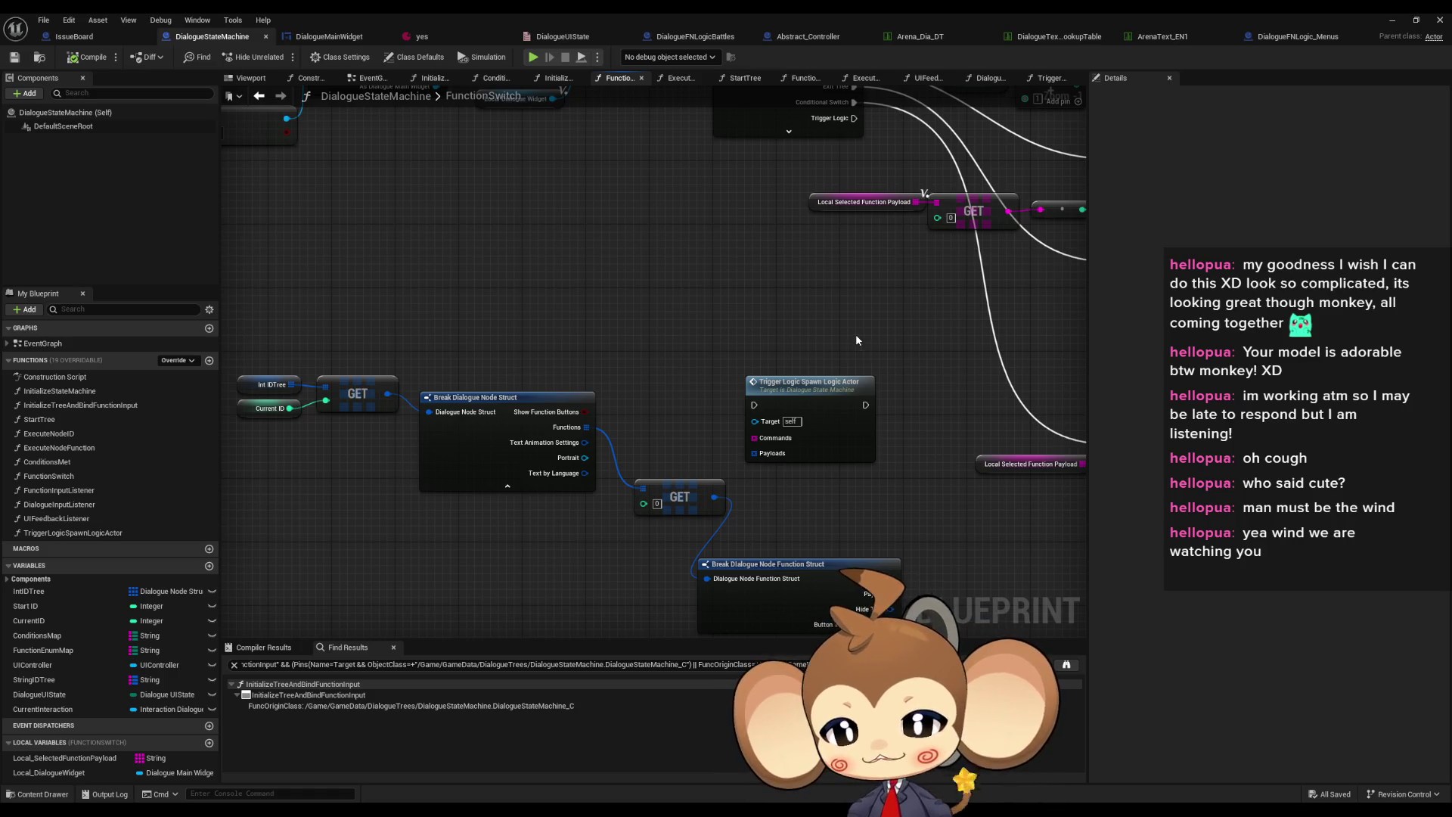
# Open the TriggerLogicSpawnLogicActor graph to view its Commands loop, then visit DialogueFNLogic_Menus
pyautogui.doubleClick(822, 403)
pyautogui.scroll(-3, 857, 446)
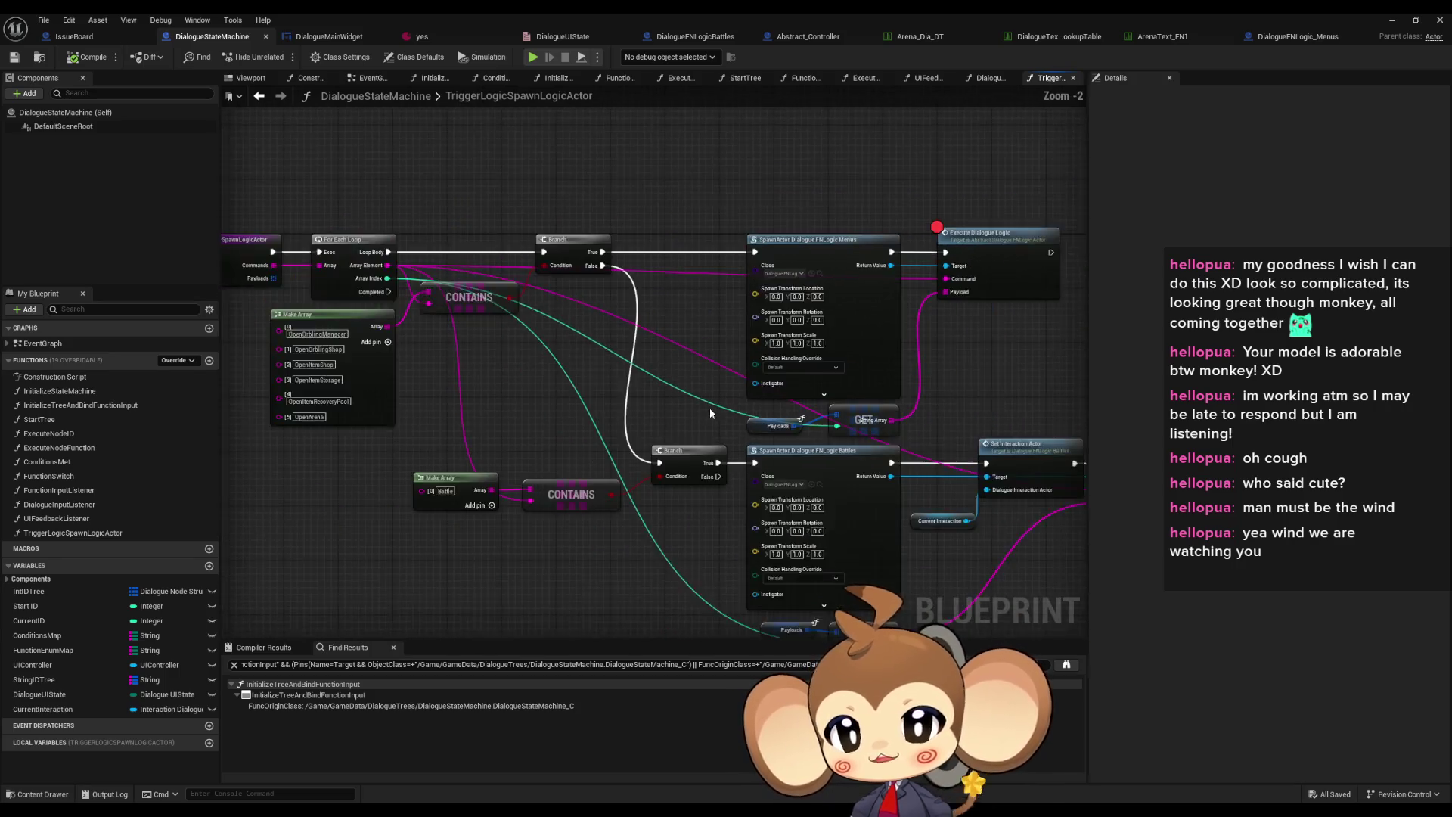
pyautogui.moveTo(398, 322)
pyautogui.mouseDown()
pyautogui.moveTo(454, 329)
pyautogui.moveTo(484, 303)
pyautogui.mouseUp()
pyautogui.scroll(3, 453, 280)
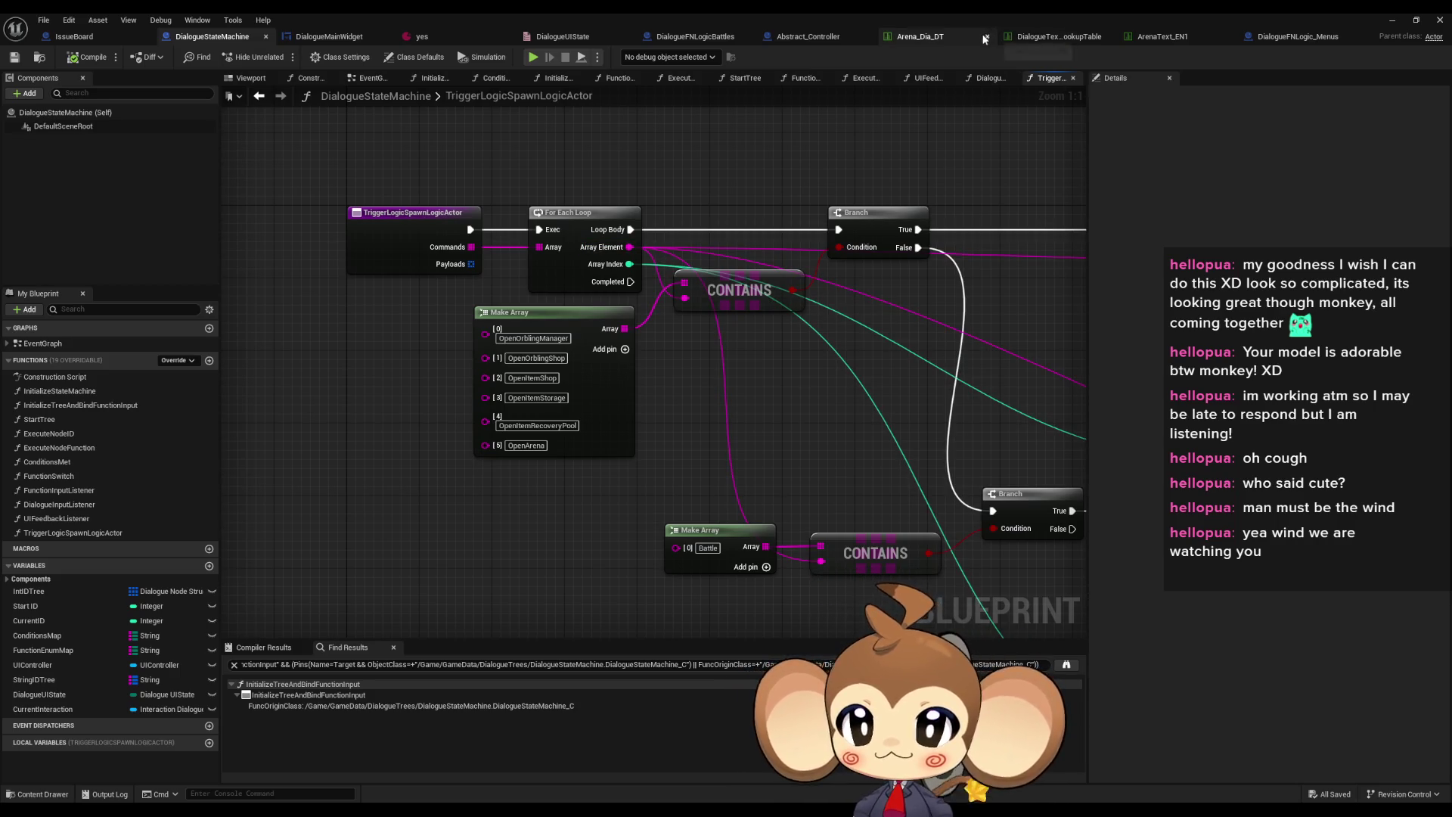
pyautogui.click(1289, 40)
pyautogui.scroll(-5, 885, 211)
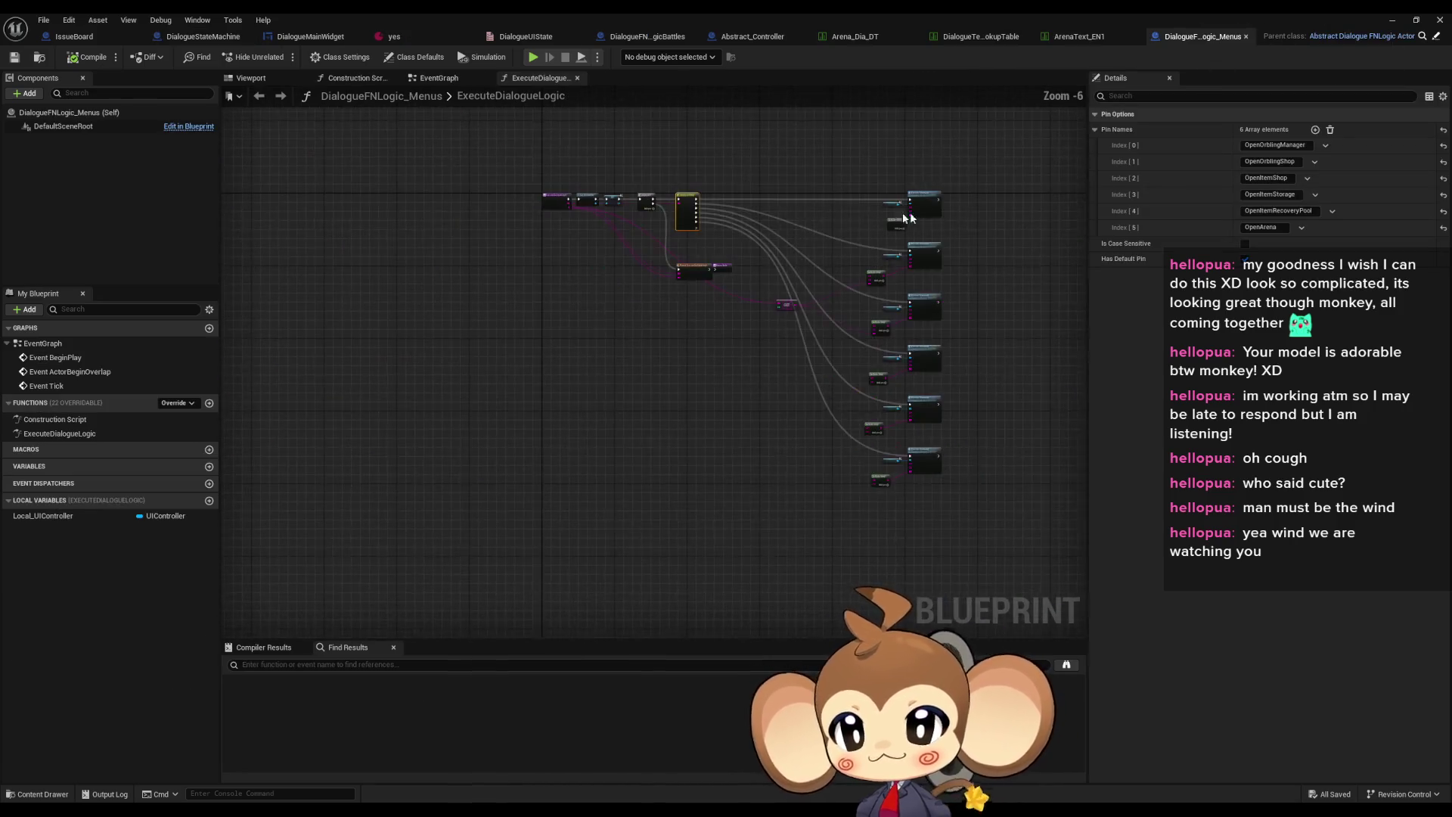
pyautogui.scroll(5, 676, 322)
pyautogui.moveTo(678, 328); pyautogui.dragTo(637, 199)
pyautogui.scroll(-4, 637, 198)
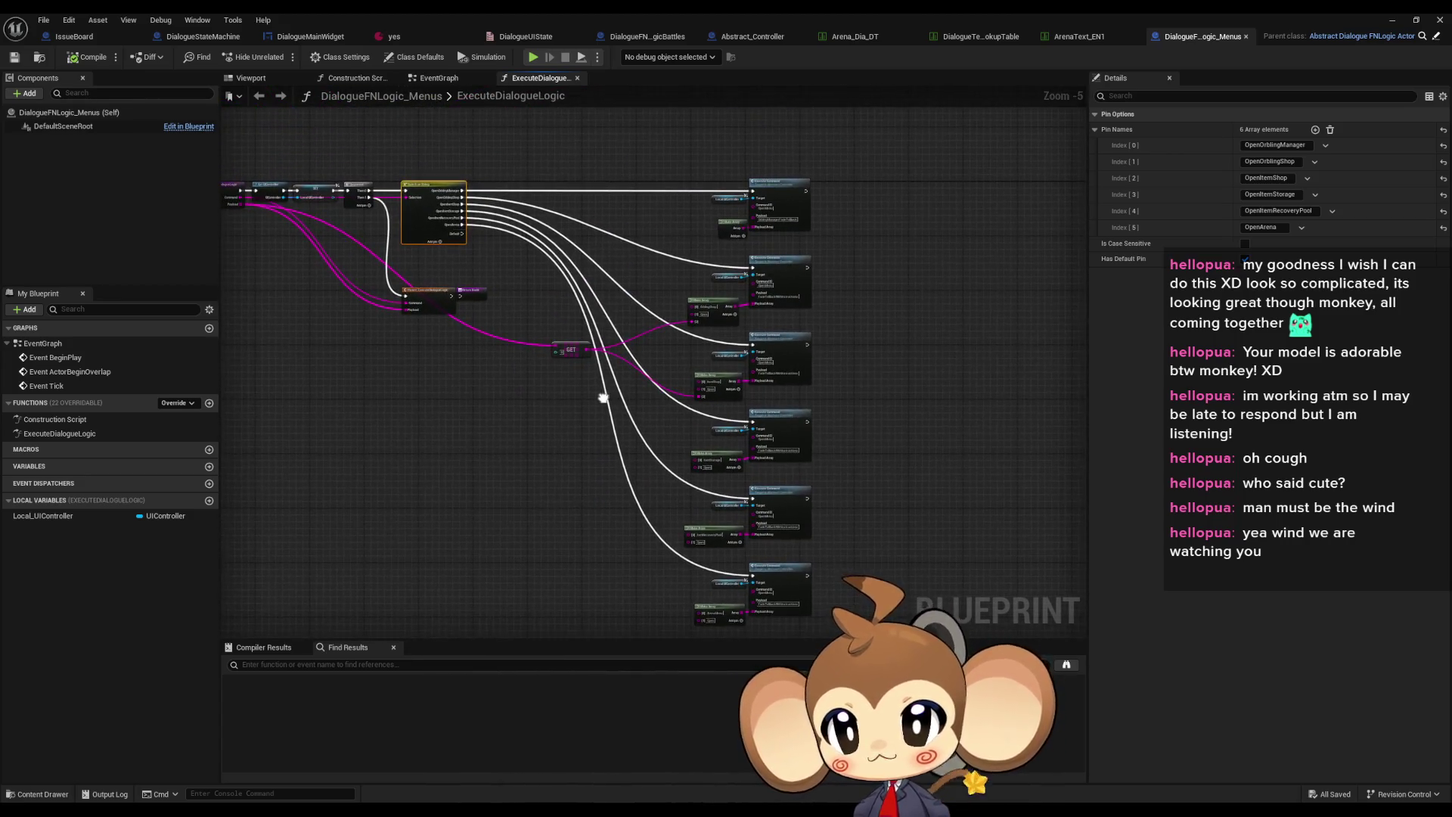
pyautogui.scroll(3, 586, 355)
pyautogui.moveTo(573, 379)
pyautogui.mouseDown()
pyautogui.moveTo(911, 531)
pyautogui.moveTo(909, 515)
pyautogui.moveTo(838, 546)
pyautogui.moveTo(1004, 602)
pyautogui.moveTo(976, 613)
pyautogui.moveTo(488, 491)
pyautogui.moveTo(653, 500)
pyautogui.mouseUp()
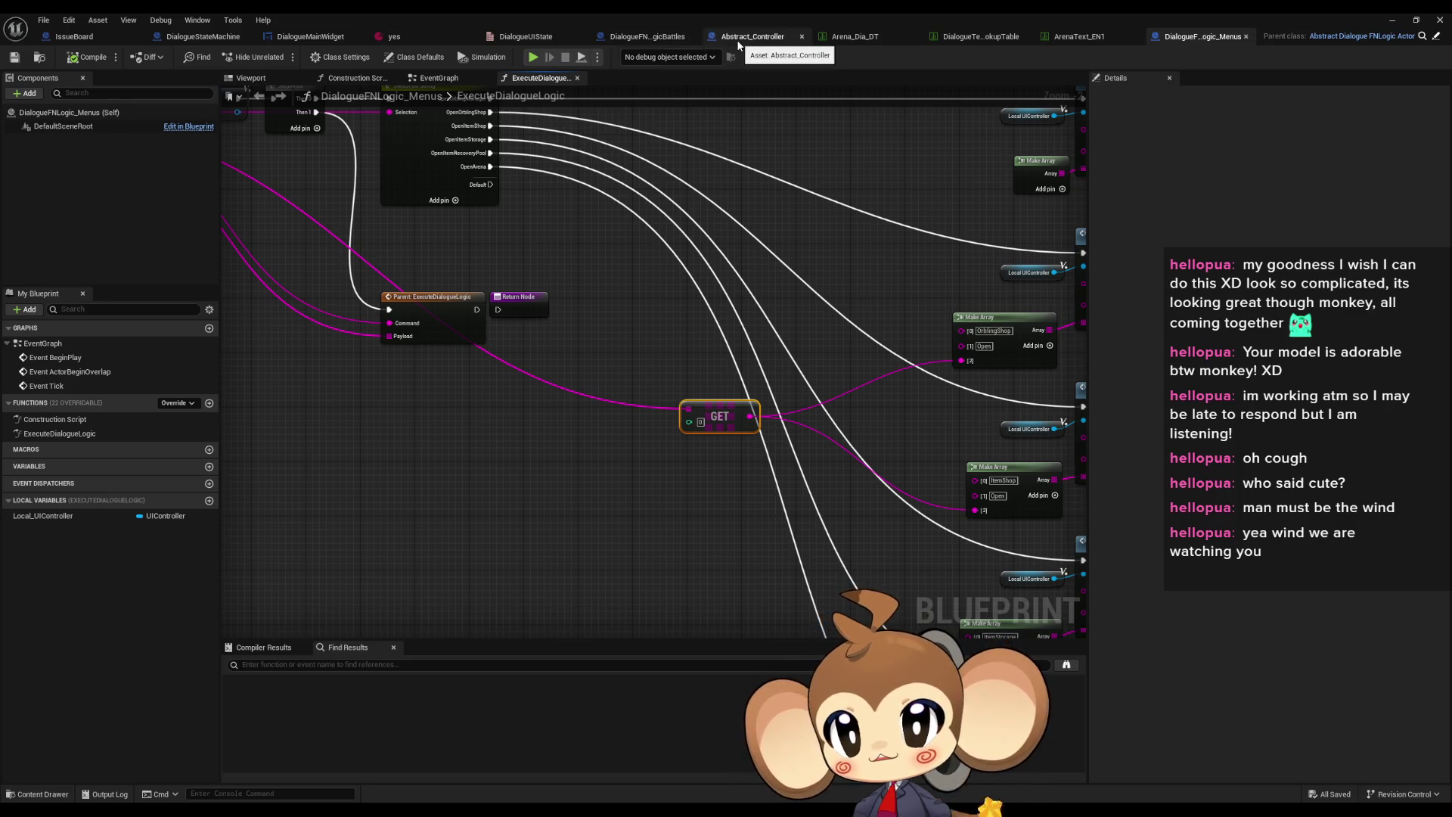
pyautogui.click(203, 36)
pyautogui.scroll(-4, 484, 250)
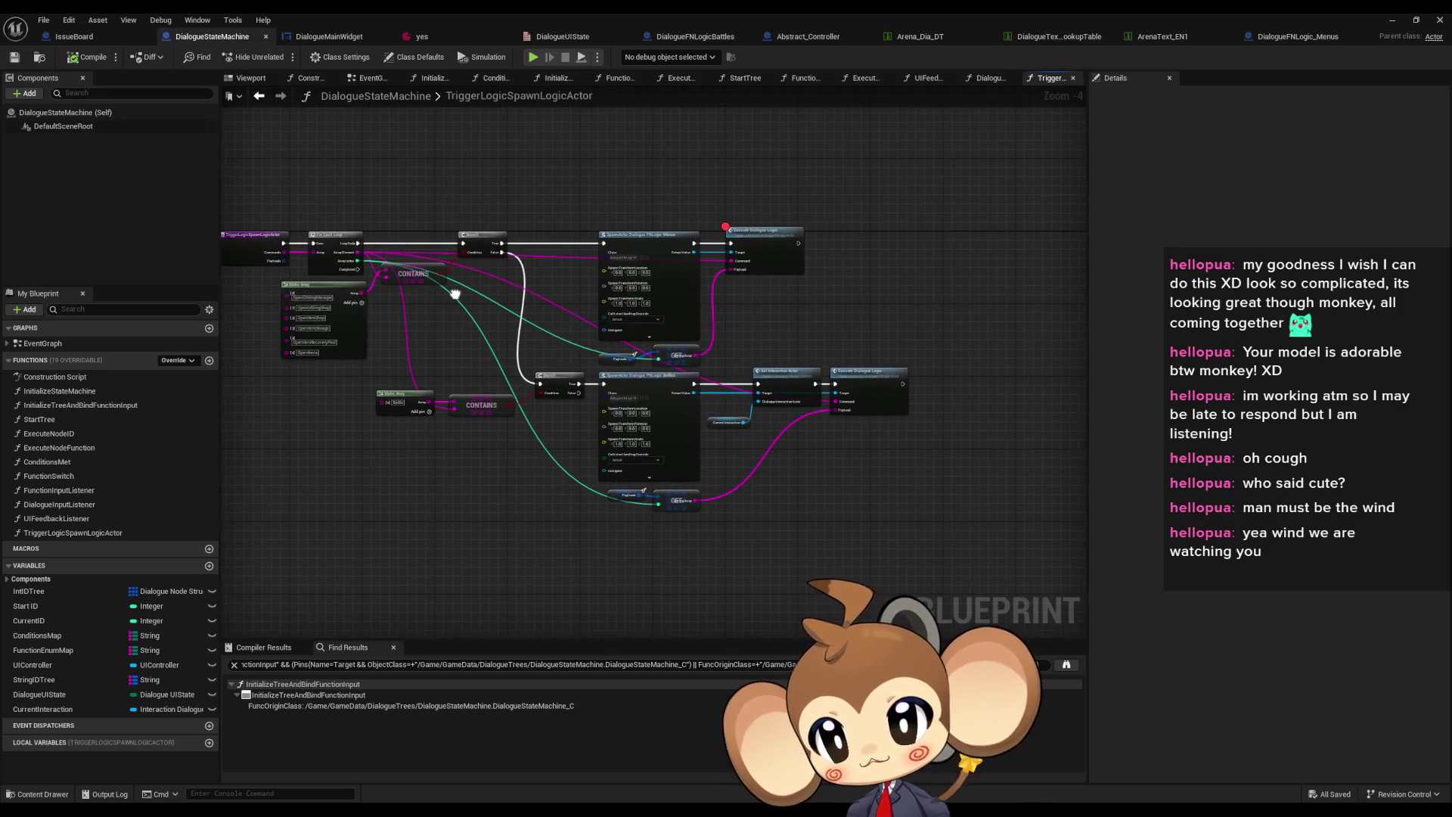
# Select the TriggerLogicSpawnLogicActor entry node and review its loop and SpawnActor nodes
pyautogui.moveTo(767, 456); pyautogui.dragTo(776, 449)
pyautogui.scroll(5, 773, 447)
pyautogui.moveTo(492, 465); pyautogui.dragTo(823, 557)
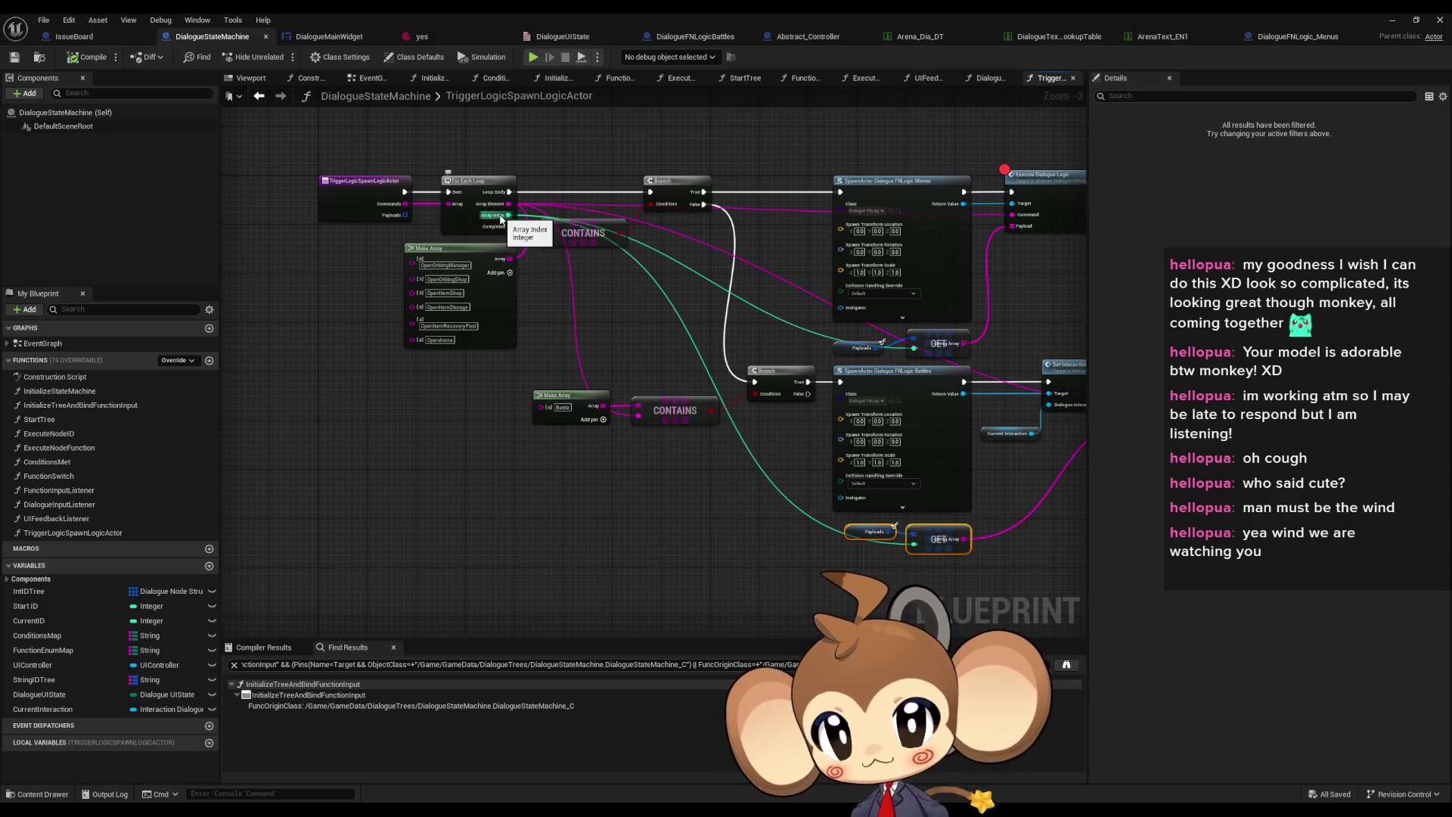
pyautogui.scroll(3, 500, 220)
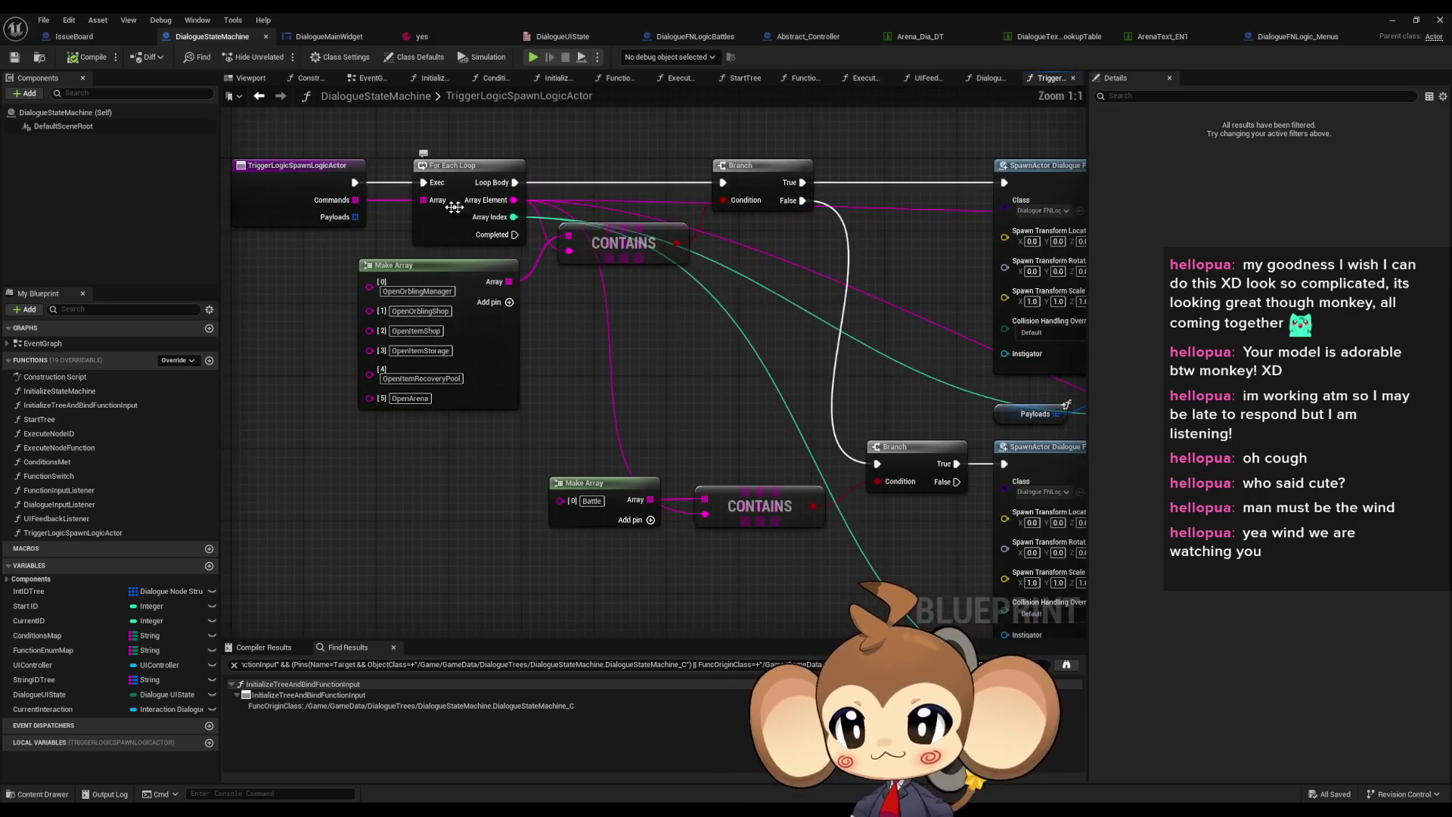
pyautogui.click(408, 273)
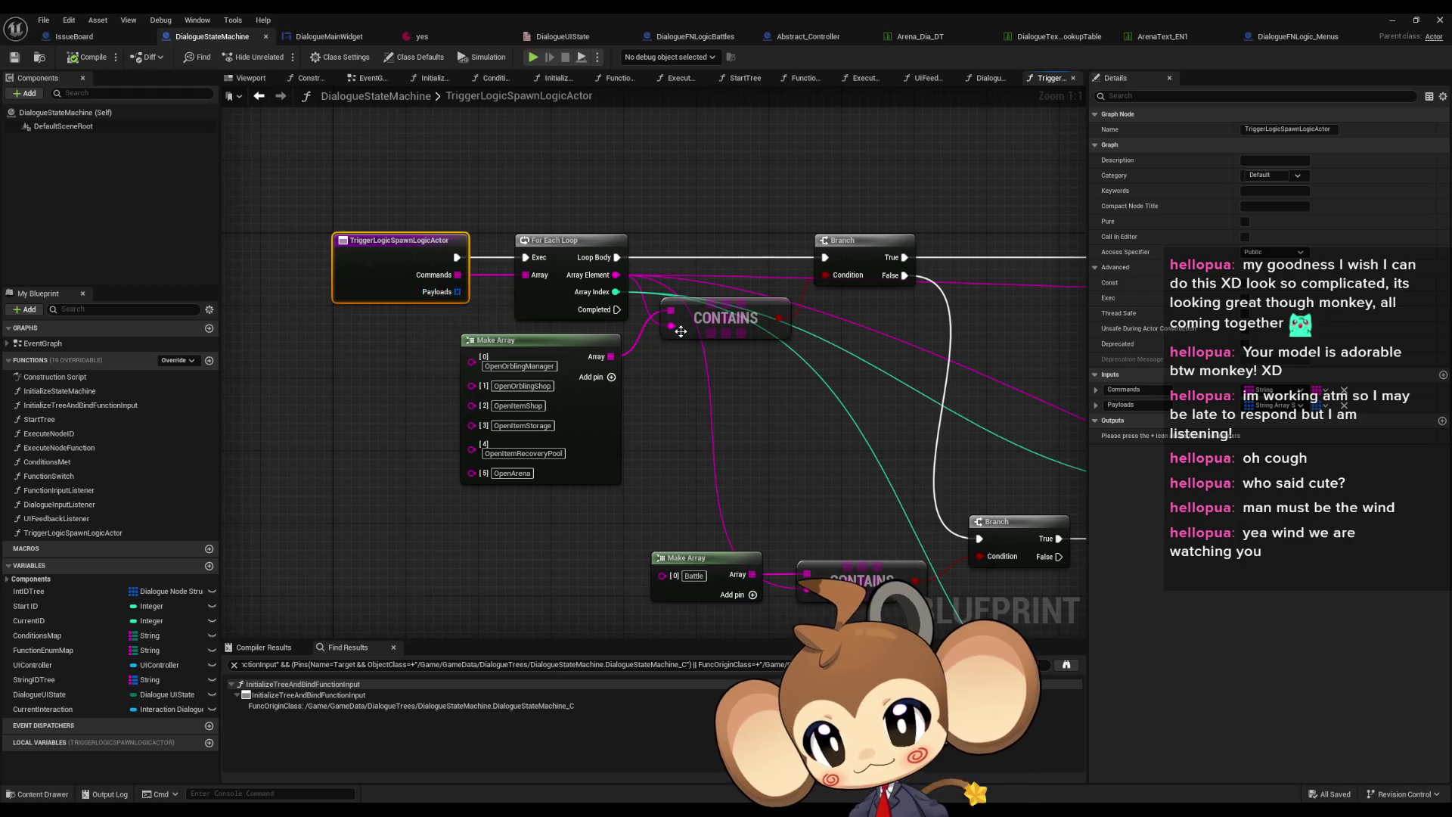
pyautogui.moveTo(842, 384)
pyautogui.mouseDown()
pyautogui.moveTo(509, 292)
pyautogui.moveTo(642, 302)
pyautogui.moveTo(378, 244)
pyautogui.moveTo(139, 227)
pyautogui.mouseUp()
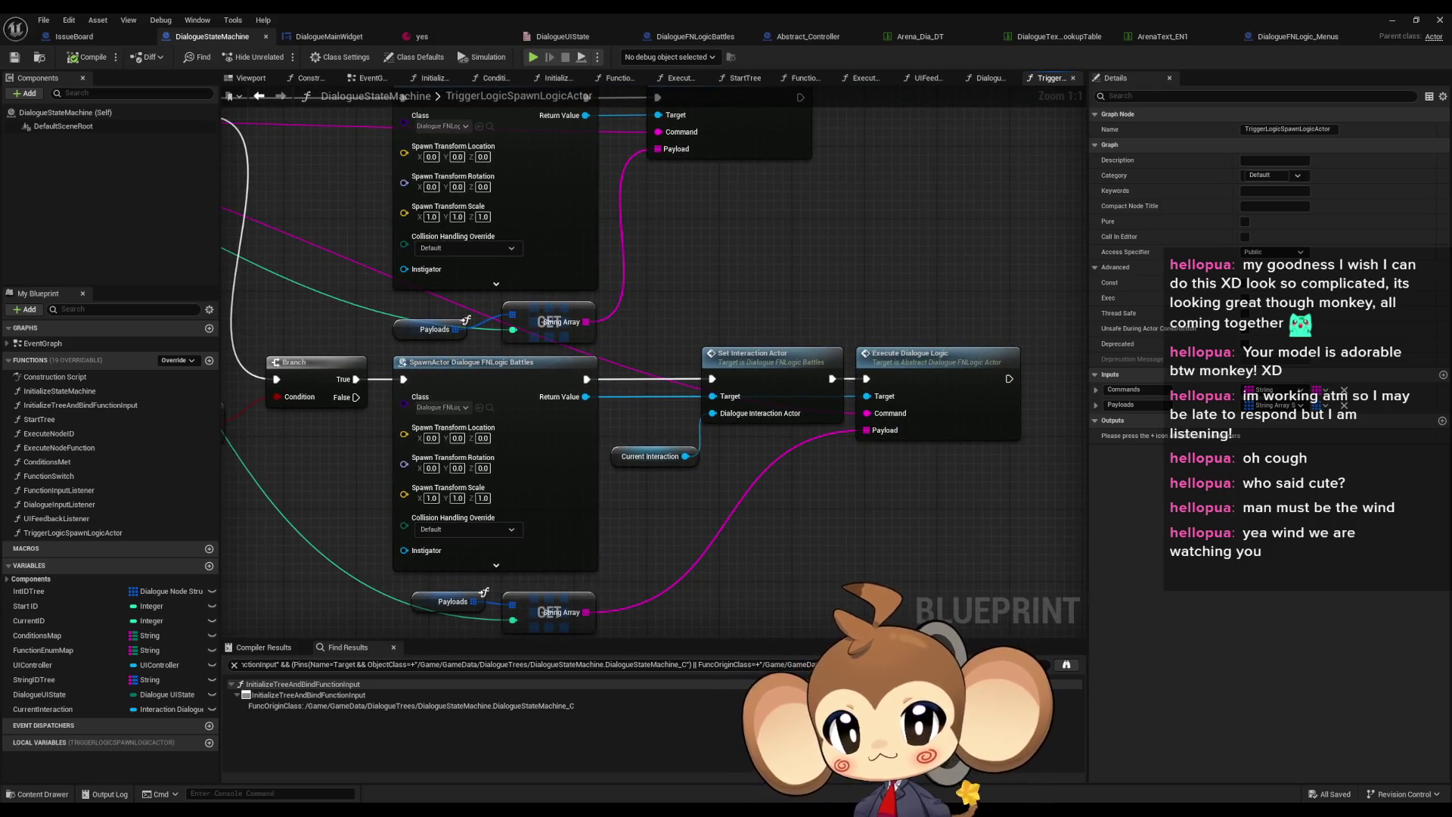
pyautogui.moveTo(227, 190); pyautogui.dragTo(380, 262)
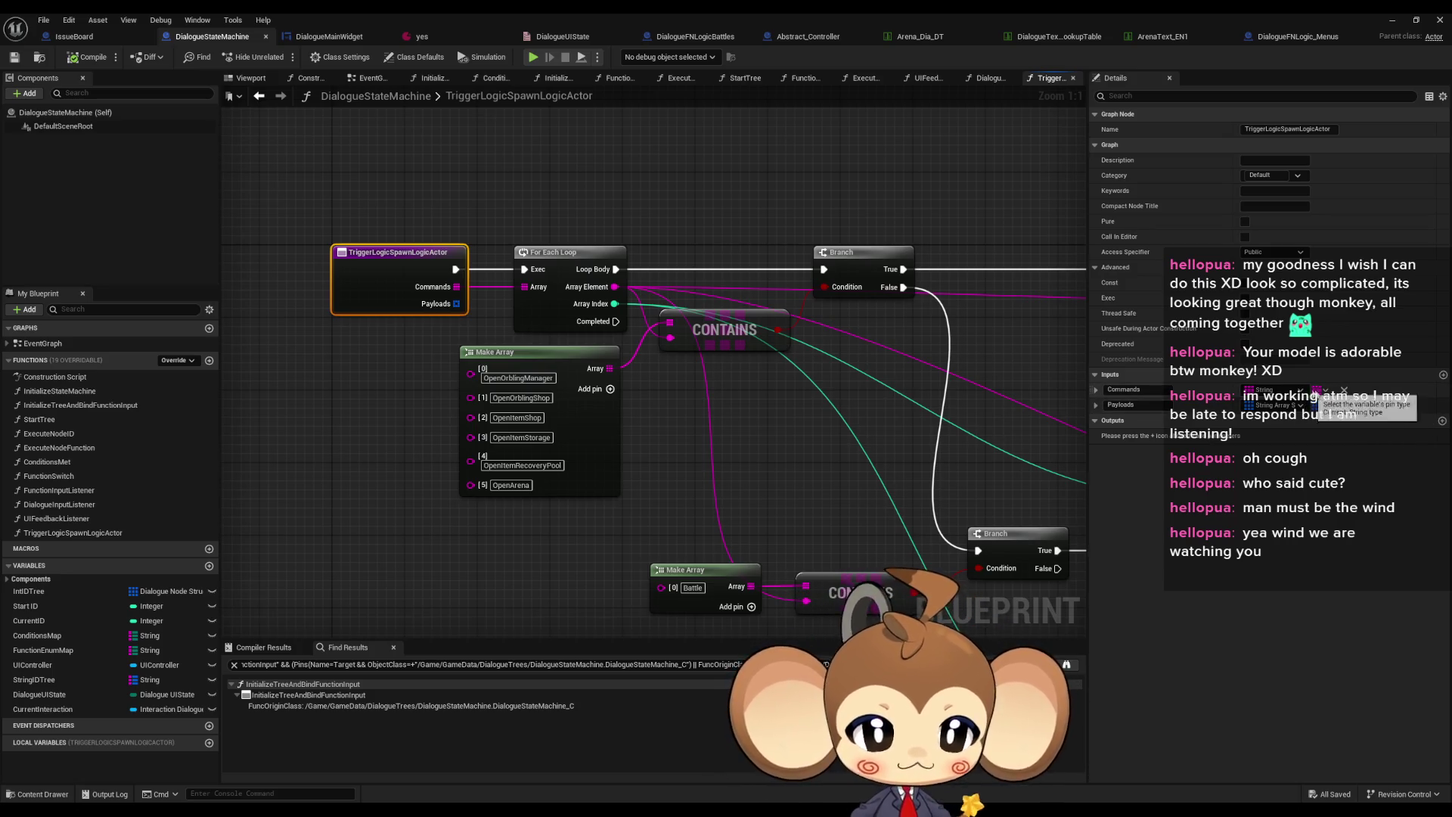
# Change the Commands input to a single value and Payloads to a single String
pyautogui.click(1316, 391)
pyautogui.click(1316, 408)
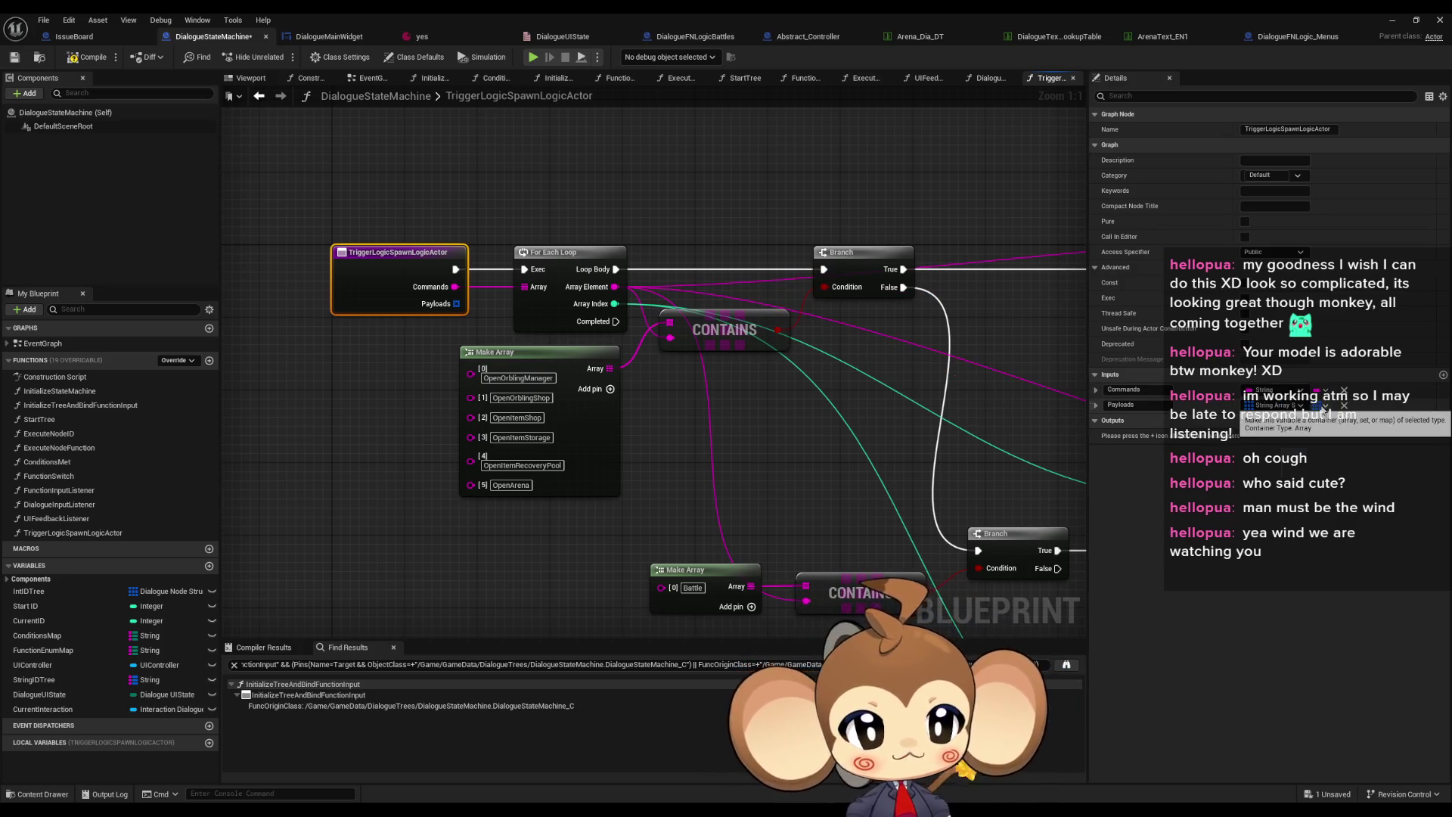
pyautogui.click(1316, 406)
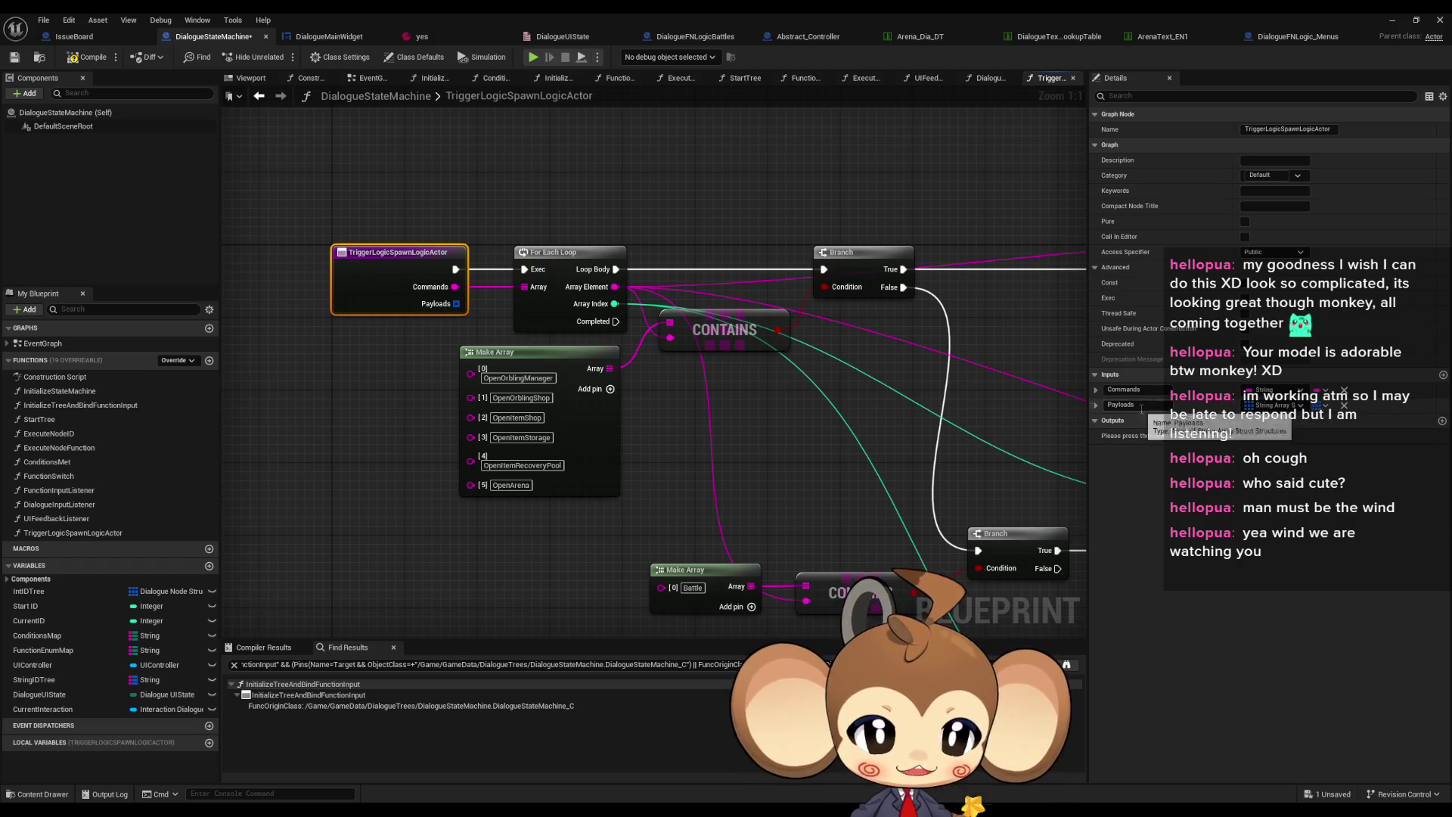
pyautogui.click(1278, 406)
pyautogui.click(1274, 505)
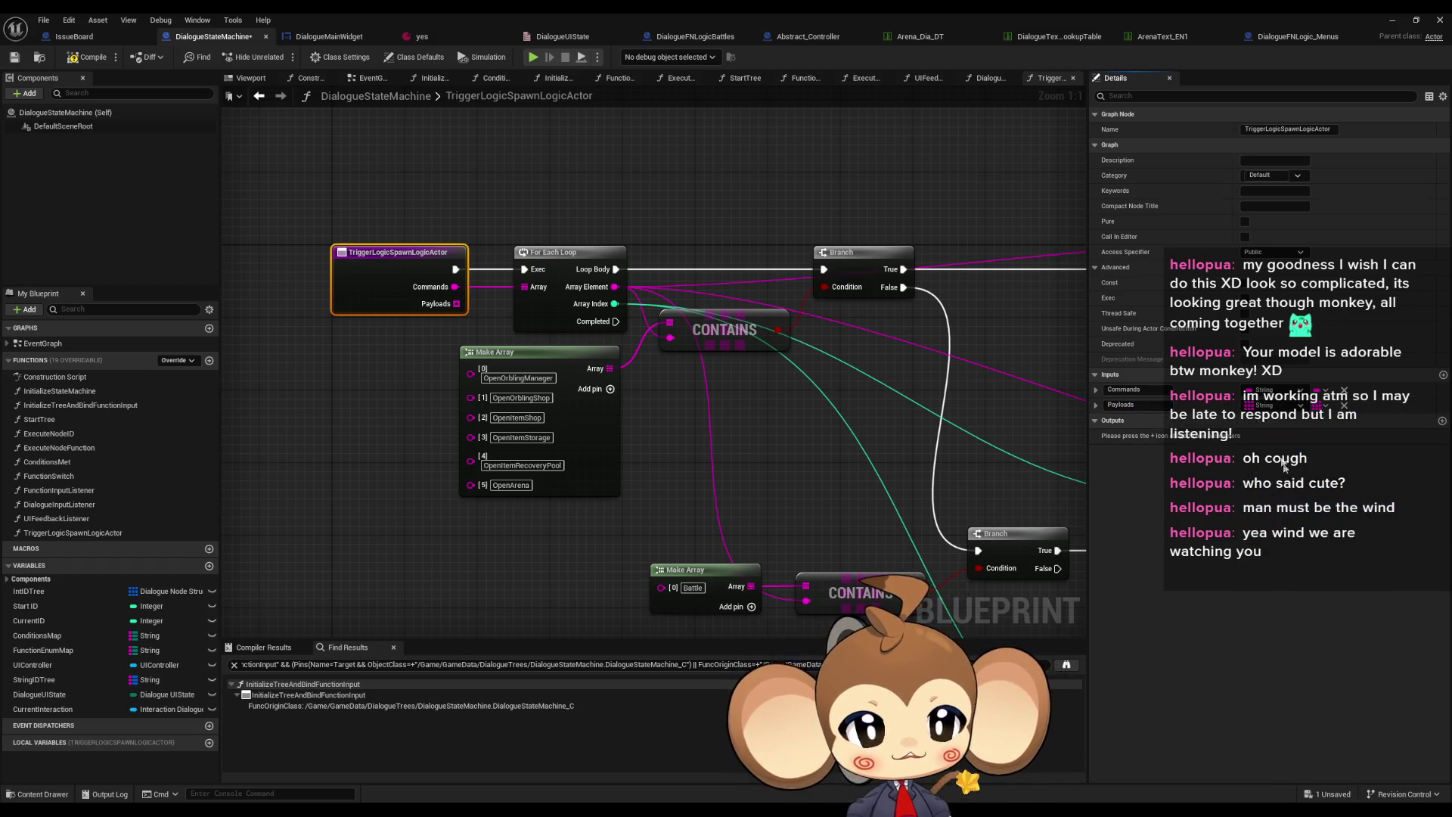
pyautogui.scroll(-2, 600, 370)
pyautogui.click(628, 473)
pyautogui.rightClick(628, 473)
# Add a Payloads getter and wire it into Execute Dialogue Logic's Payload pin
pyautogui.write('payload')
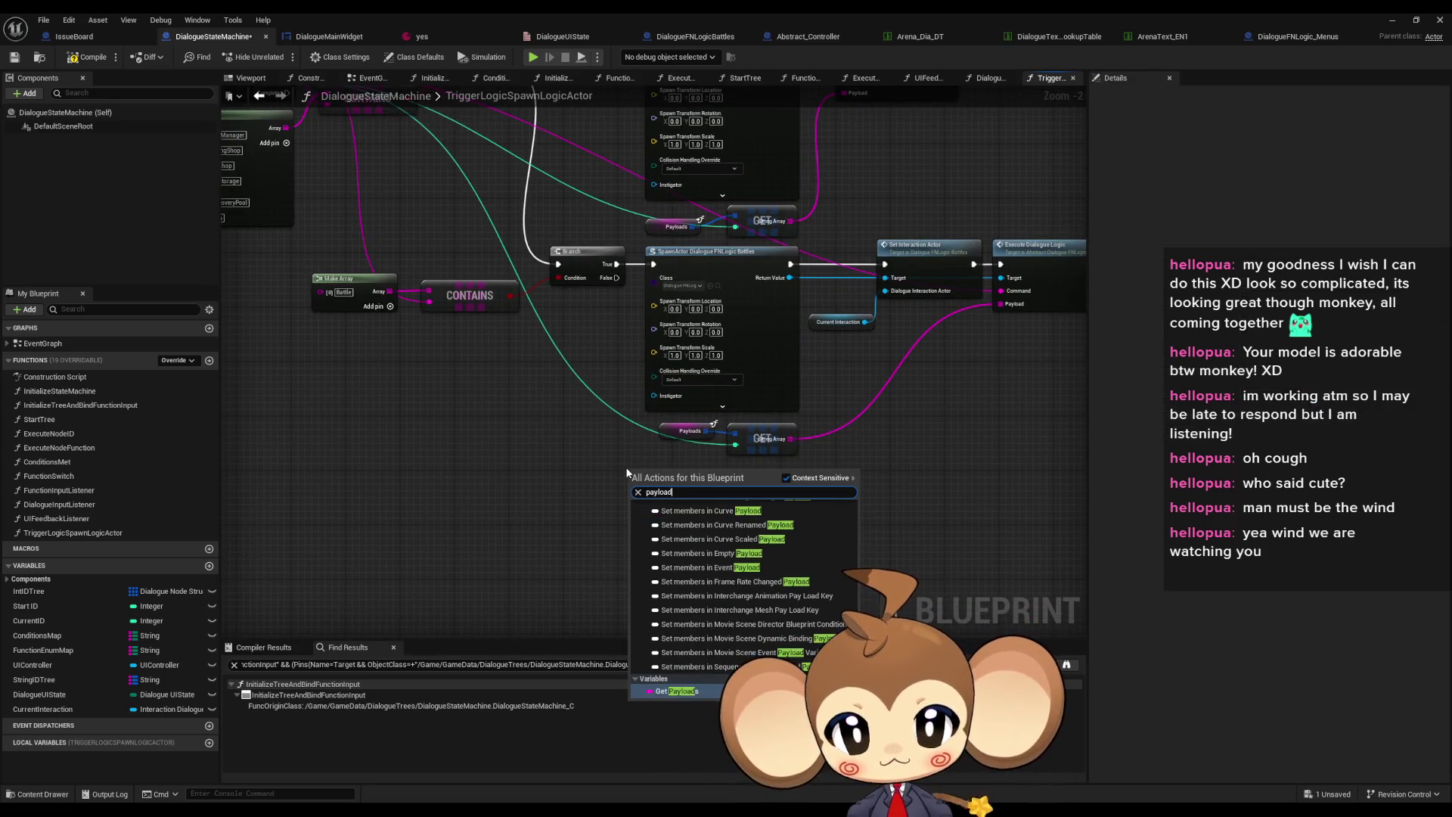
pyautogui.press('Return')
pyautogui.scroll(2, 636, 480)
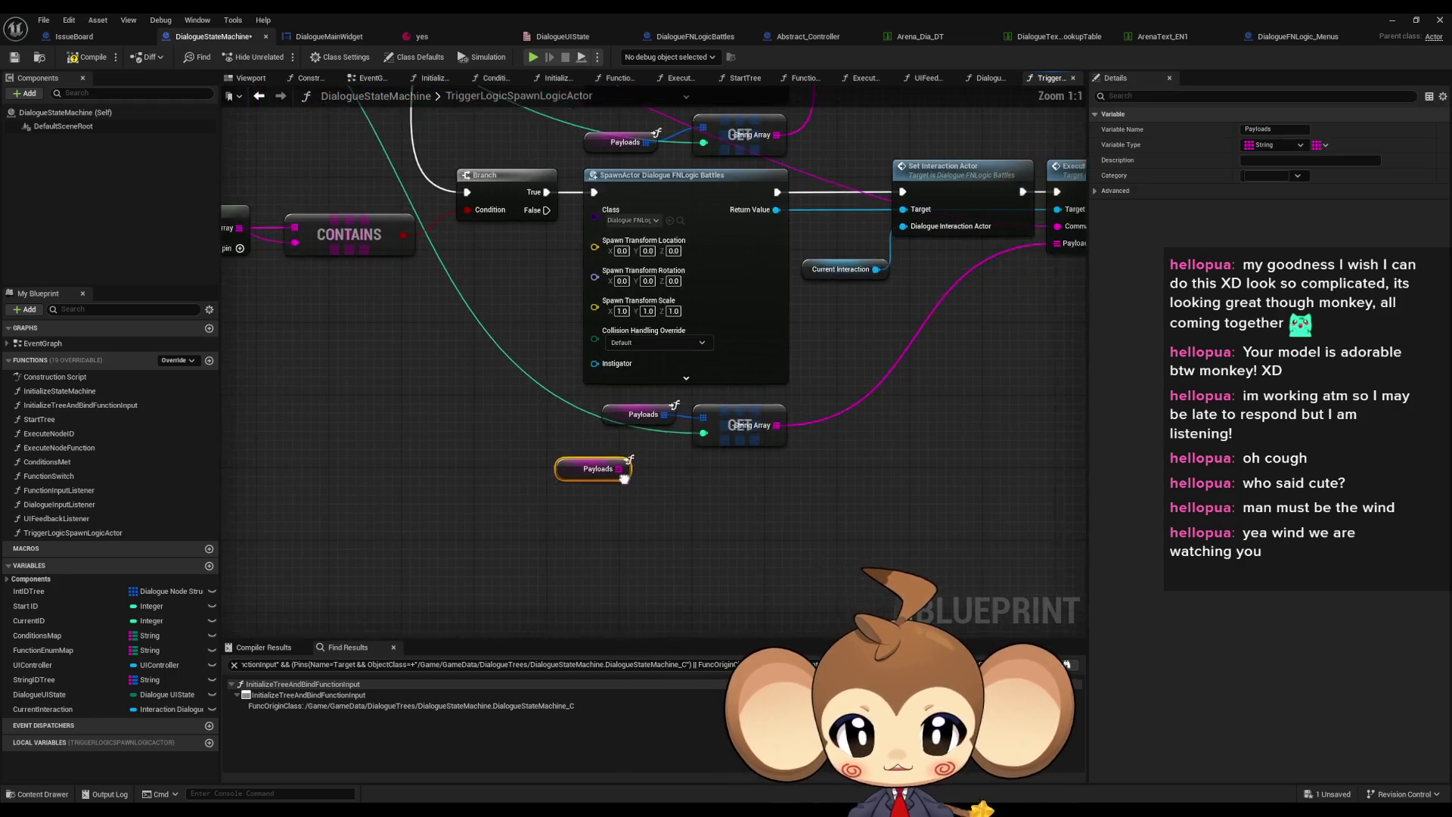
pyautogui.moveTo(463, 501); pyautogui.dragTo(898, 275)
pyautogui.moveTo(416, 501)
pyautogui.mouseDown()
pyautogui.moveTo(806, 335)
pyautogui.moveTo(806, 306)
pyautogui.mouseUp()
pyautogui.scroll(-3, 725, 457)
pyautogui.scroll(2, 623, 270)
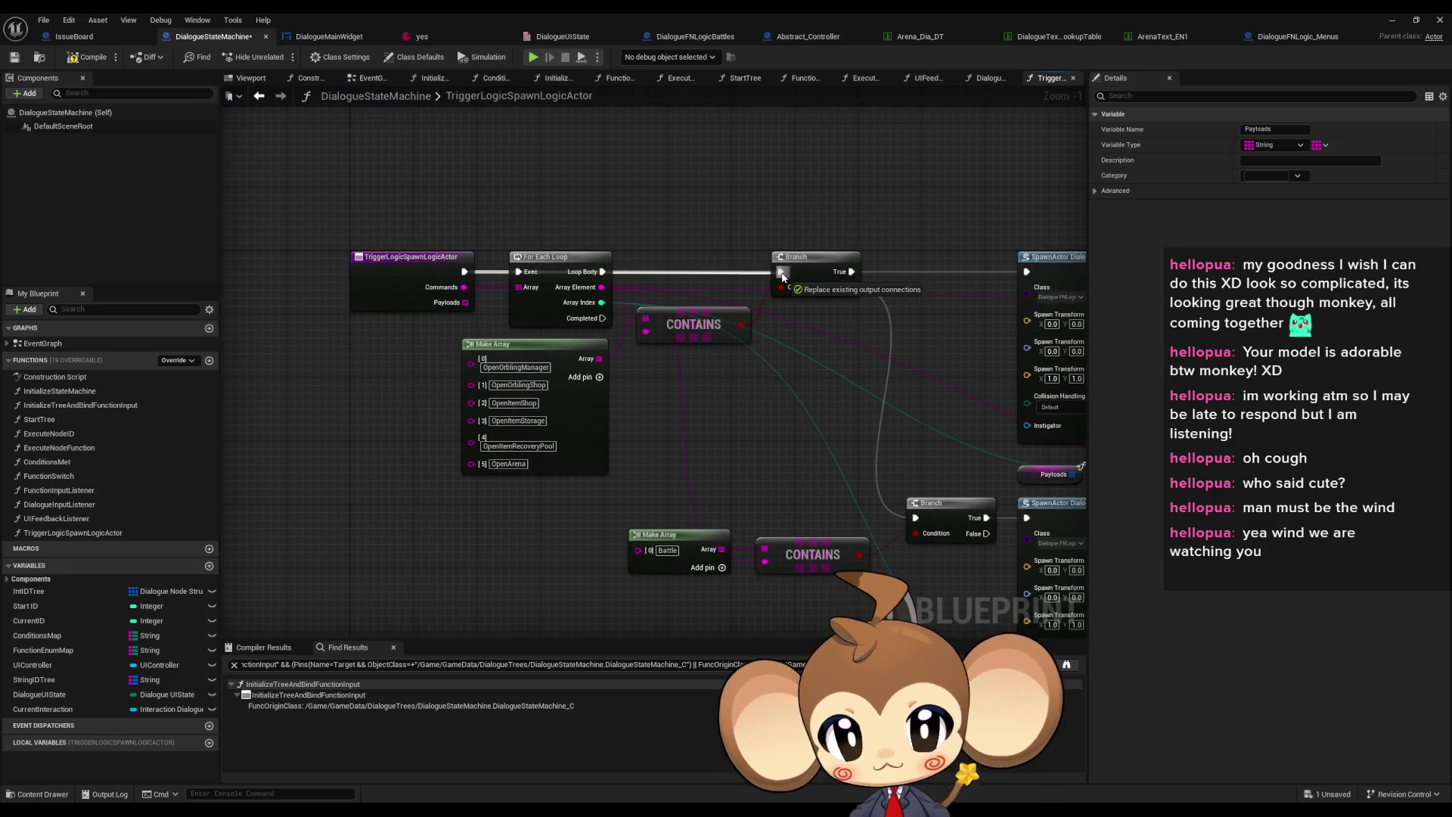
pyautogui.moveTo(540, 224)
pyautogui.mouseDown()
pyautogui.moveTo(394, 374)
pyautogui.moveTo(496, 509)
pyautogui.moveTo(906, 173)
pyautogui.moveTo(932, 184)
pyautogui.mouseUp()
pyautogui.moveTo(227, 349)
pyautogui.mouseDown()
pyautogui.moveTo(501, 371)
pyautogui.moveTo(476, 353)
pyautogui.moveTo(415, 380)
pyautogui.mouseUp()
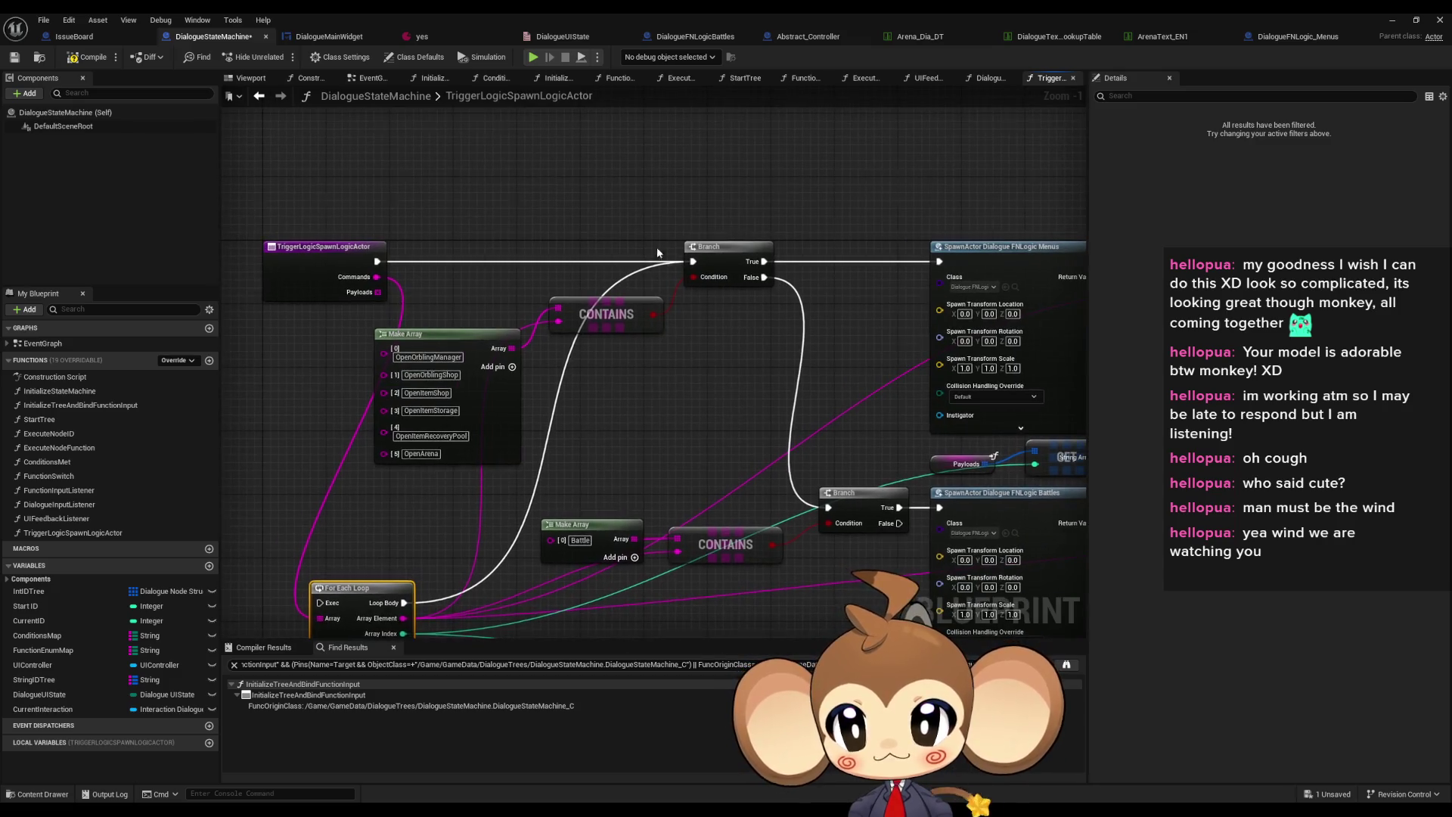
pyautogui.moveTo(654, 246); pyautogui.dragTo(285, 242)
# Add a Commands getter wired into the Menus call's Command pin, reconnecting Payload
pyautogui.rightClick(534, 184)
pyautogui.write('command')
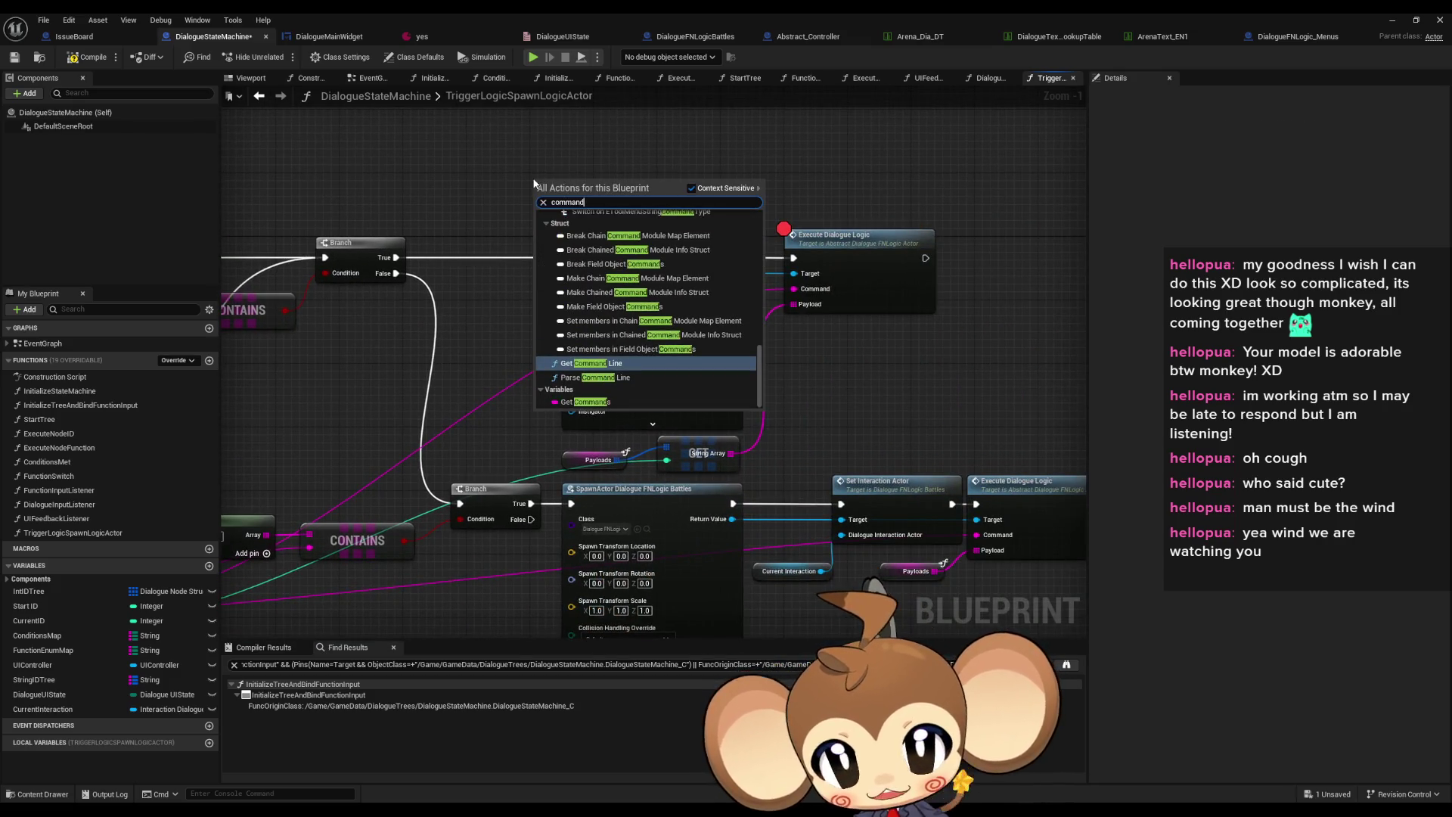
pyautogui.press('Down')
pyautogui.press('Down')
pyautogui.press('Return')
pyautogui.moveTo(589, 186)
pyautogui.mouseDown()
pyautogui.moveTo(801, 299)
pyautogui.moveTo(791, 287)
pyautogui.mouseUp()
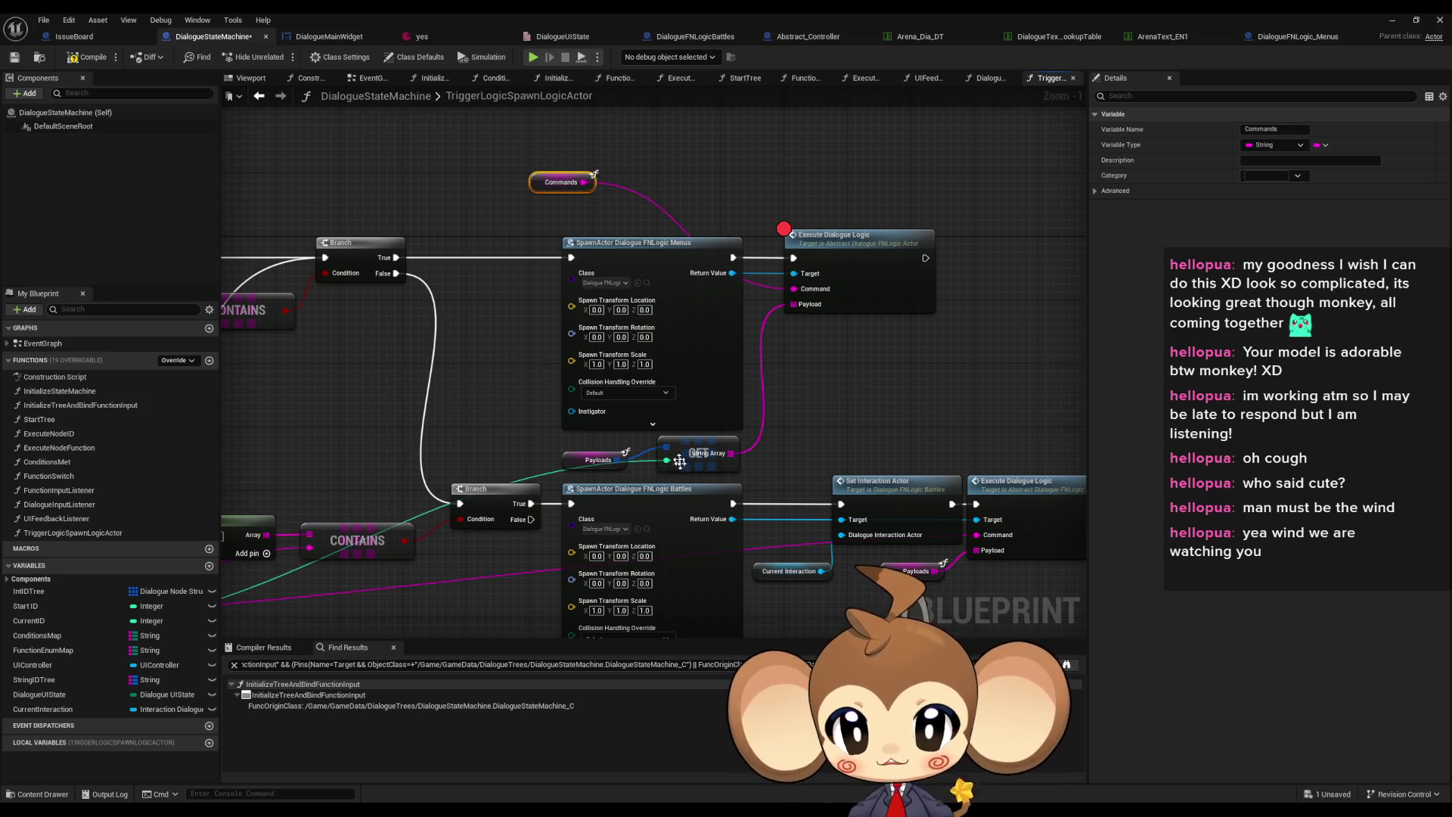
pyautogui.moveTo(820, 344); pyautogui.dragTo(795, 304)
pyautogui.click(655, 464)
pyautogui.moveTo(655, 464); pyautogui.dragTo(698, 195)
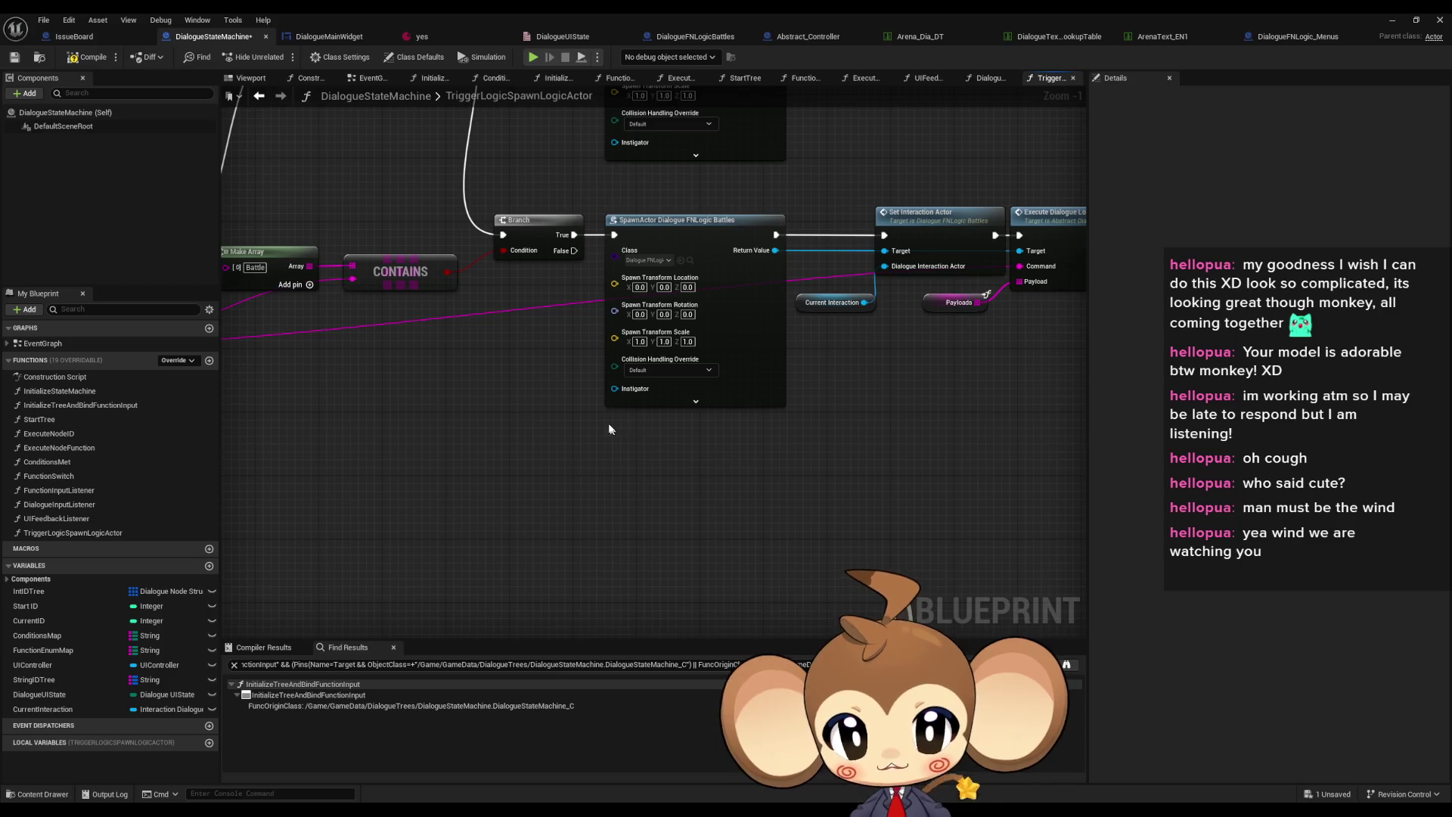
pyautogui.scroll(-3, 537, 434)
# Paste a Commands getter into the Battles call's Command and tidy the Menus nodes
pyautogui.click(655, 162)
pyautogui.hotkey('ctrl', 'c')
pyautogui.hotkey('ctrl', 'v')
pyautogui.scroll(3, 840, 446)
pyautogui.moveTo(849, 448)
pyautogui.mouseDown()
pyautogui.moveTo(893, 325)
pyautogui.moveTo(834, 385)
pyautogui.moveTo(836, 415)
pyautogui.moveTo(824, 377)
pyautogui.mouseUp()
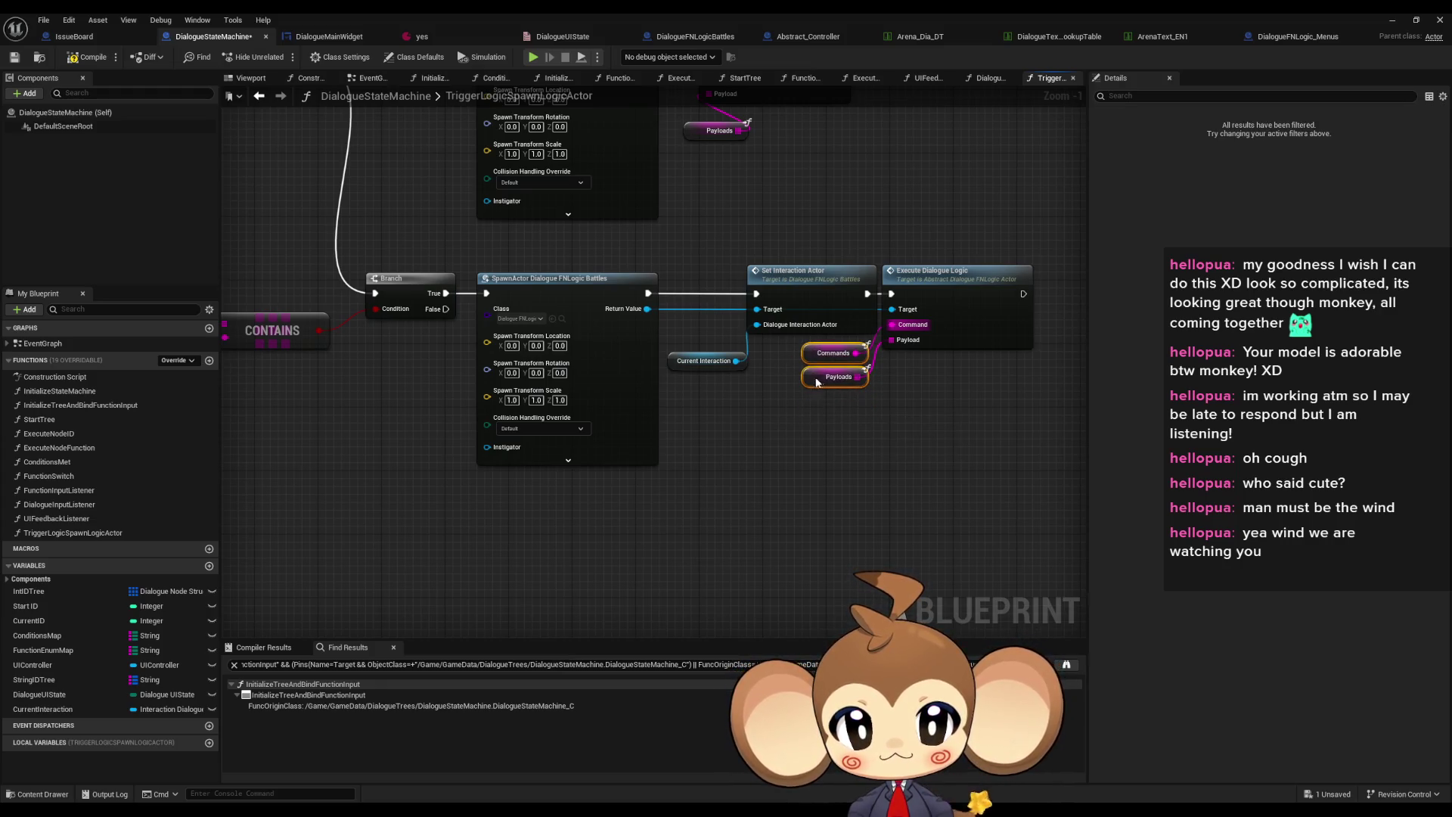
pyautogui.click(806, 344)
pyautogui.moveTo(795, 310)
pyautogui.mouseDown()
pyautogui.moveTo(882, 318)
pyautogui.moveTo(937, 283)
pyautogui.mouseUp()
pyautogui.moveTo(522, 181)
pyautogui.mouseDown()
pyautogui.moveTo(767, 293)
pyautogui.moveTo(765, 312)
pyautogui.mouseUp()
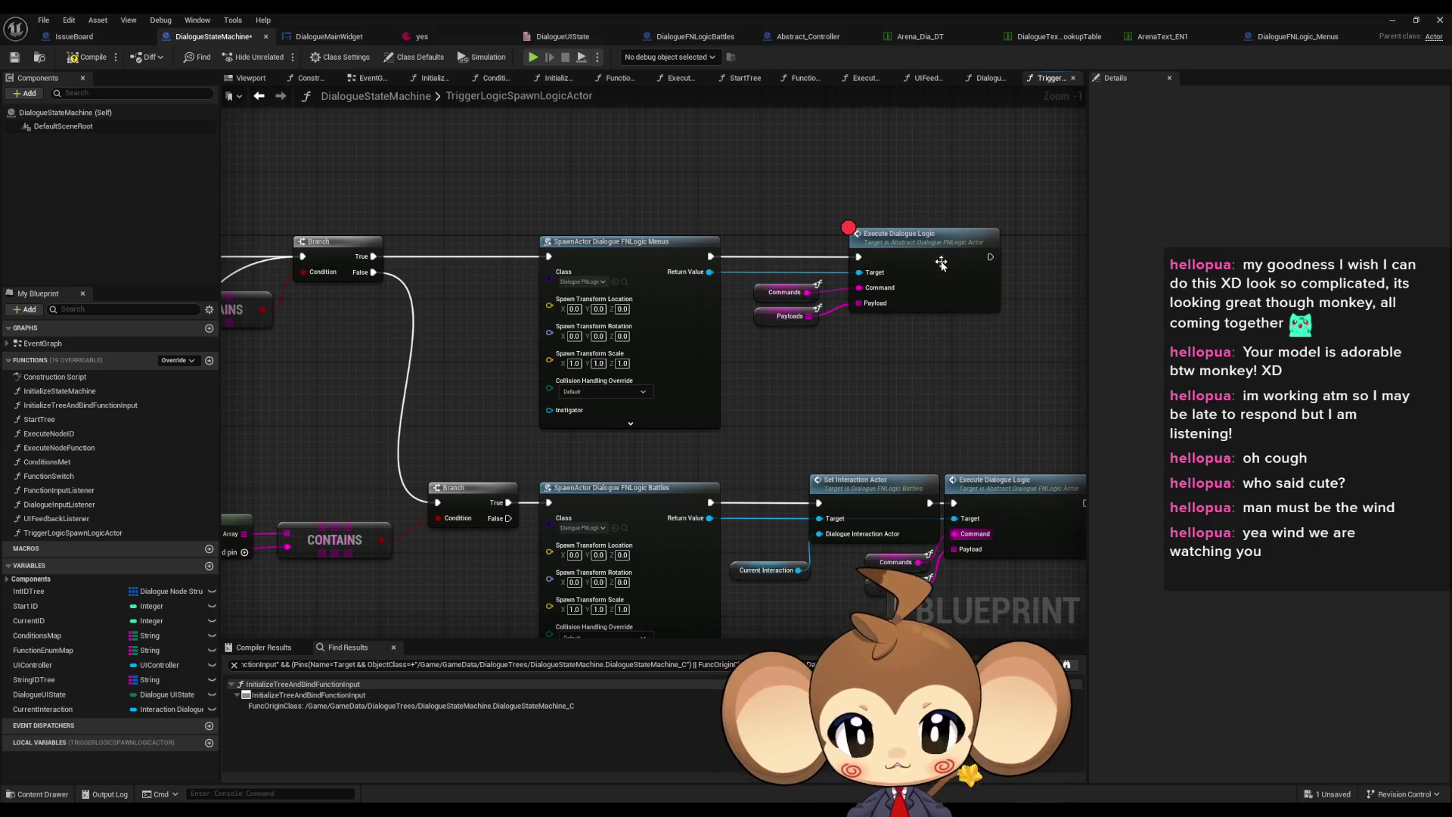
# Remove Execute Dialogue Logic's breakpoint and wire Commands getters into both CONTAINS checks
pyautogui.rightClick(946, 266)
pyautogui.click(977, 505)
pyautogui.moveTo(474, 442)
pyautogui.mouseDown()
pyautogui.moveTo(736, 305)
pyautogui.moveTo(759, 323)
pyautogui.moveTo(799, 223)
pyautogui.mouseUp()
pyautogui.click(586, 465)
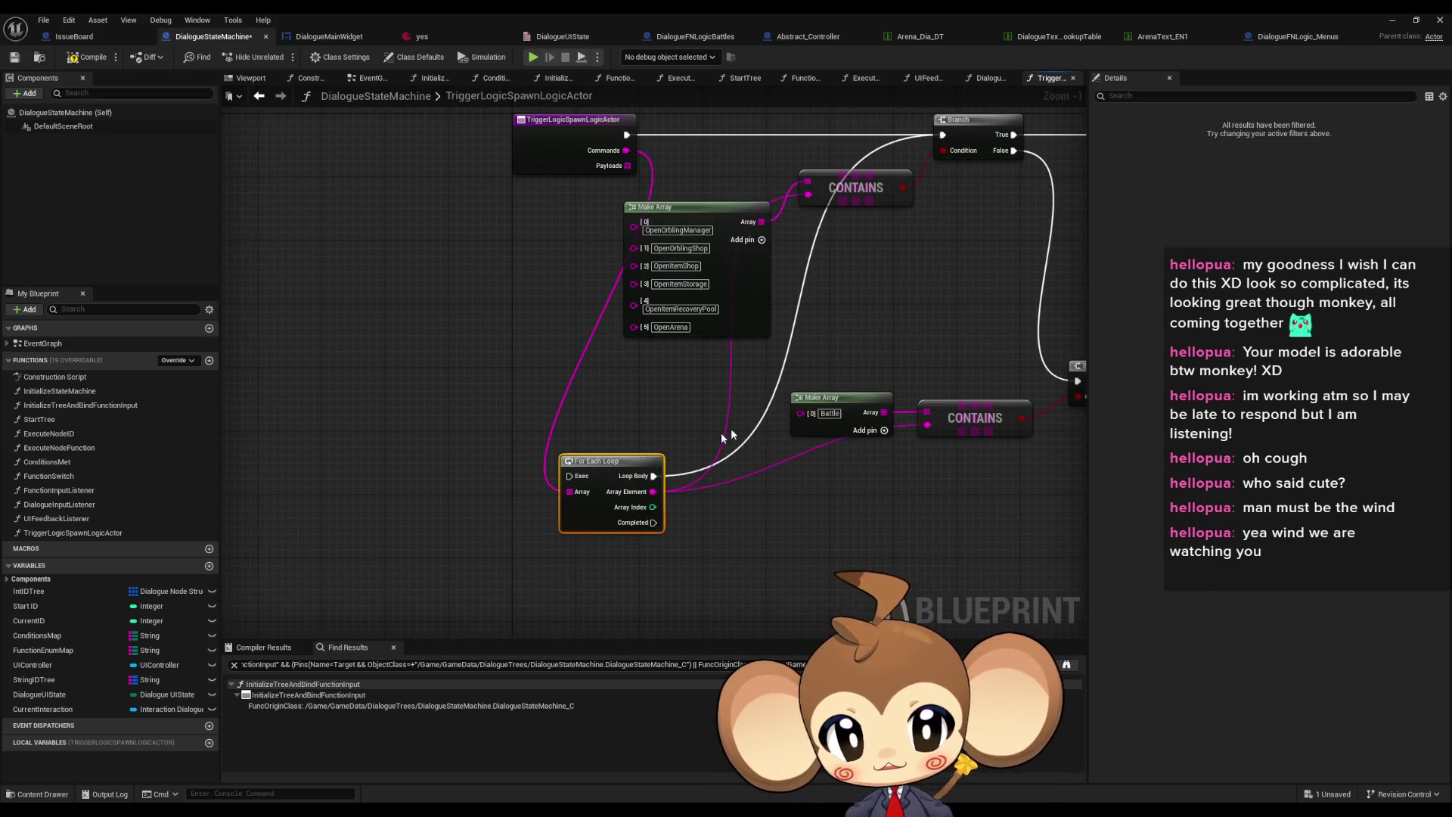
pyautogui.moveTo(763, 433); pyautogui.dragTo(619, 426)
pyautogui.moveTo(677, 532)
pyautogui.mouseDown()
pyautogui.moveTo(483, 471)
pyautogui.moveTo(728, 327)
pyautogui.mouseUp()
pyautogui.click(751, 305)
pyautogui.moveTo(331, 371); pyautogui.dragTo(841, 477)
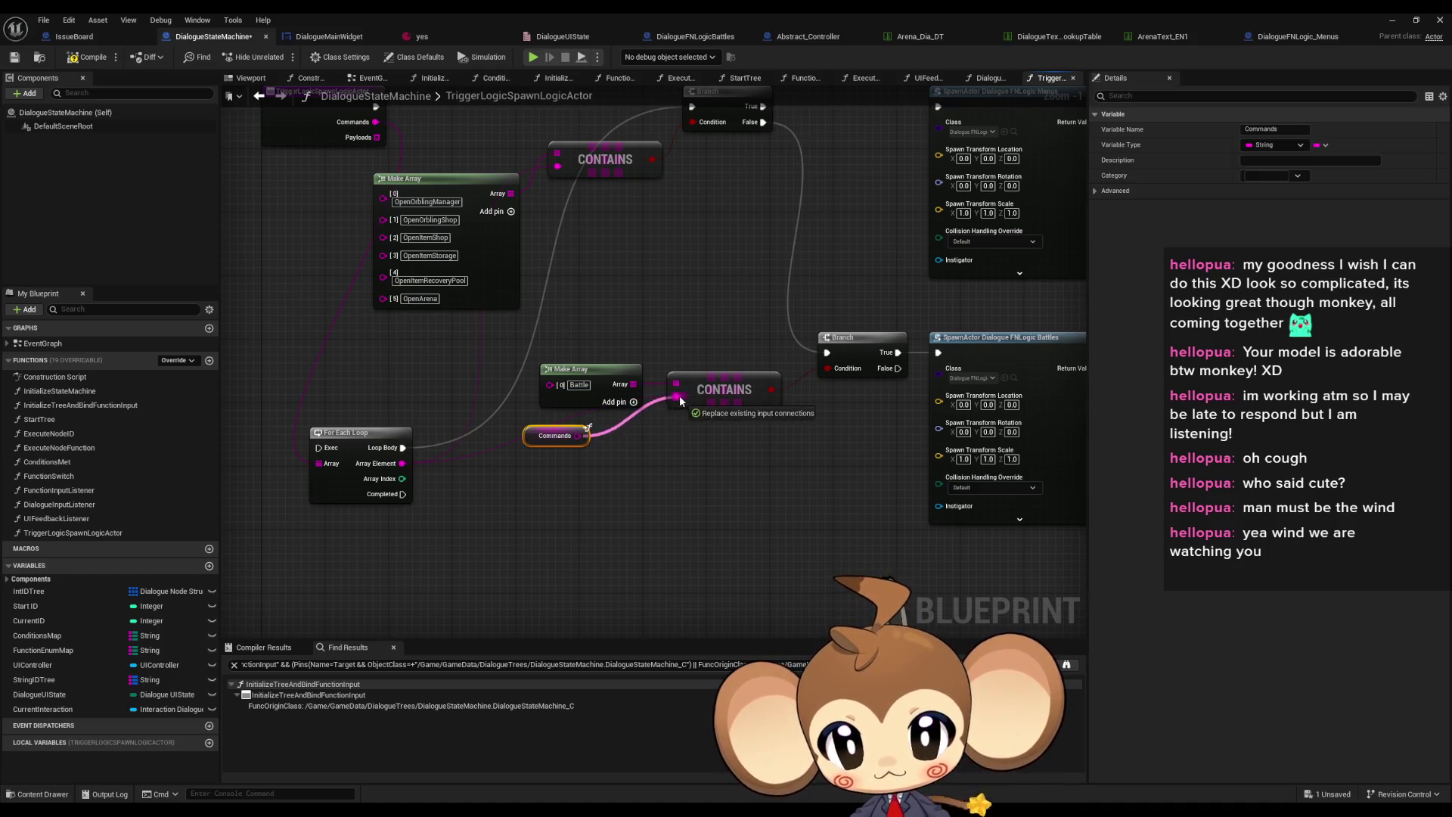
pyautogui.click(579, 291)
pyautogui.moveTo(578, 291)
pyautogui.mouseDown()
pyautogui.moveTo(570, 339)
pyautogui.moveTo(549, 202)
pyautogui.mouseUp()
pyautogui.hotkey('ctrl', 'v')
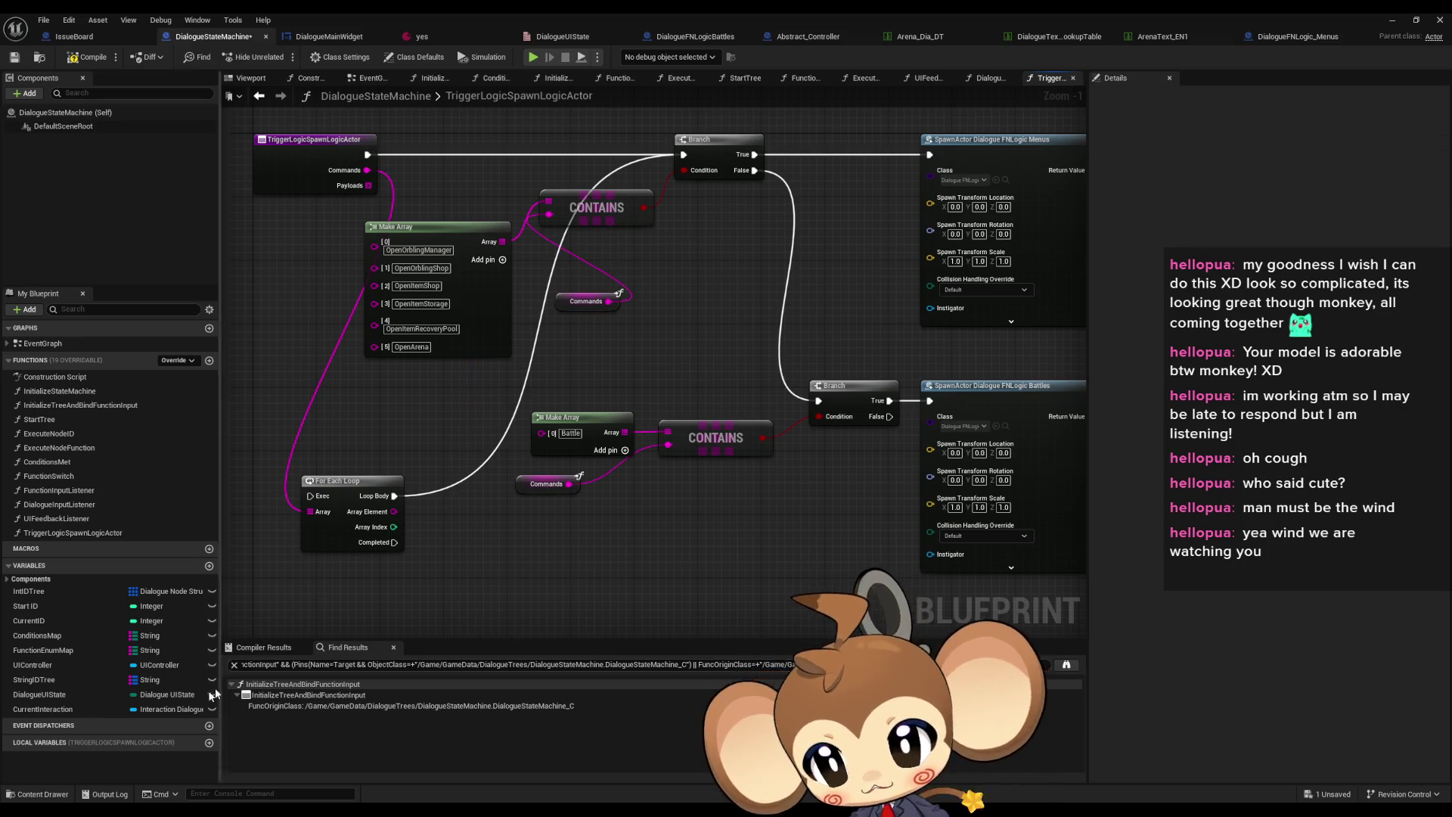
# Rename the inputs to Command and Payload and delete the For Each Loop
pyautogui.click(314, 171)
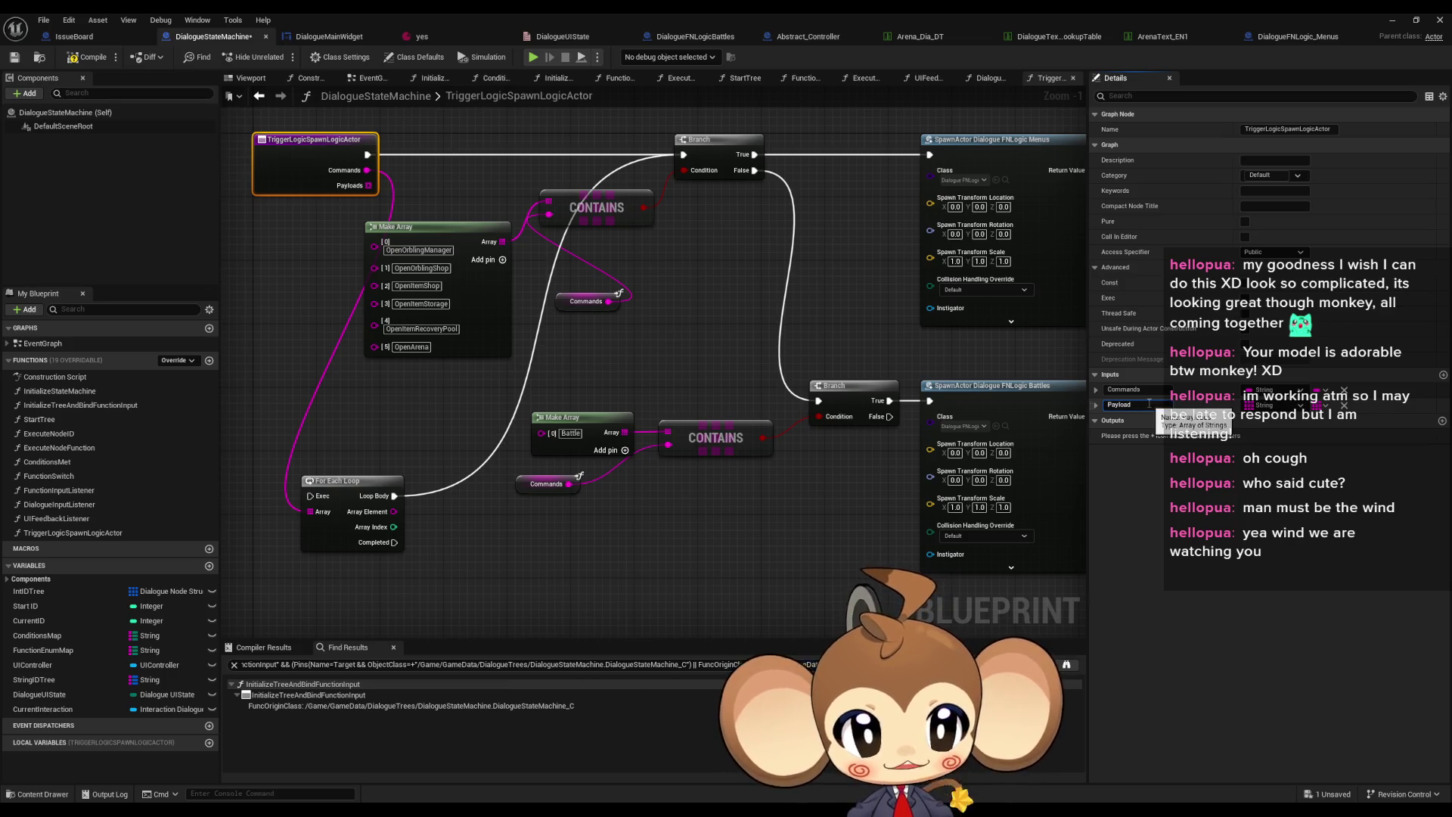
pyautogui.click(1135, 389)
pyautogui.press('BackSpace')
pyautogui.press('Return')
pyautogui.click(680, 516)
pyautogui.click(344, 486)
pyautogui.press('Delete')
# Arrange the Command getters beside the CONTAINS checks and recentre the function
pyautogui.moveTo(579, 304)
pyautogui.mouseDown()
pyautogui.moveTo(614, 379)
pyautogui.moveTo(519, 451)
pyautogui.moveTo(503, 285)
pyautogui.mouseUp()
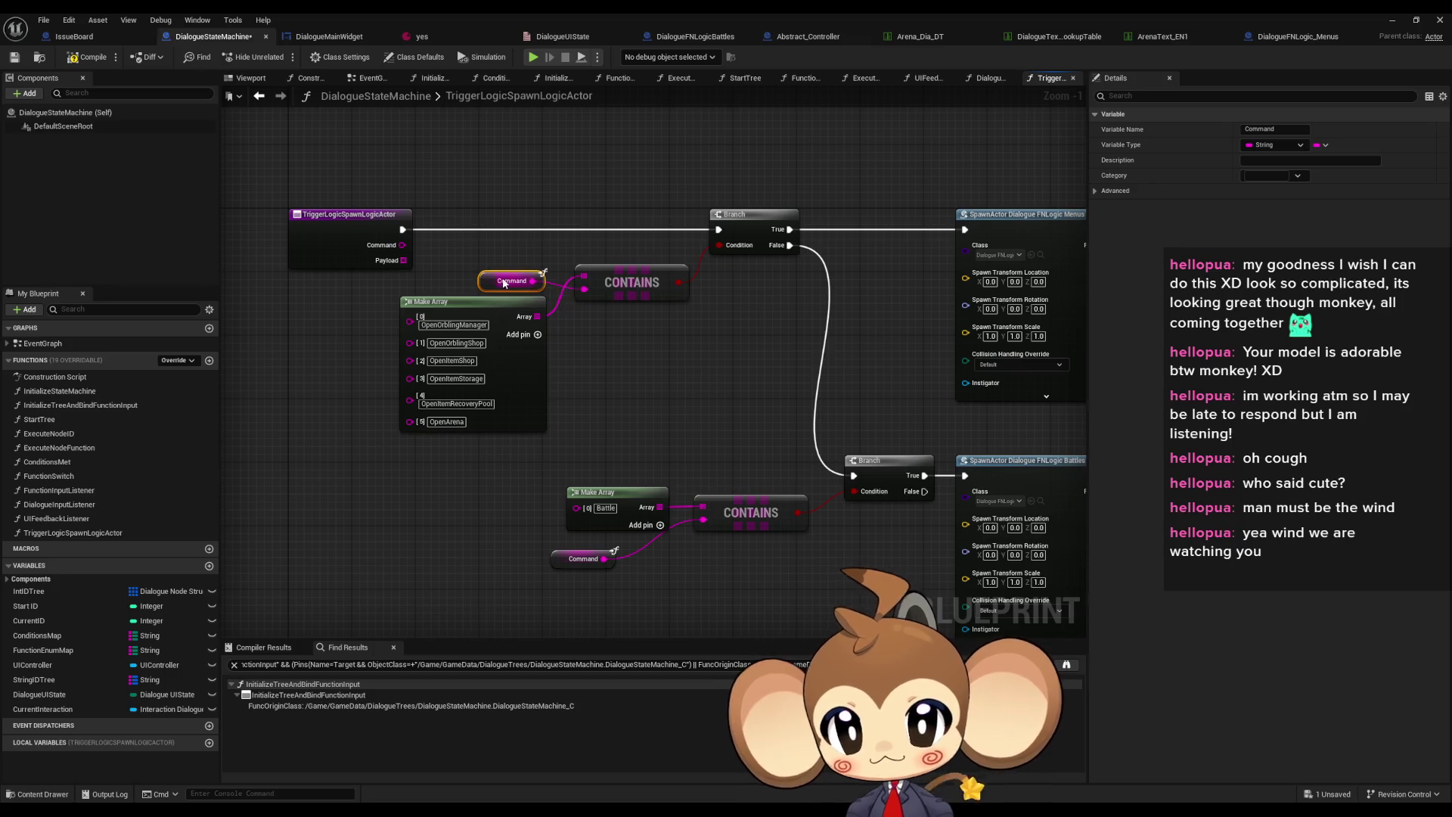
pyautogui.moveTo(573, 562)
pyautogui.mouseDown()
pyautogui.moveTo(624, 496)
pyautogui.moveTo(614, 475)
pyautogui.mouseUp()
pyautogui.moveTo(563, 434)
pyautogui.mouseDown()
pyautogui.moveTo(672, 533)
pyautogui.moveTo(629, 516)
pyautogui.mouseUp()
pyautogui.click(639, 563)
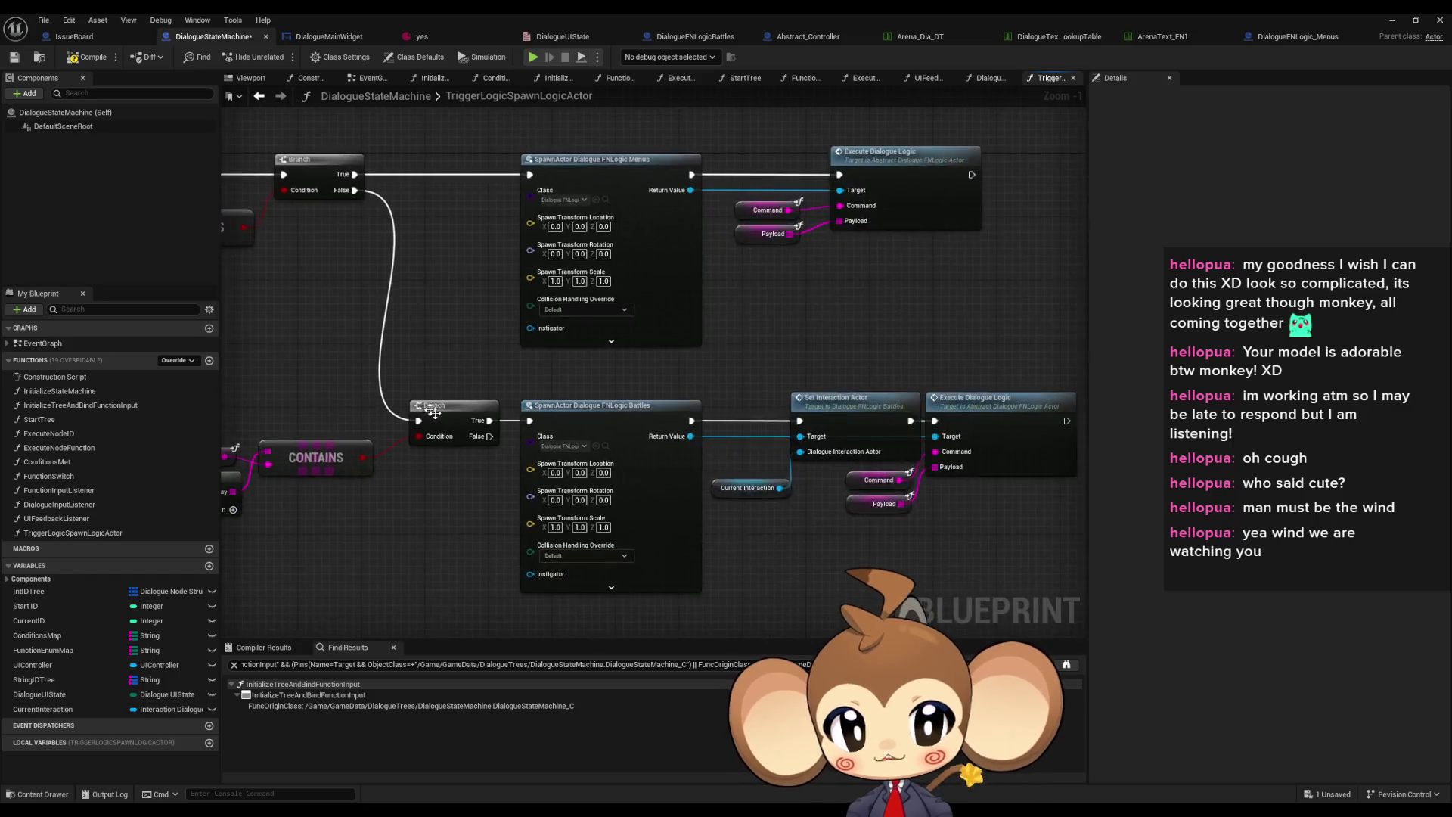
pyautogui.scroll(-2, 479, 466)
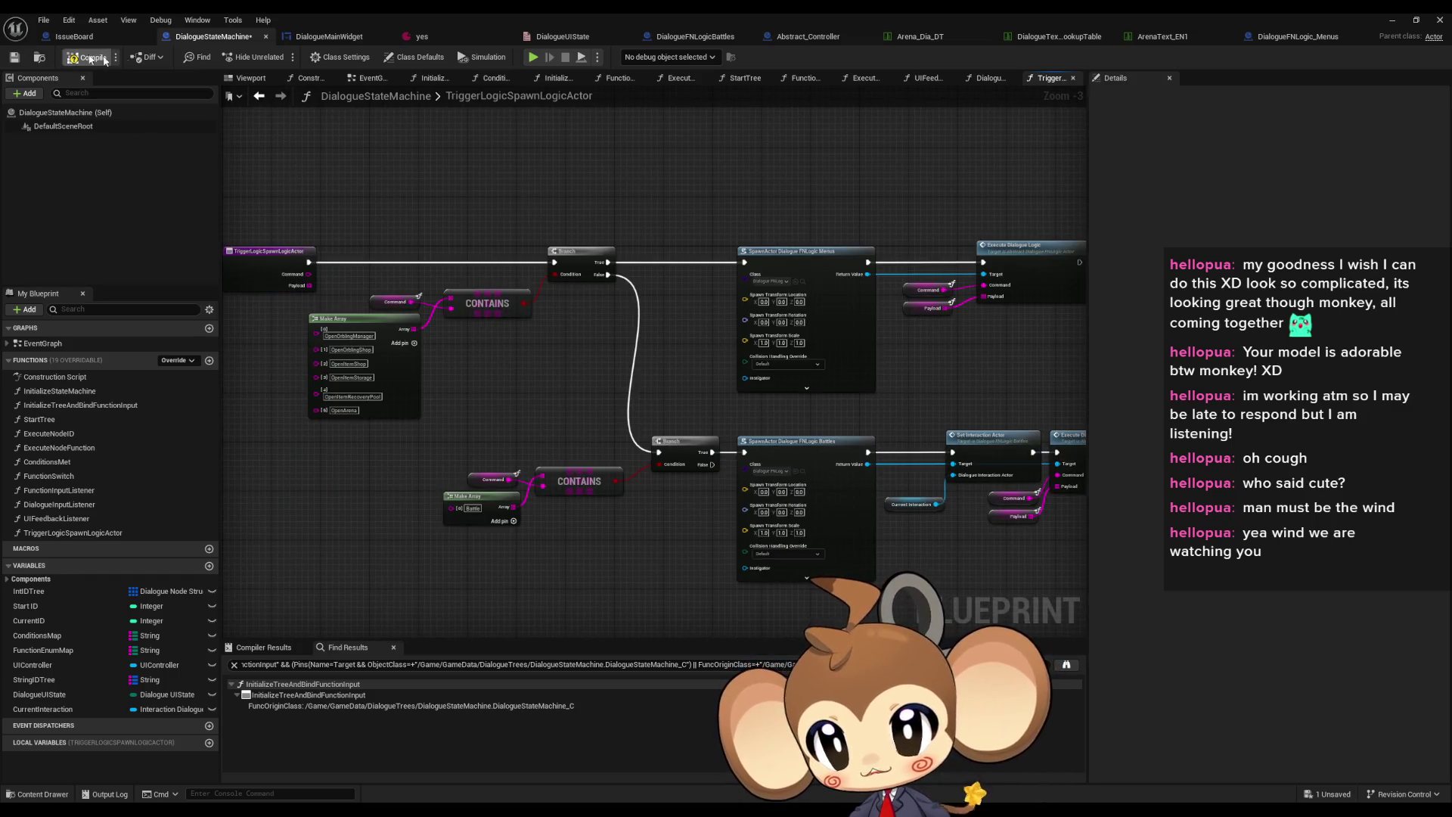
pyautogui.moveTo(776, 416); pyautogui.dragTo(861, 420)
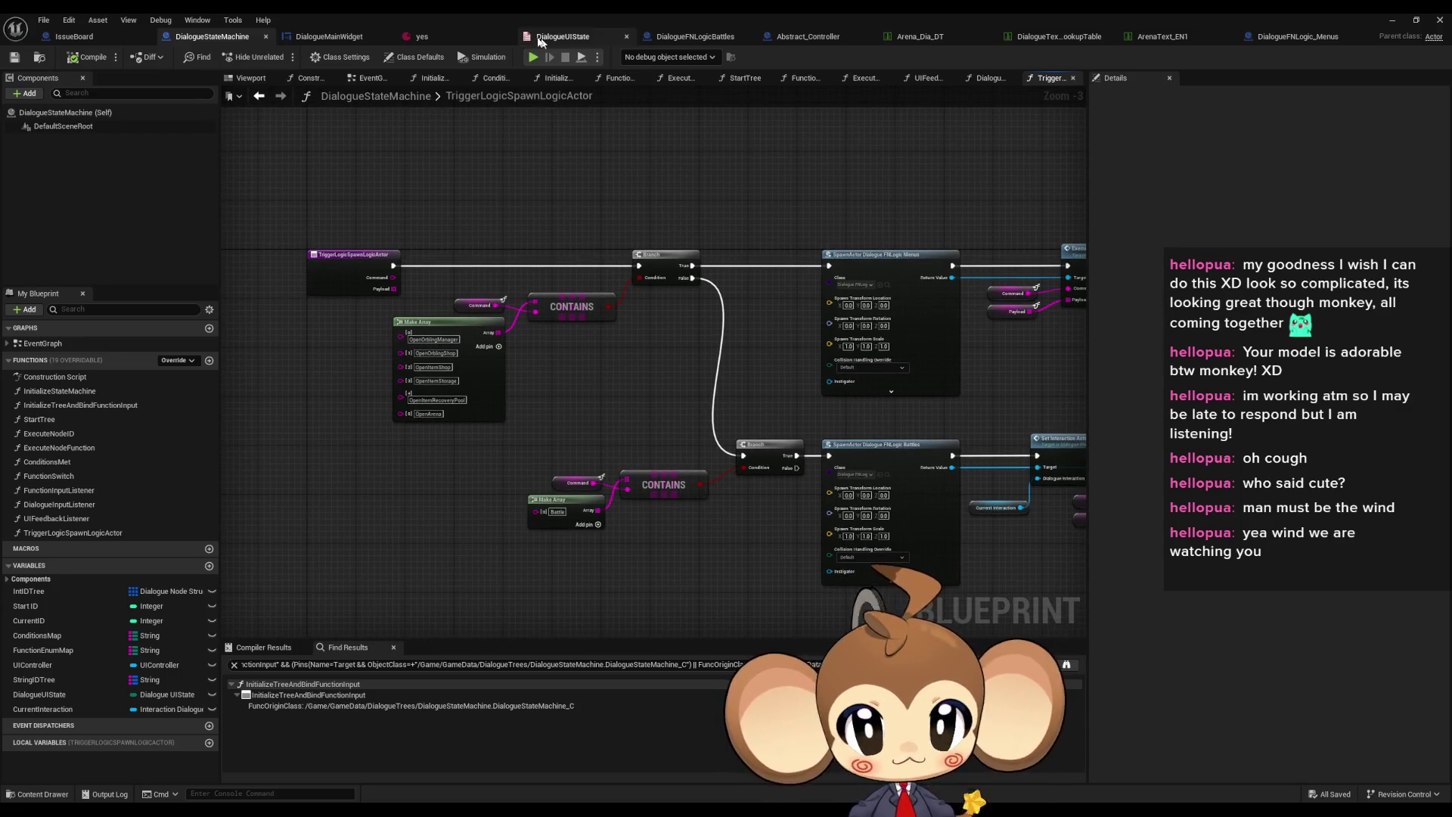
pyautogui.click(327, 36)
pyautogui.click(201, 38)
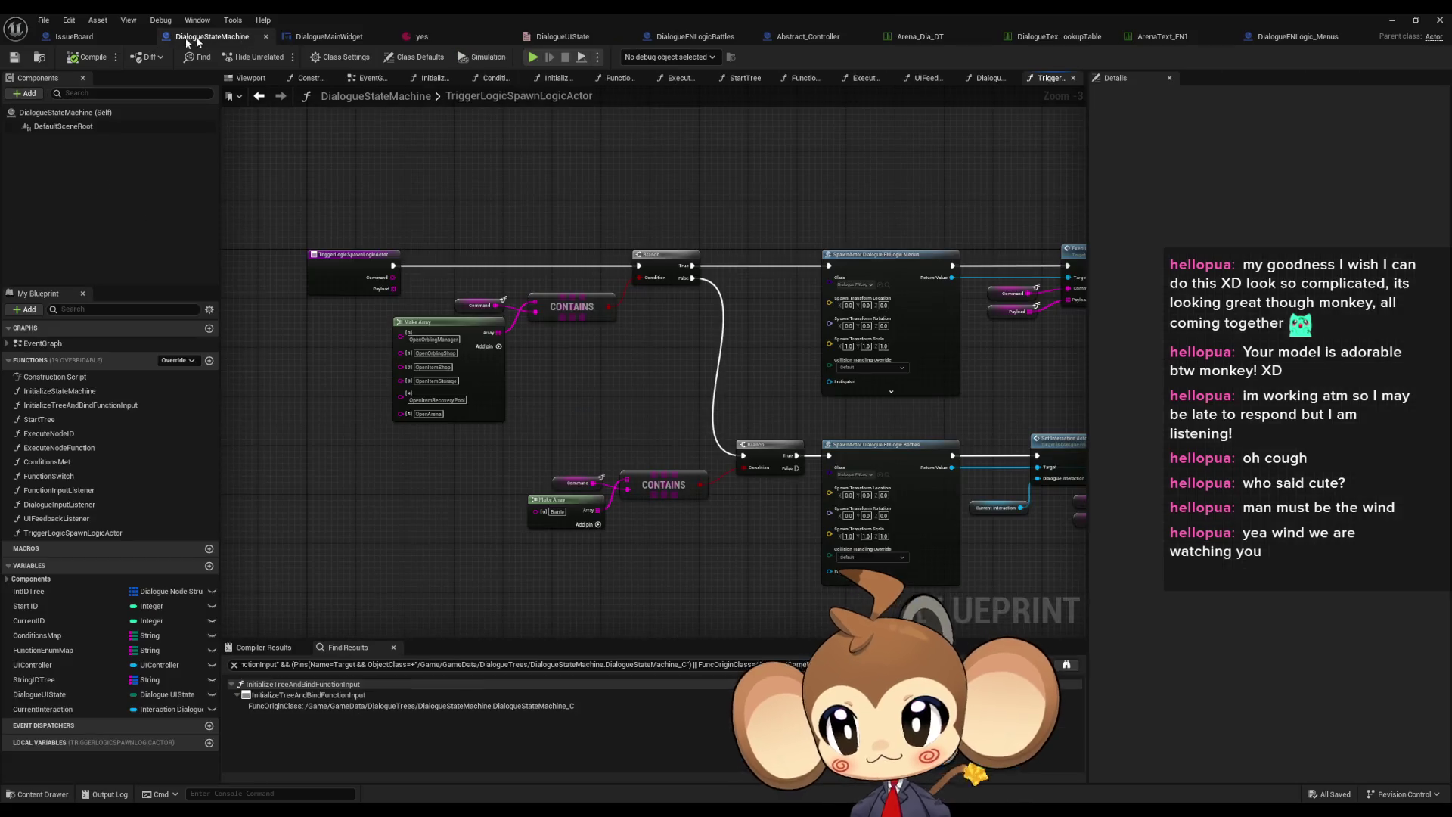
pyautogui.click(353, 256)
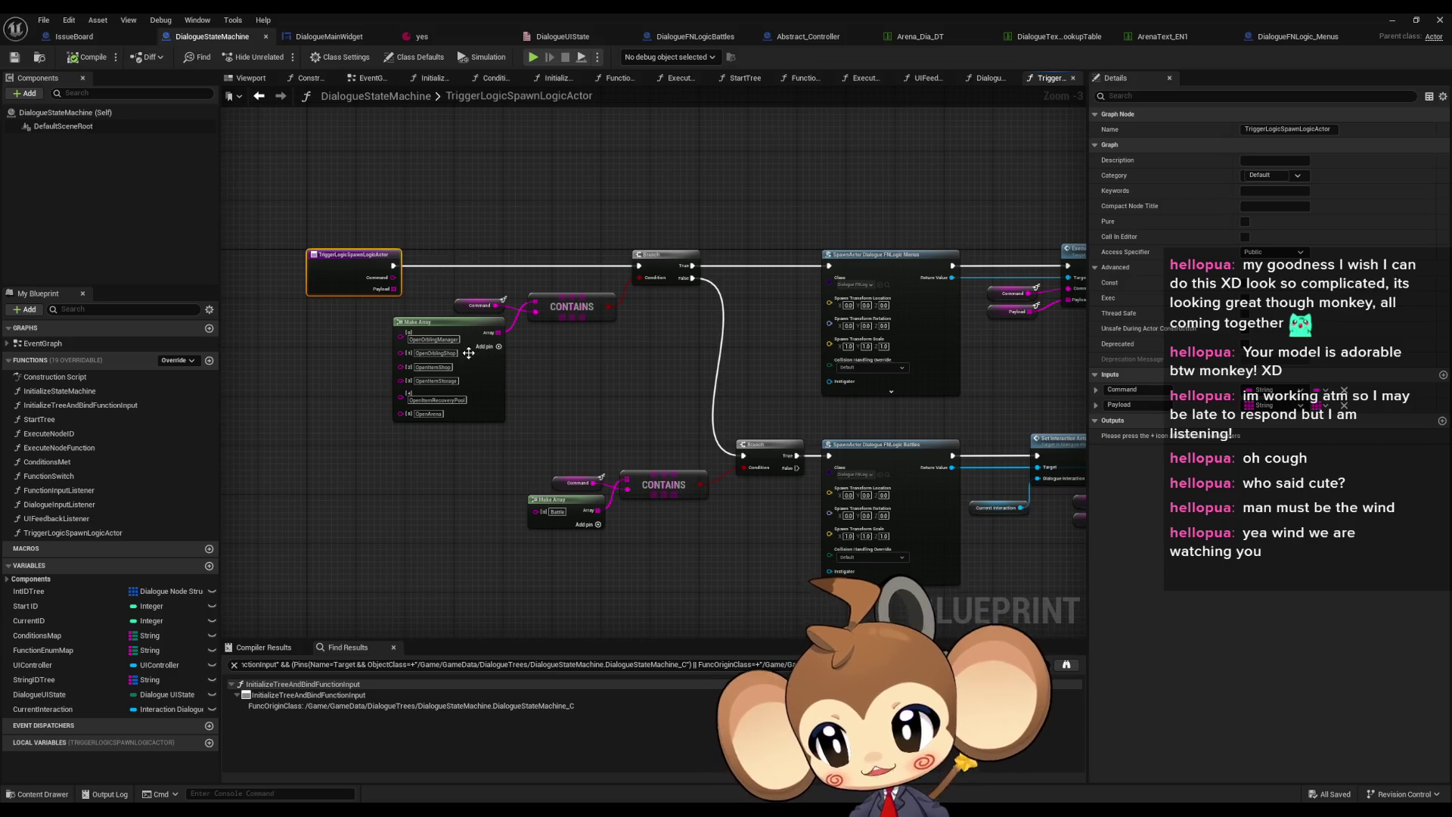
pyautogui.moveTo(315, 246); pyautogui.dragTo(347, 246)
# Open the FunctionSwitch graph and connect Trigger Logic to the spawn-logic call
pyautogui.doubleClick(49, 476)
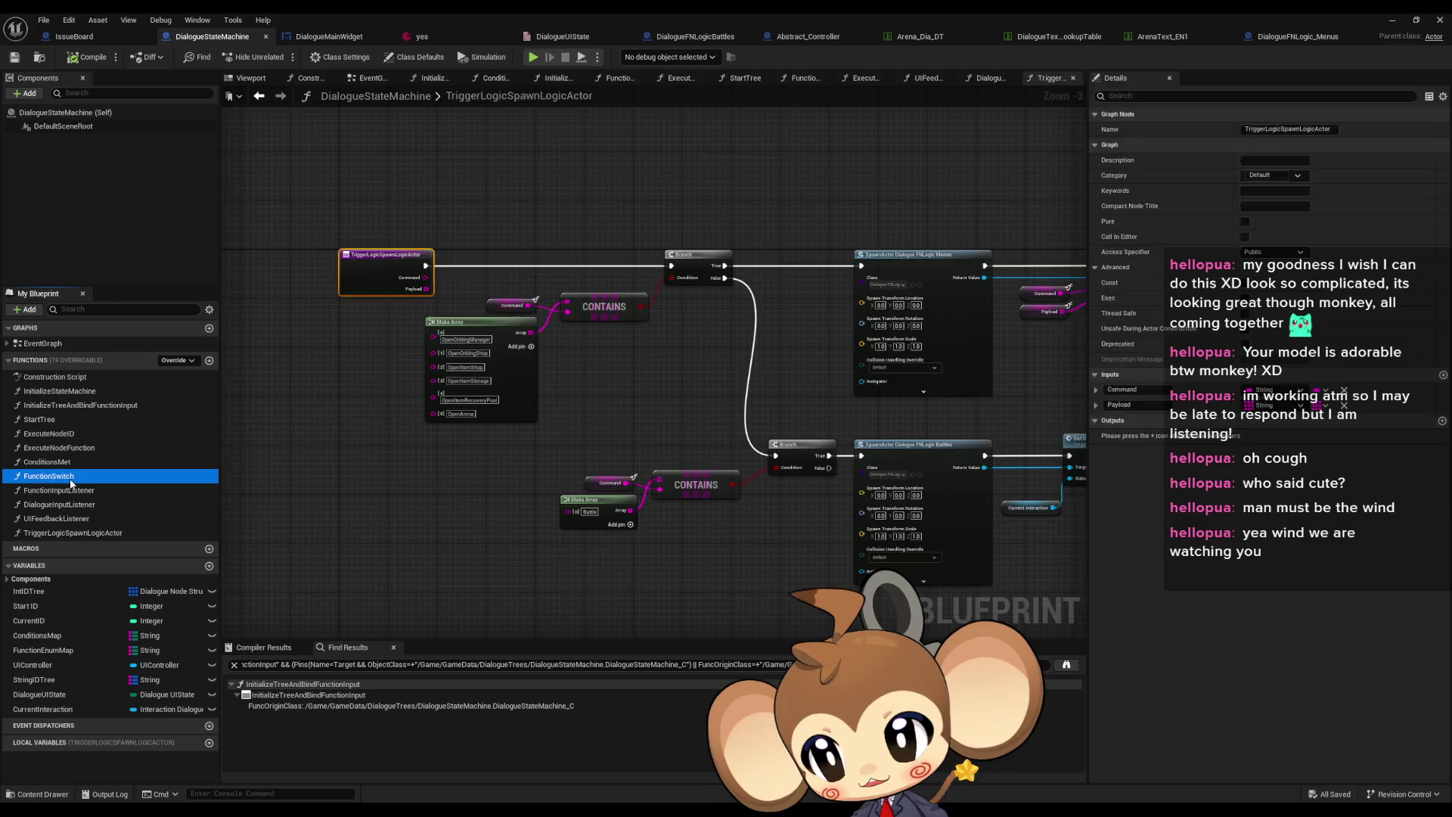
pyautogui.scroll(-2, 622, 448)
pyautogui.moveTo(829, 441); pyautogui.dragTo(428, 376)
pyautogui.scroll(3, 428, 376)
pyautogui.moveTo(719, 220)
pyautogui.mouseDown()
pyautogui.moveTo(684, 227)
pyautogui.moveTo(615, 545)
pyautogui.mouseUp()
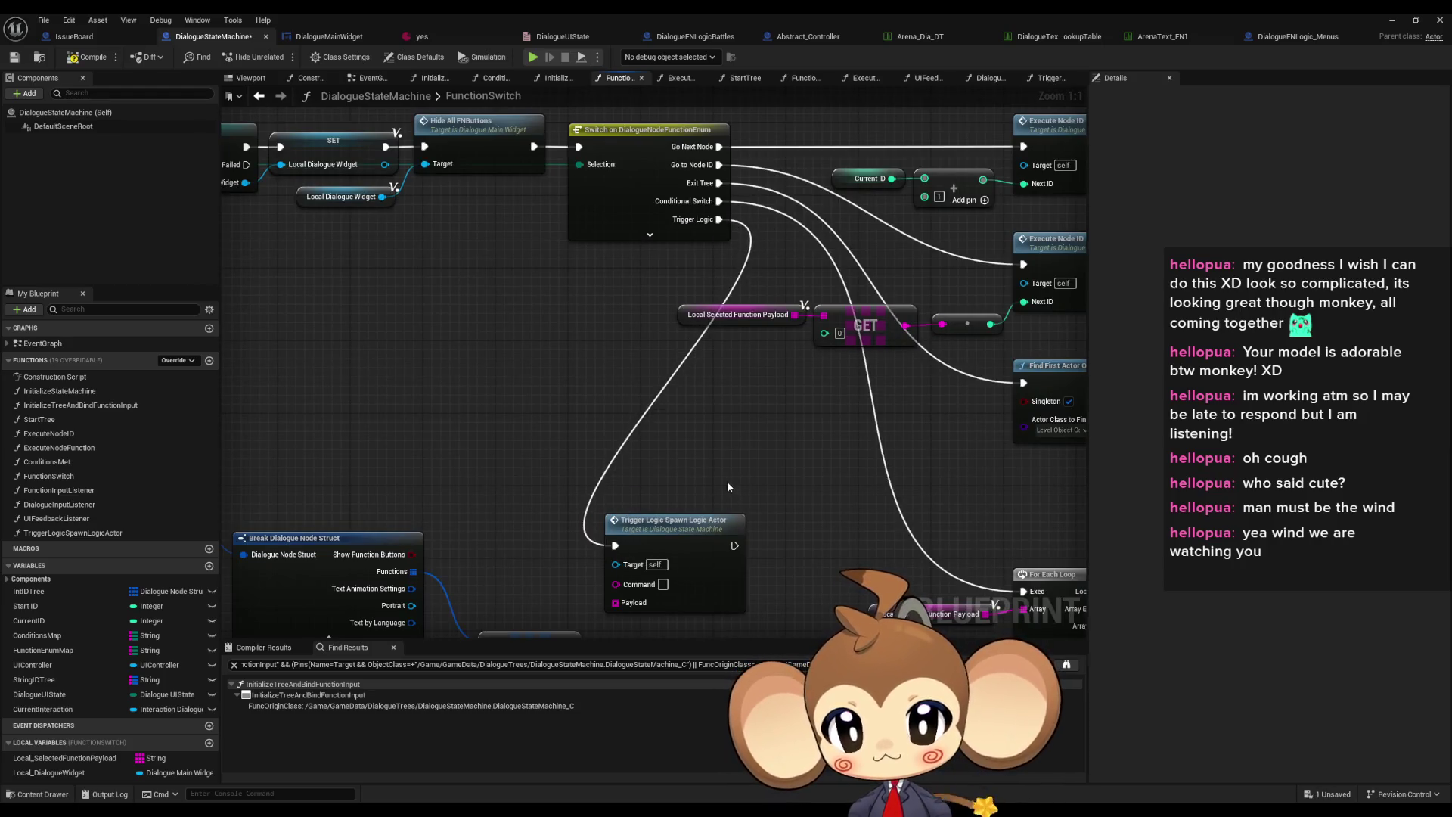
pyautogui.scroll(-4, 728, 481)
pyautogui.scroll(2, 681, 453)
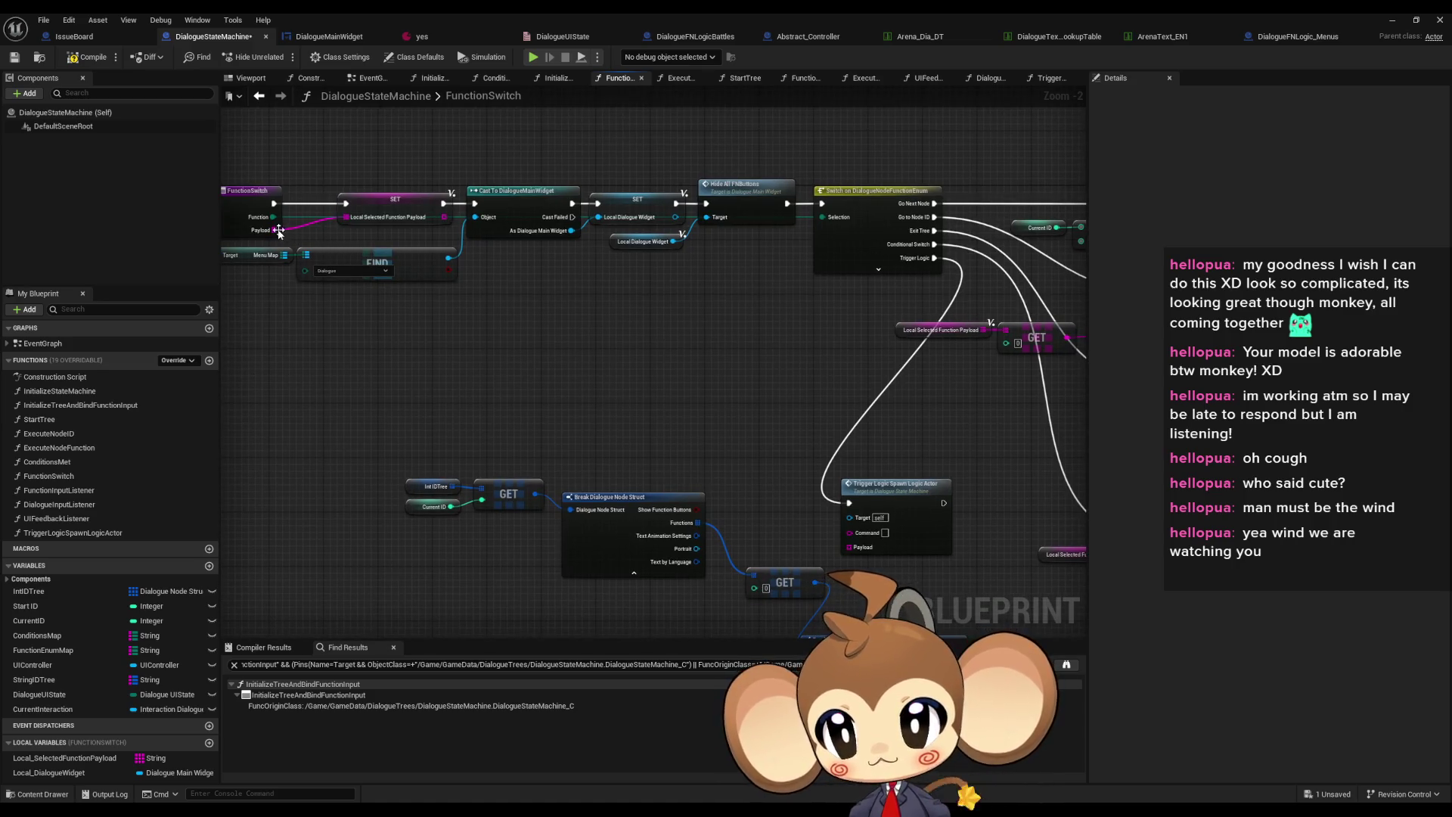
pyautogui.moveTo(571, 354)
pyautogui.mouseDown()
pyautogui.moveTo(540, 299)
pyautogui.moveTo(616, 292)
pyautogui.moveTo(522, 156)
pyautogui.moveTo(810, 466)
pyautogui.moveTo(718, 417)
pyautogui.mouseUp()
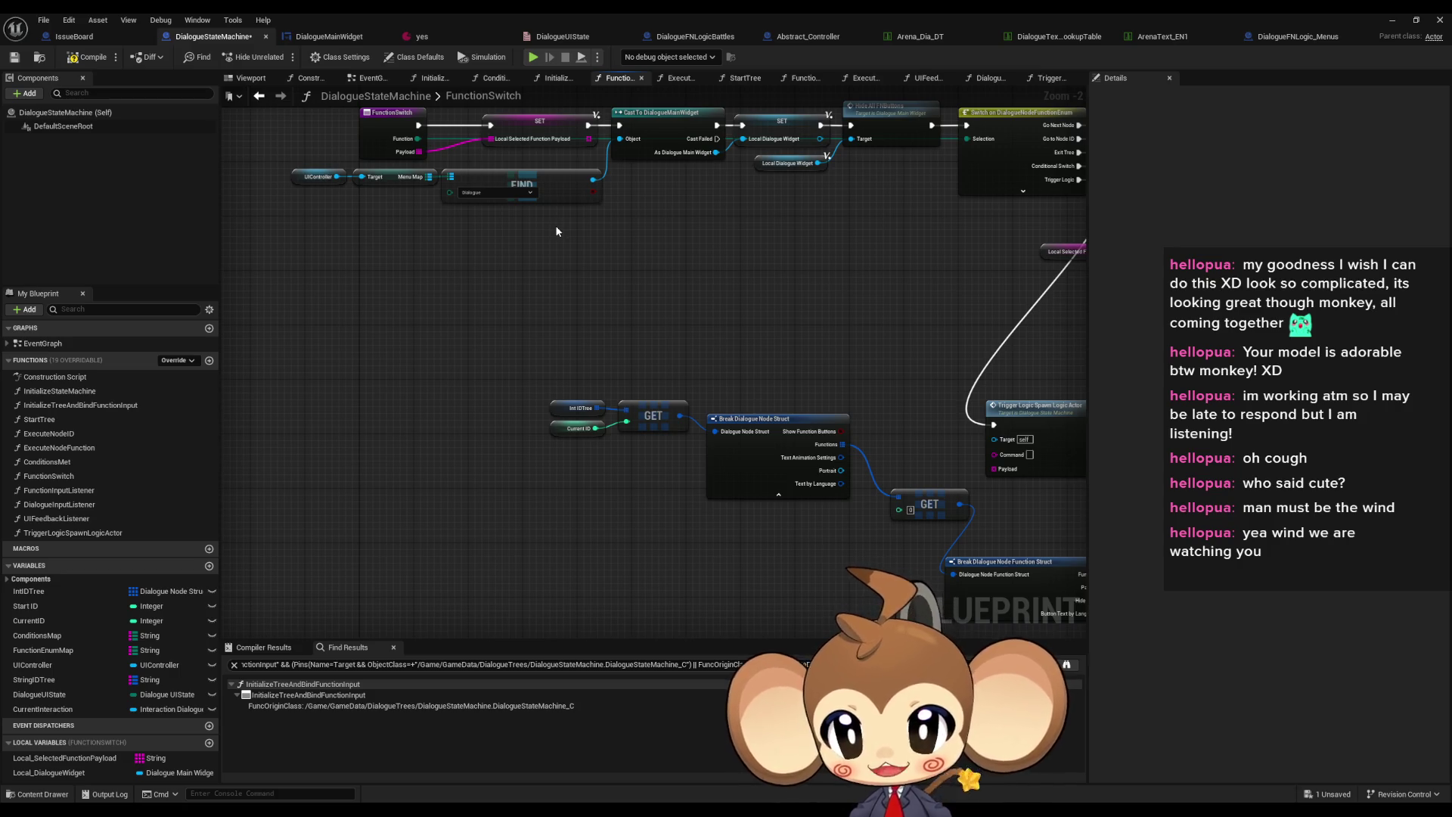
# Delete the old GET and Break Dialogue Node Function Struct nodes
pyautogui.moveTo(881, 290); pyautogui.dragTo(633, 275)
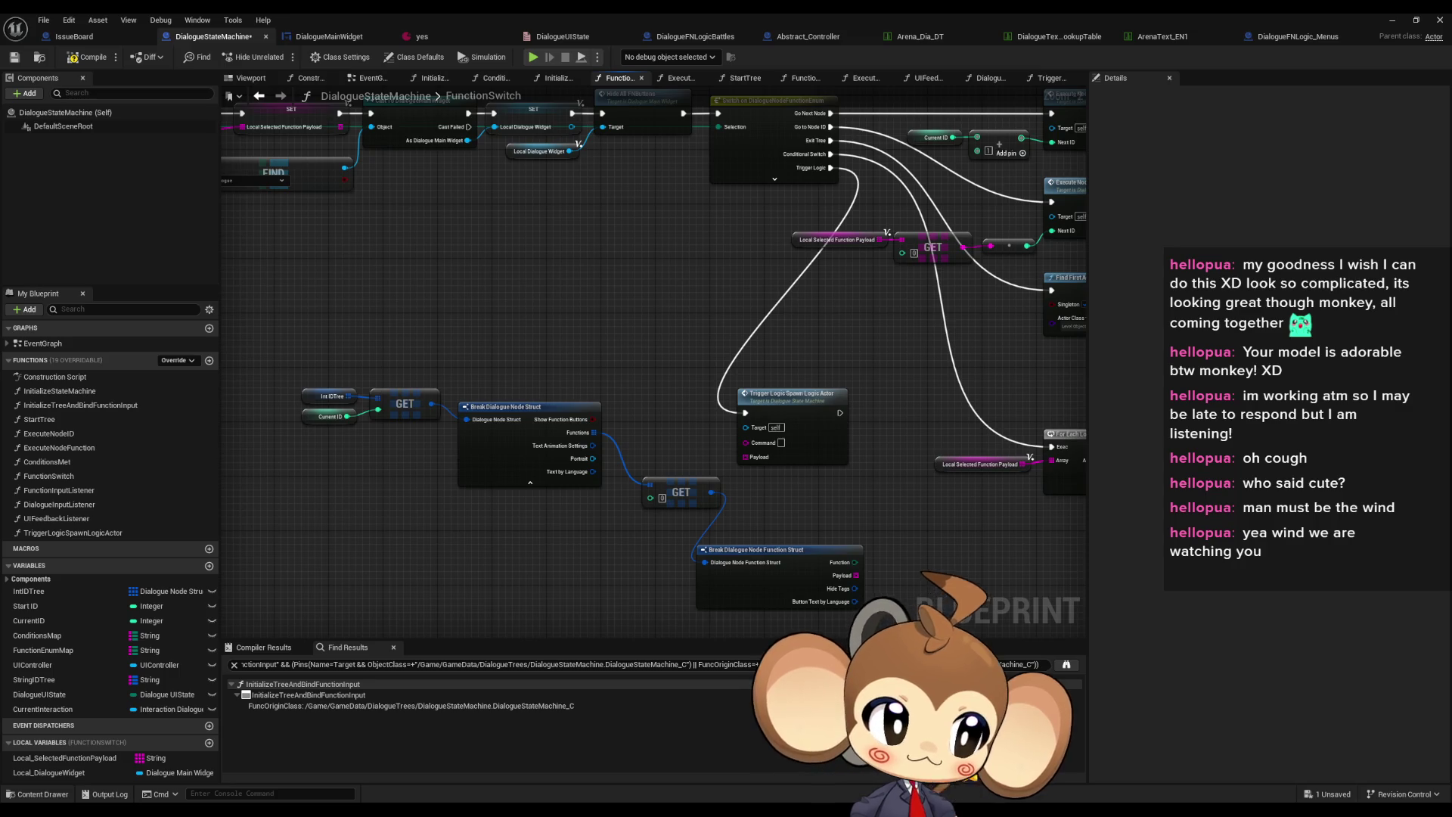
pyautogui.moveTo(284, 307)
pyautogui.mouseDown()
pyautogui.moveTo(719, 511)
pyautogui.moveTo(696, 533)
pyautogui.mouseUp()
pyautogui.press('Delete')
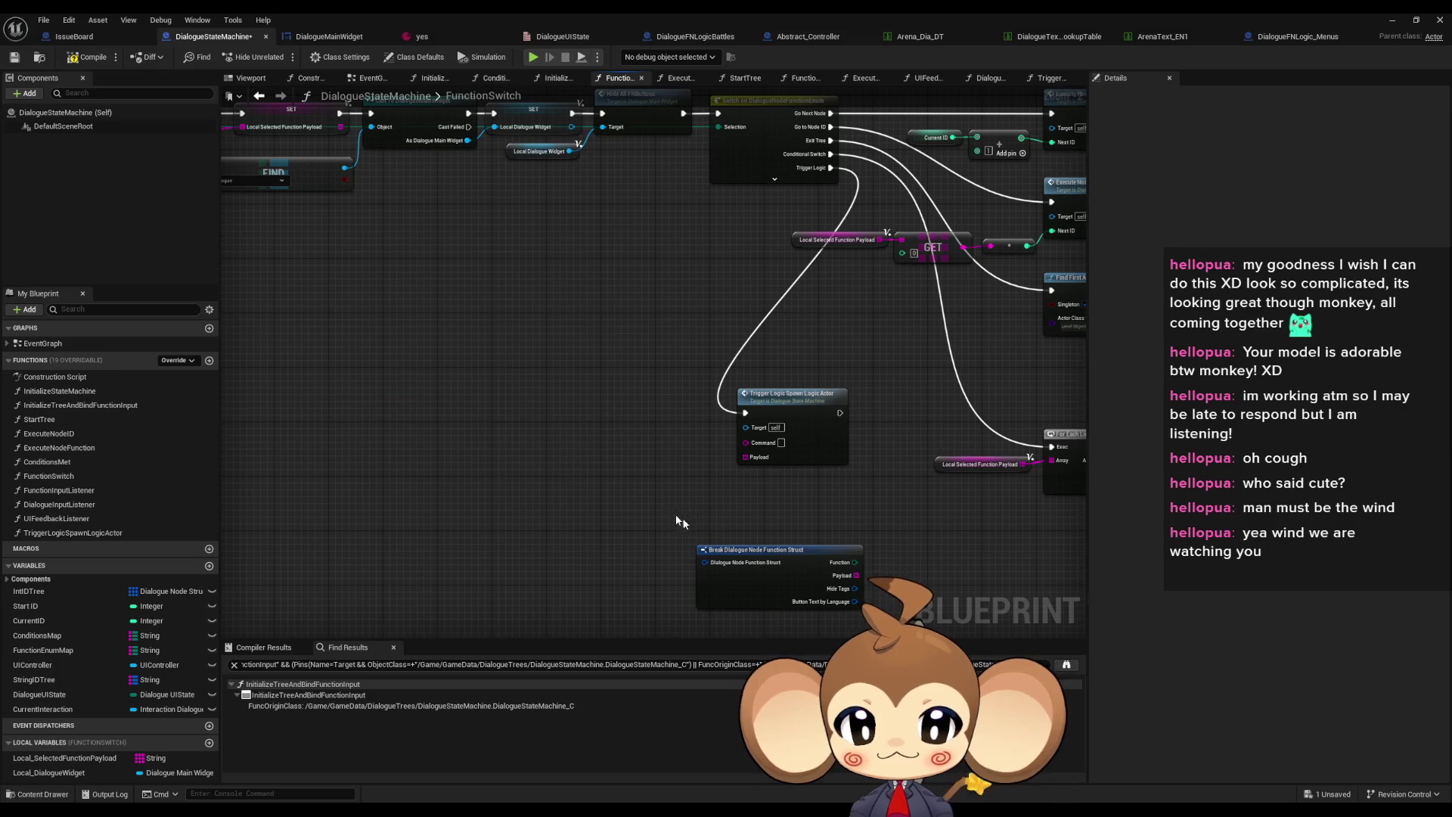
pyautogui.click(764, 550)
pyautogui.press('Delete')
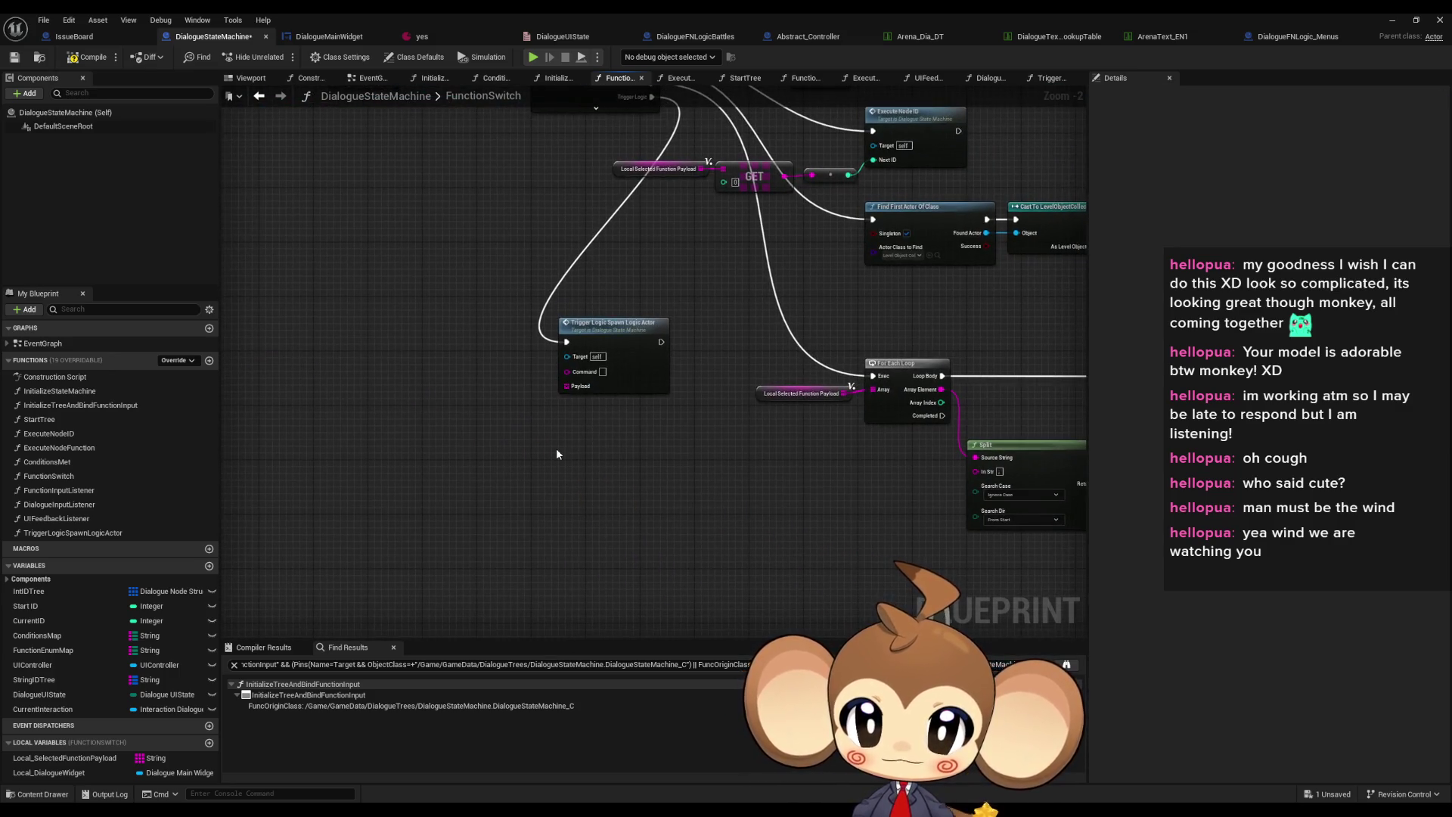
# Duplicate the Local Selected Function Payload getter and pull a wire from the copy
pyautogui.moveTo(559, 451)
pyautogui.mouseDown()
pyautogui.moveTo(681, 393)
pyautogui.moveTo(890, 336)
pyautogui.moveTo(683, 321)
pyautogui.moveTo(648, 282)
pyautogui.mouseUp()
pyautogui.click(764, 278)
pyautogui.hotkey('ctrl', 'c')
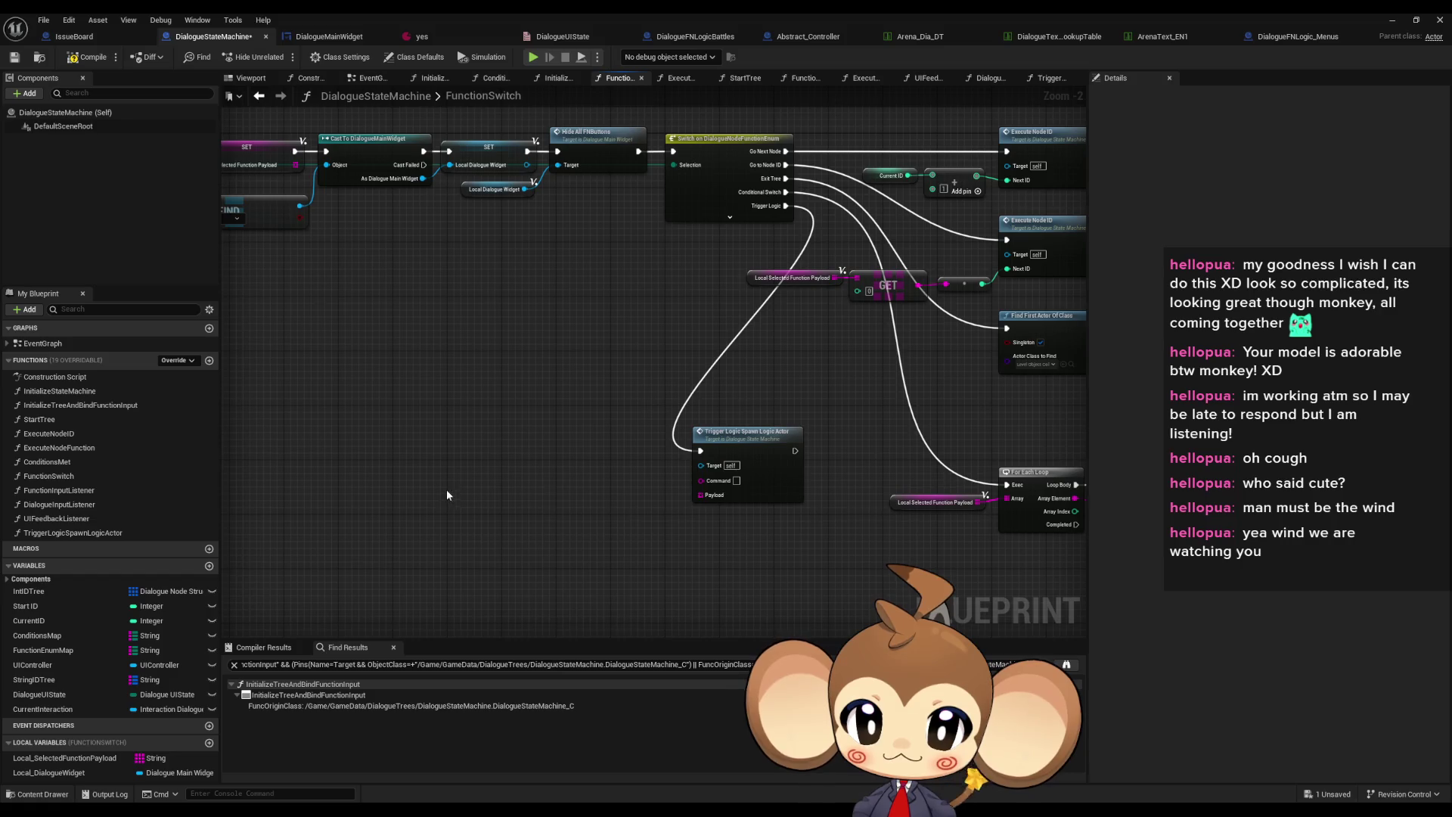
pyautogui.hotkey('ctrl', 'v')
pyautogui.moveTo(538, 495); pyautogui.dragTo(574, 494)
# Add a GET on the payload array wired into Trigger Logic's Command input
pyautogui.write('get')
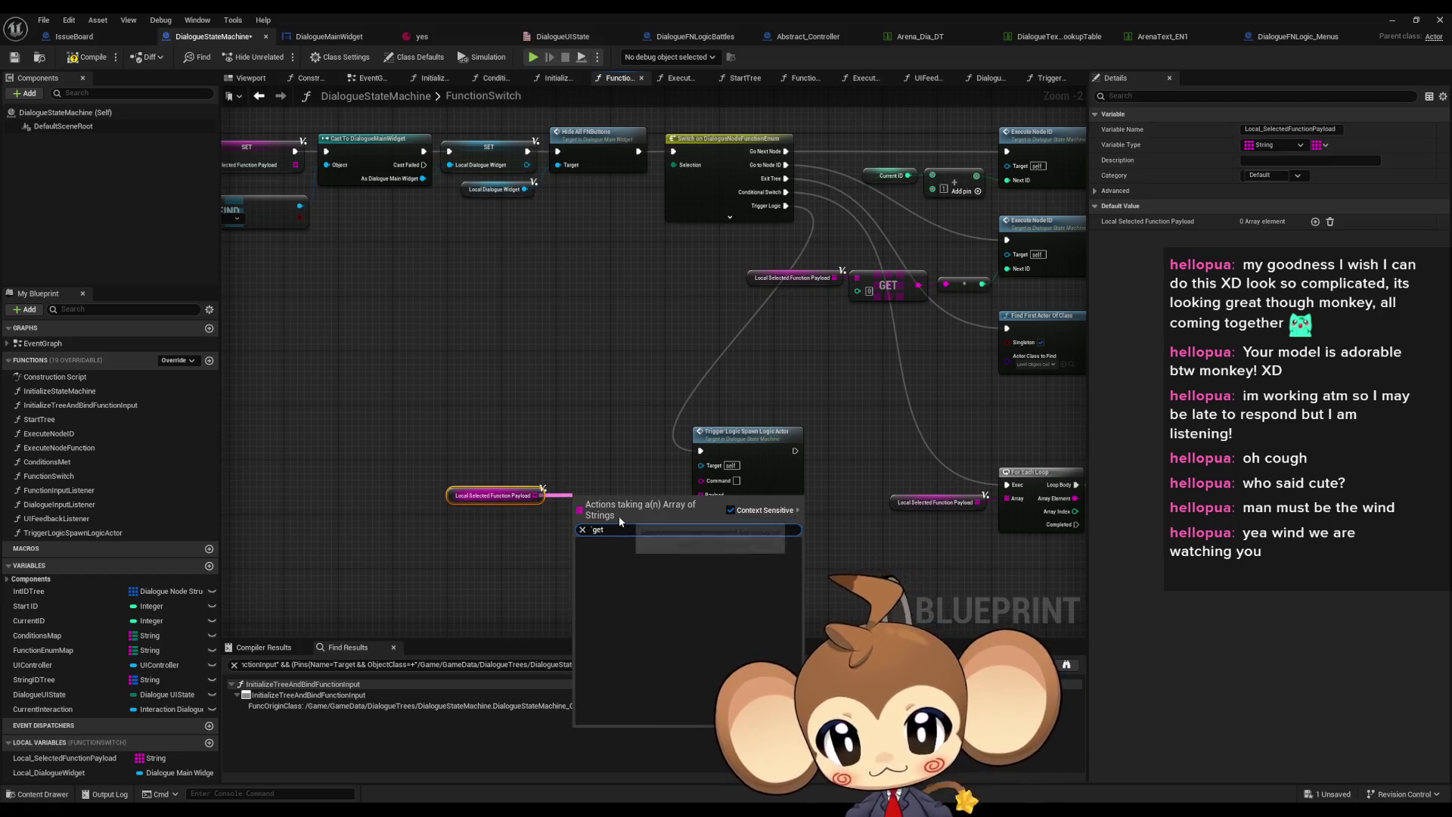
pyautogui.click(638, 611)
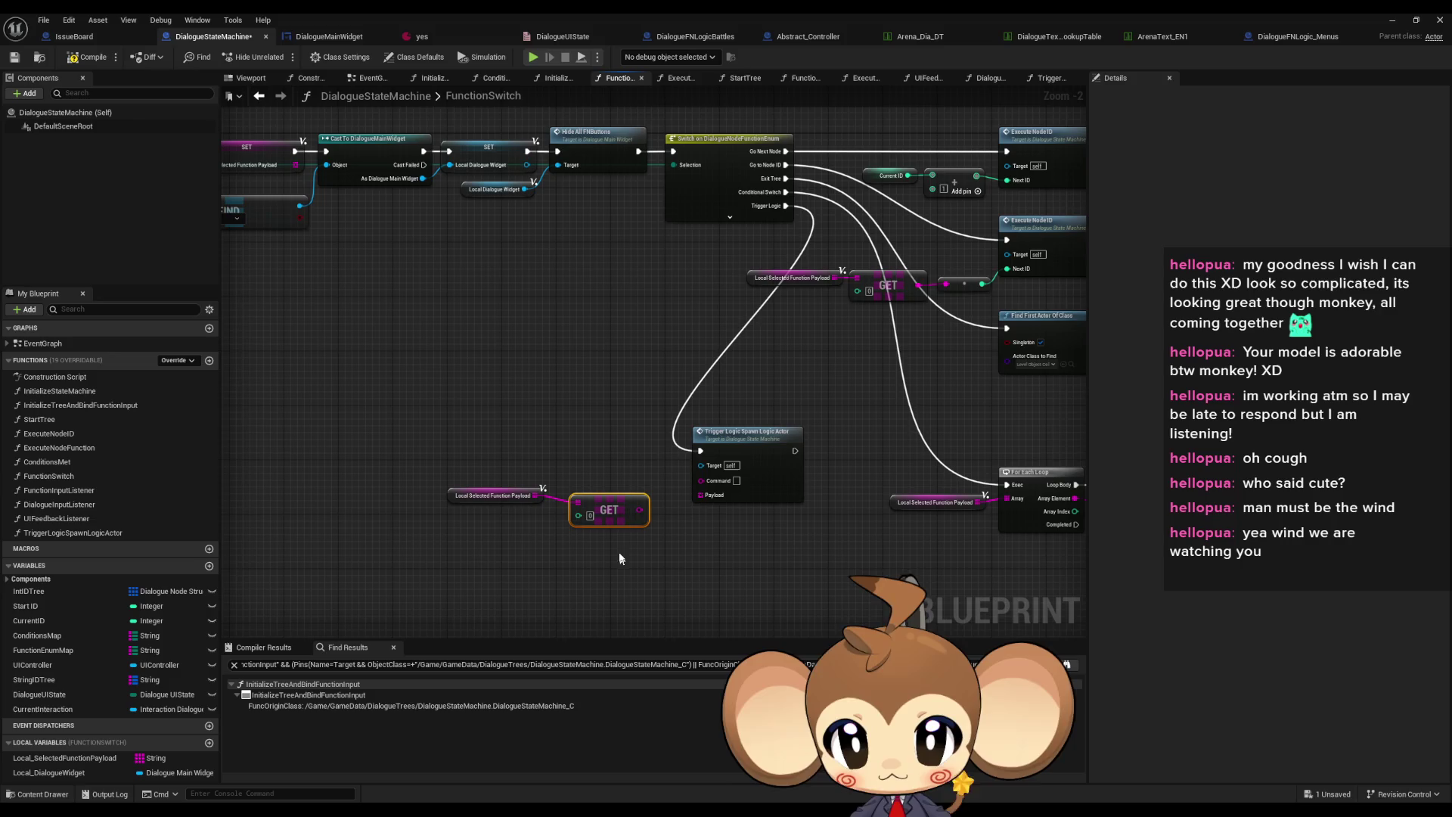
pyautogui.moveTo(638, 509); pyautogui.dragTo(737, 481)
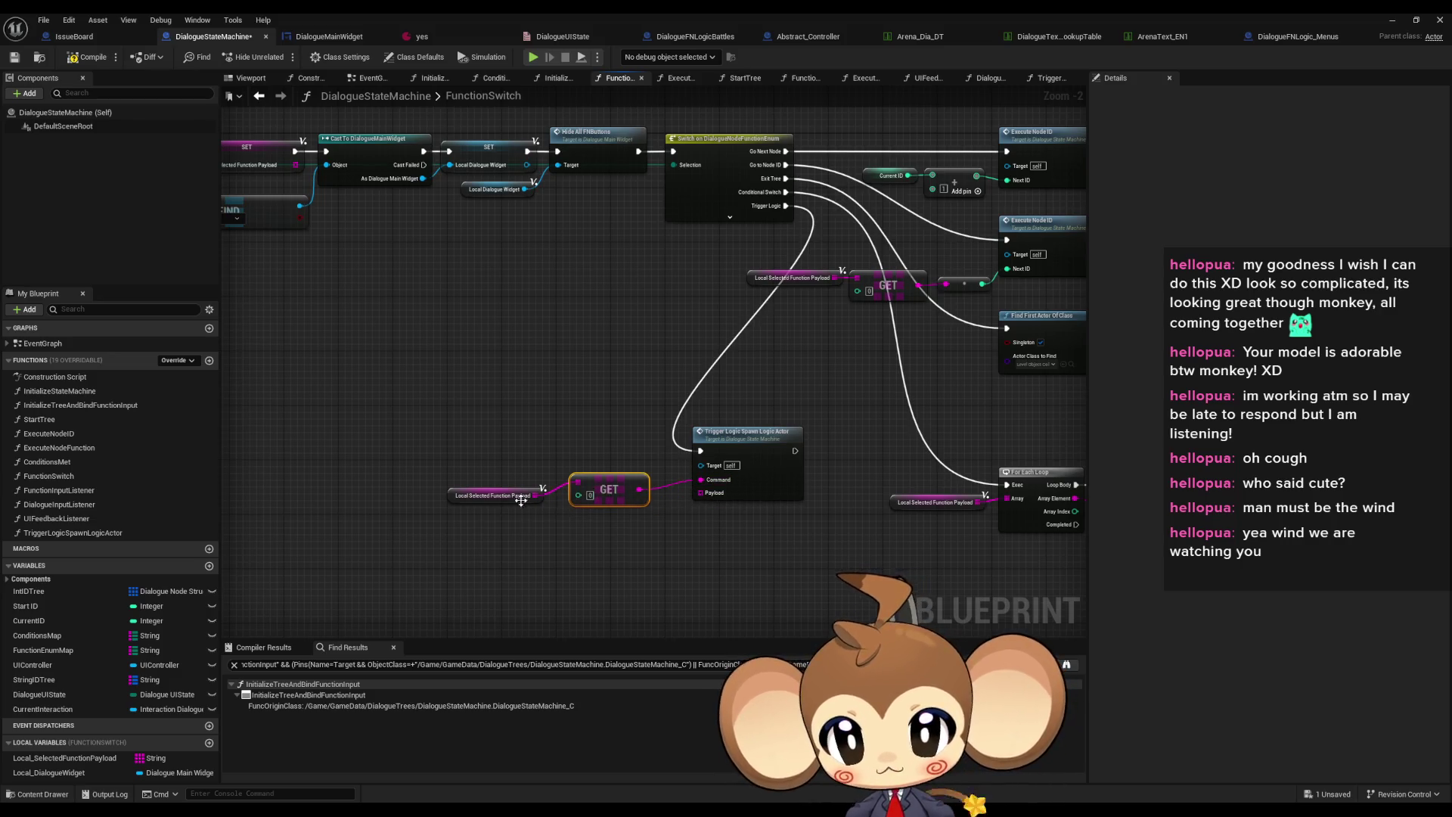
pyautogui.moveTo(490, 474); pyautogui.dragTo(488, 422)
pyautogui.scroll(2, 488, 421)
pyautogui.moveTo(674, 342); pyautogui.dragTo(623, 307)
pyautogui.click(623, 419)
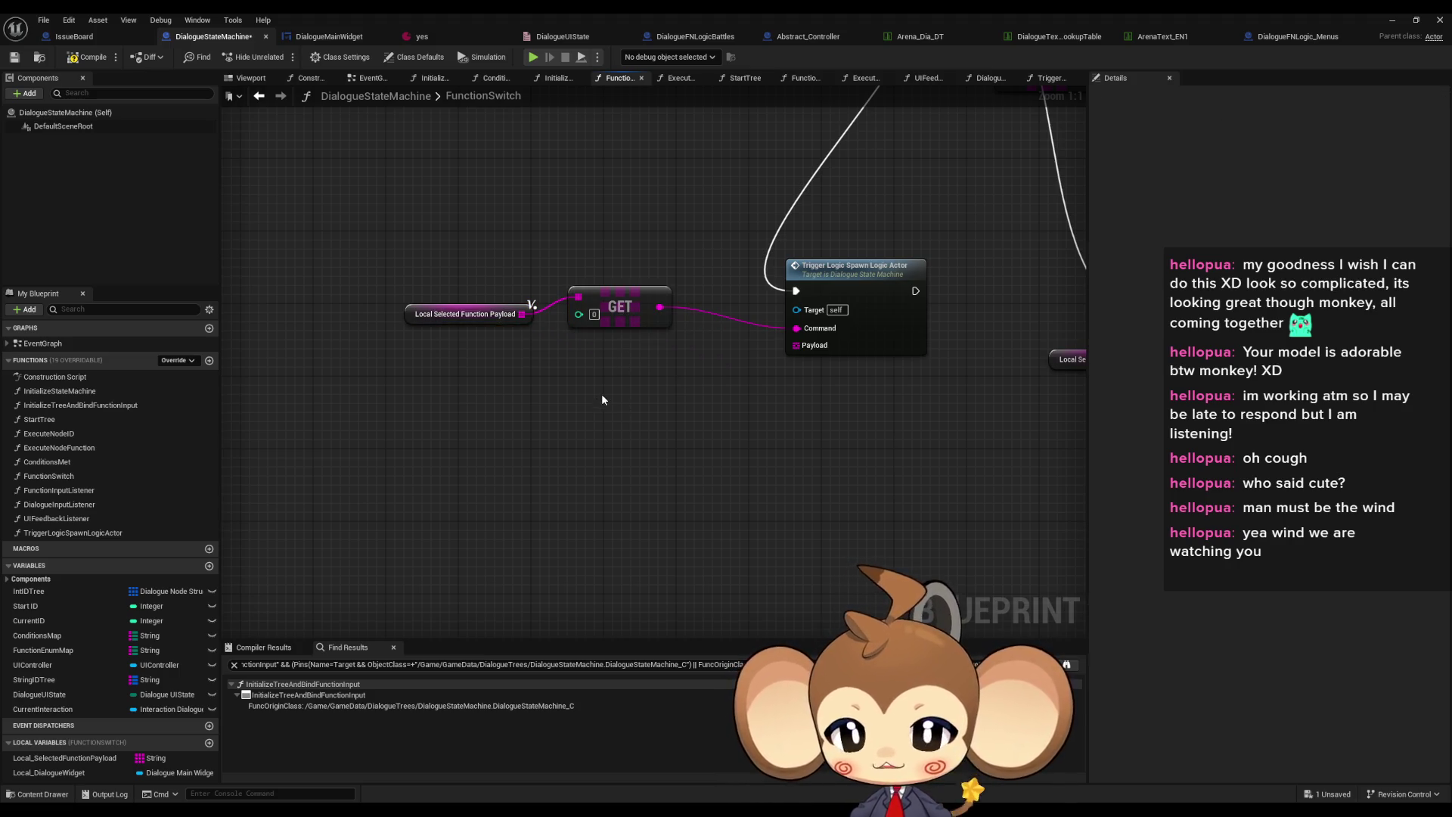
# Paste another payload getter and add a new local variable to FunctionSwitch
pyautogui.click(465, 314)
pyautogui.hotkey('ctrl', 'c')
pyautogui.hotkey('ctrl', 'v')
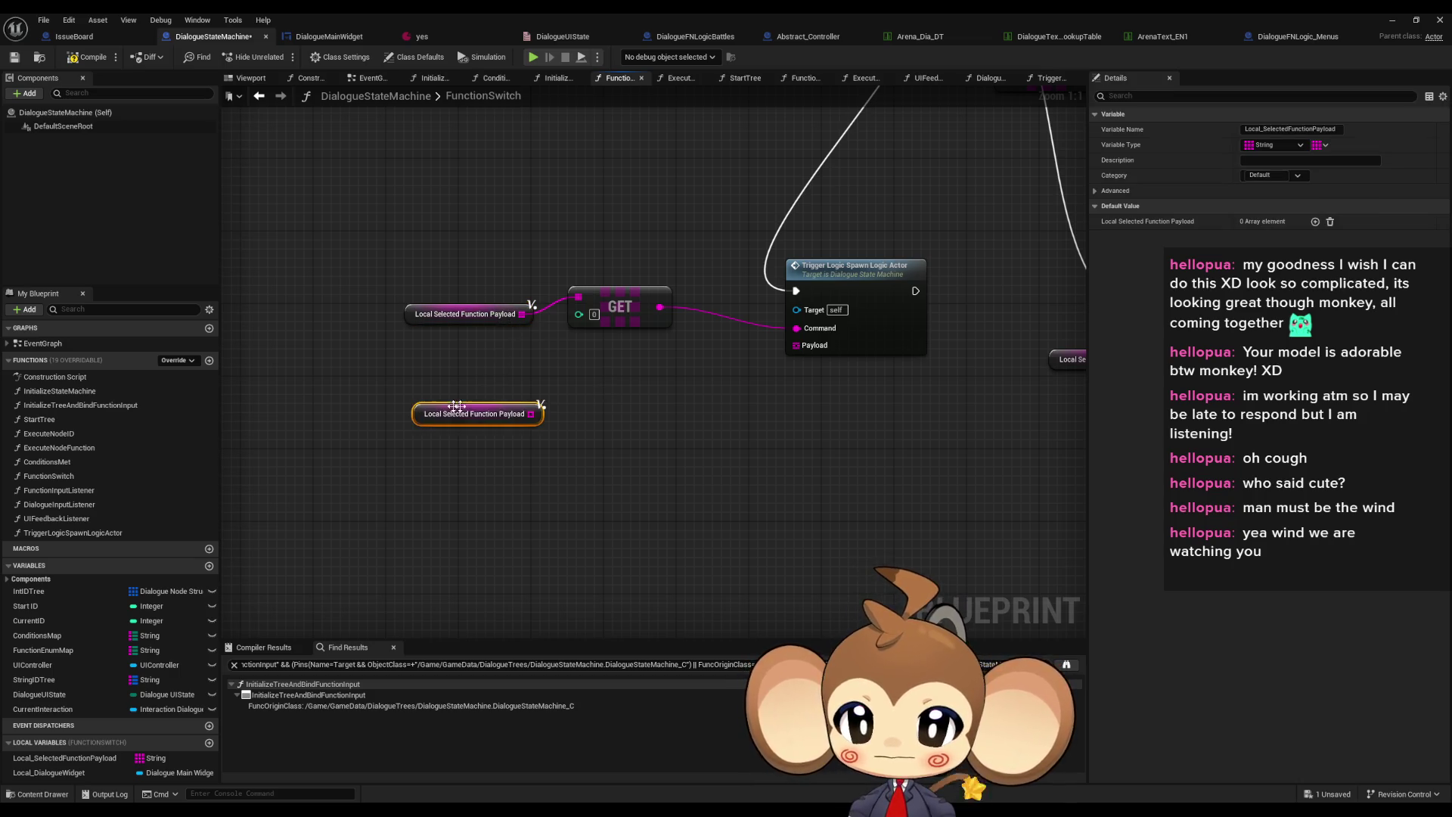
pyautogui.scroll(-2, 500, 401)
pyautogui.click(209, 742)
pyautogui.write('Local_CommandPop')
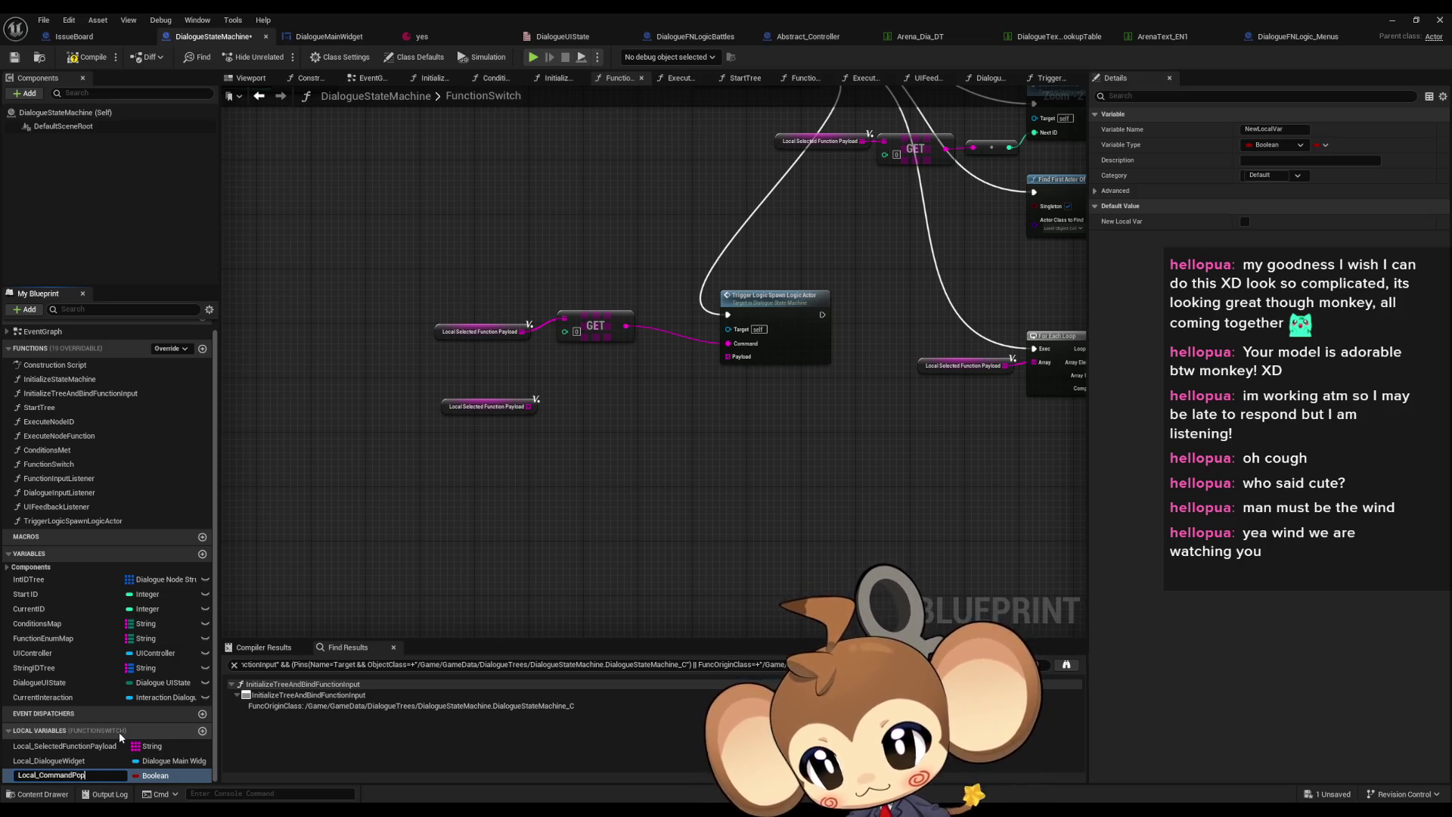
# Make Local_CommandPop a String and add its SET node fed by the GET output
pyautogui.press('Return')
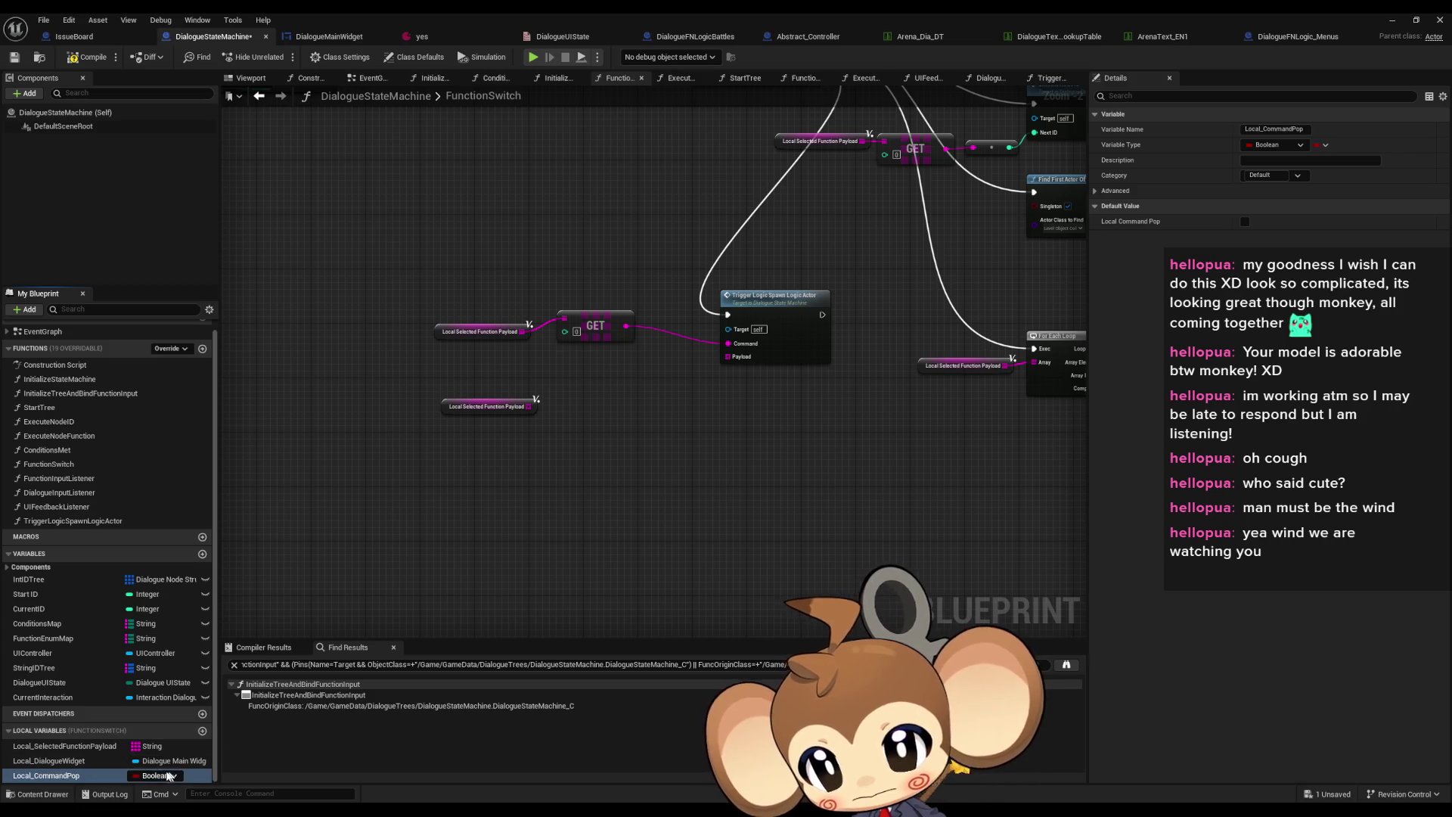
pyautogui.click(174, 776)
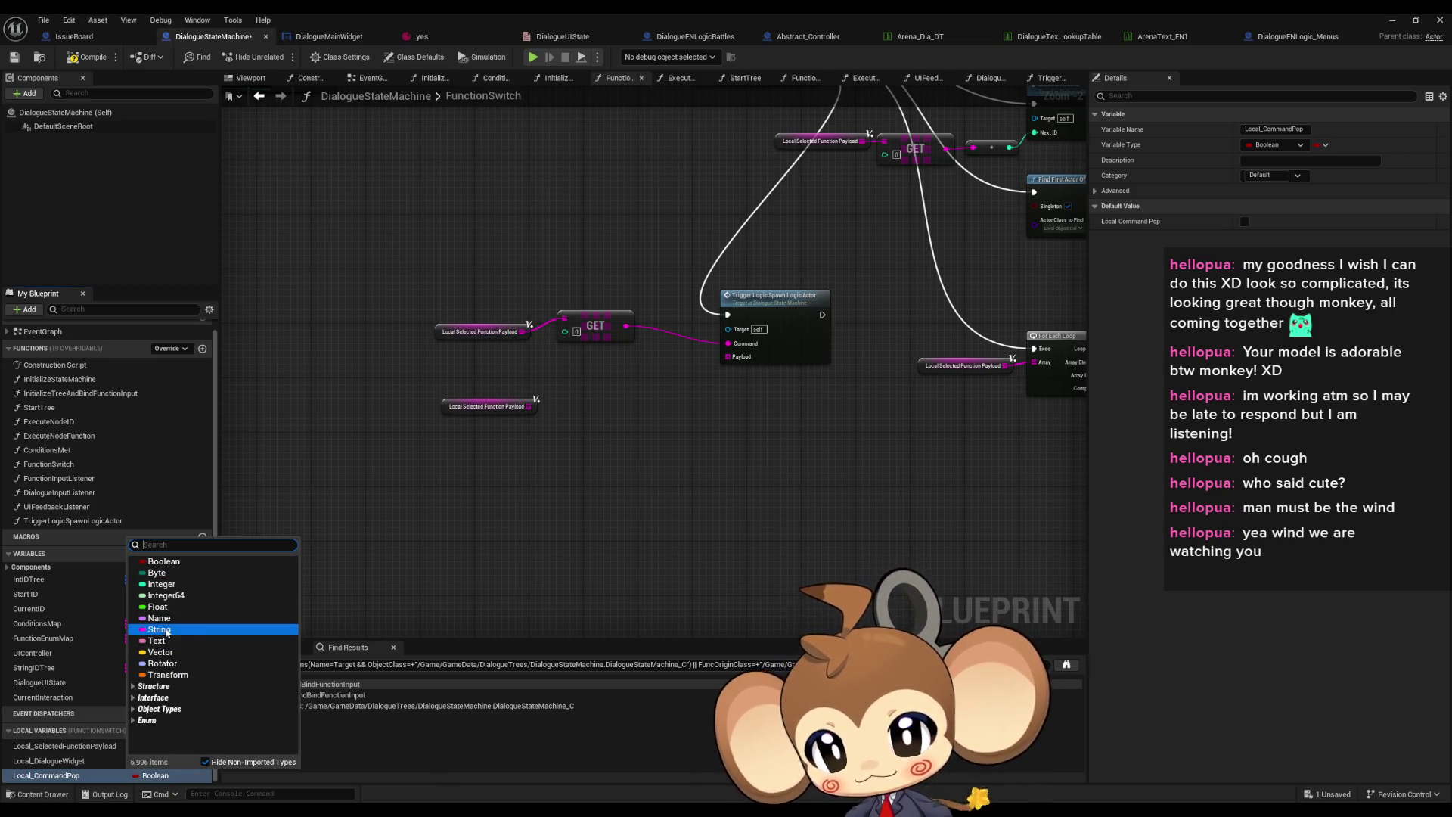
pyautogui.click(162, 630)
pyautogui.moveTo(48, 773); pyautogui.dragTo(499, 480)
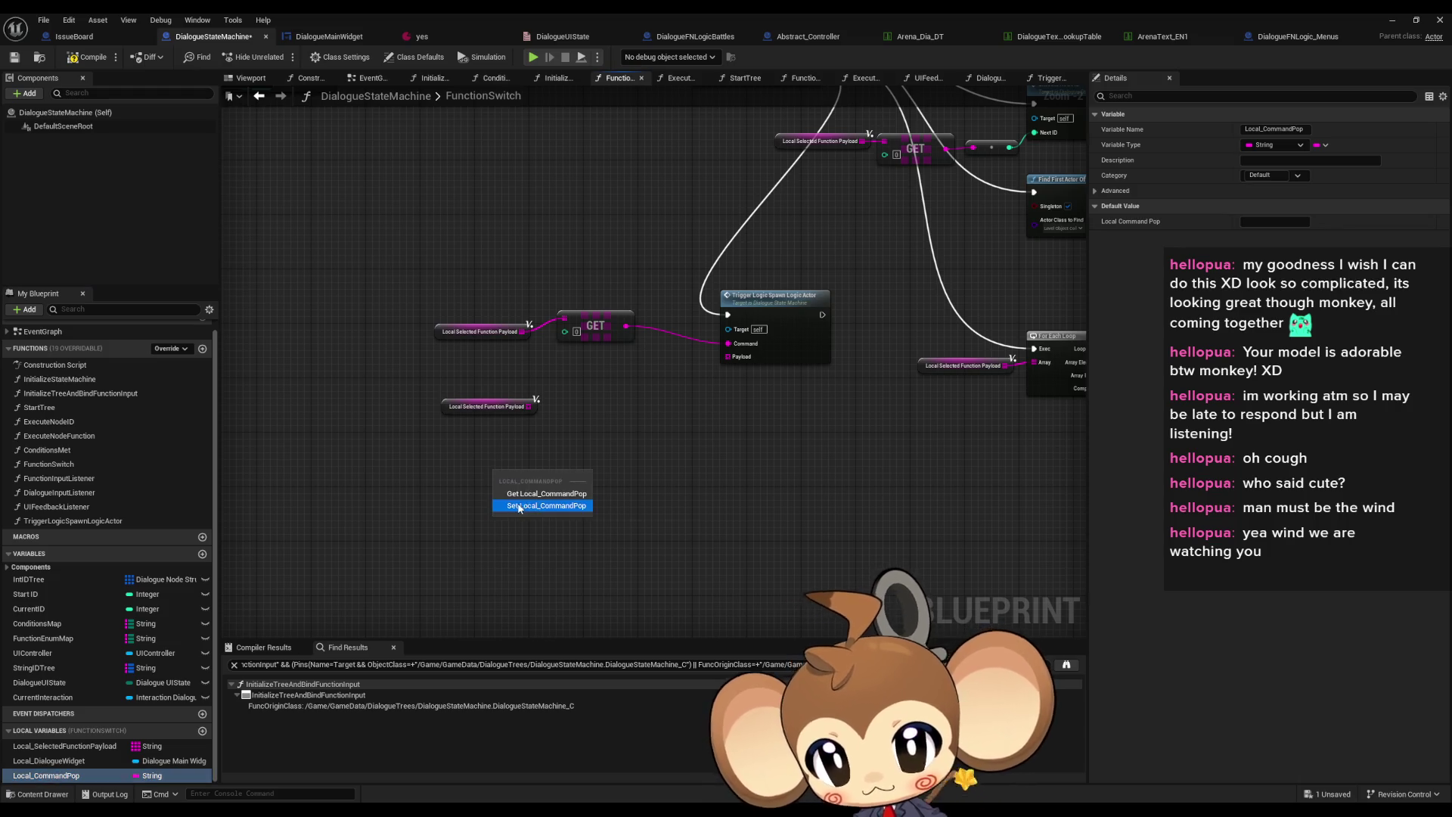
pyautogui.click(530, 505)
pyautogui.moveTo(626, 326); pyautogui.dragTo(498, 501)
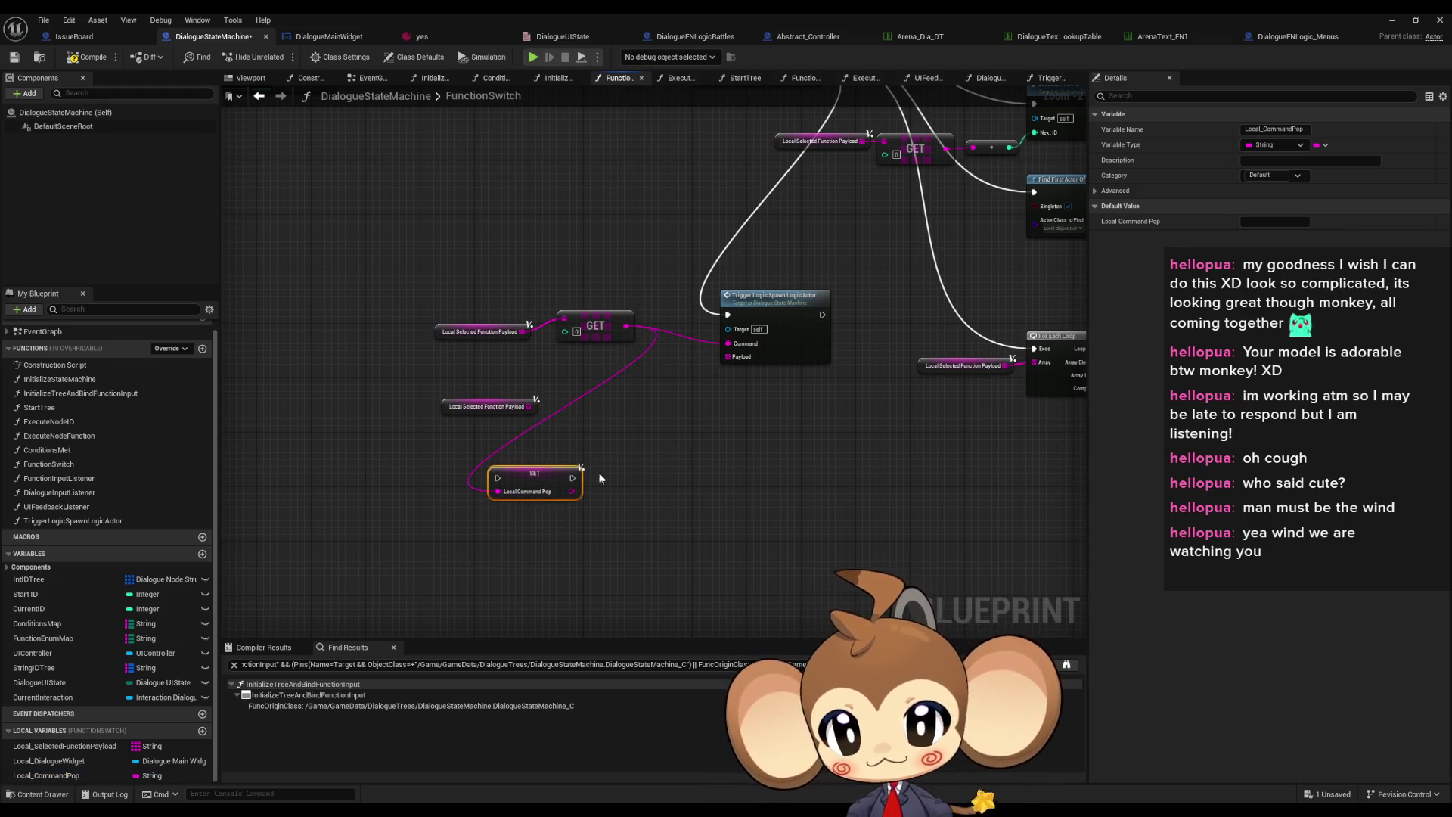
# Move the SET node beside Trigger Logic and link its execution into the chain
pyautogui.scroll(-2, 537, 501)
pyautogui.moveTo(390, 517)
pyautogui.mouseDown()
pyautogui.moveTo(476, 454)
pyautogui.moveTo(535, 472)
pyautogui.moveTo(505, 483)
pyautogui.mouseUp()
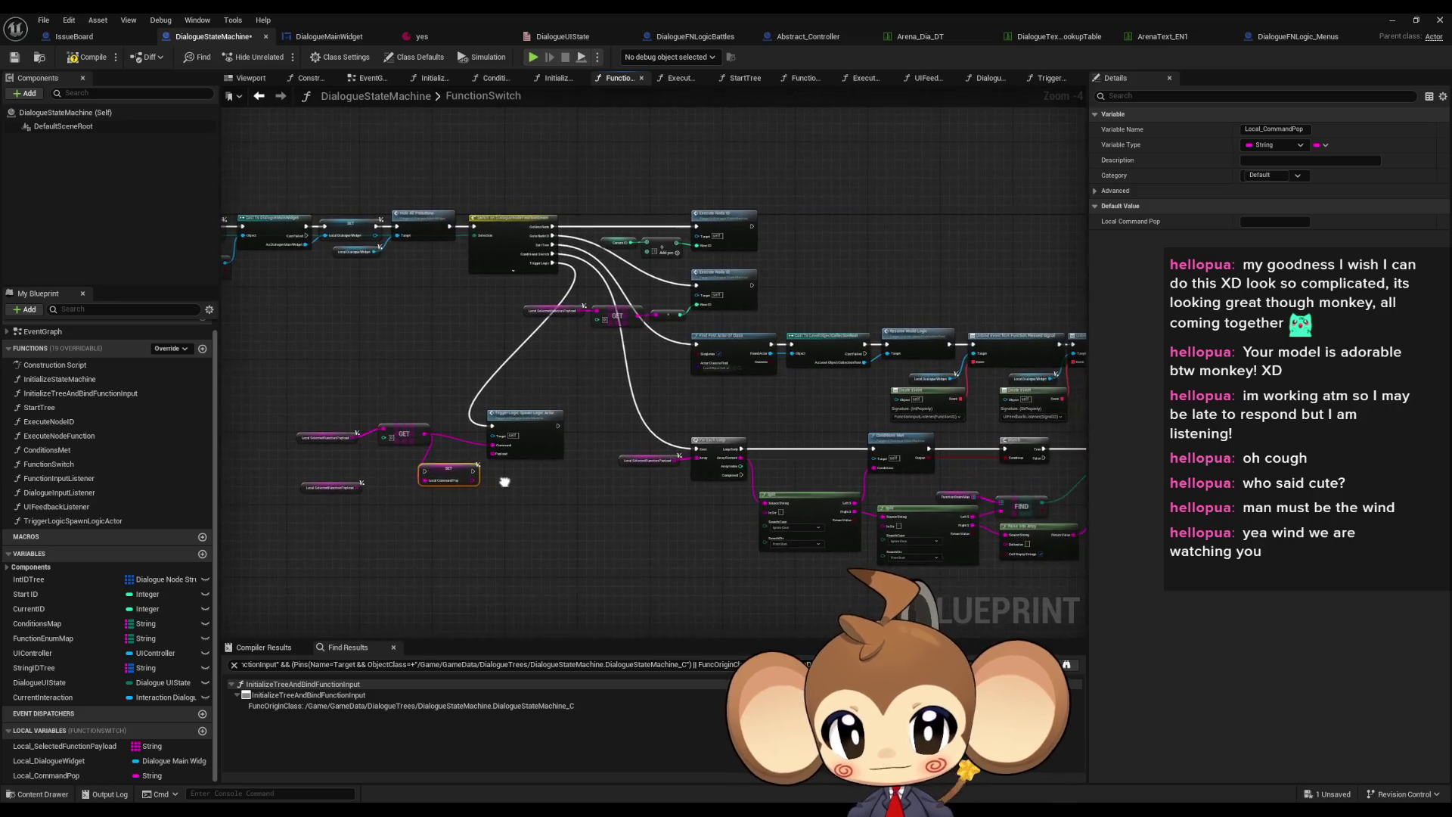
pyautogui.scroll(3, 479, 460)
pyautogui.moveTo(489, 449); pyautogui.dragTo(507, 357)
pyautogui.moveTo(381, 485)
pyautogui.mouseDown()
pyautogui.moveTo(430, 614)
pyautogui.moveTo(589, 576)
pyautogui.moveTo(734, 499)
pyautogui.mouseUp()
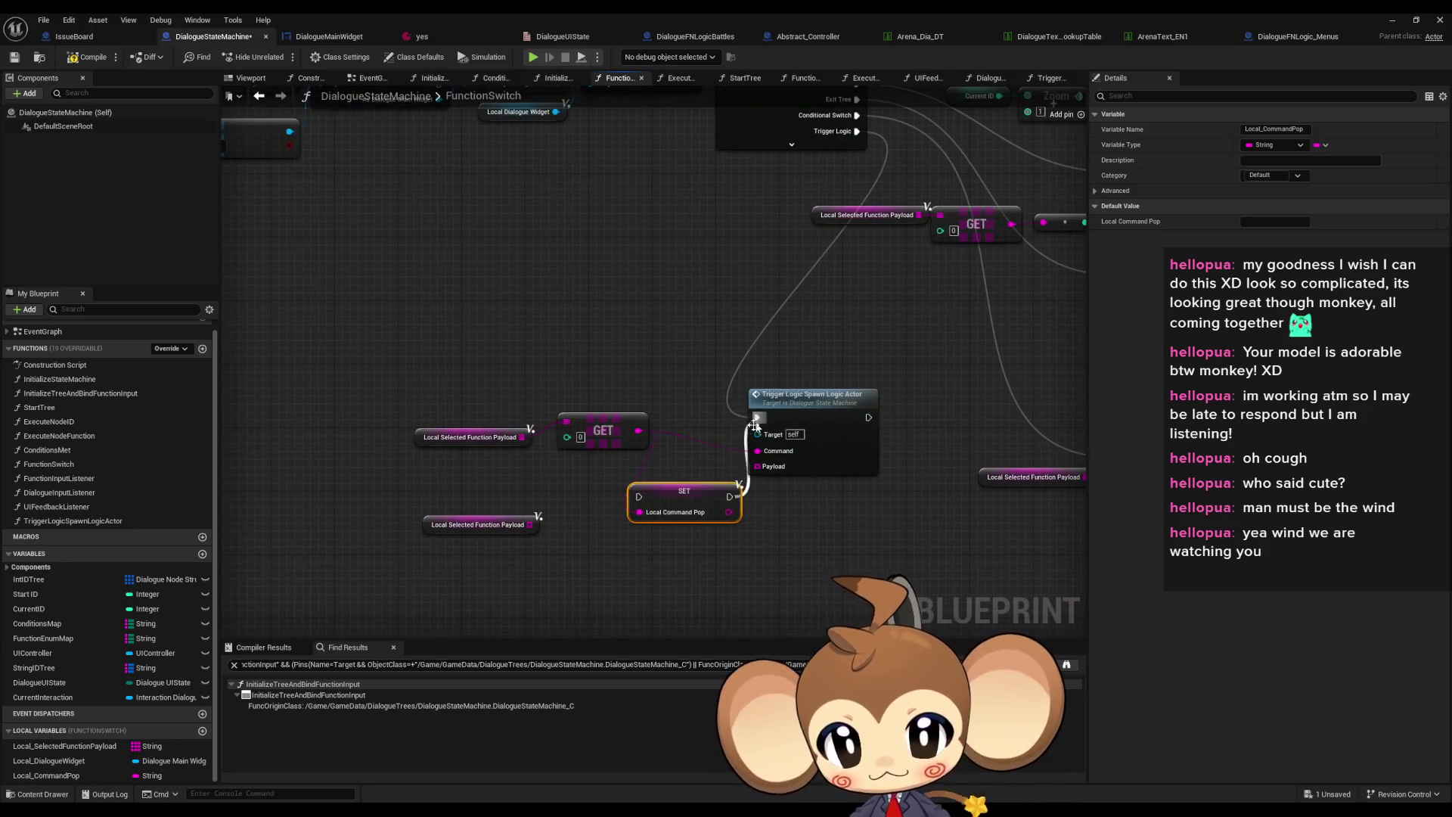
pyautogui.moveTo(639, 498)
pyautogui.mouseDown()
pyautogui.moveTo(819, 276)
pyautogui.moveTo(859, 314)
pyautogui.mouseUp()
pyautogui.moveTo(446, 396); pyautogui.dragTo(870, 394)
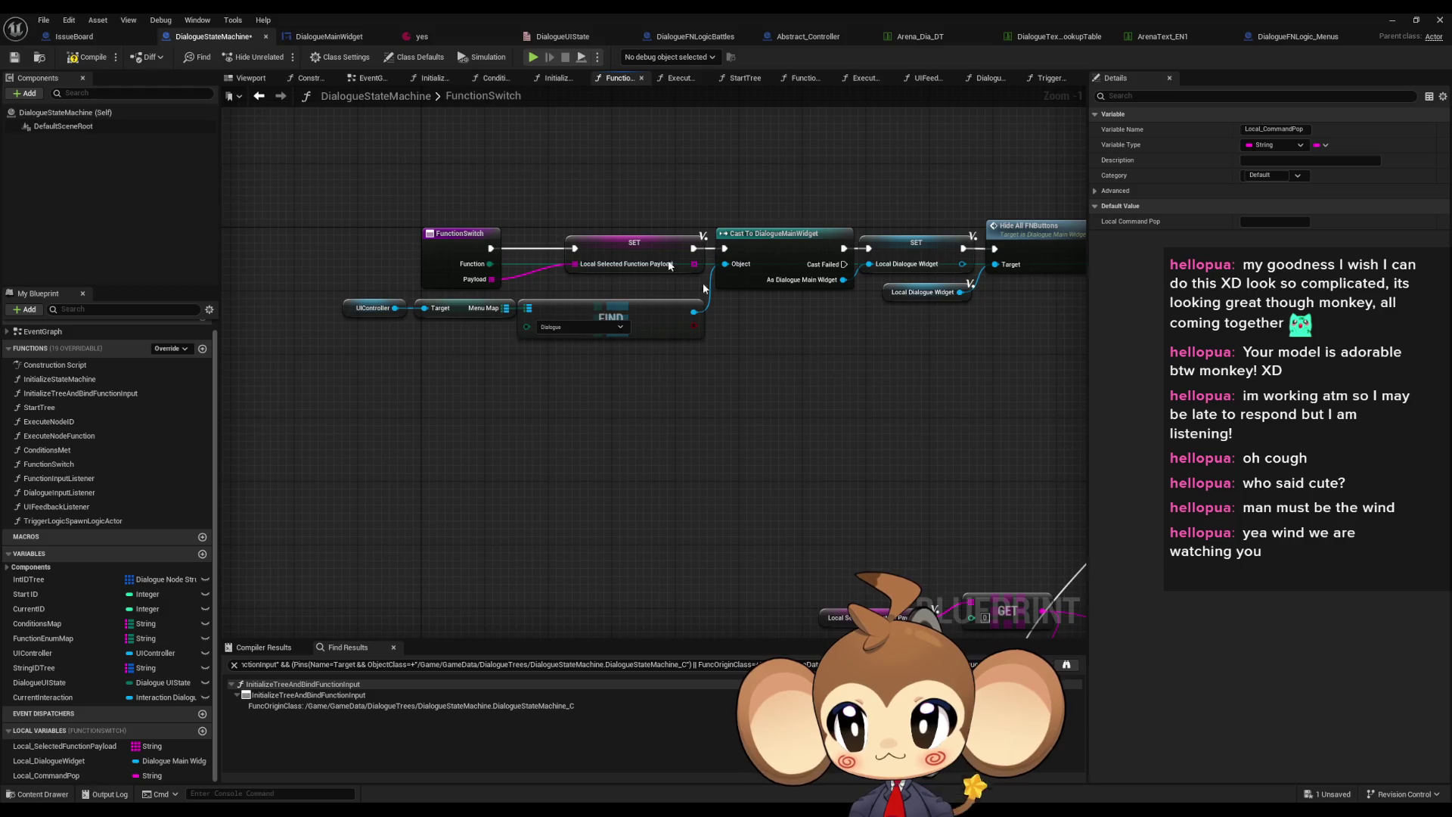
# In the 'yes' asset, expand Index [0] > Functions > Index [0] showing GoNextNode, empty Payload
pyautogui.click(452, 38)
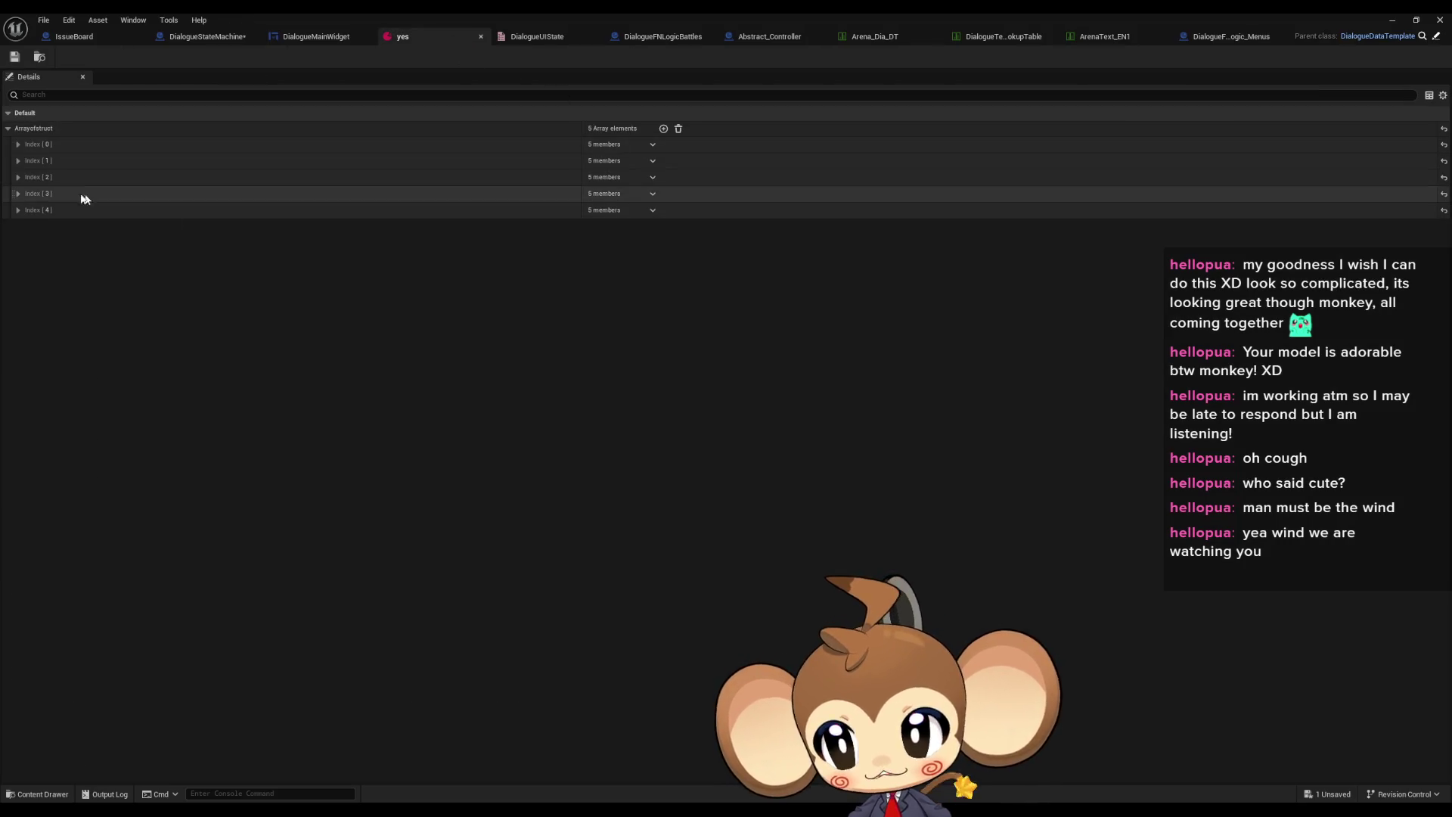
pyautogui.click(18, 144)
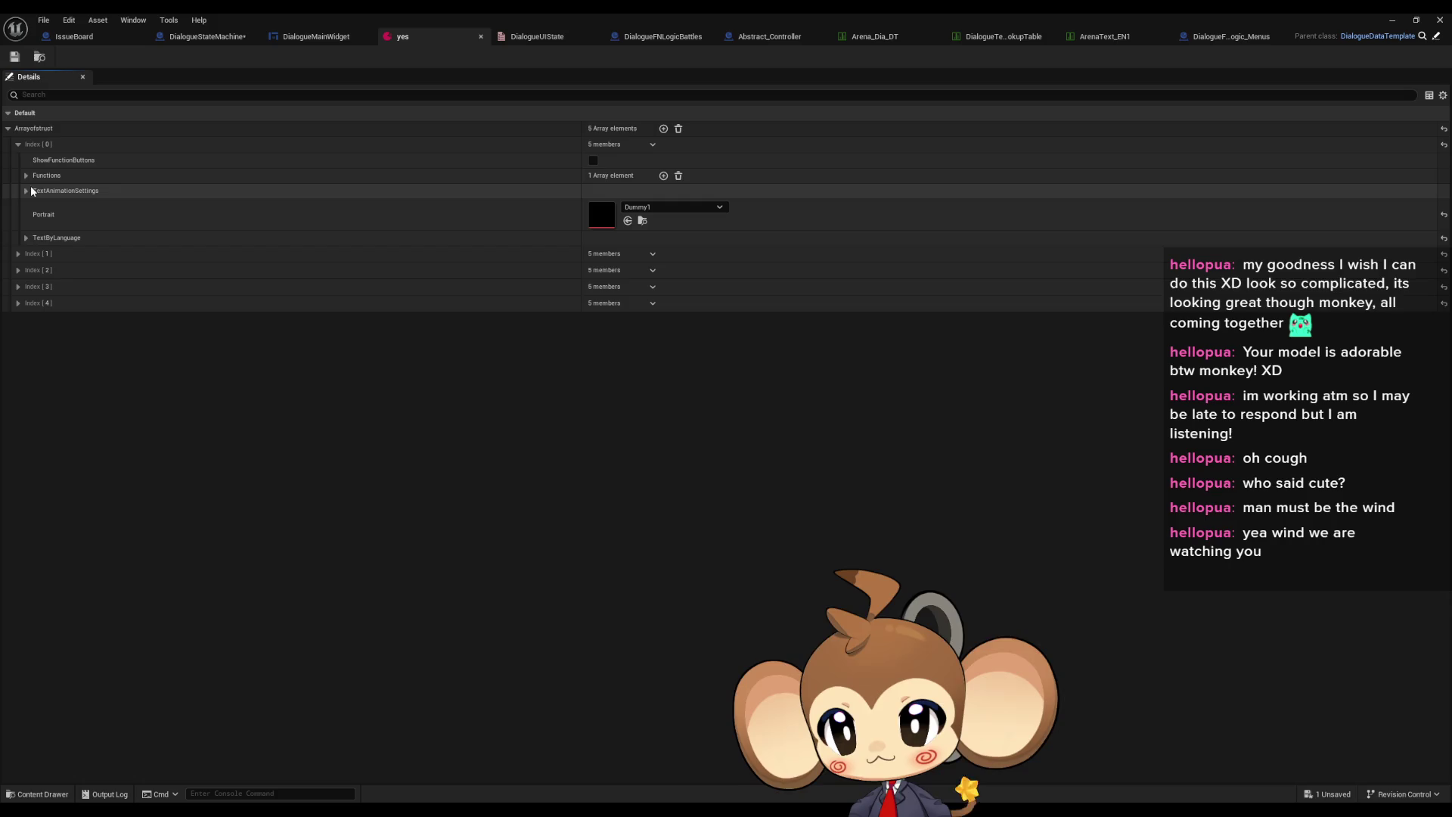
pyautogui.click(26, 176)
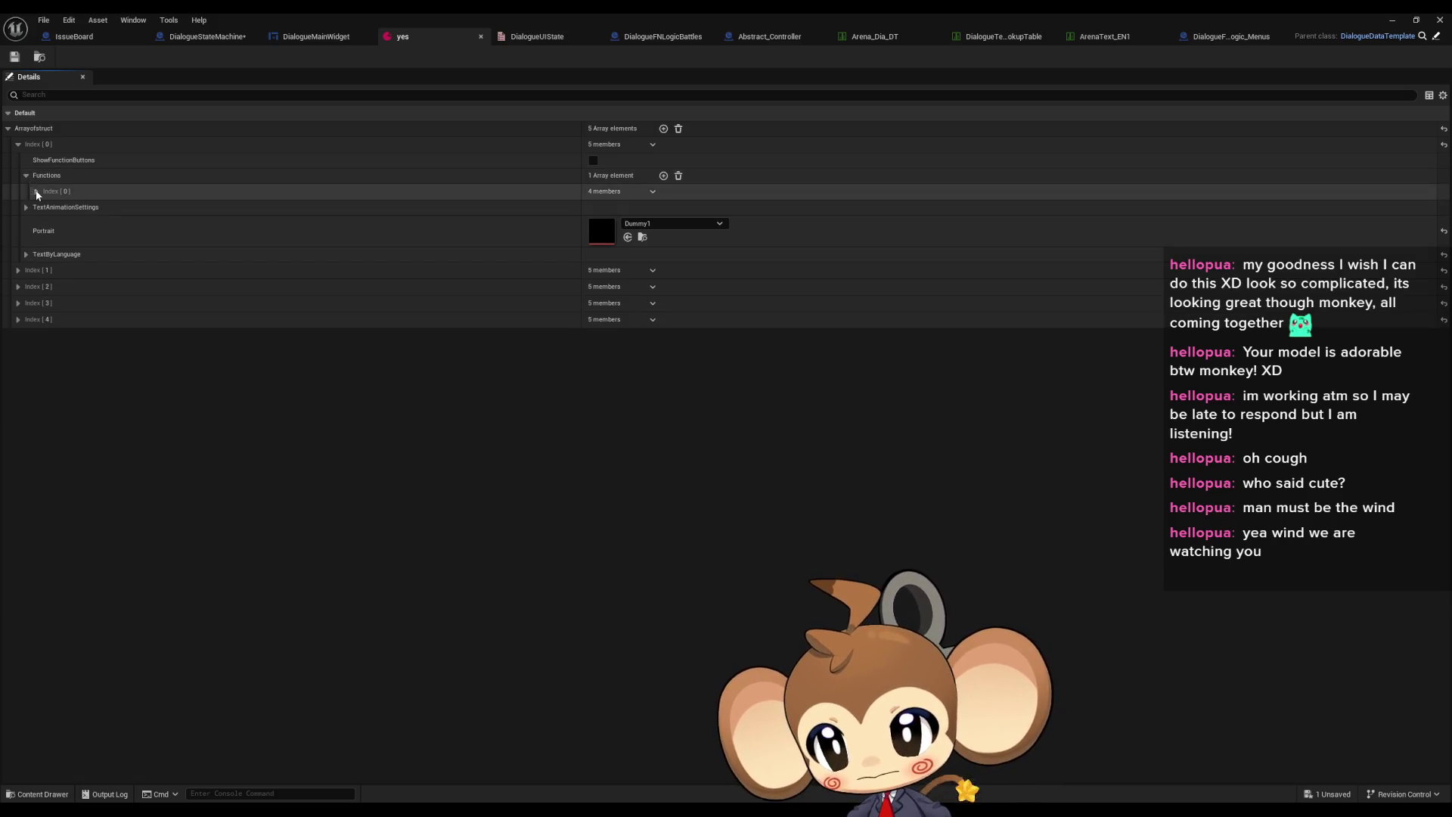
pyautogui.click(37, 192)
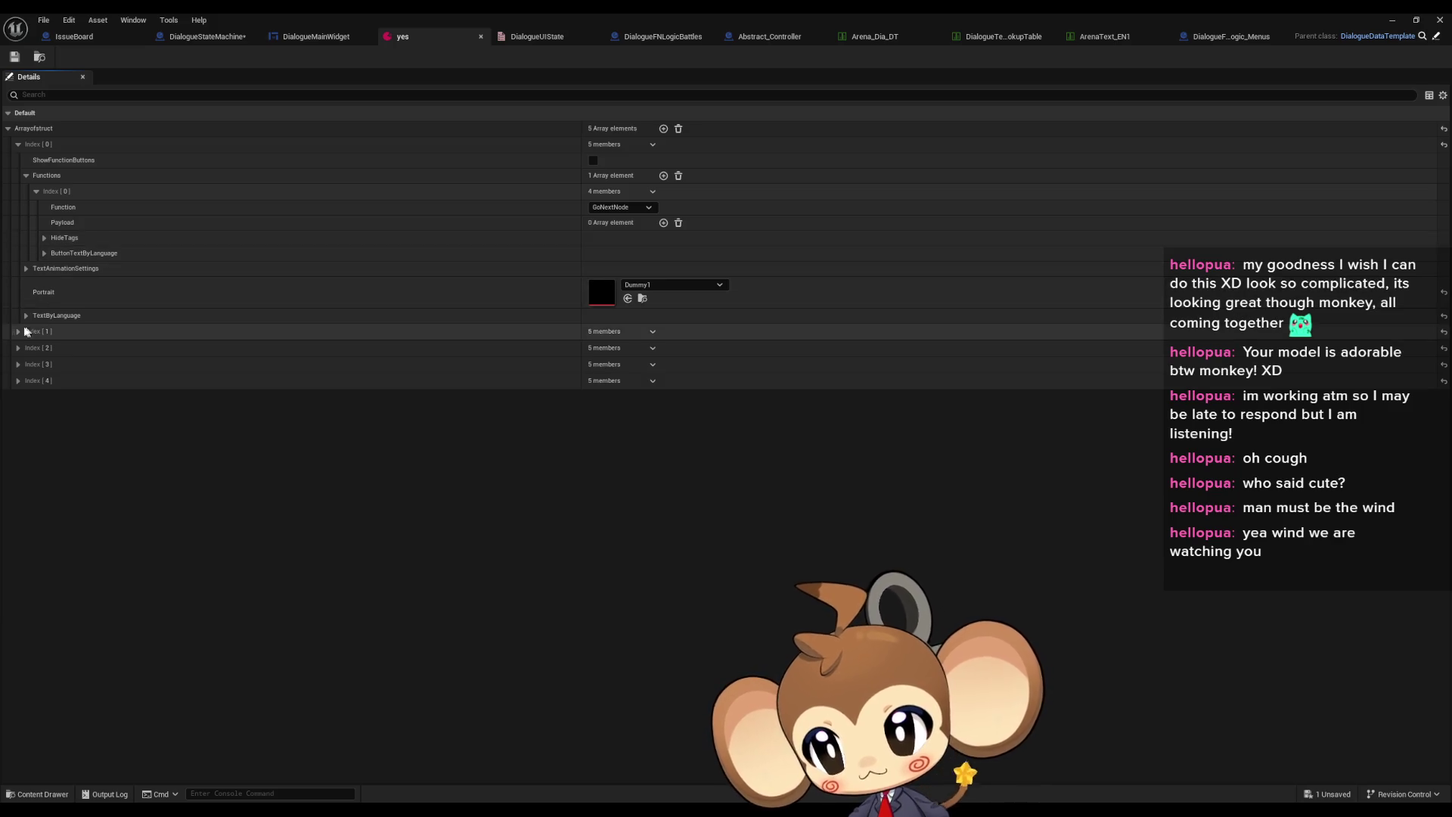
pyautogui.click(18, 348)
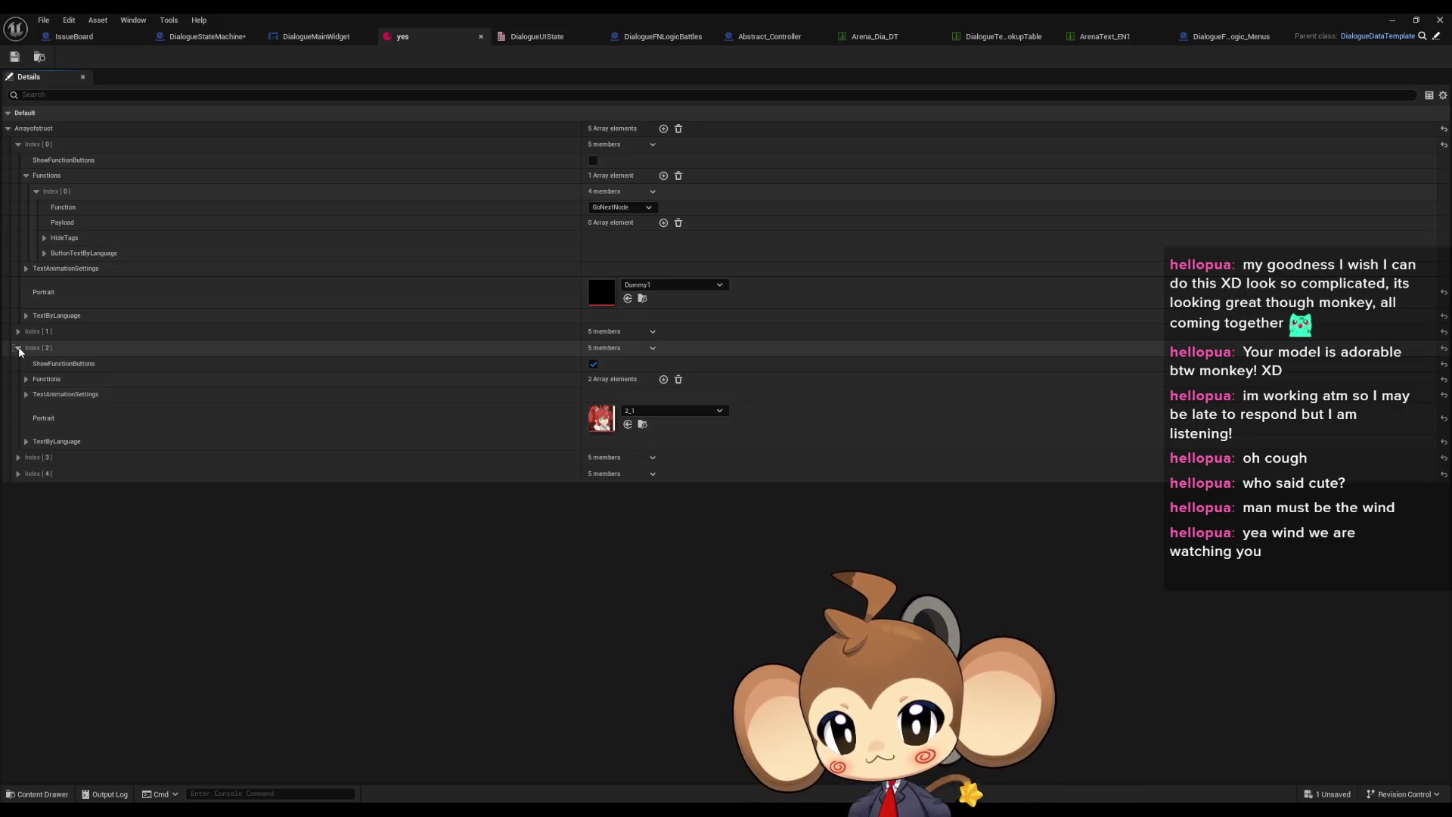
pyautogui.click(18, 348)
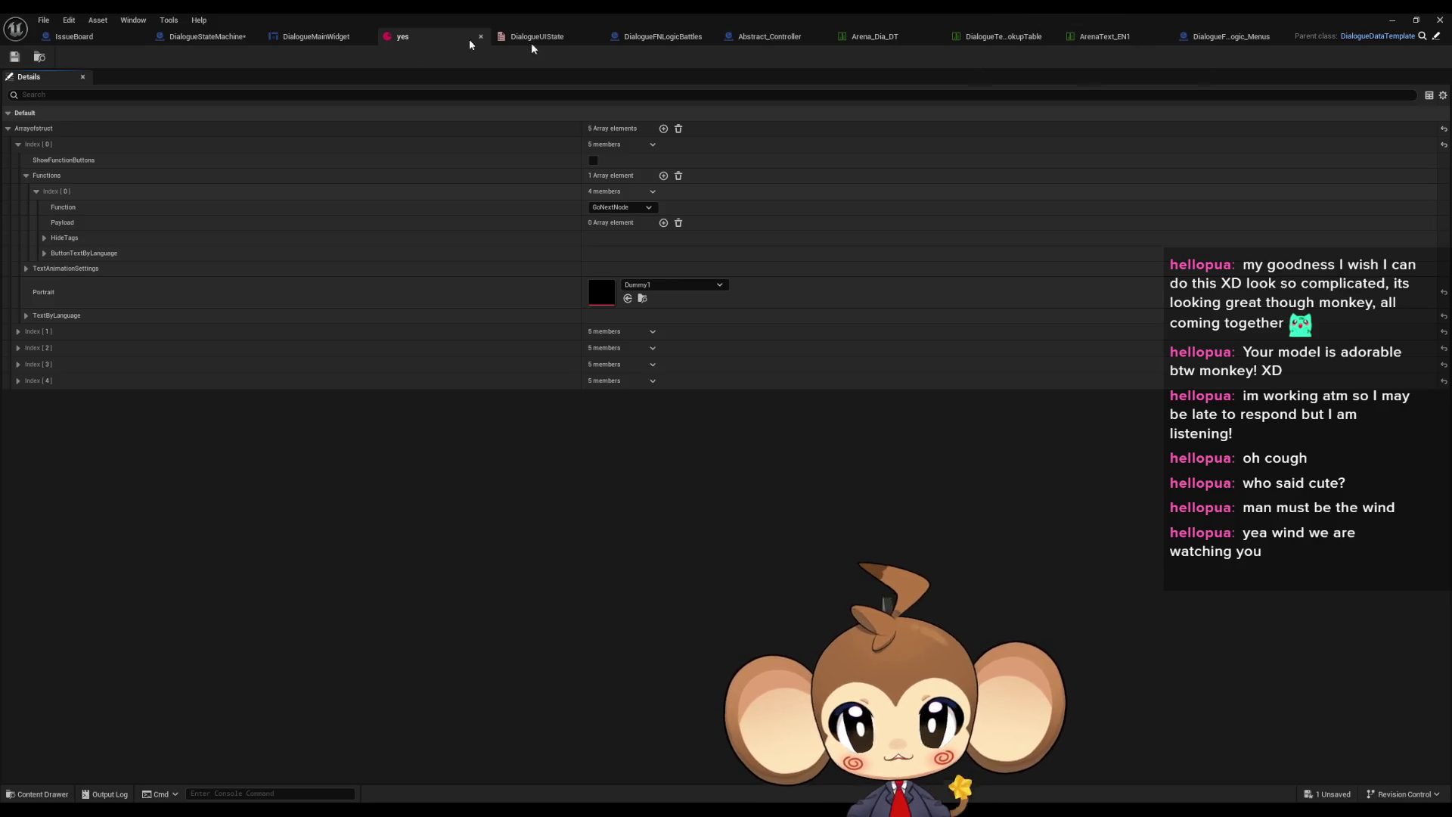
# Rearrange the yes and StartArea_Arena windows and expand StartArea_Arena's entry Index [2] functions
pyautogui.doubleClick(1098, 18)
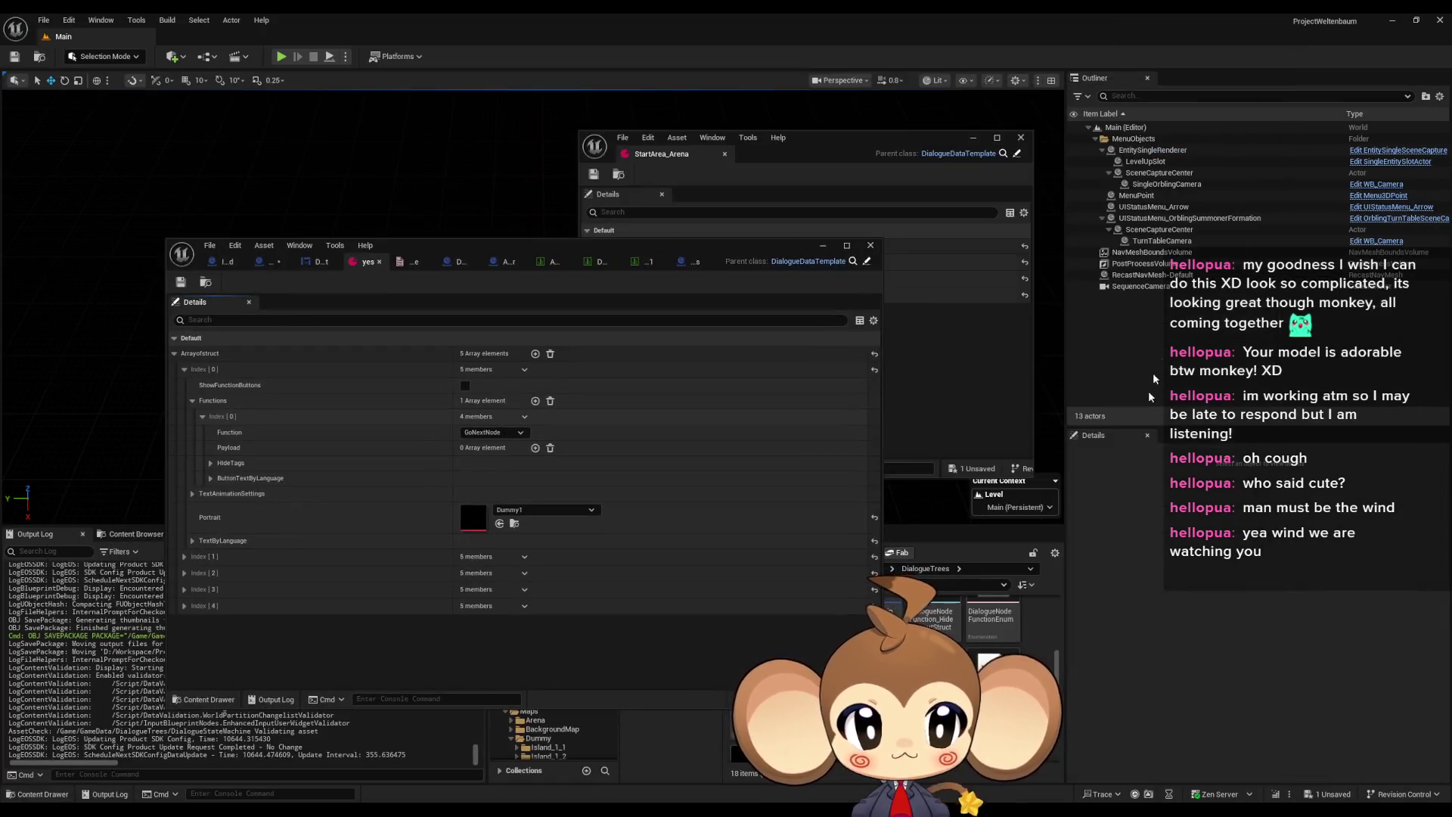
pyautogui.moveTo(834, 142); pyautogui.dragTo(1113, 185)
pyautogui.click(882, 303)
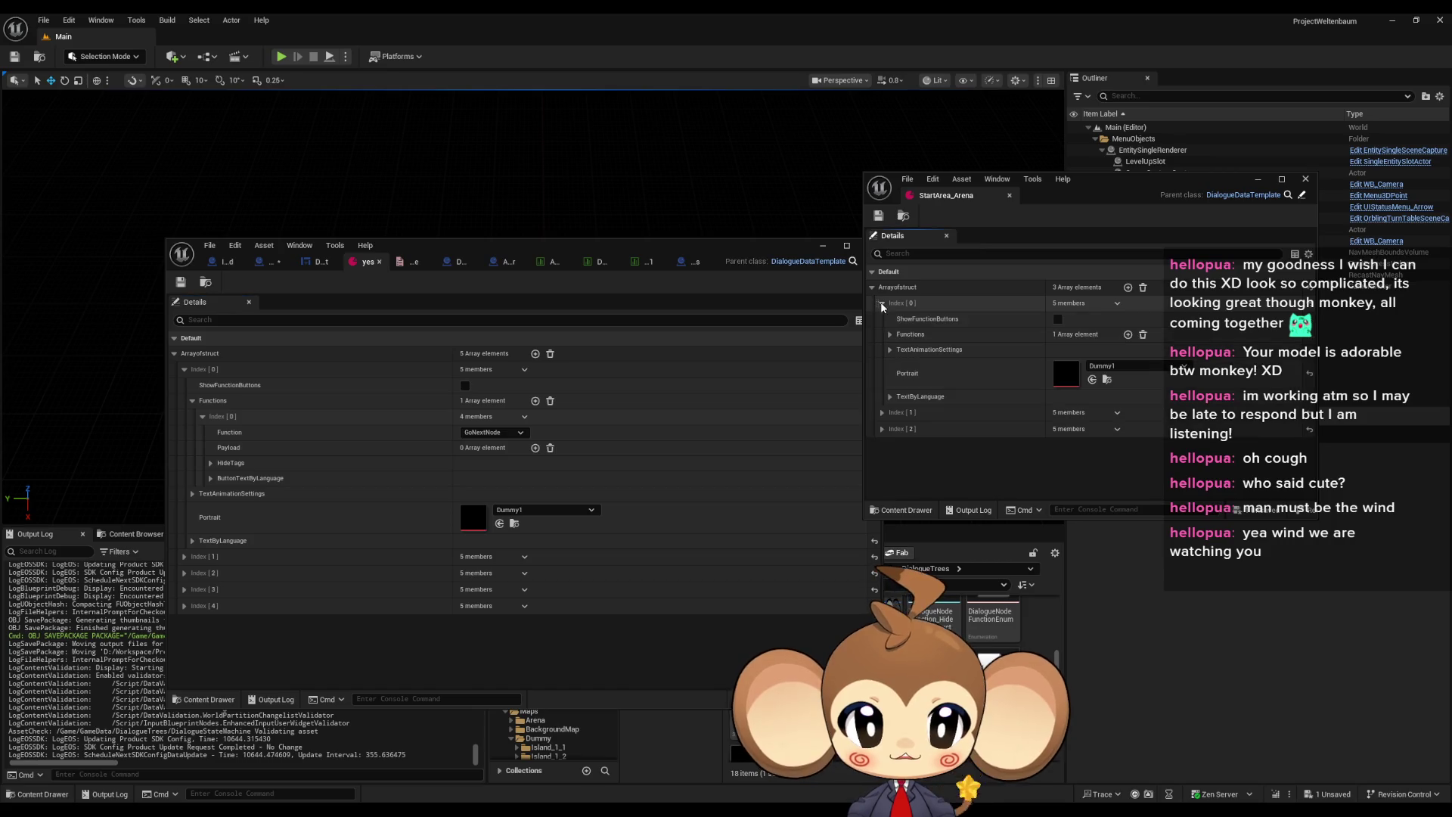
pyautogui.click(882, 305)
pyautogui.click(882, 320)
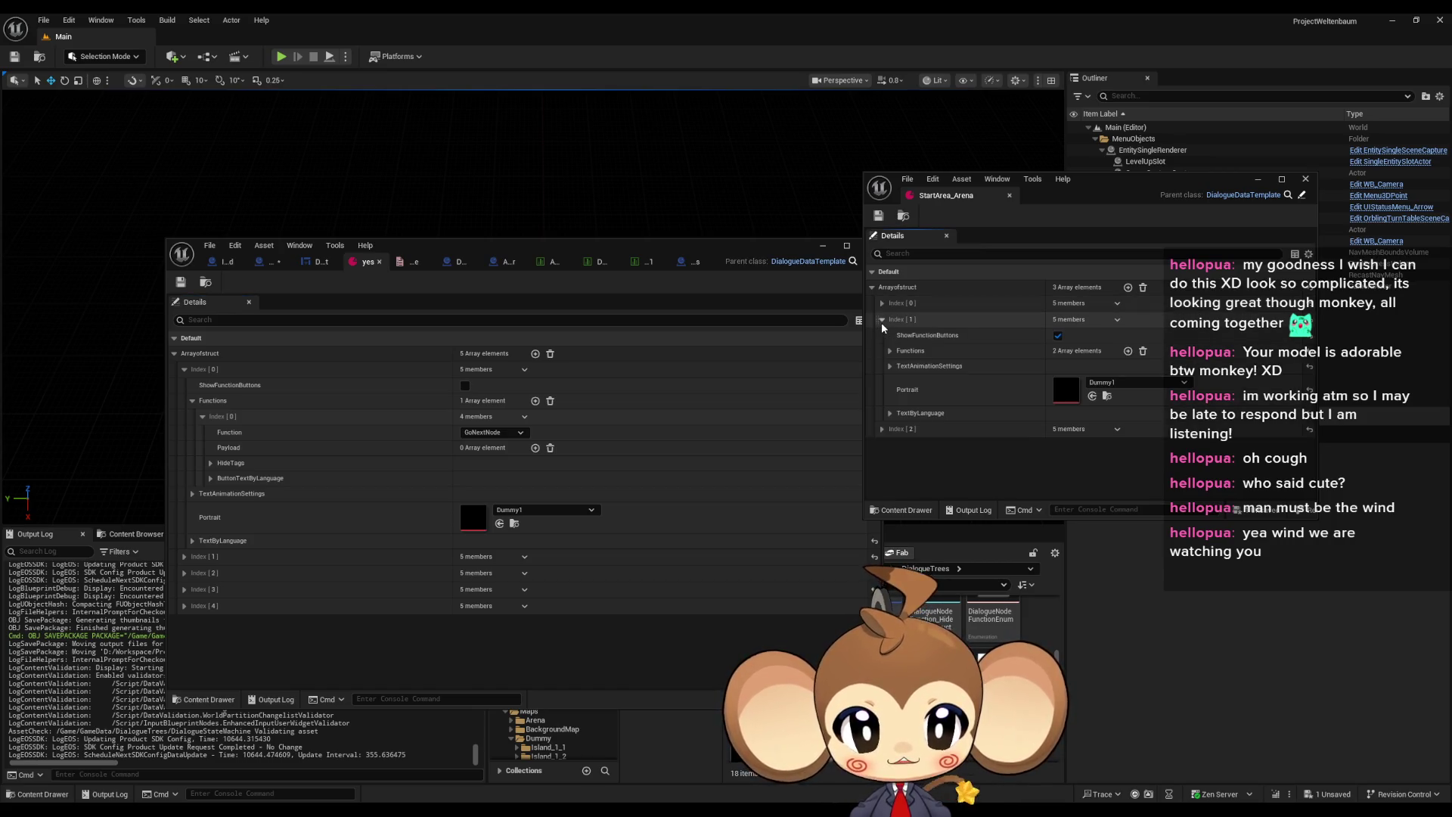
pyautogui.click(882, 320)
pyautogui.click(882, 336)
pyautogui.click(890, 367)
pyautogui.click(901, 383)
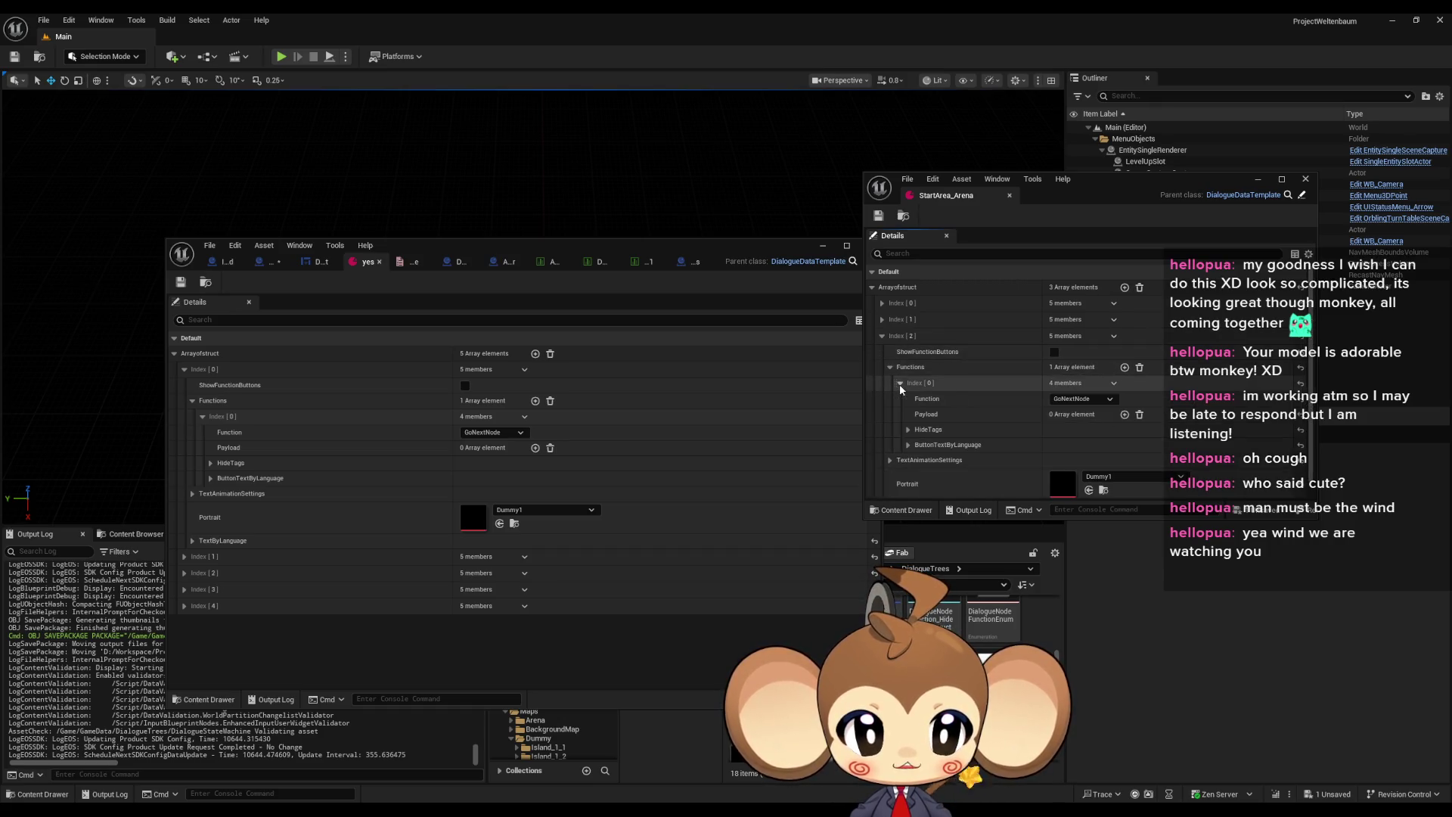
# Inspect the function entries in StartArea_Arena's Index [1] and Index [2] Functions lists
pyautogui.scroll(-1, 904, 384)
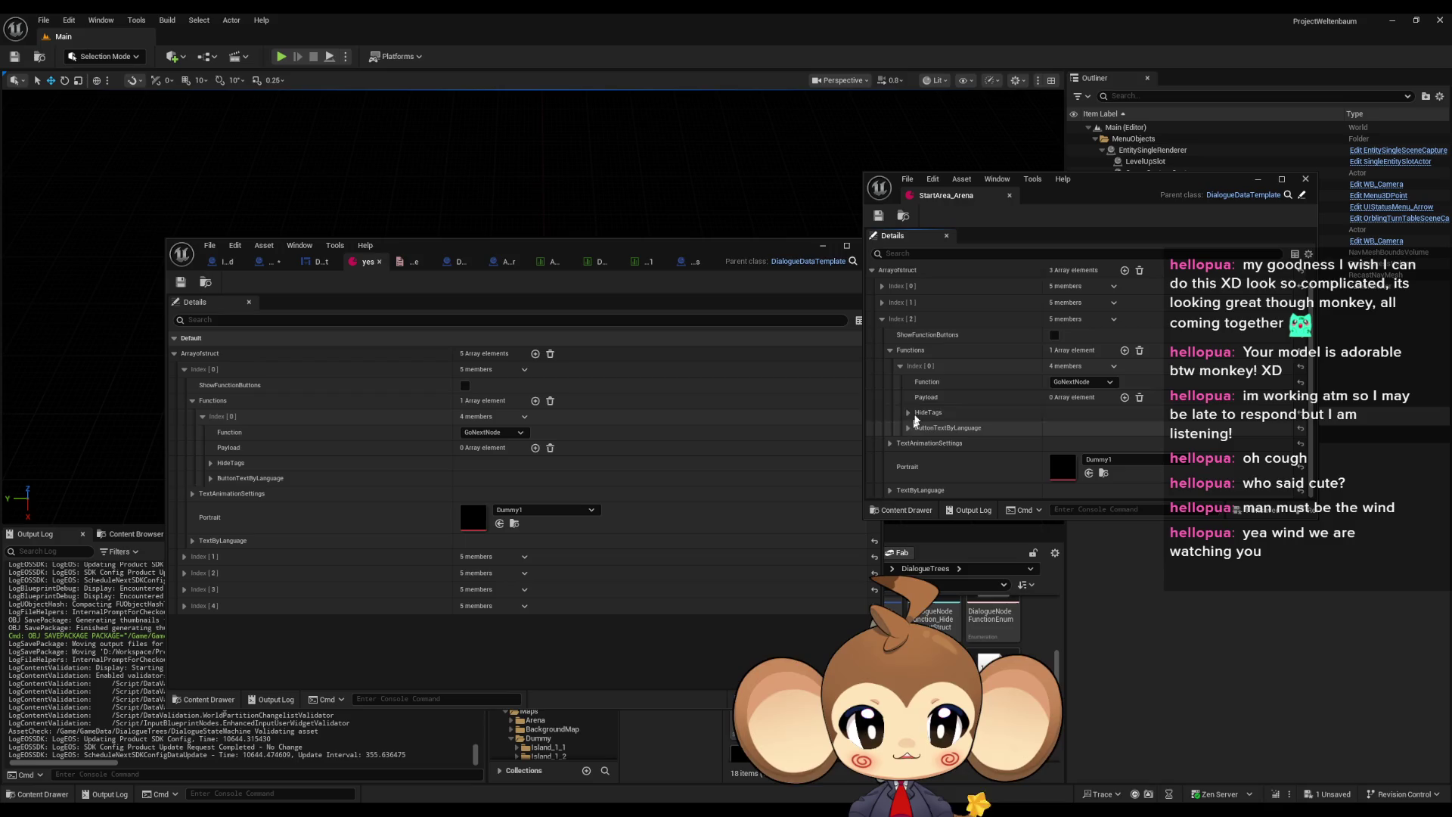
pyautogui.click(890, 351)
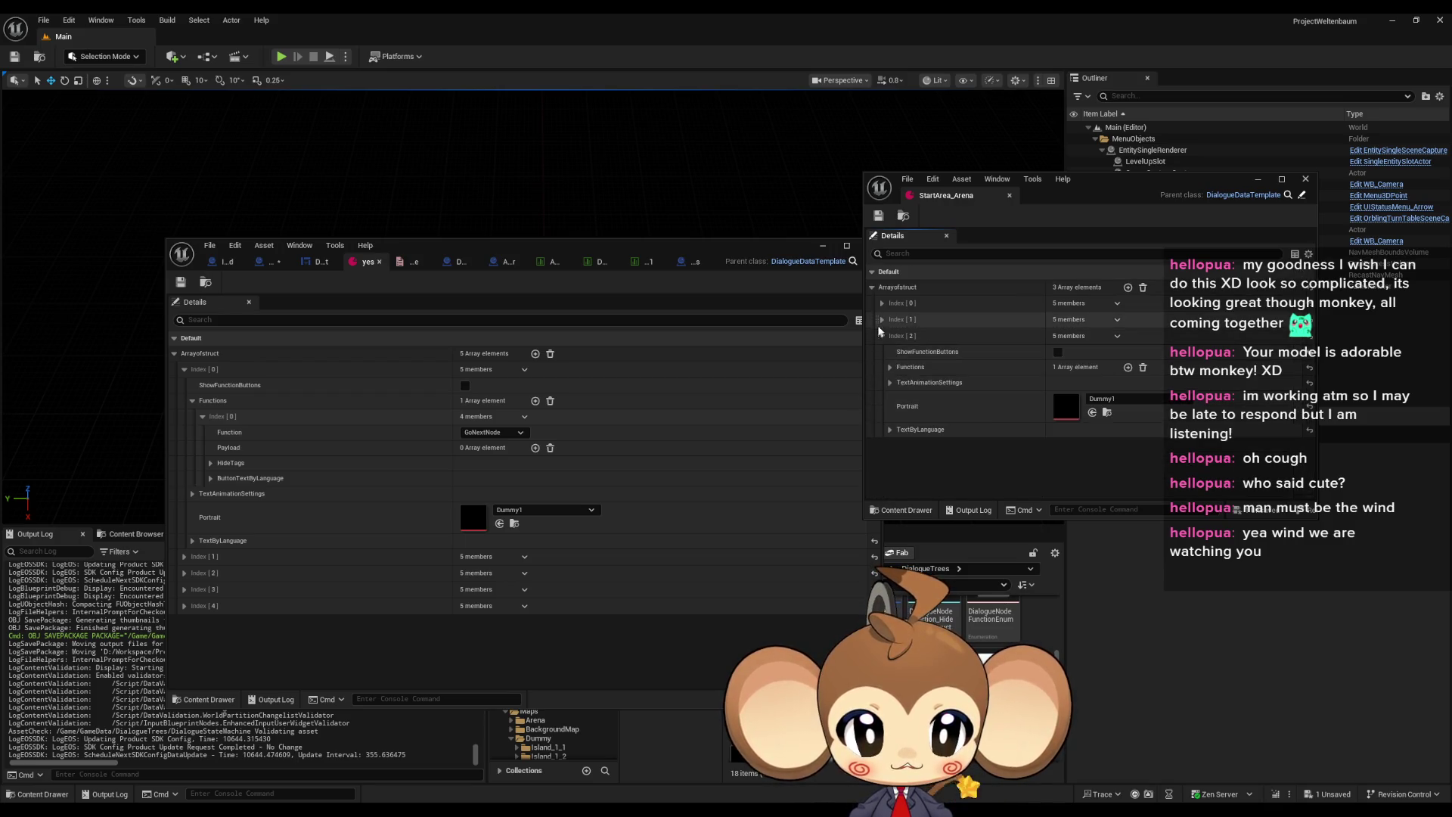
pyautogui.click(882, 319)
pyautogui.scroll(-2, 904, 371)
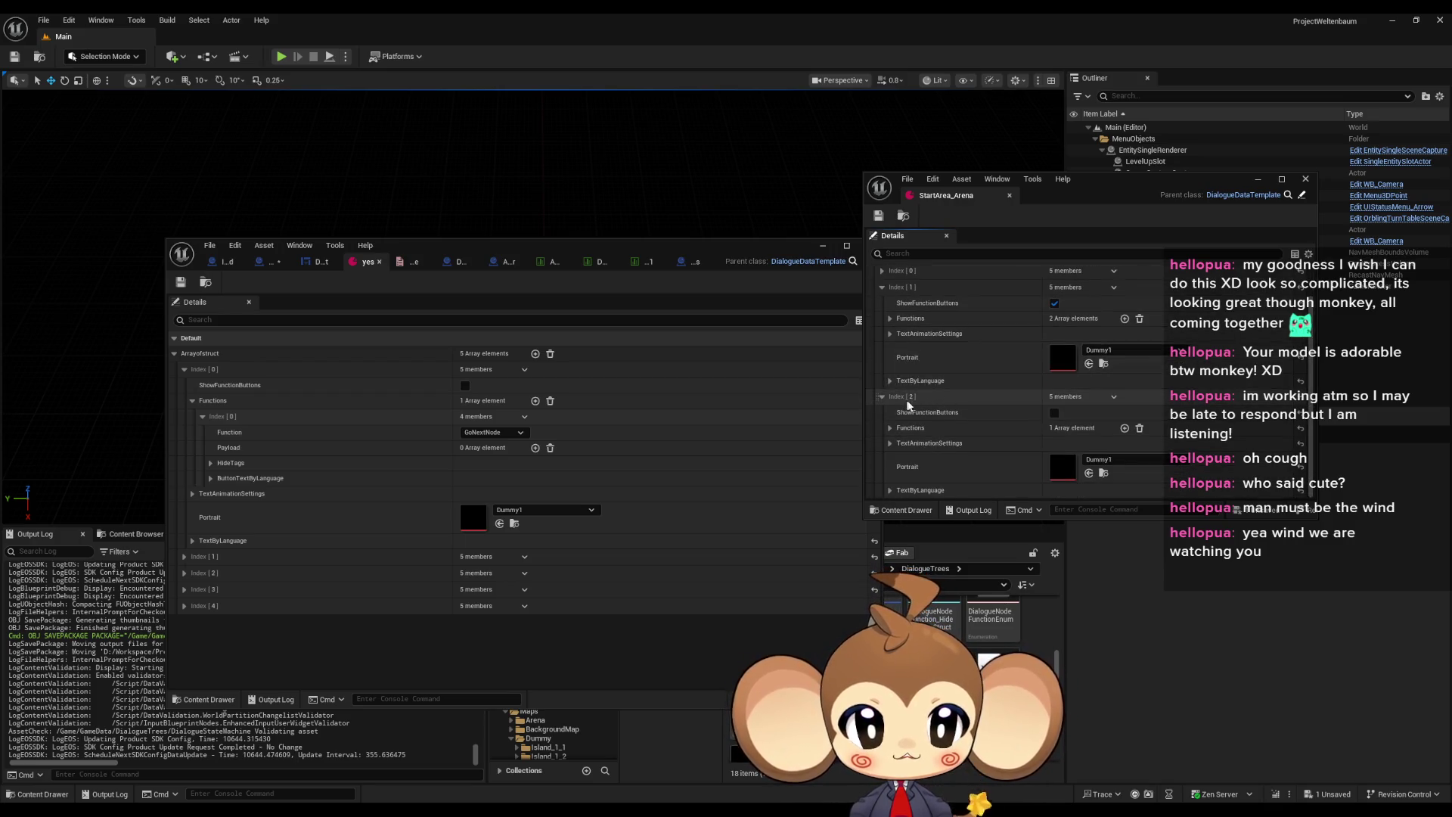
pyautogui.click(891, 428)
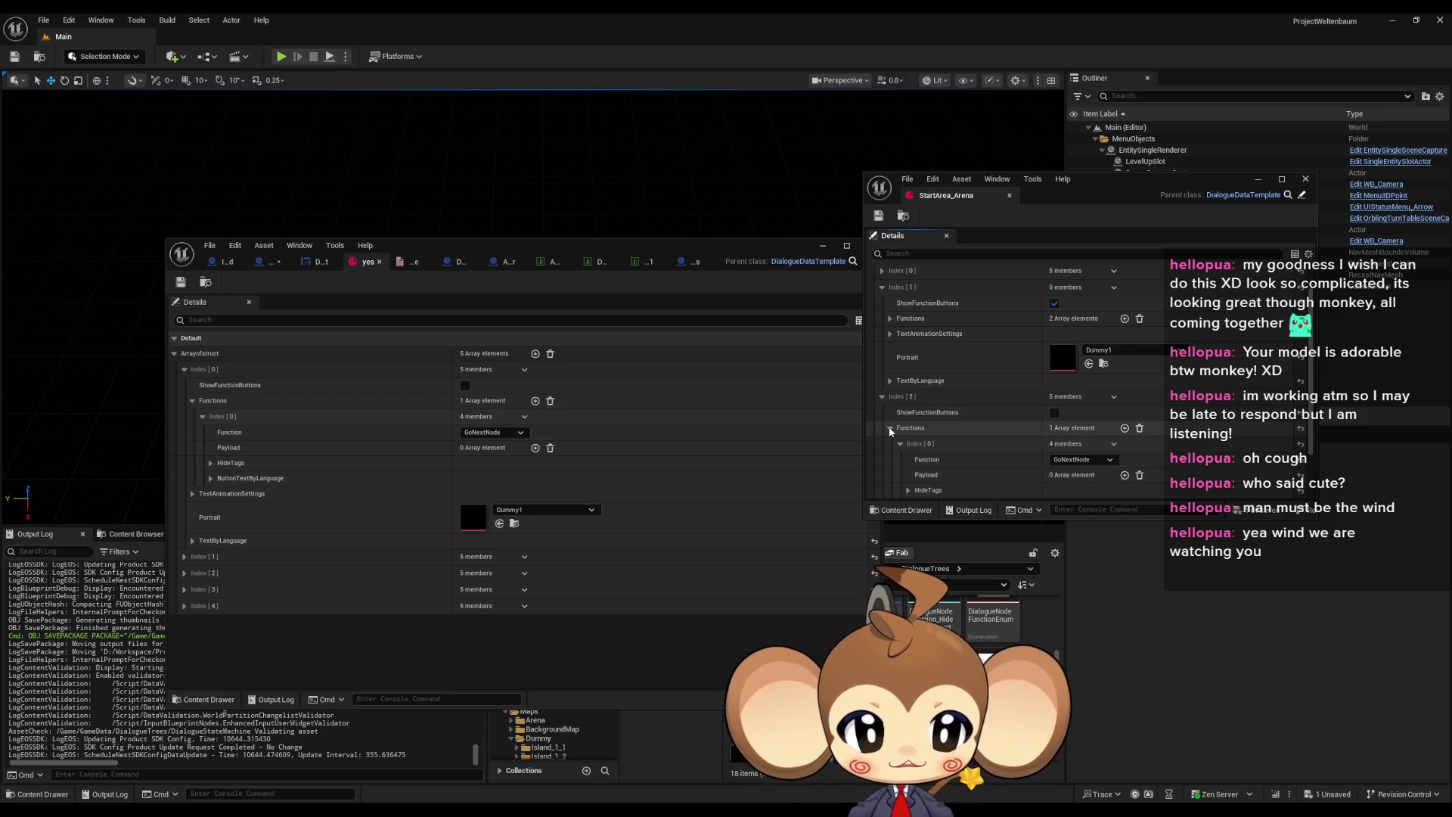
pyautogui.scroll(-2, 901, 424)
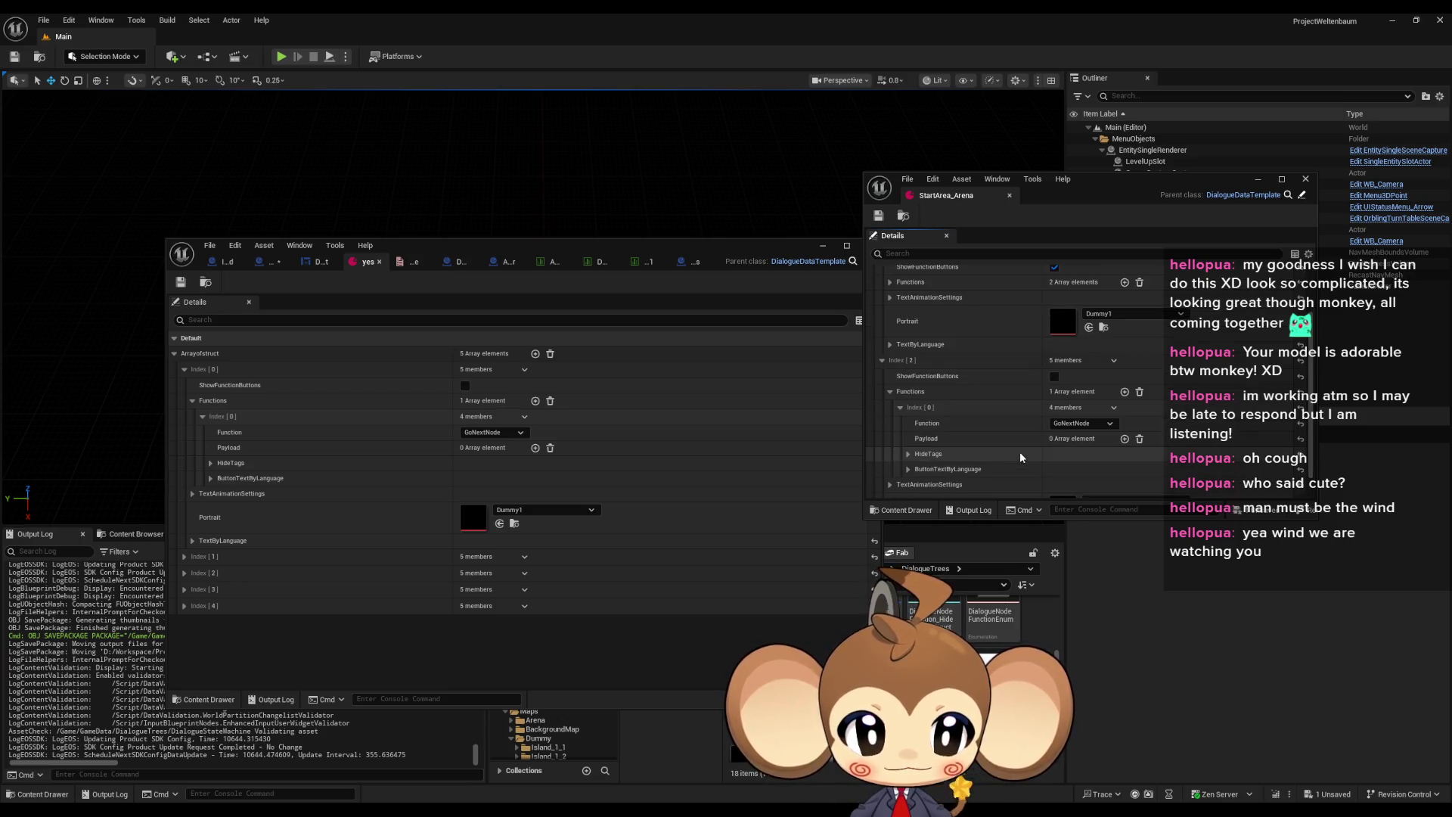
pyautogui.click(890, 393)
pyautogui.scroll(4, 889, 382)
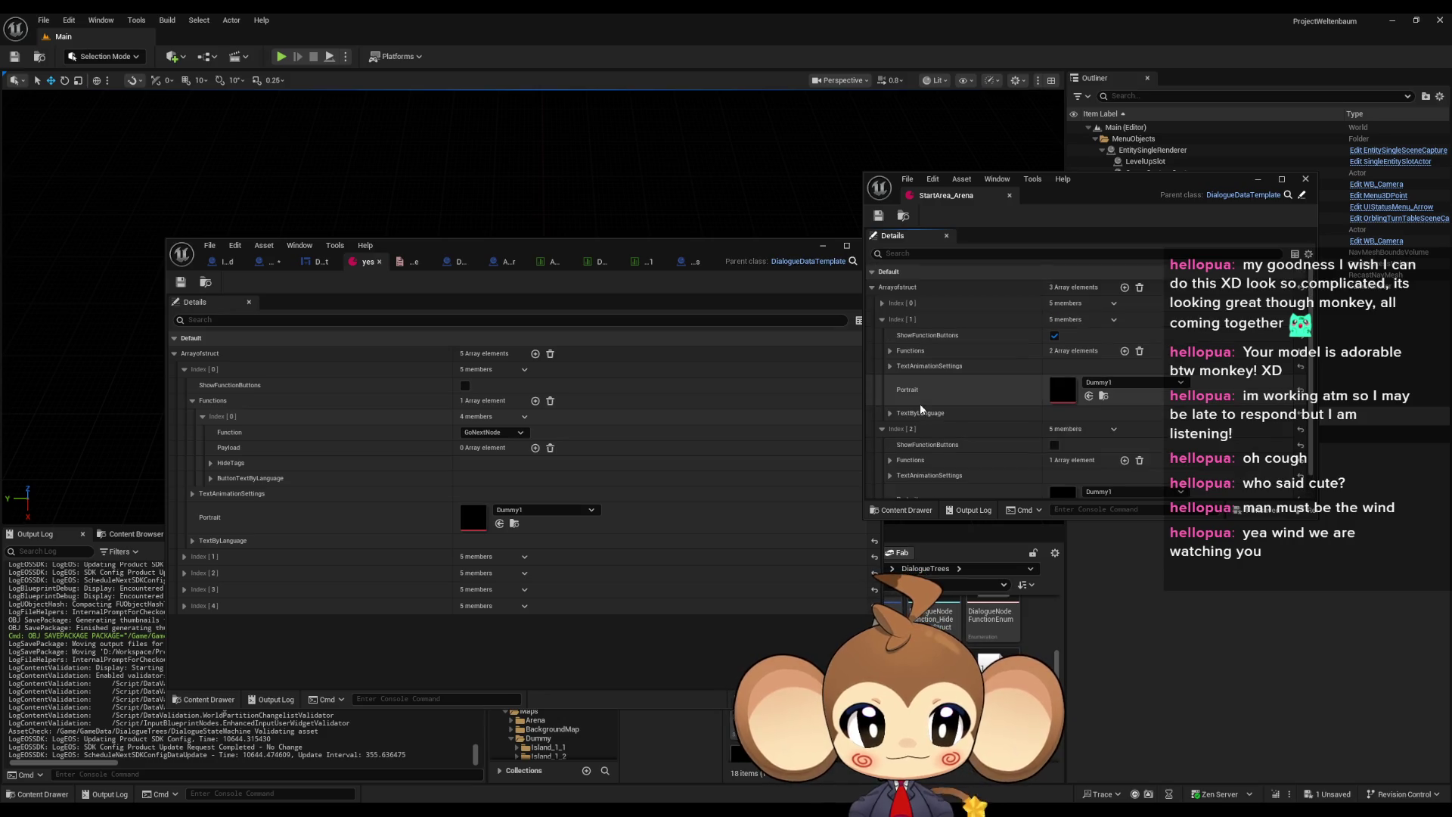
pyautogui.click(890, 351)
pyautogui.click(901, 367)
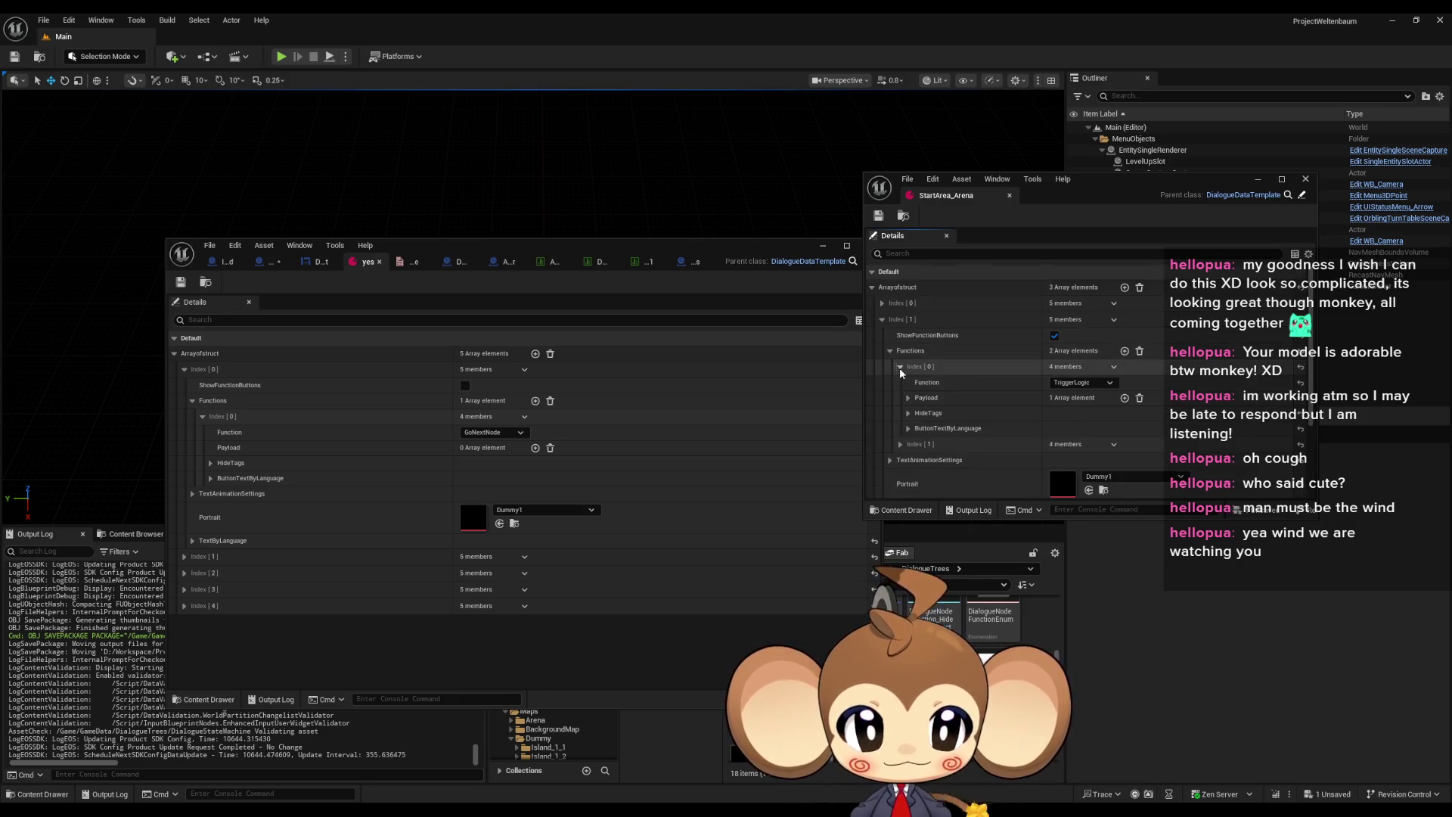
pyautogui.click(900, 368)
pyautogui.click(901, 383)
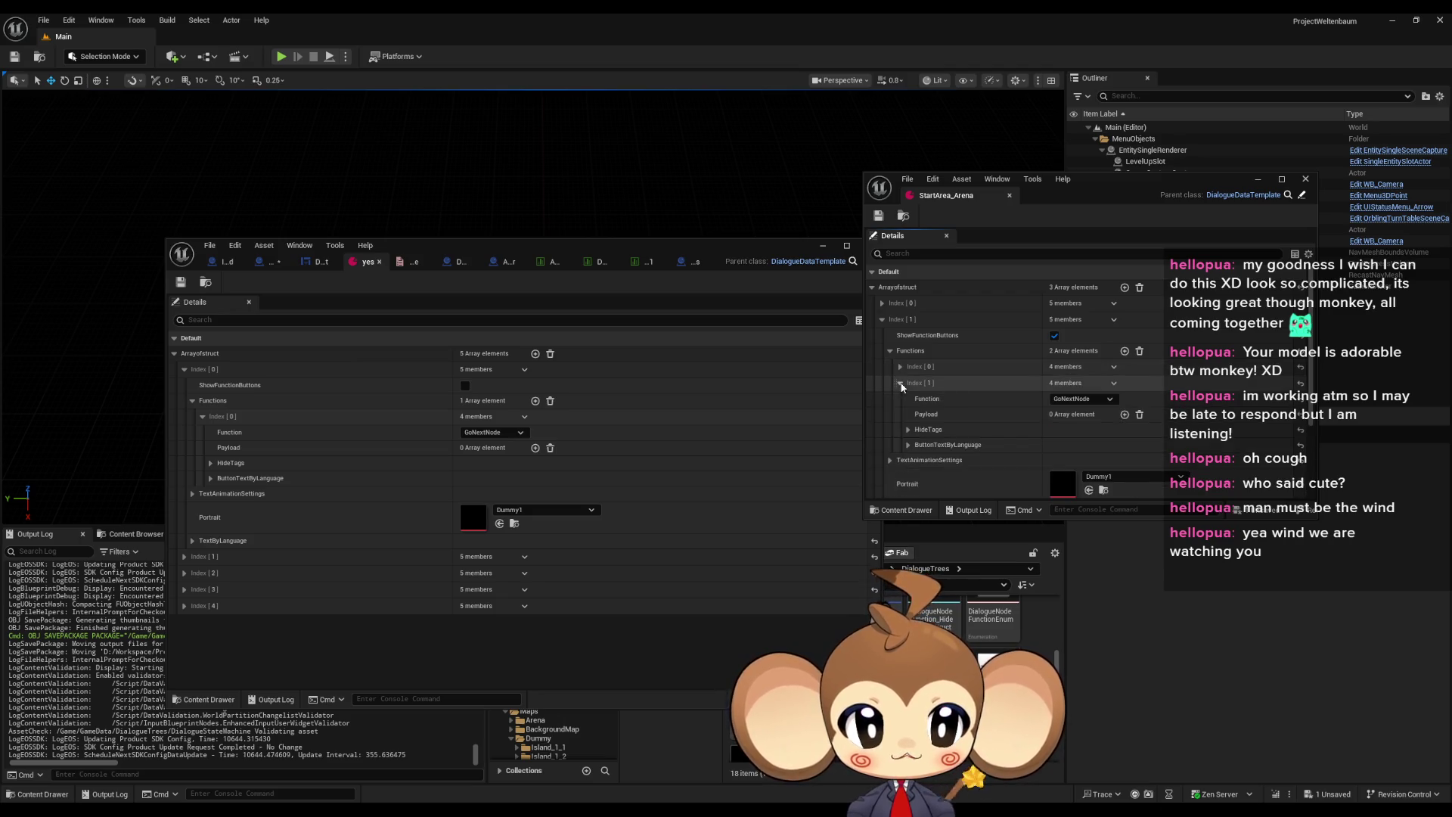
pyautogui.click(901, 383)
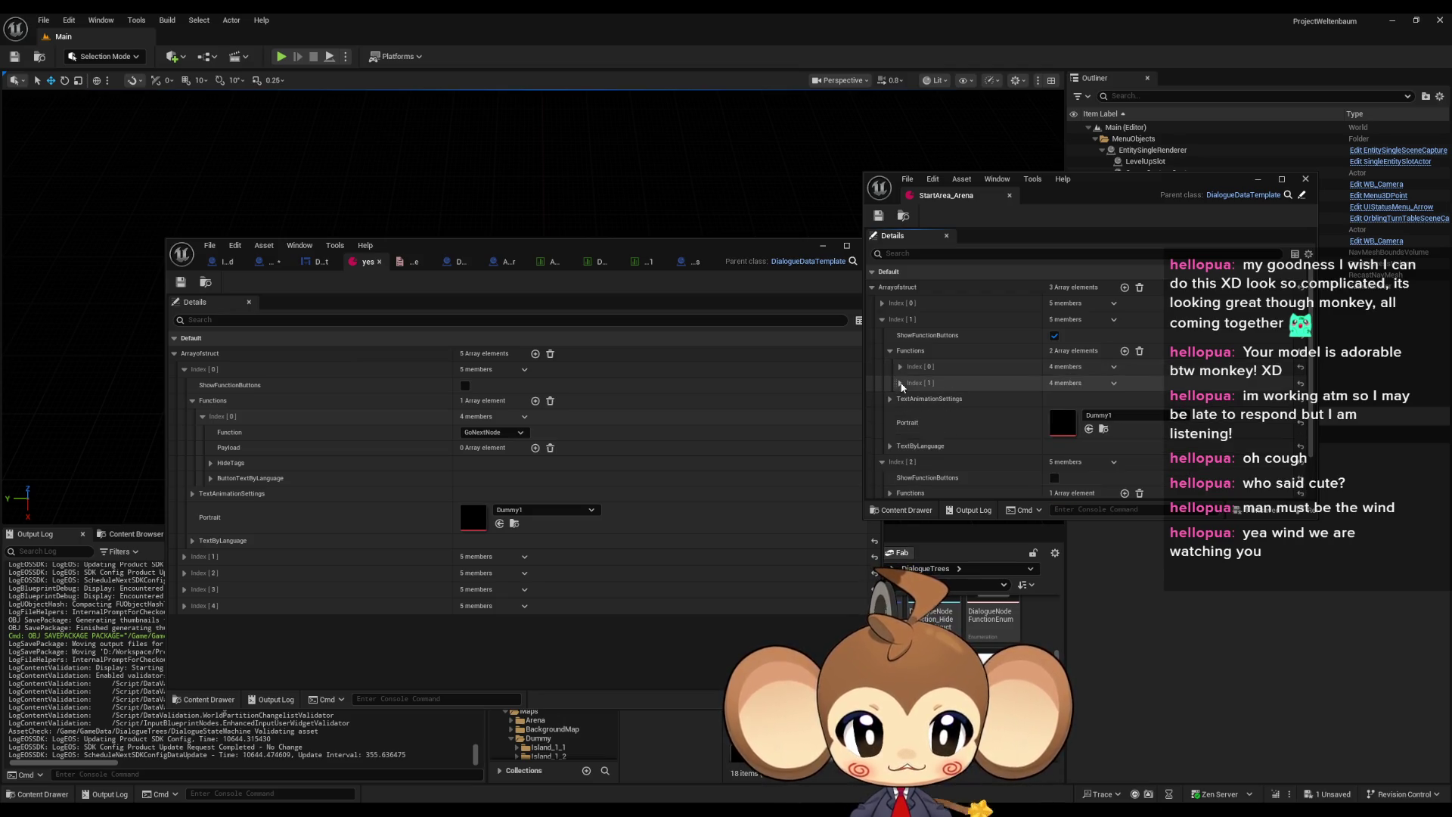
pyautogui.click(901, 384)
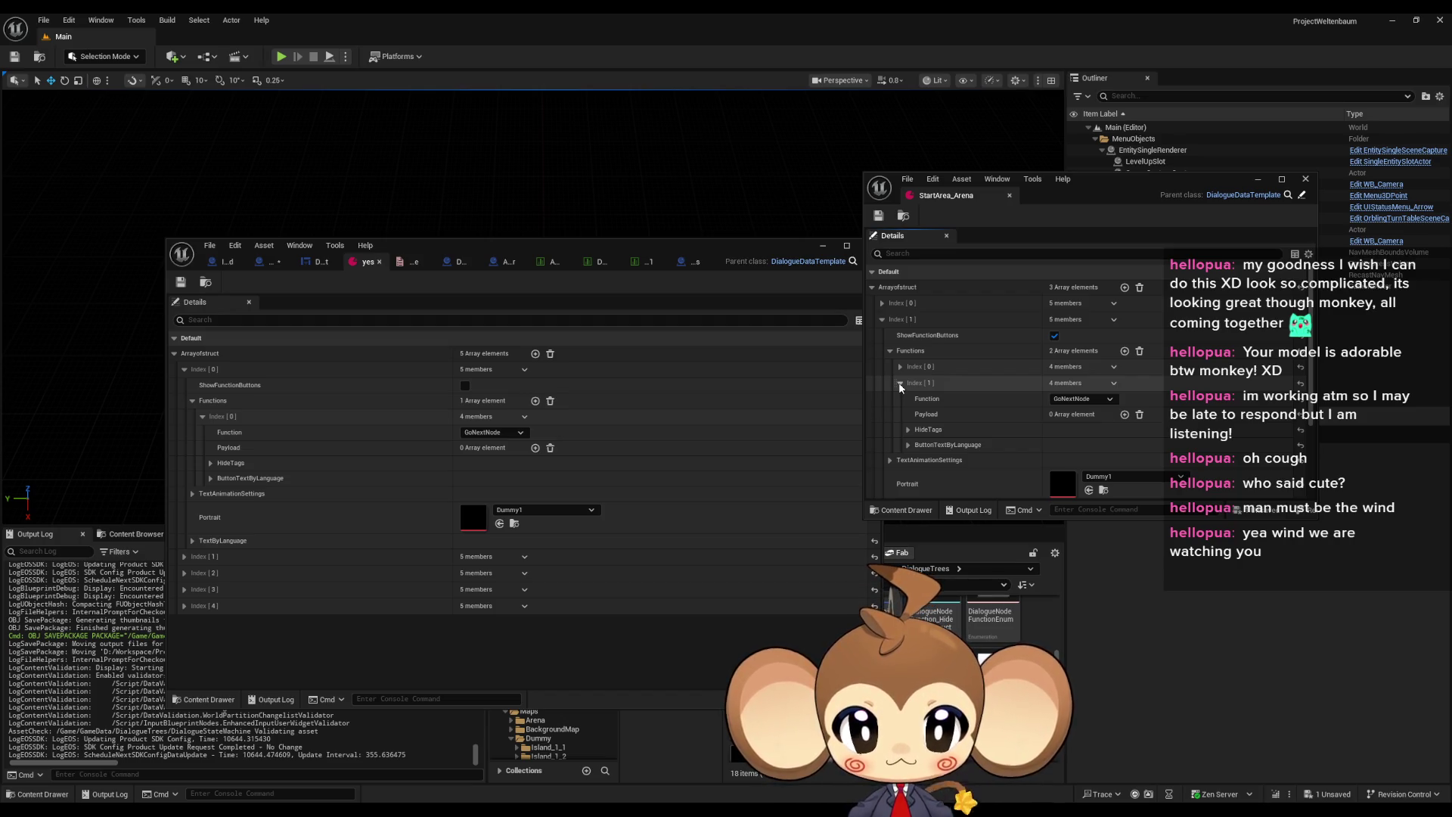
pyautogui.click(901, 383)
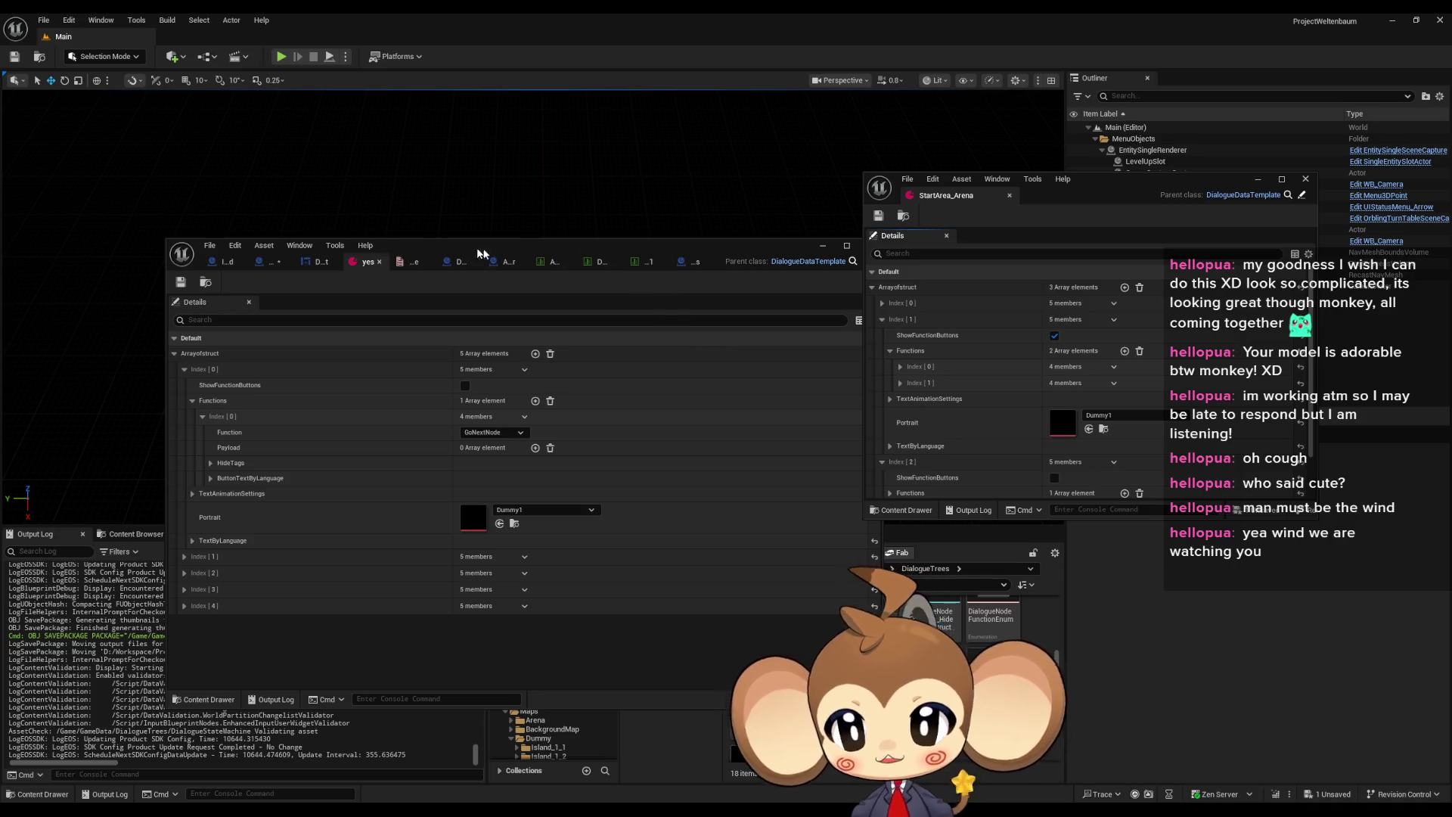
# Check the GoToNodeID payload in the yes asset's Index [2], then open the DialogueNodeFunction struct
pyautogui.click(184, 590)
pyautogui.click(184, 590)
pyautogui.click(183, 573)
pyautogui.scroll(-1, 454, 563)
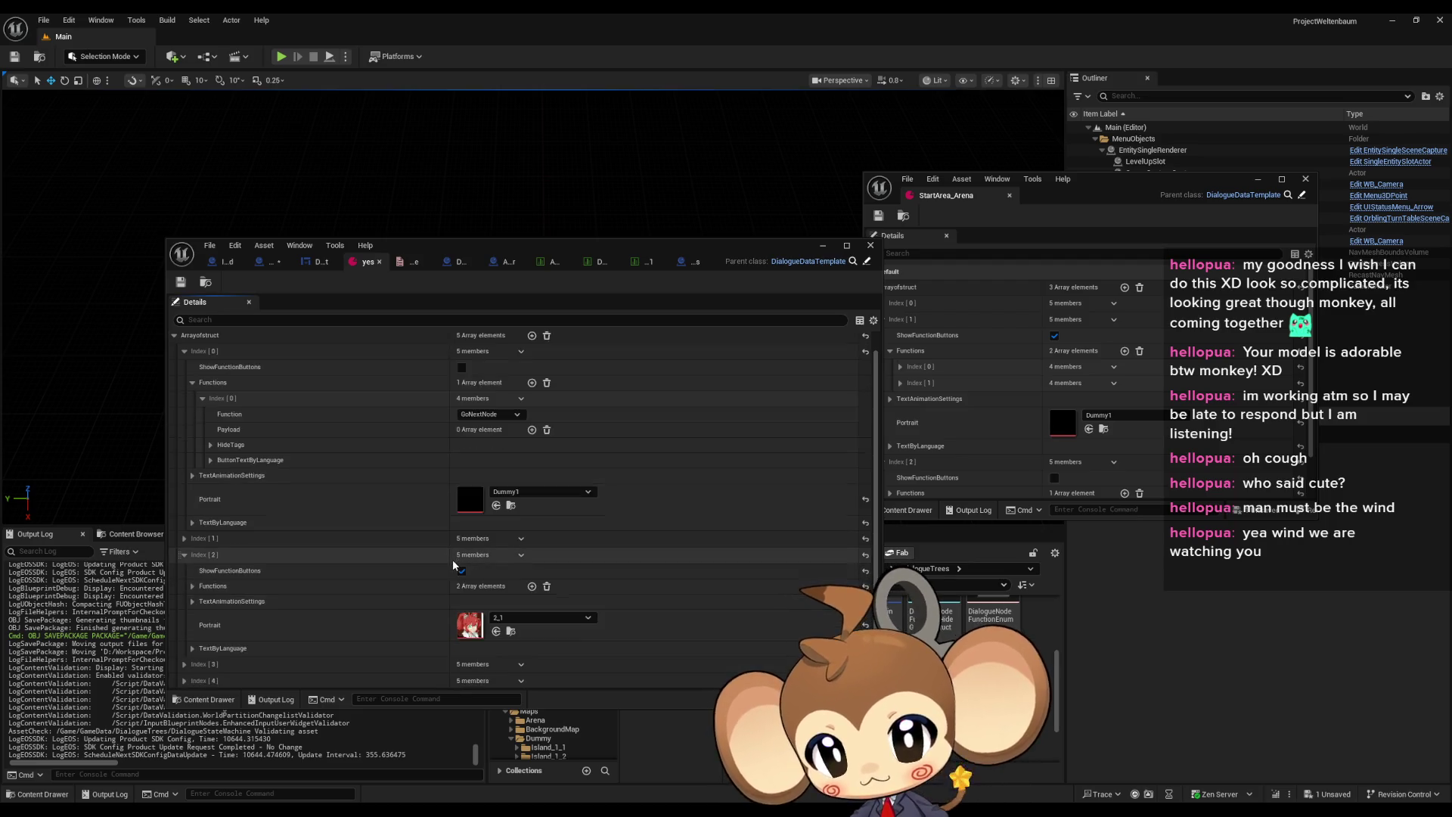
pyautogui.click(193, 587)
pyautogui.click(202, 600)
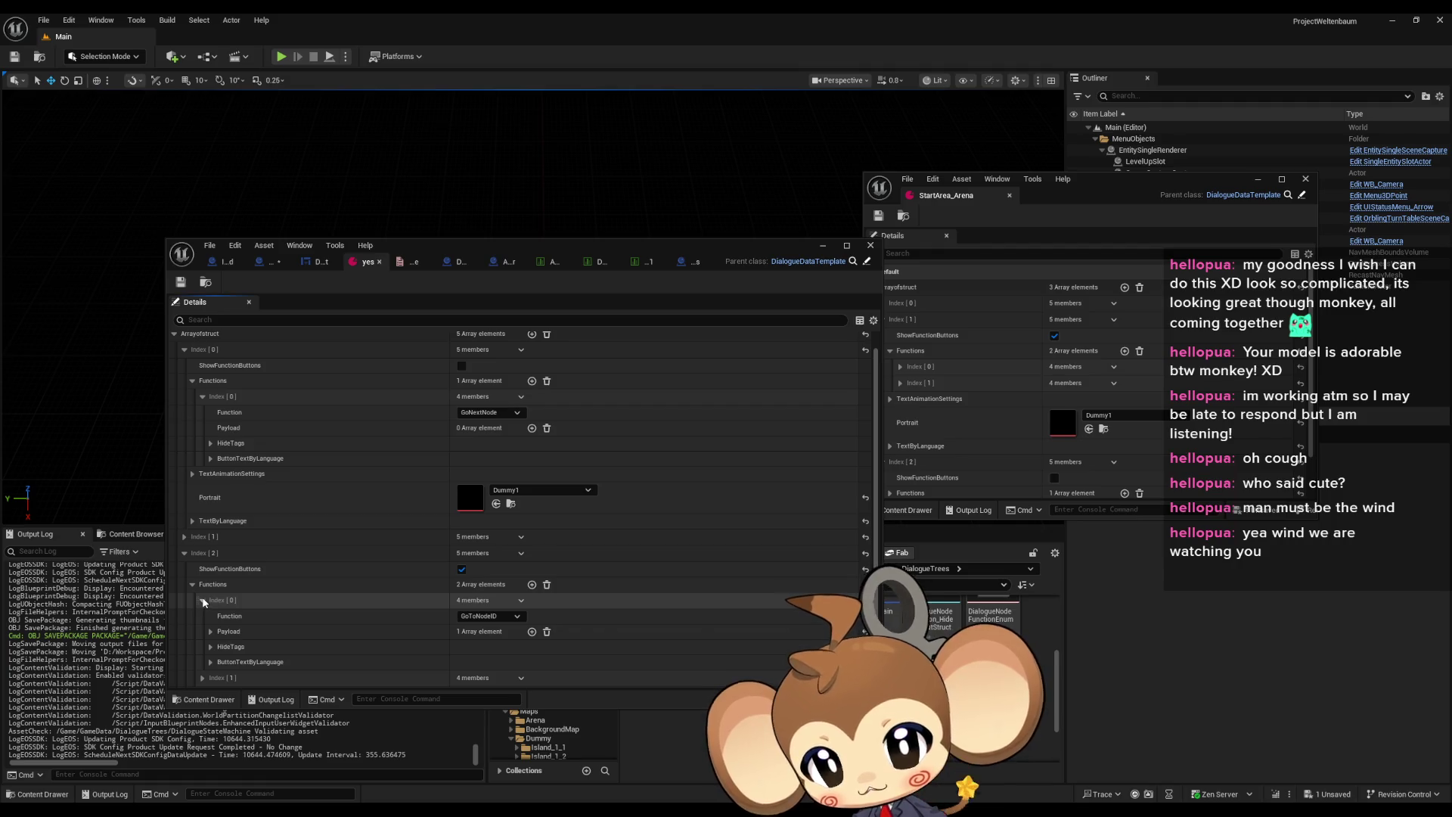
pyautogui.scroll(-3, 209, 597)
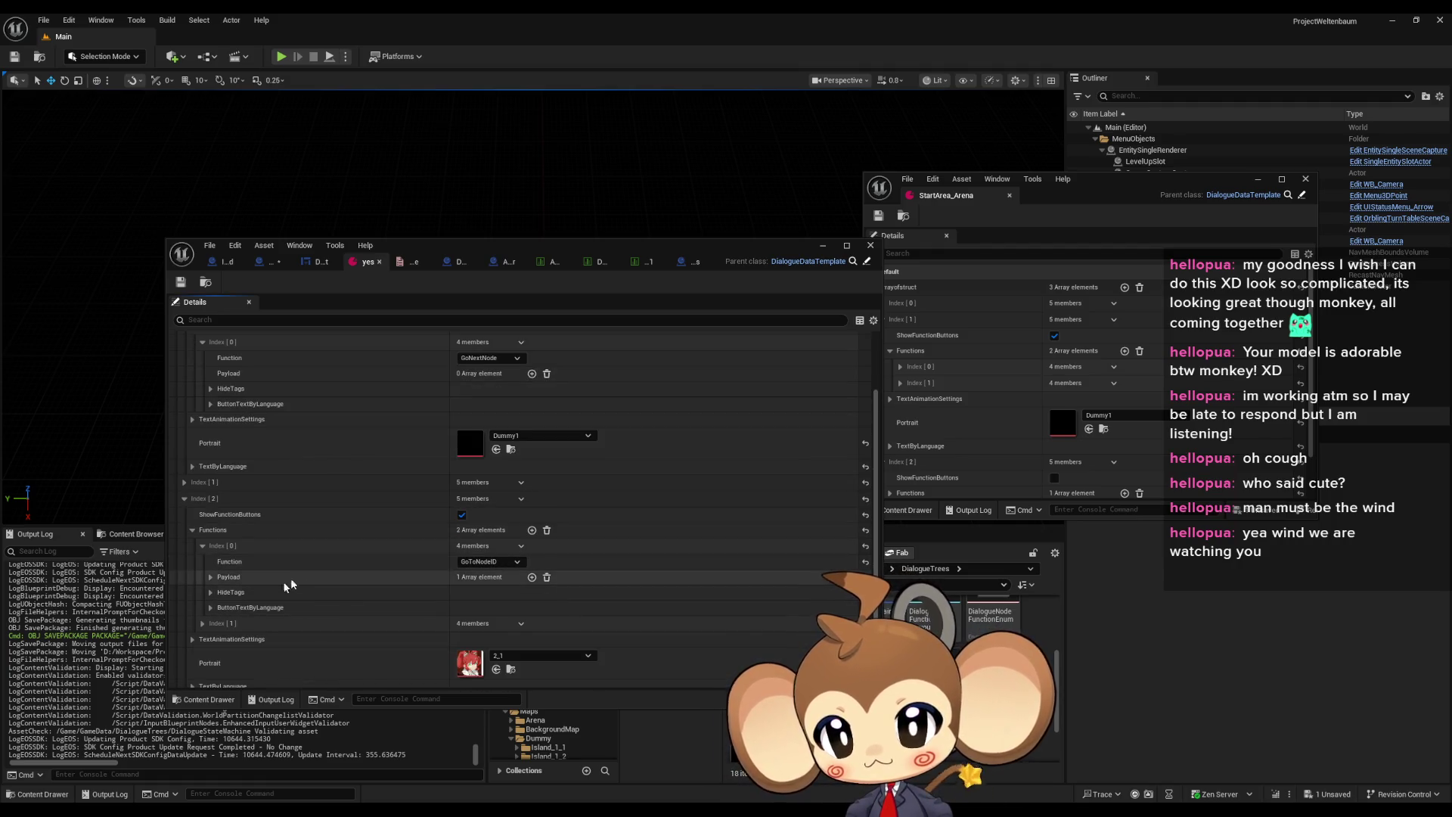
pyautogui.click(211, 578)
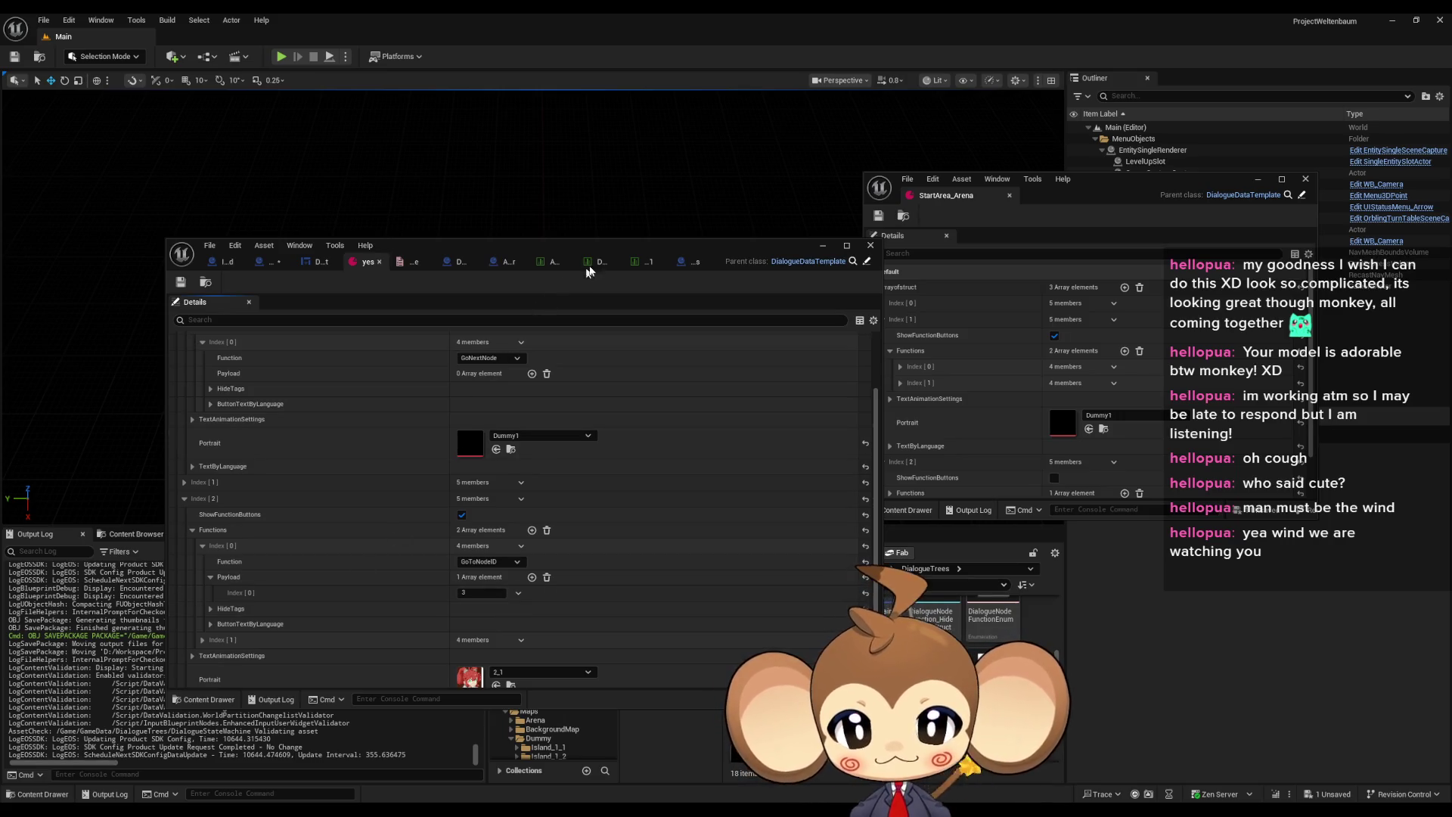
pyautogui.moveTo(583, 255); pyautogui.dragTo(492, 136)
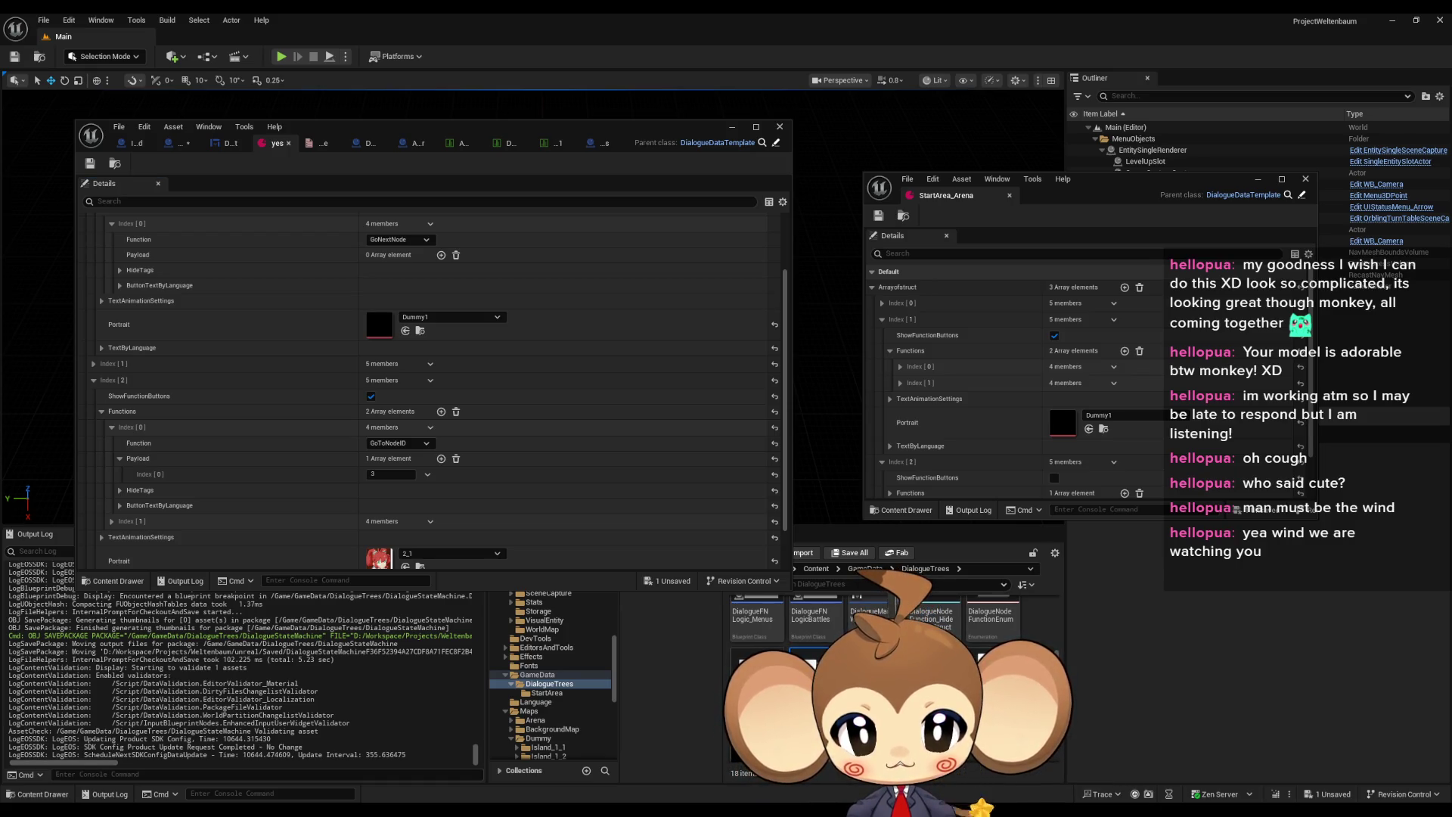
pyautogui.doubleClick(931, 615)
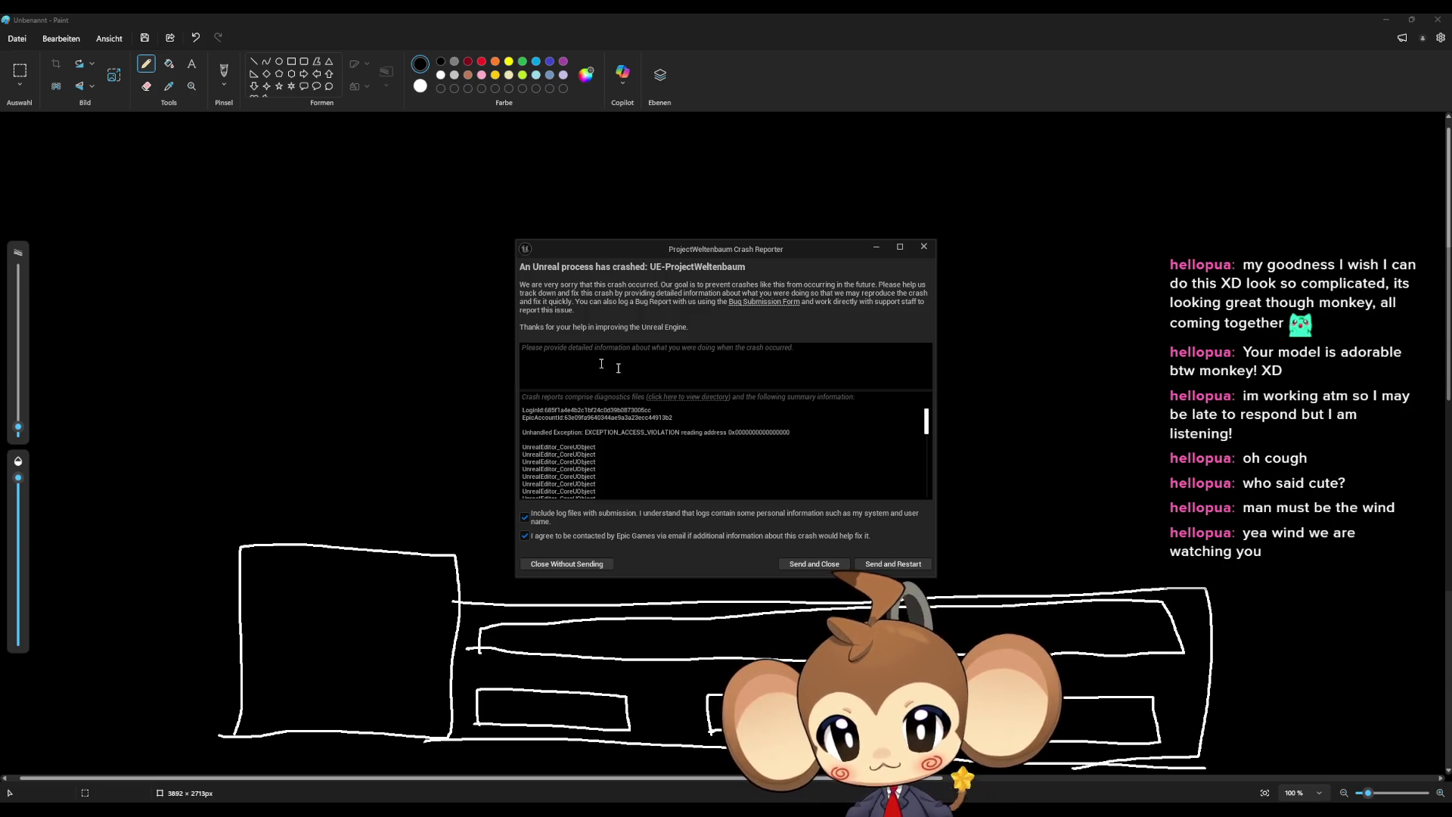
# Send the crash report, restart the editor, and close the Message Log window
pyautogui.click(908, 564)
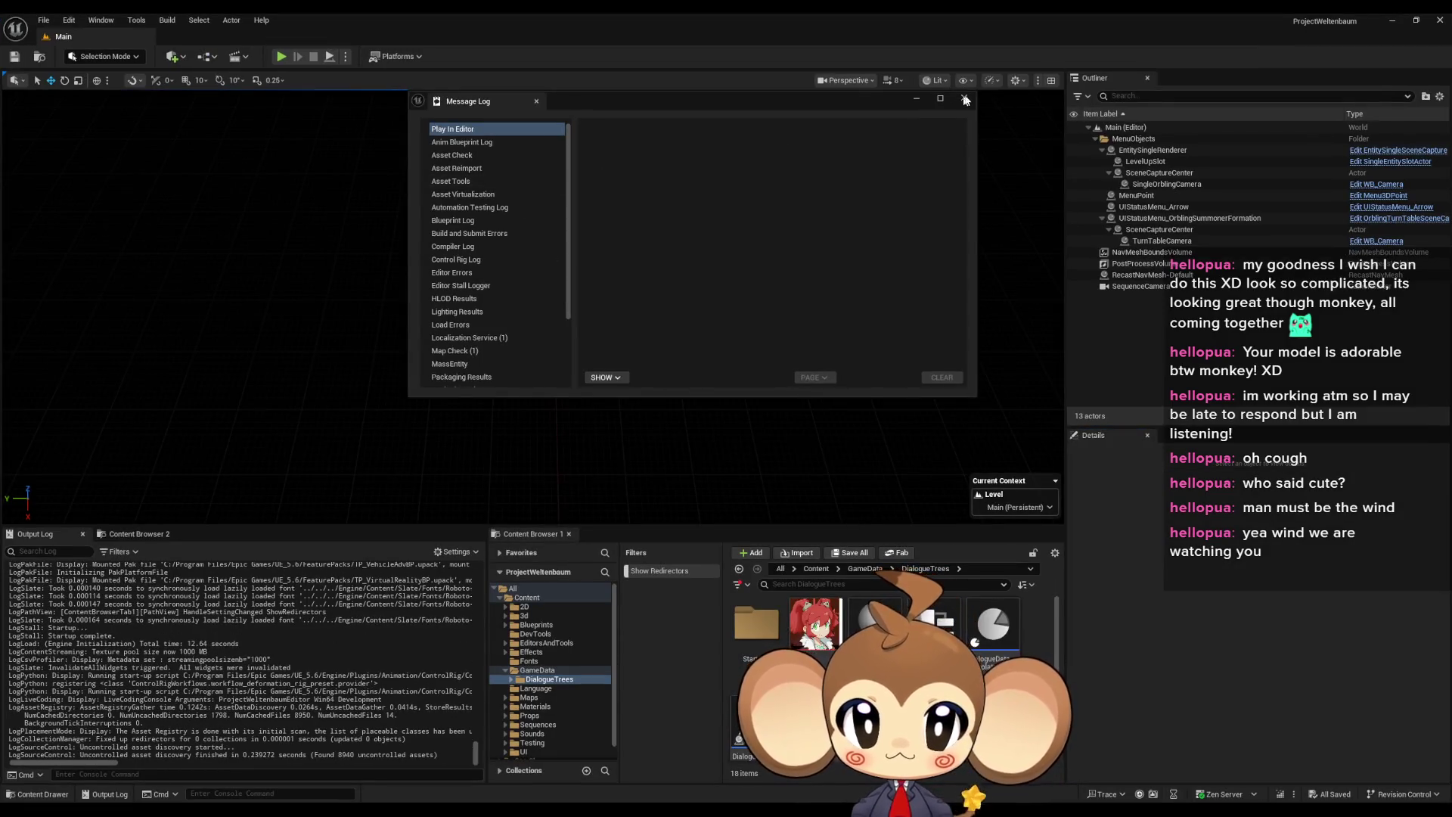
pyautogui.click(963, 101)
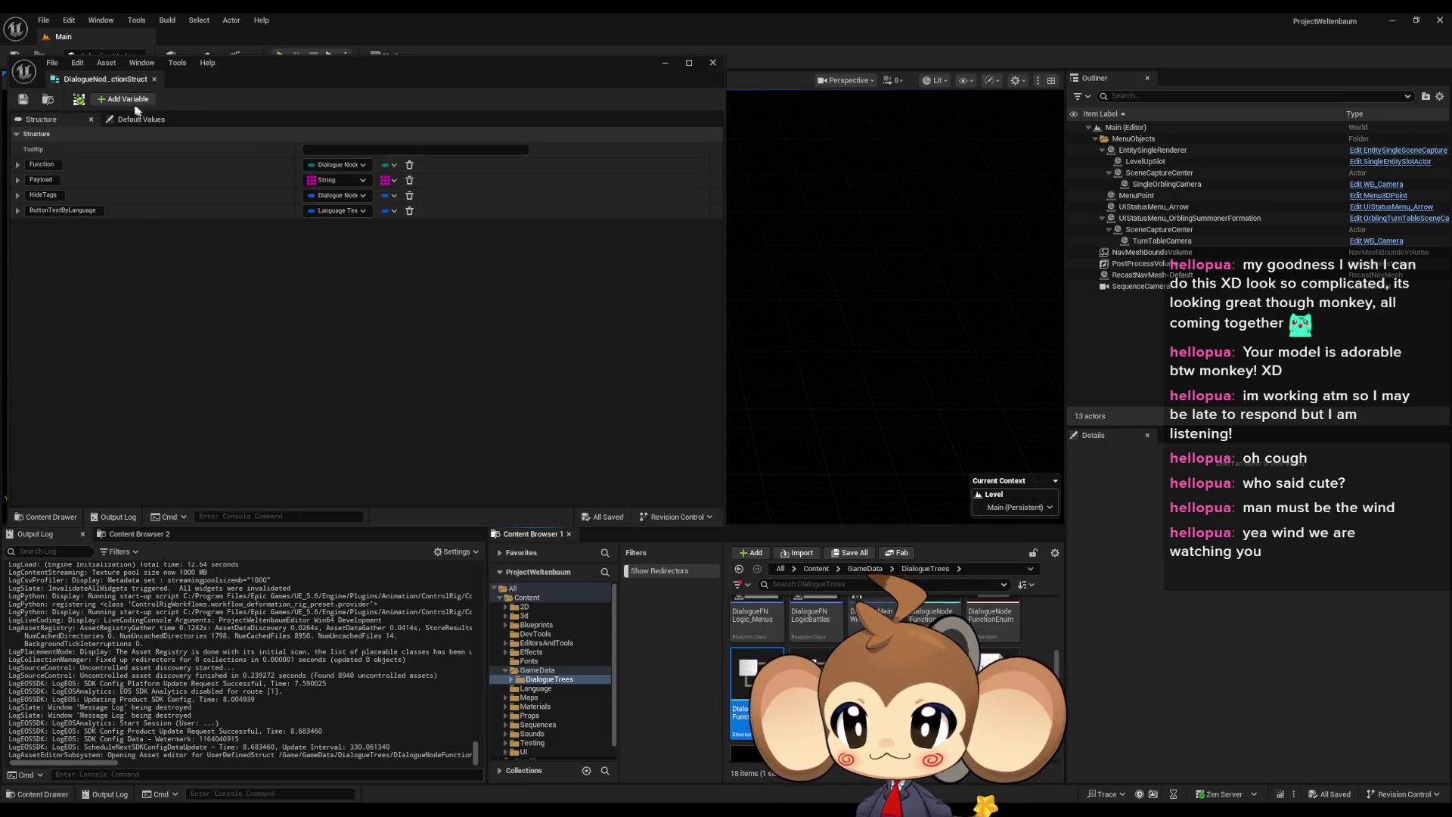
# Add a String member named Command to the function struct, placed right under Function
pyautogui.click(125, 99)
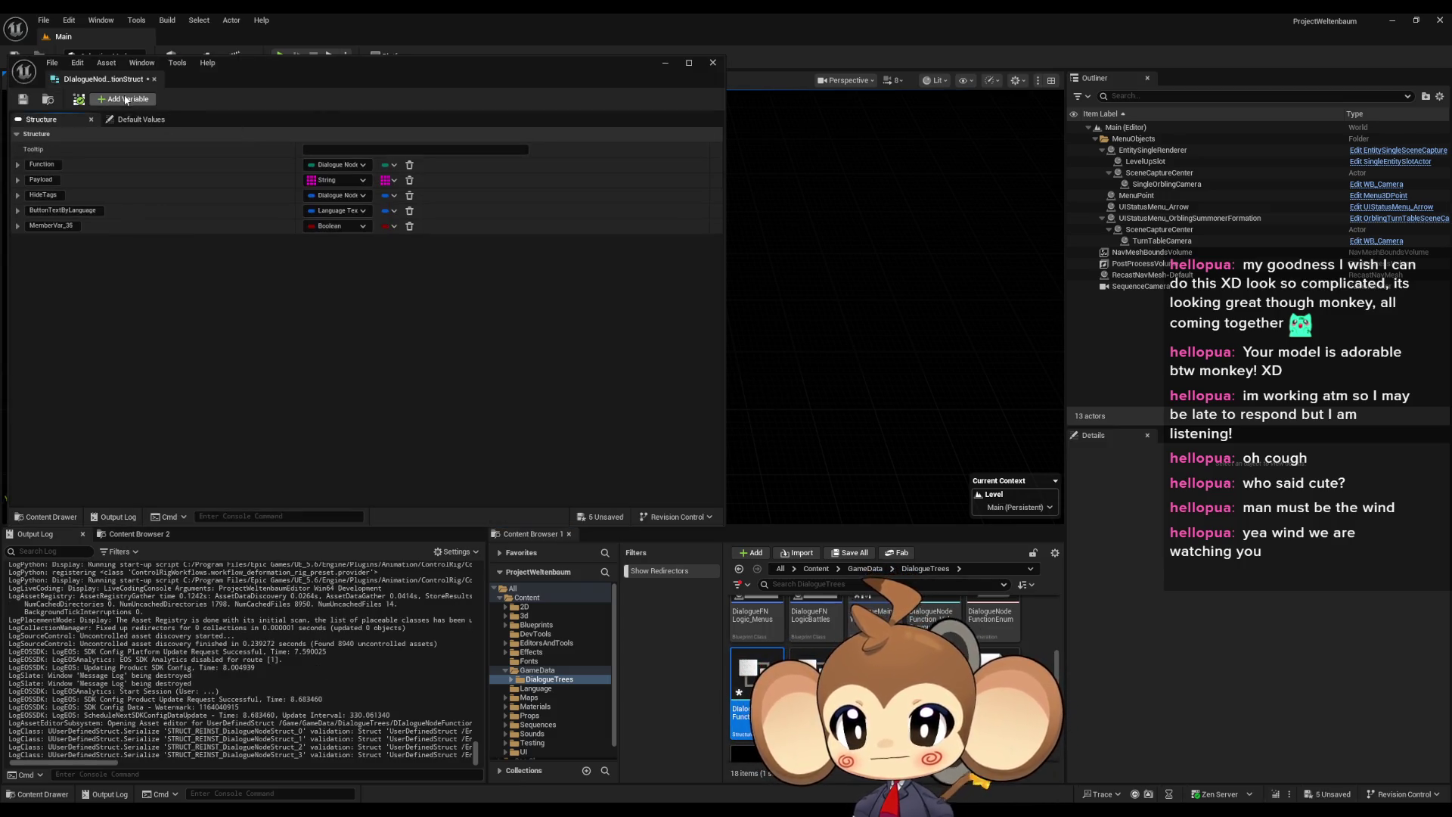
pyautogui.click(337, 225)
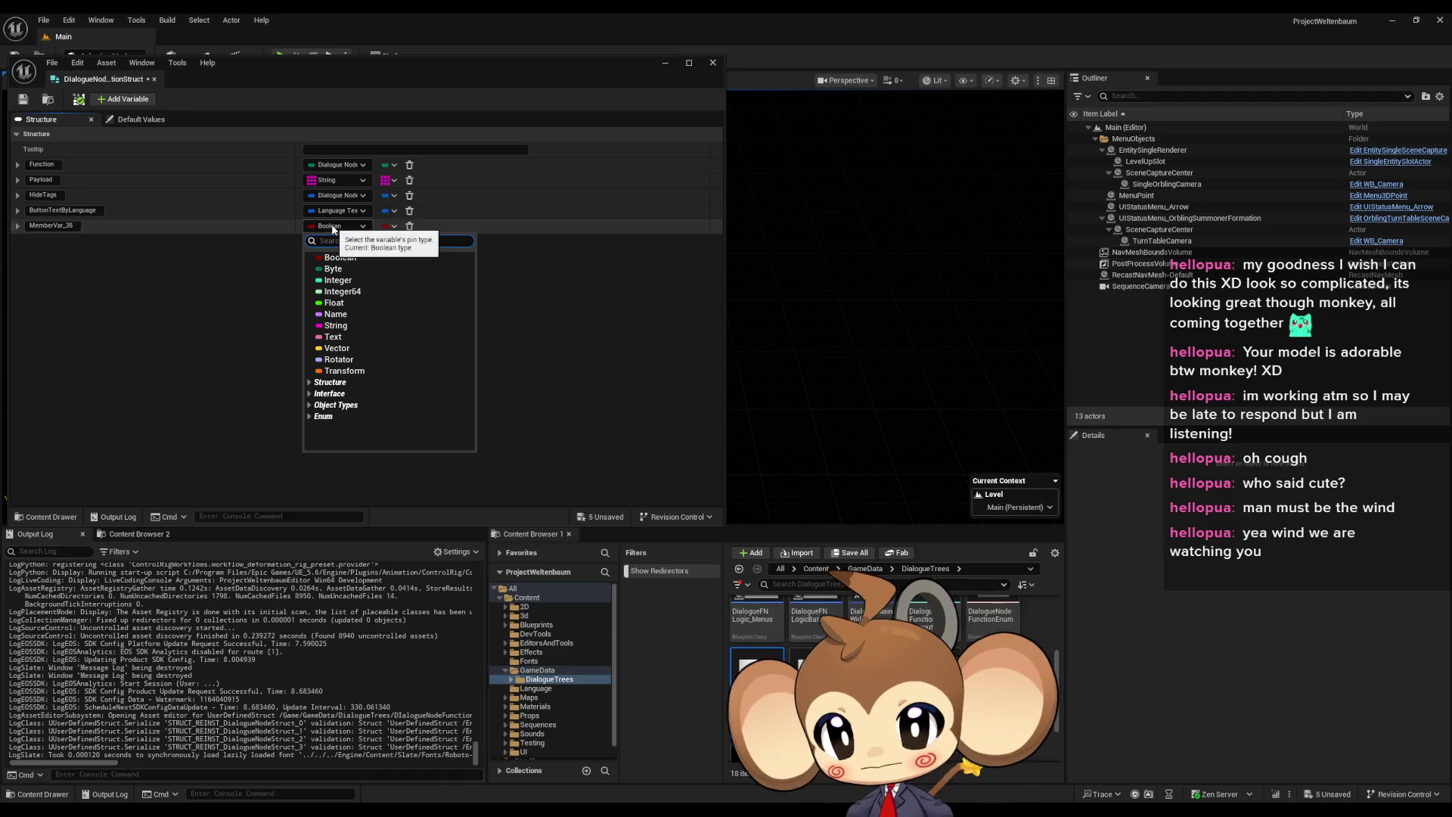
pyautogui.click(336, 326)
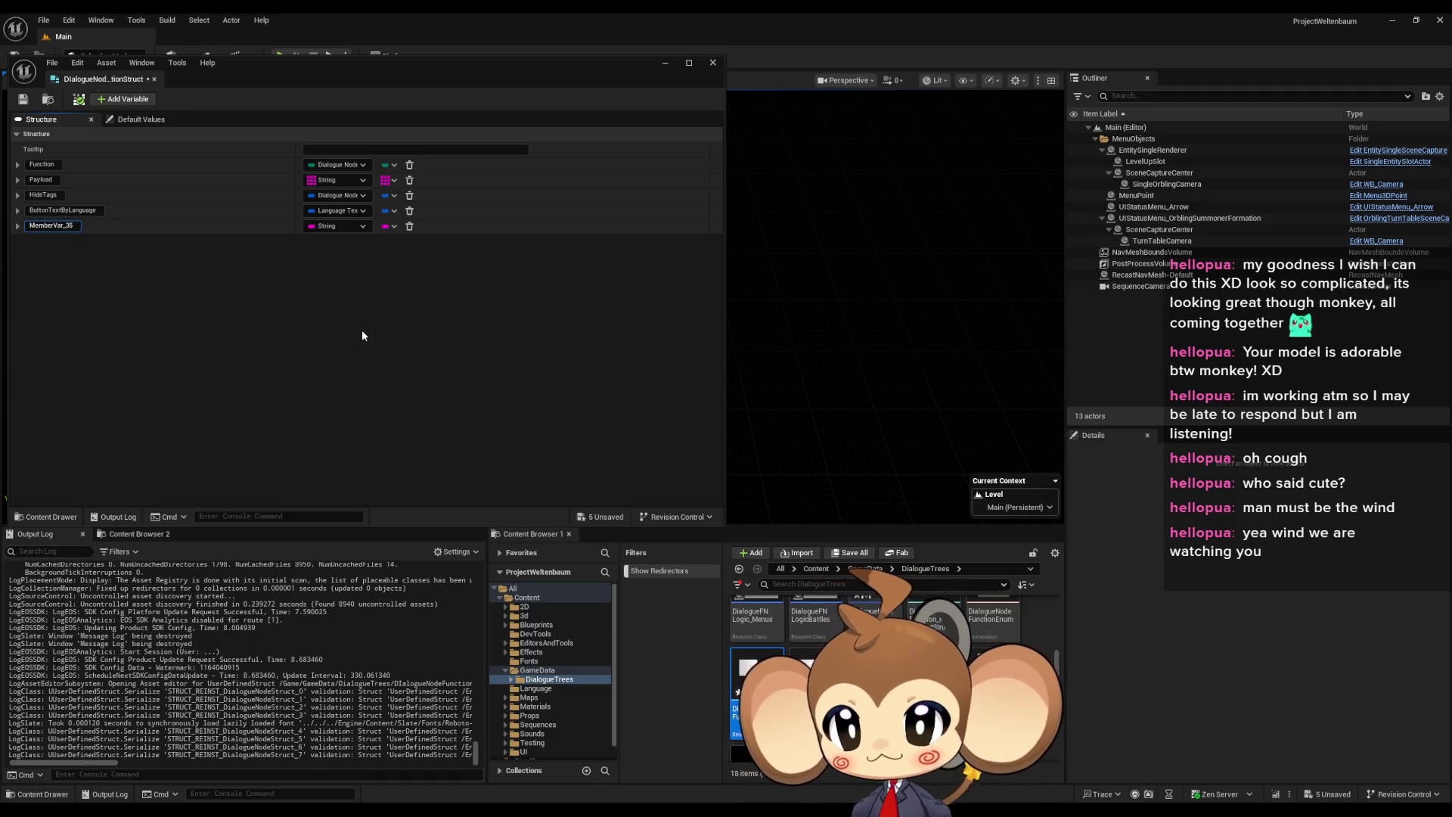
pyautogui.hotkey('ctrl', 'a')
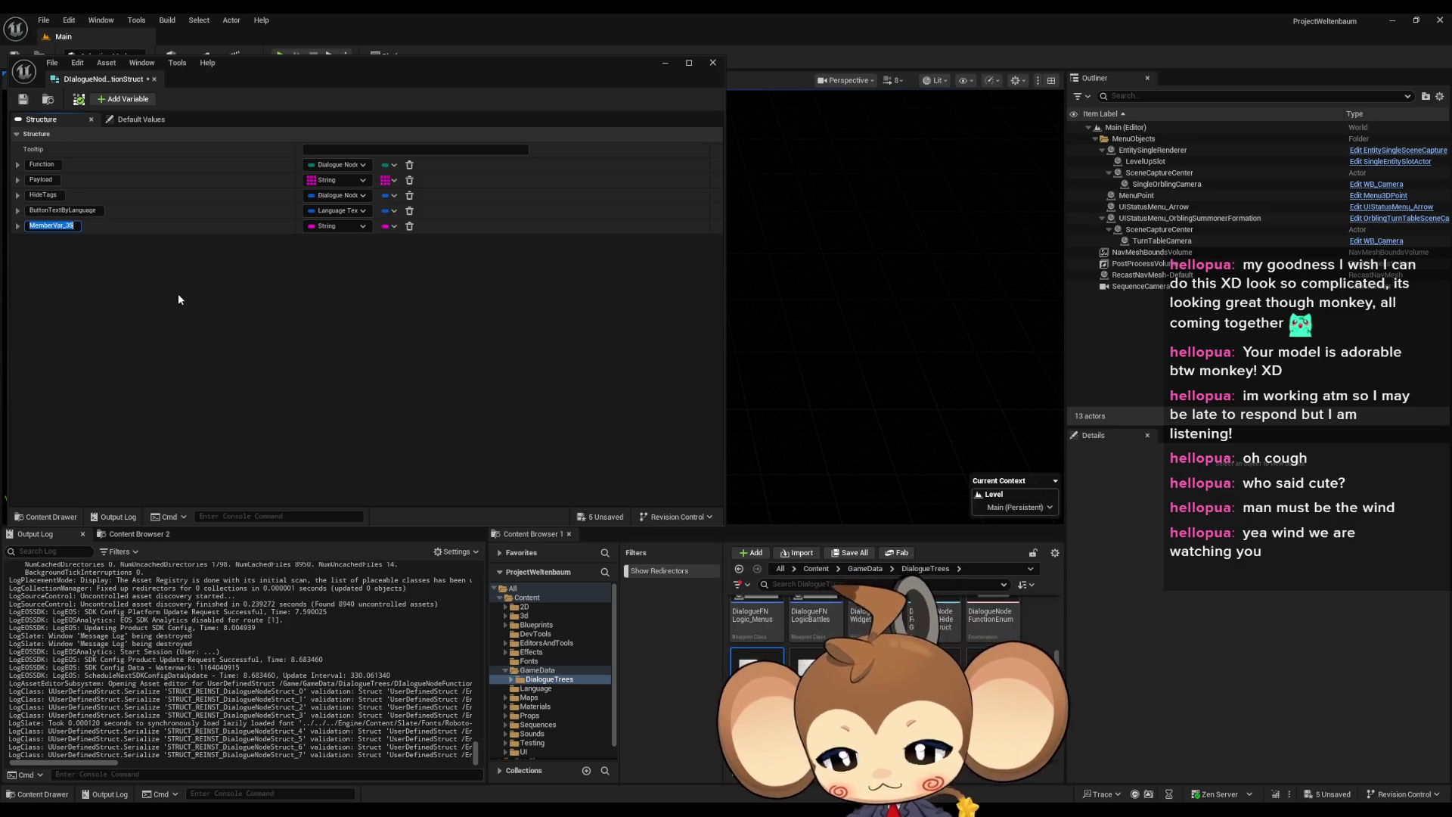
pyautogui.write('Command')
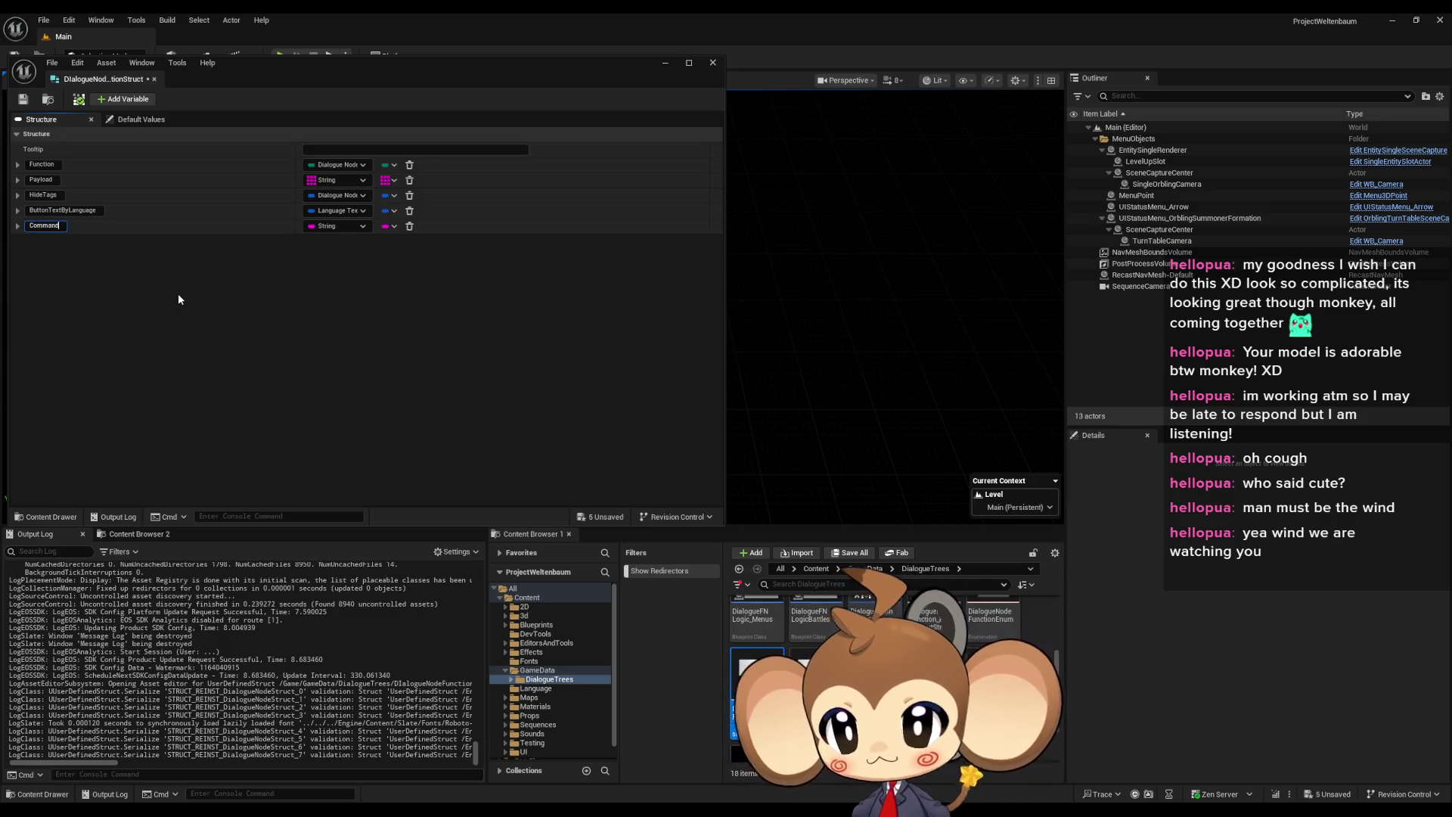
pyautogui.press('Return')
pyautogui.moveTo(12, 225); pyautogui.dragTo(12, 179)
# Save the function struct and DialogueNodeStruct, save all, and compile DialogueDataTemplate
pyautogui.click(23, 99)
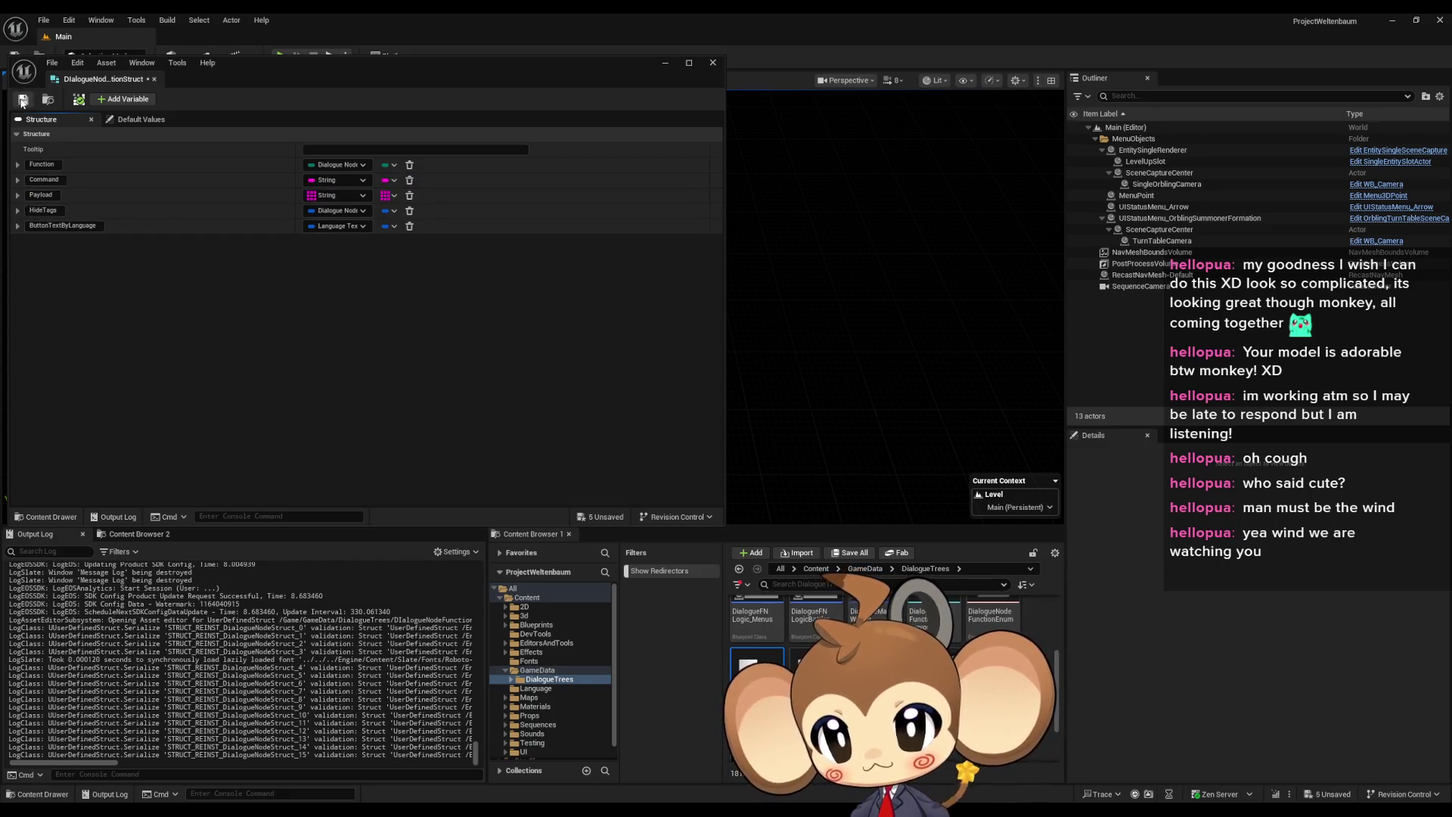
pyautogui.doubleClick(817, 674)
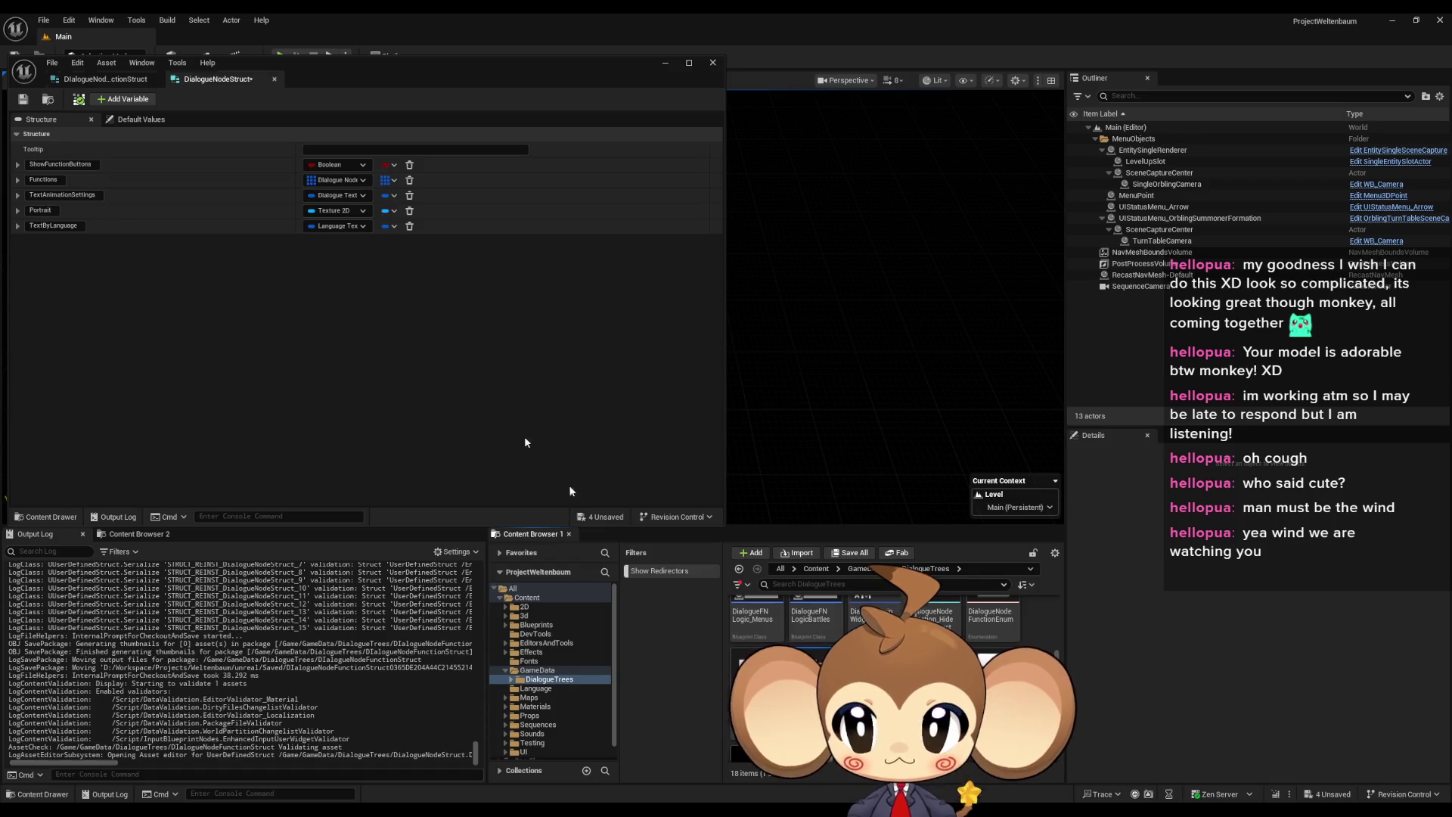
pyautogui.click(23, 99)
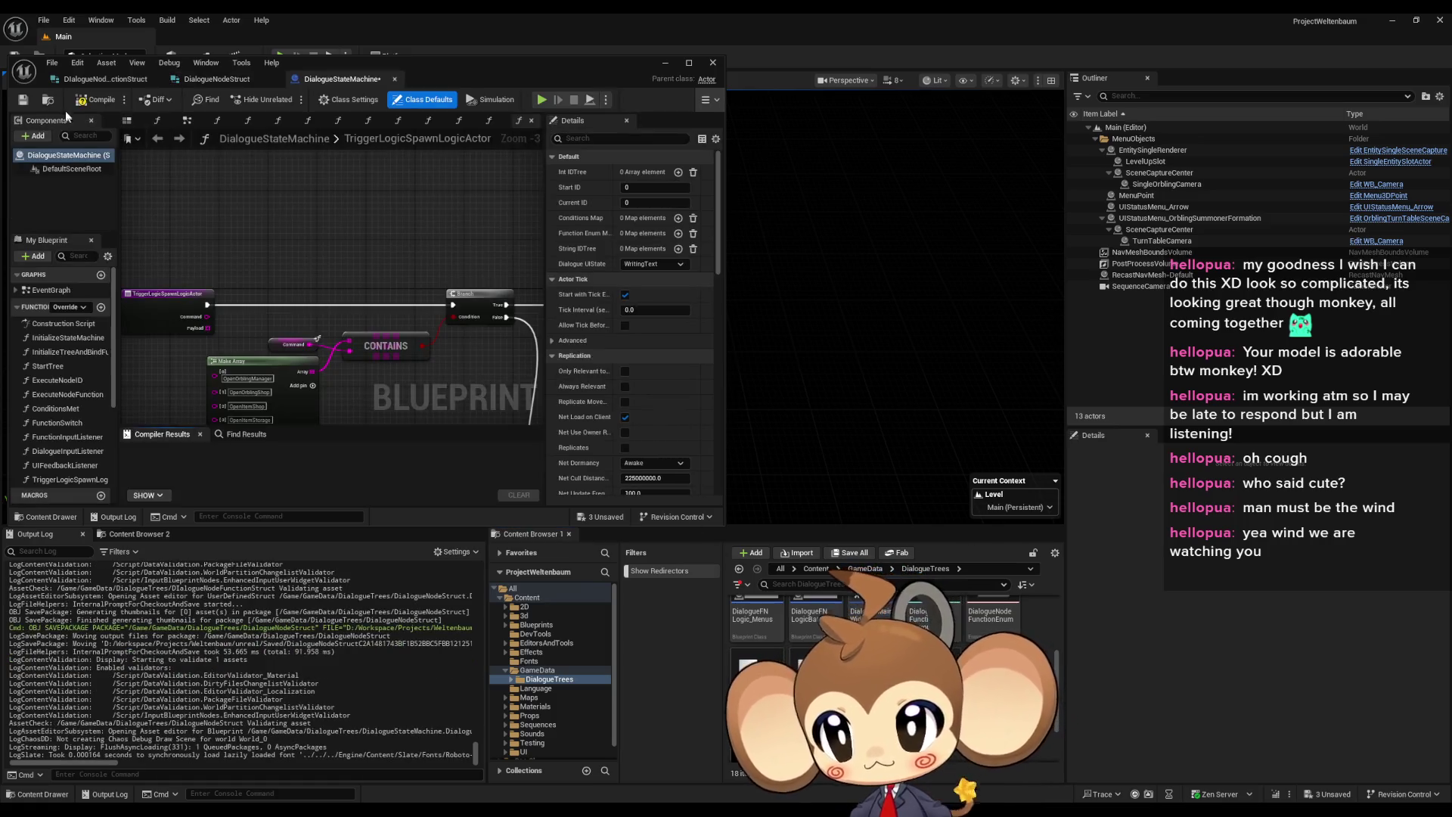
pyautogui.hotkey('ctrl', 'shift', 's')
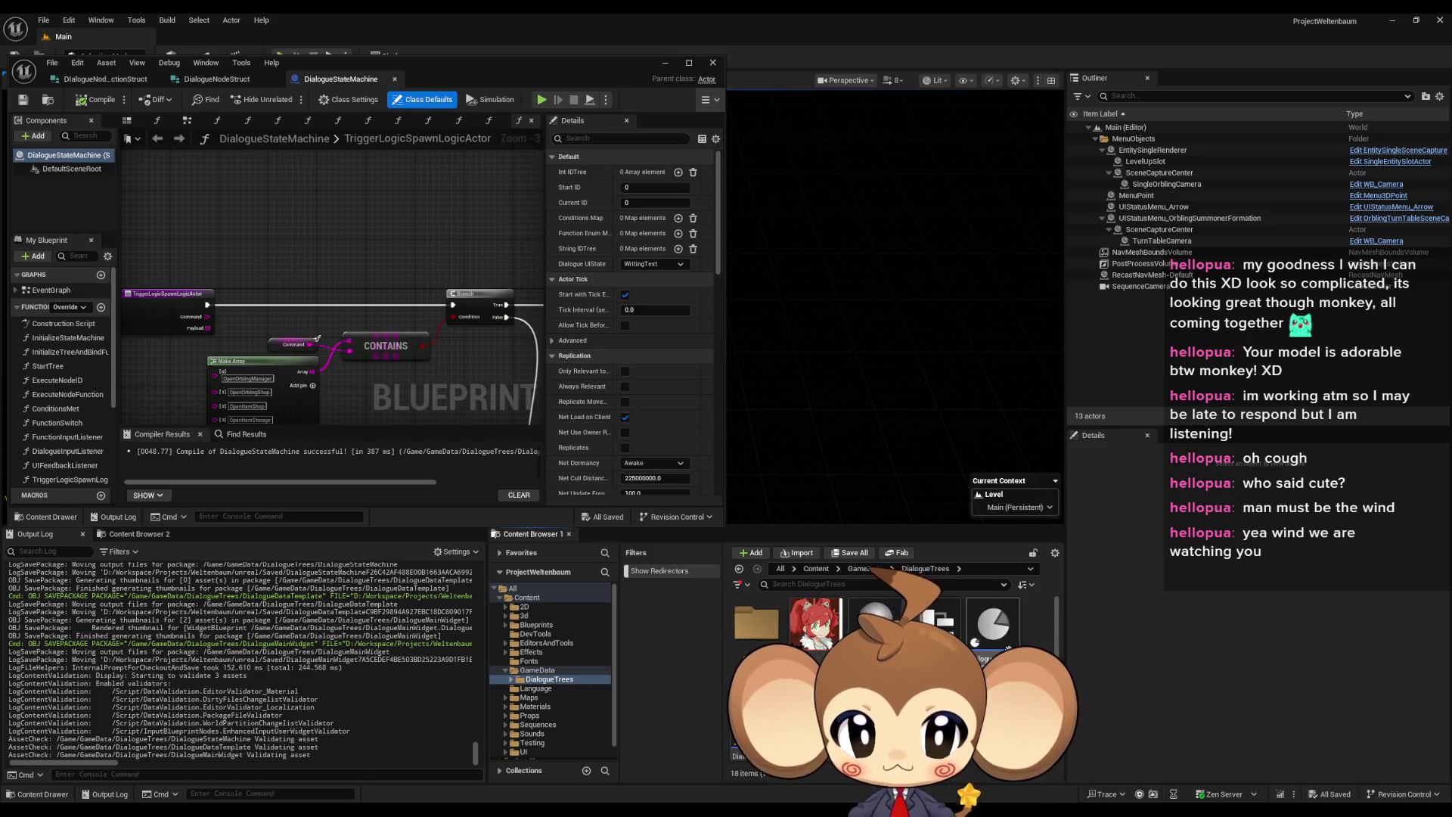
pyautogui.doubleClick(993, 624)
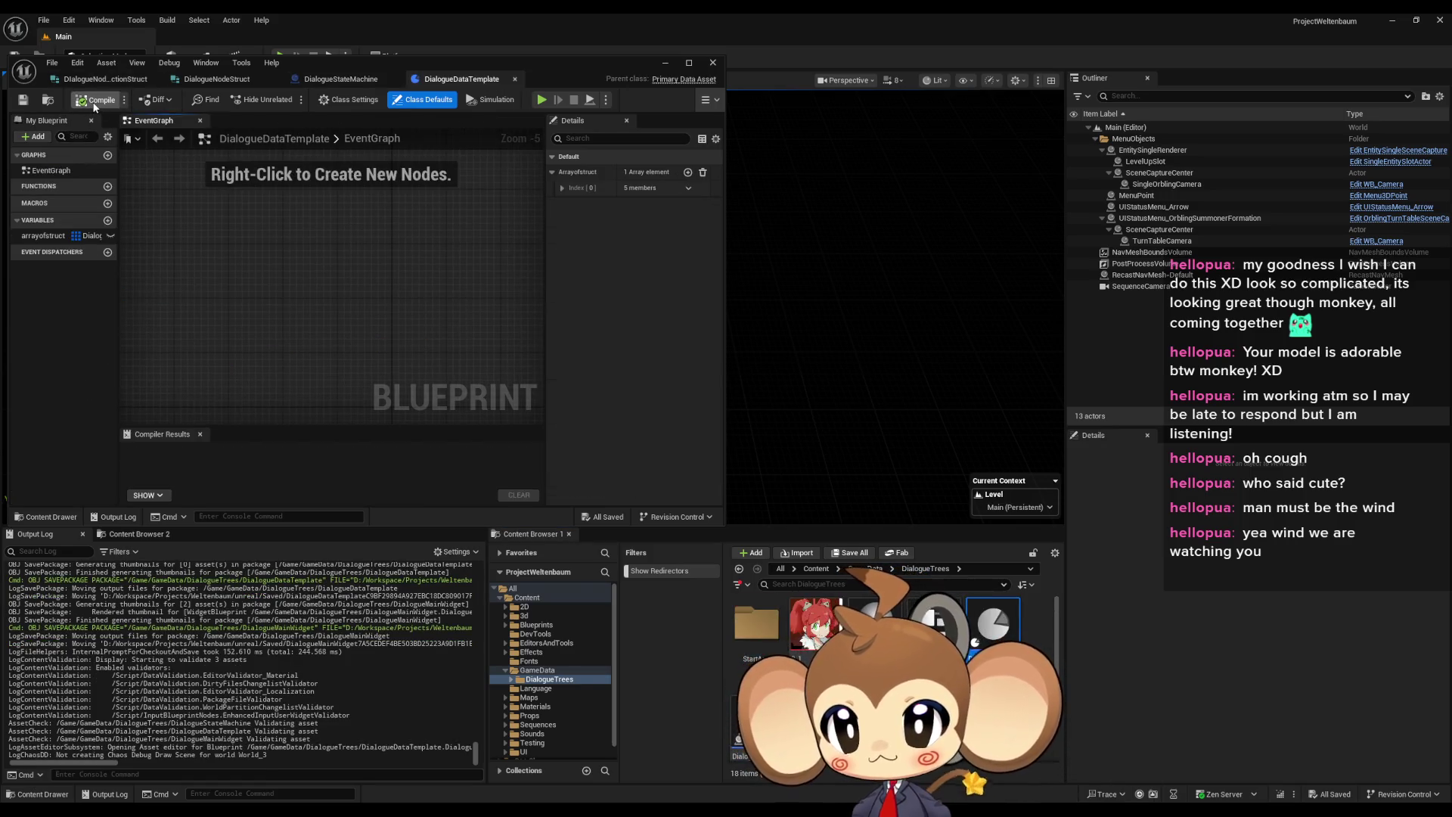
pyautogui.click(94, 100)
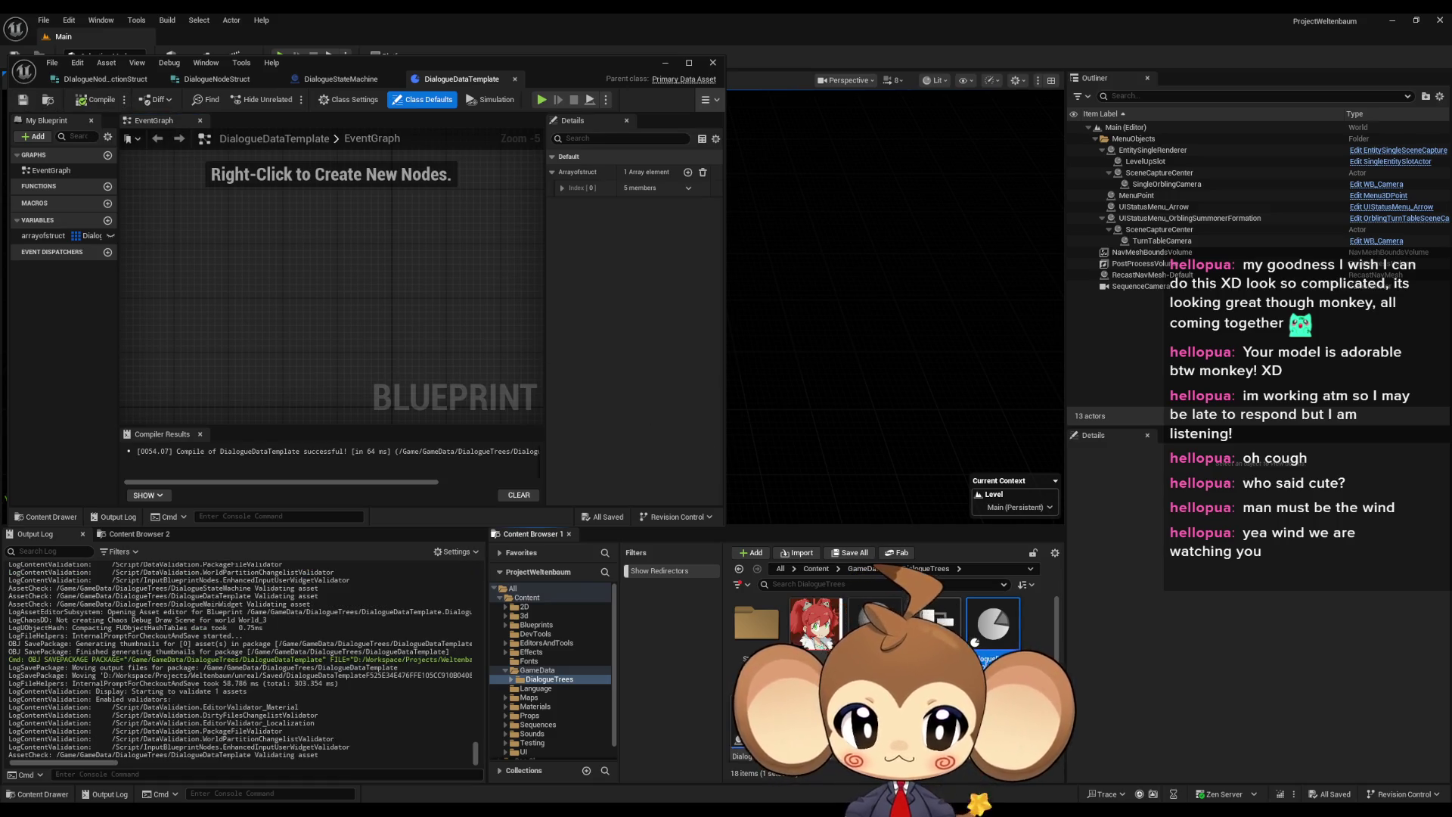
pyautogui.scroll(-2, 892, 681)
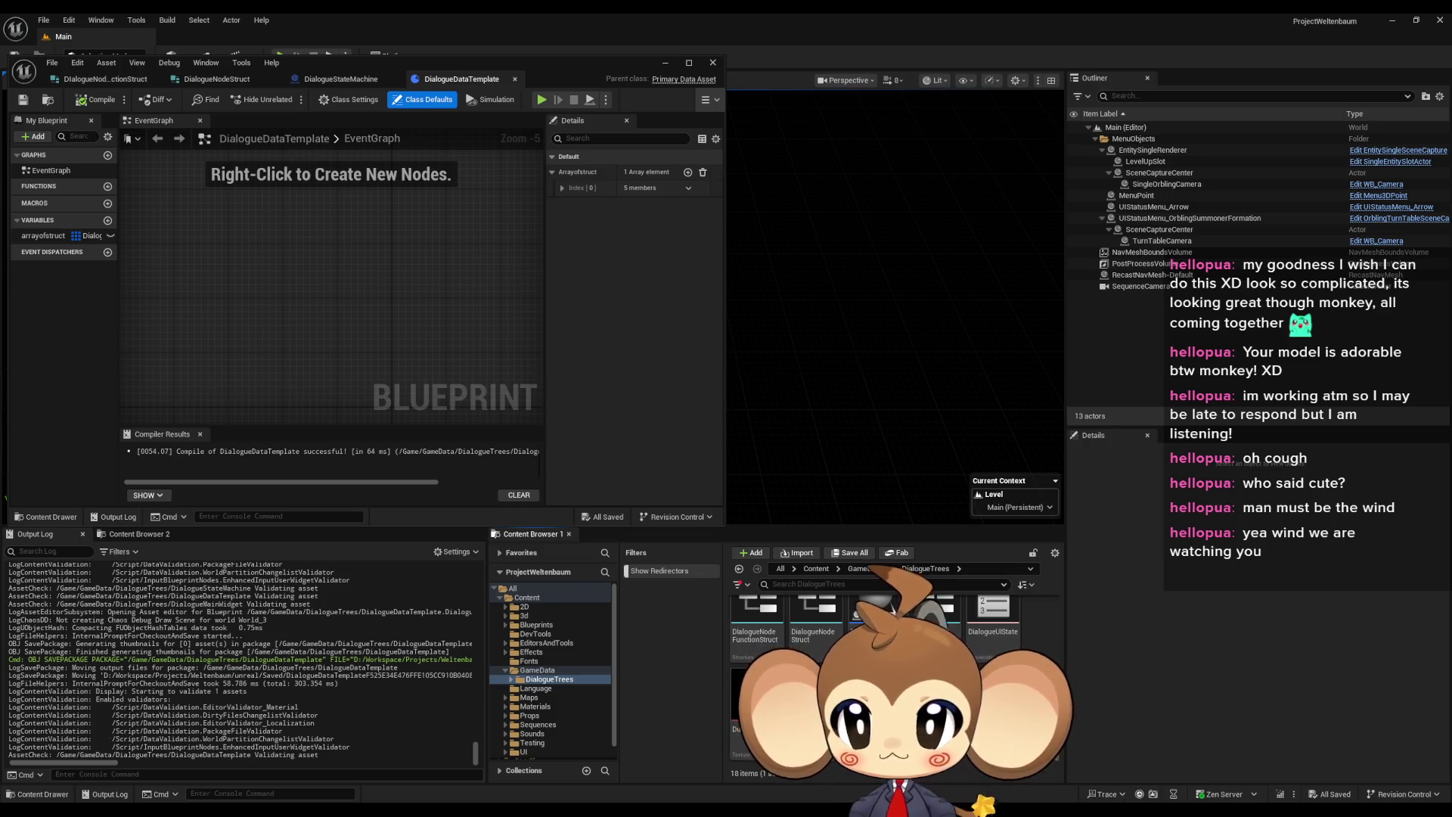
pyautogui.doubleClick(912, 690)
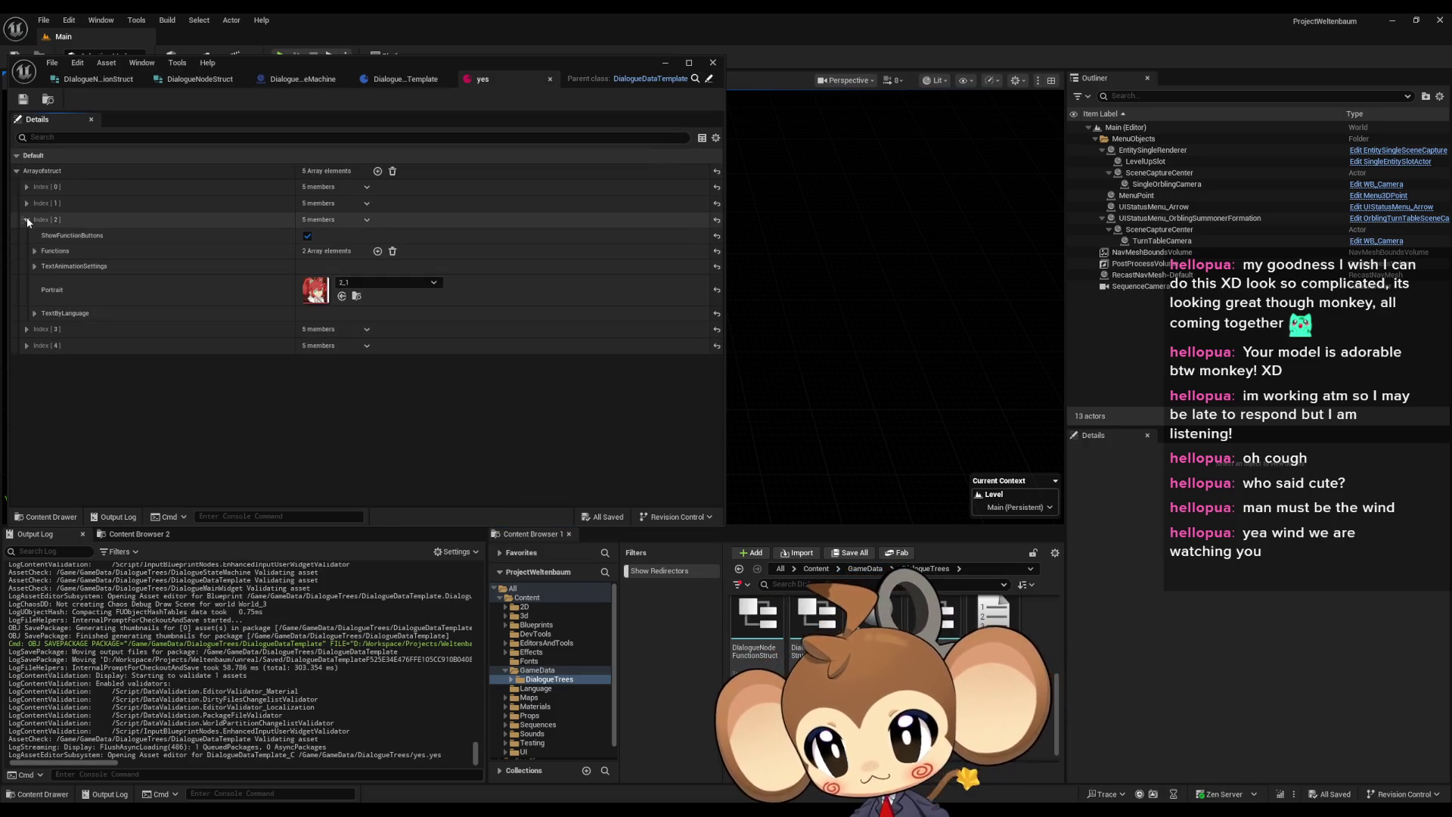
# Check the new Command field on the function entries of dialogue entries Index [3] and Index [2]
pyautogui.click(26, 236)
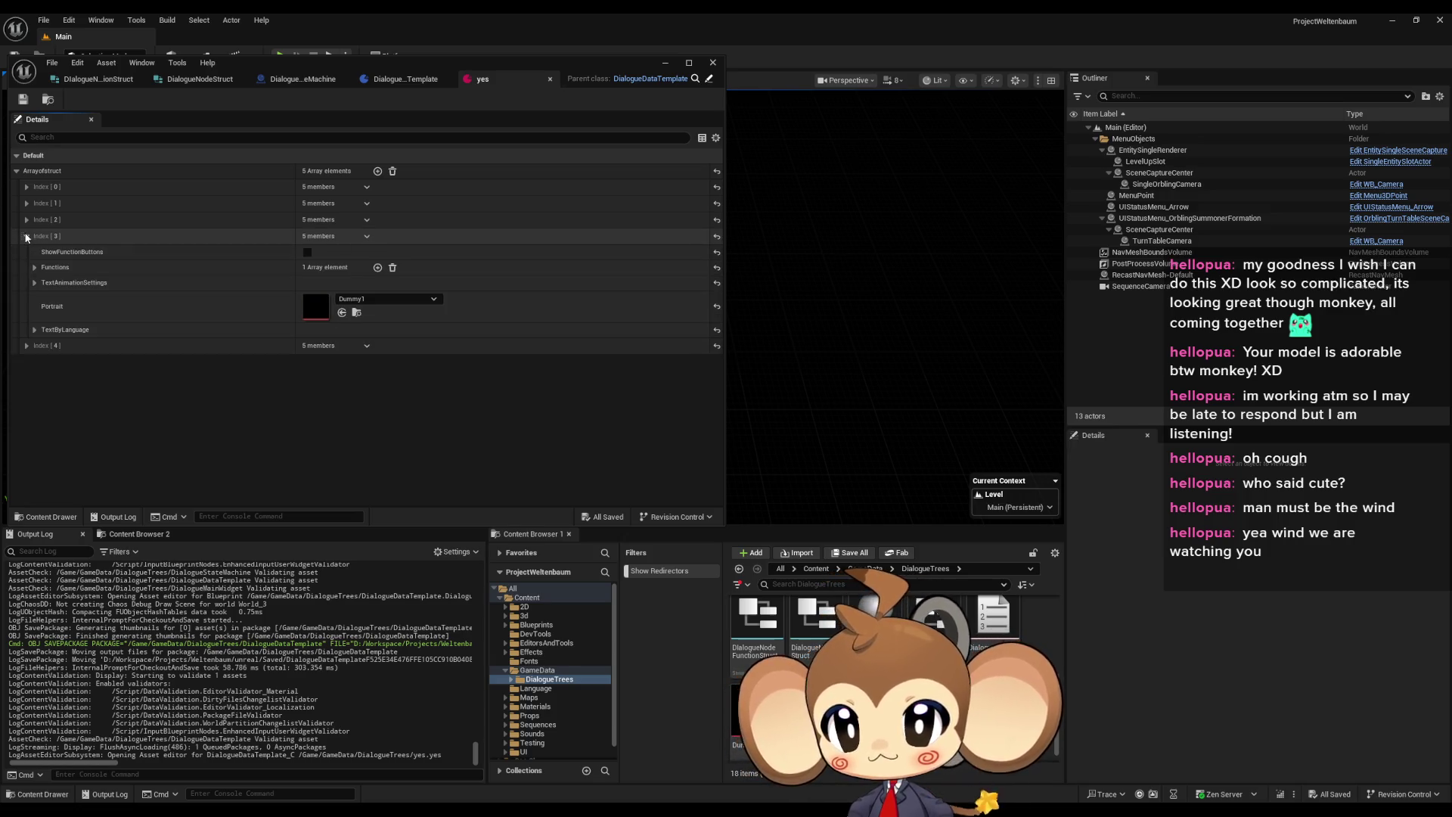
pyautogui.click(35, 266)
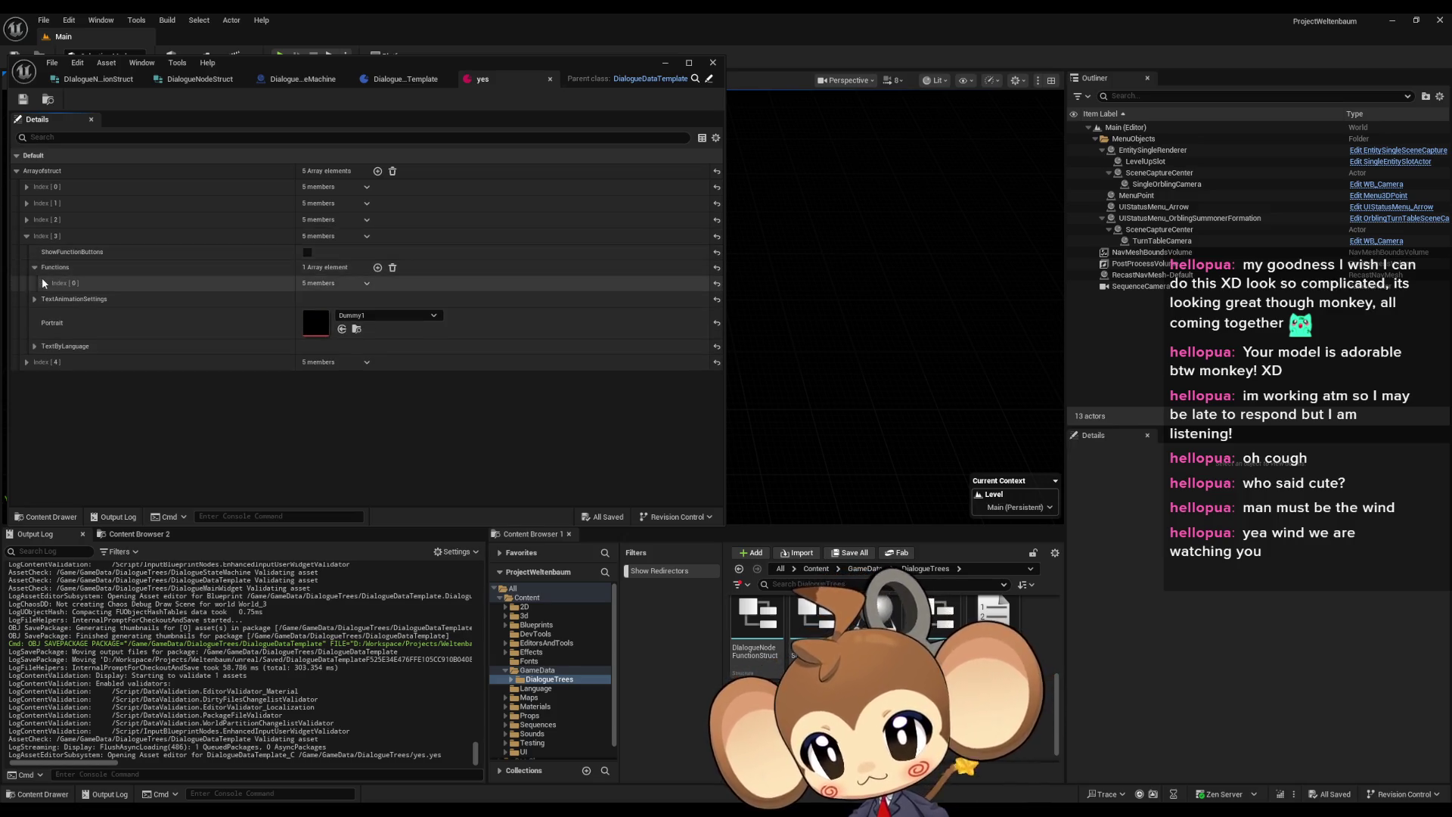
pyautogui.click(43, 283)
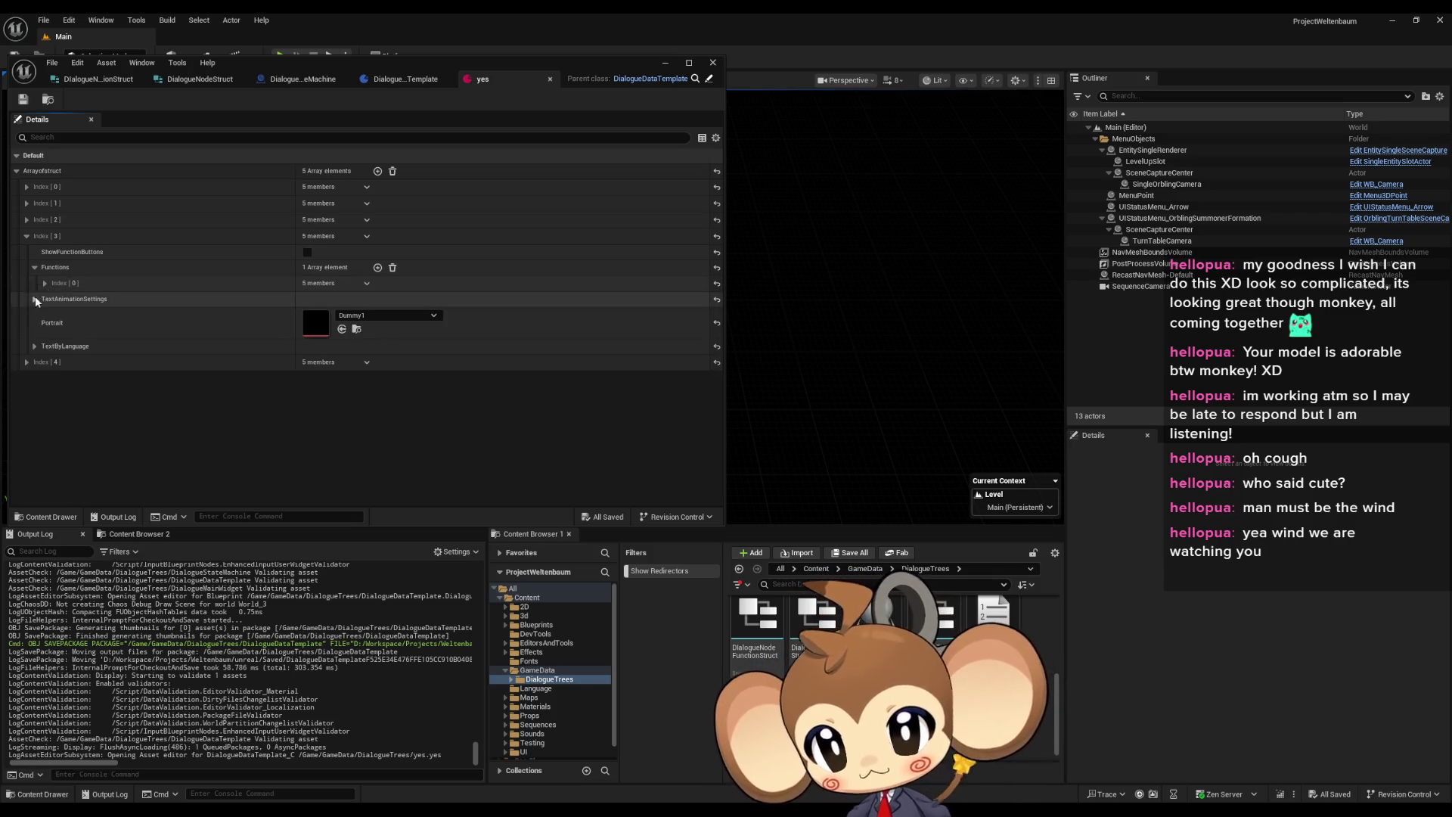
pyautogui.click(34, 267)
pyautogui.click(26, 236)
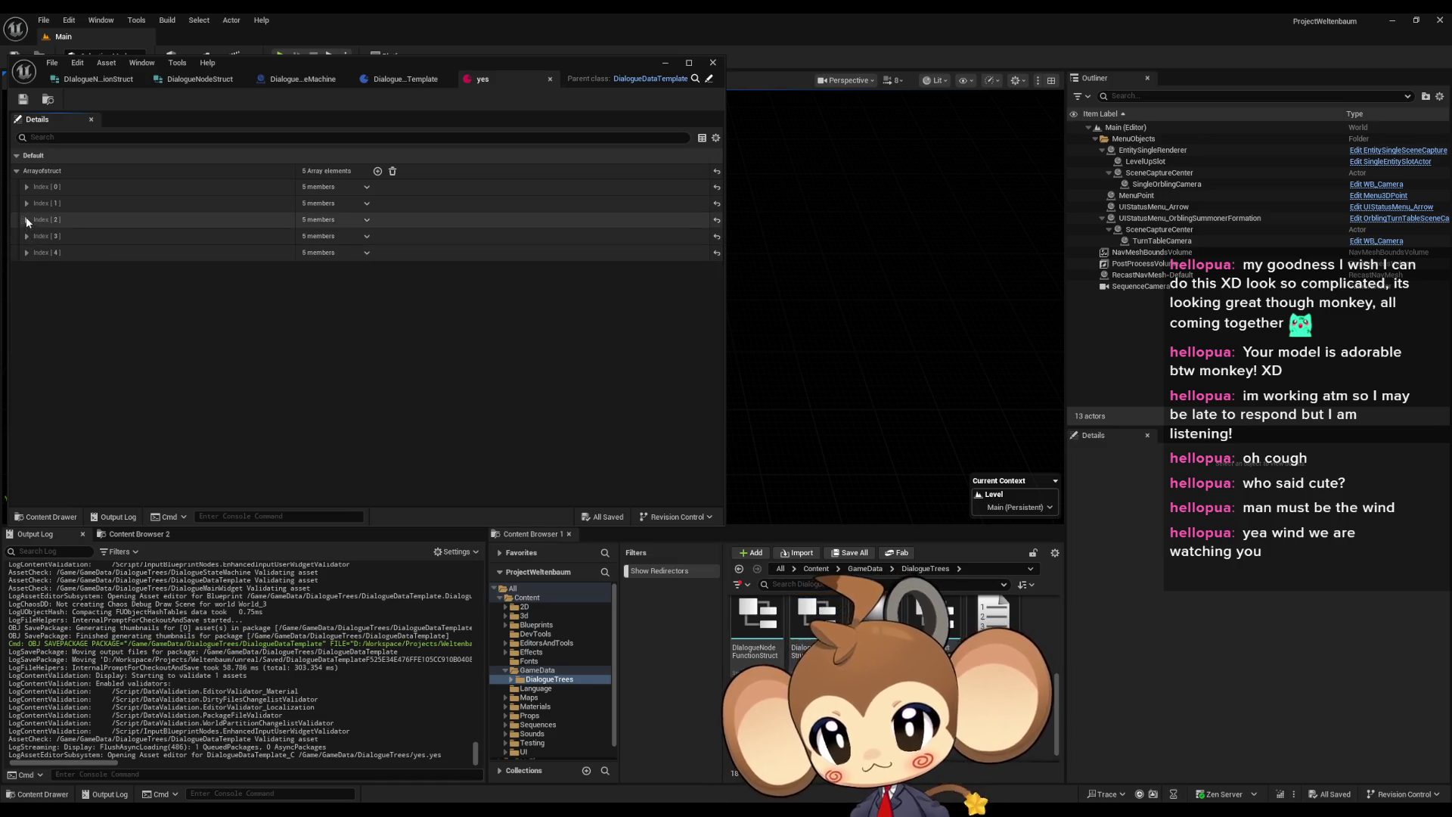
pyautogui.click(26, 219)
pyautogui.click(34, 251)
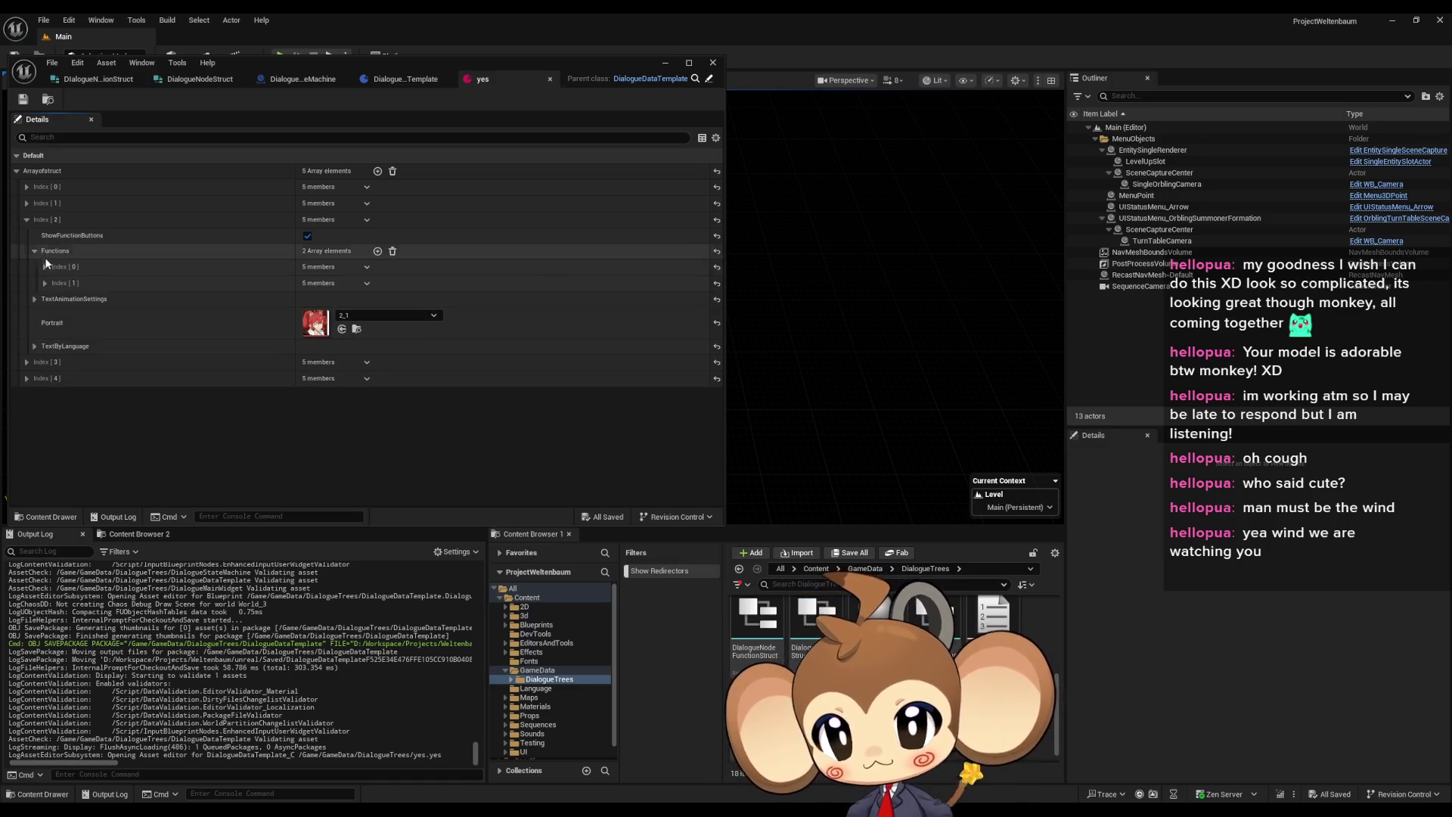
pyautogui.click(44, 263)
pyautogui.click(45, 262)
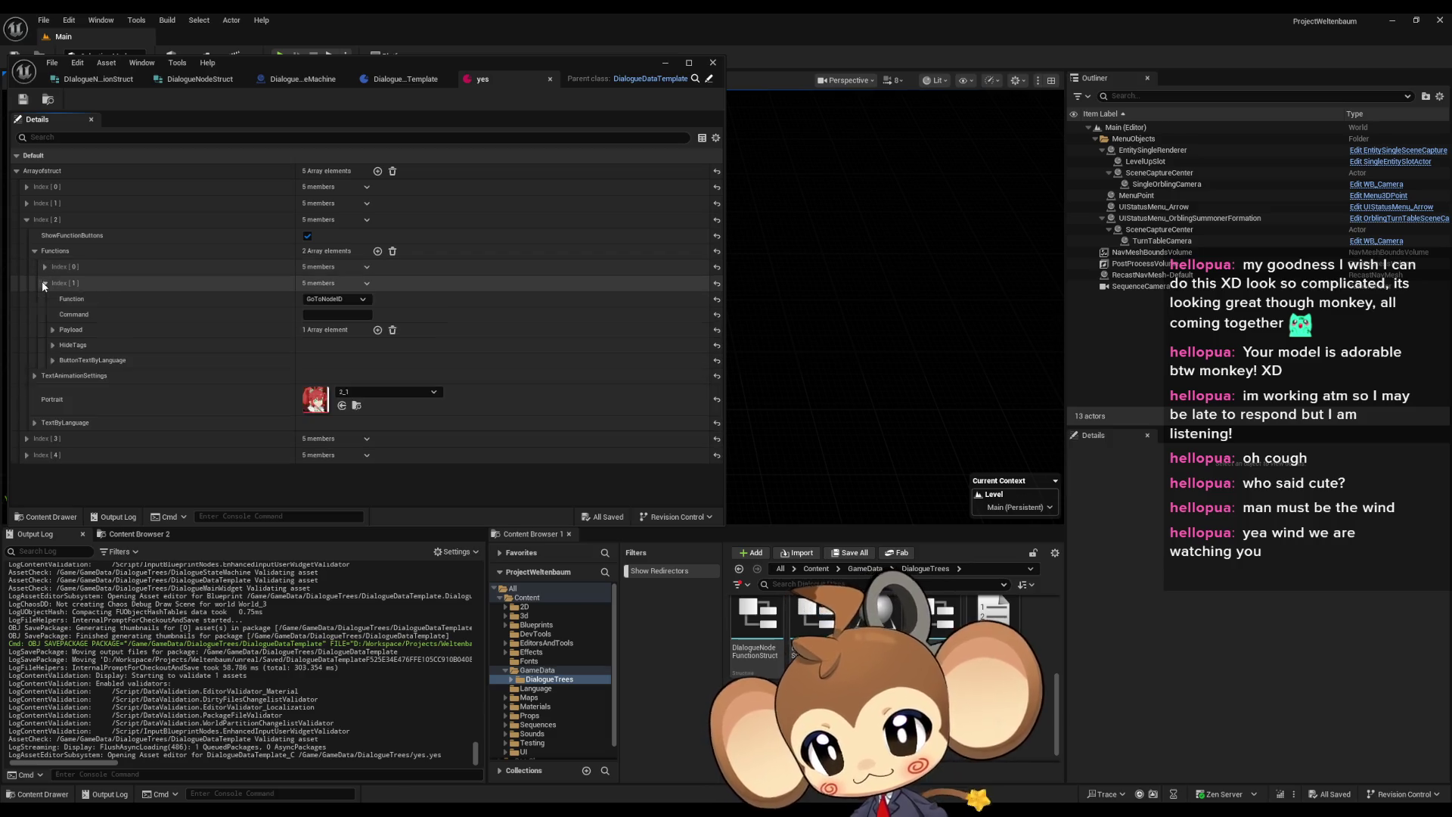
pyautogui.click(35, 251)
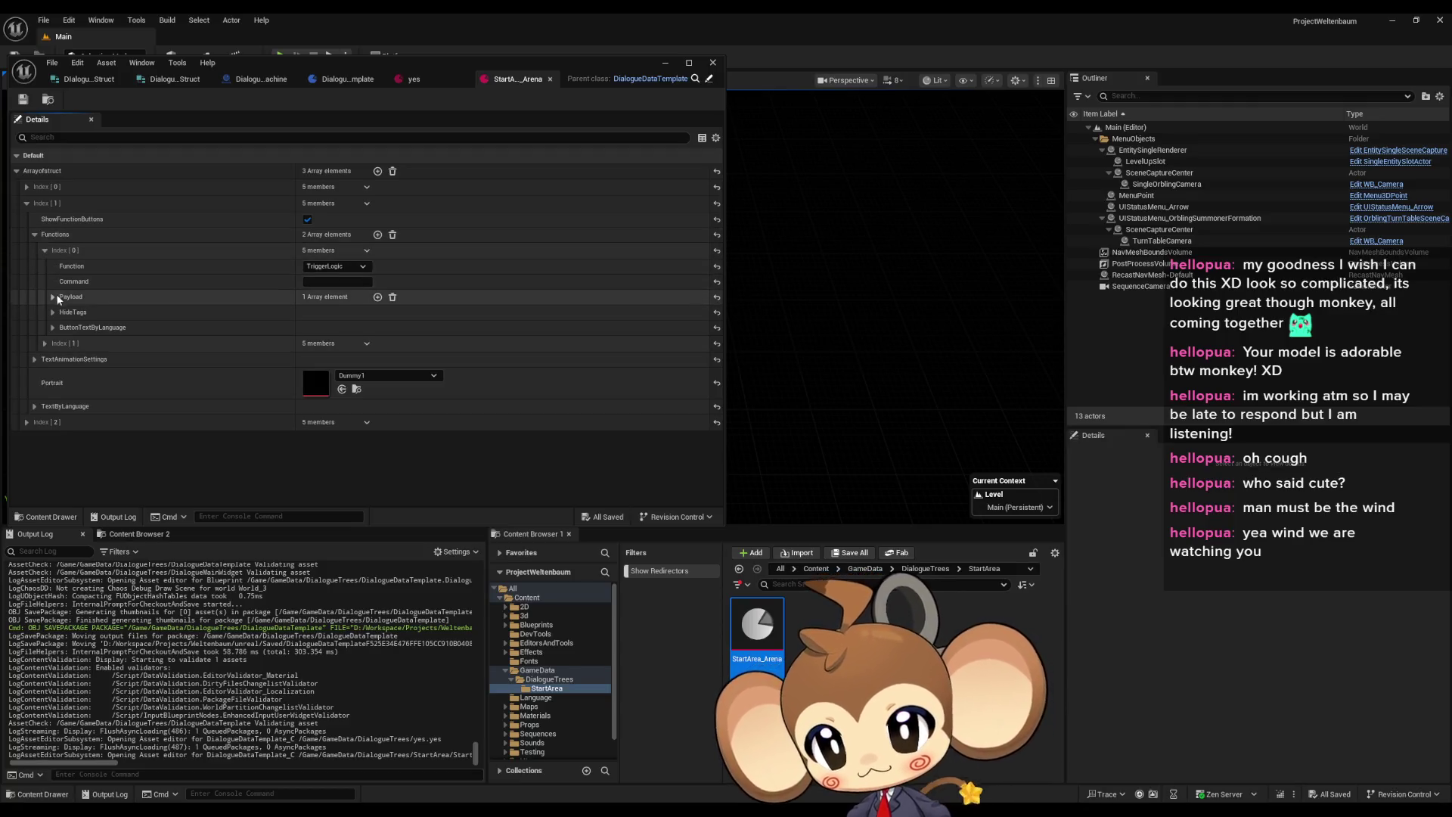
# Copy OpenArena from the Payload into the Command field, remove the payload element, and save
pyautogui.click(52, 296)
pyautogui.click(328, 317)
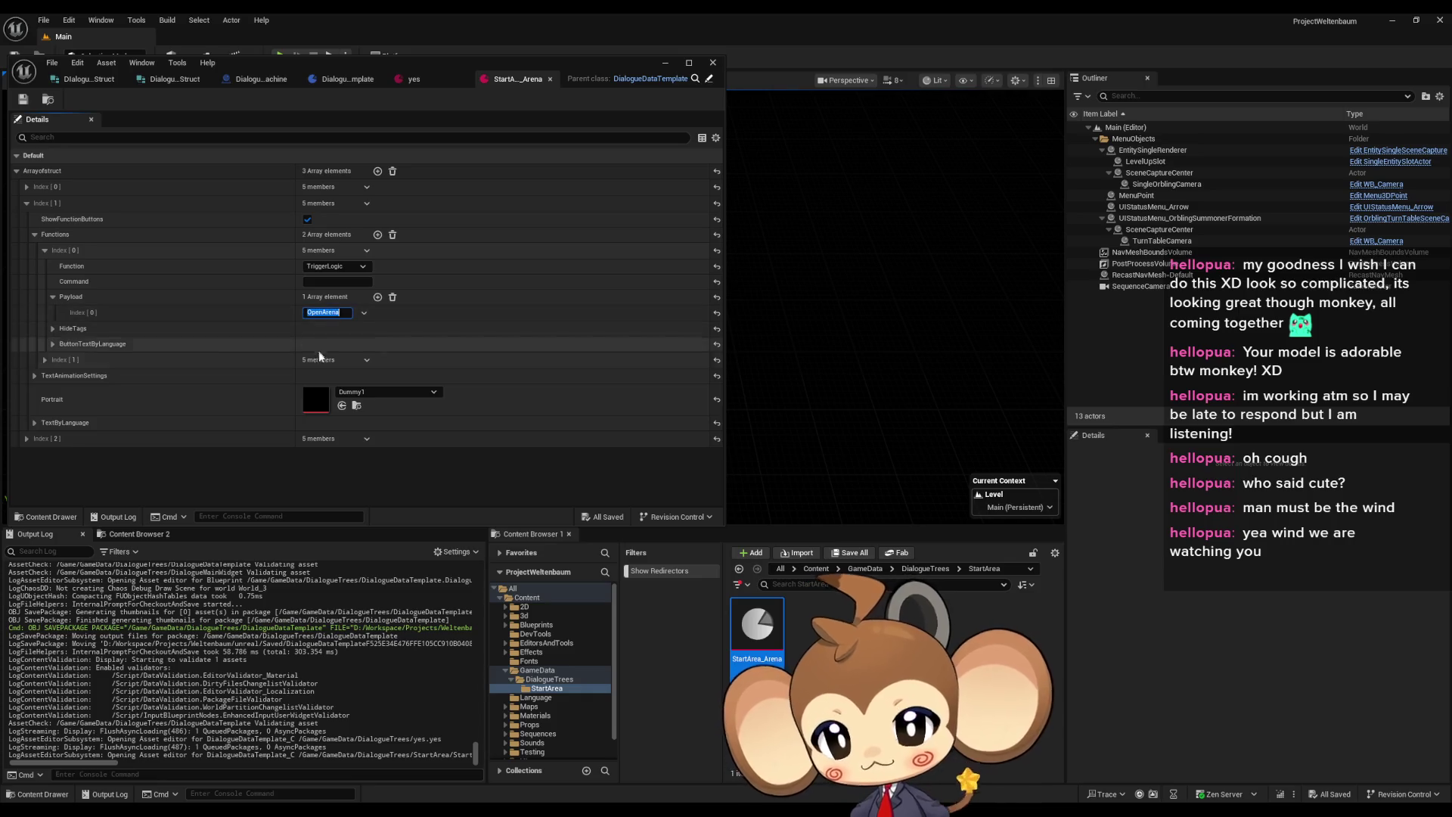
pyautogui.hotkey('ctrl', 'c')
pyautogui.click(337, 282)
pyautogui.hotkey('ctrl', 'v')
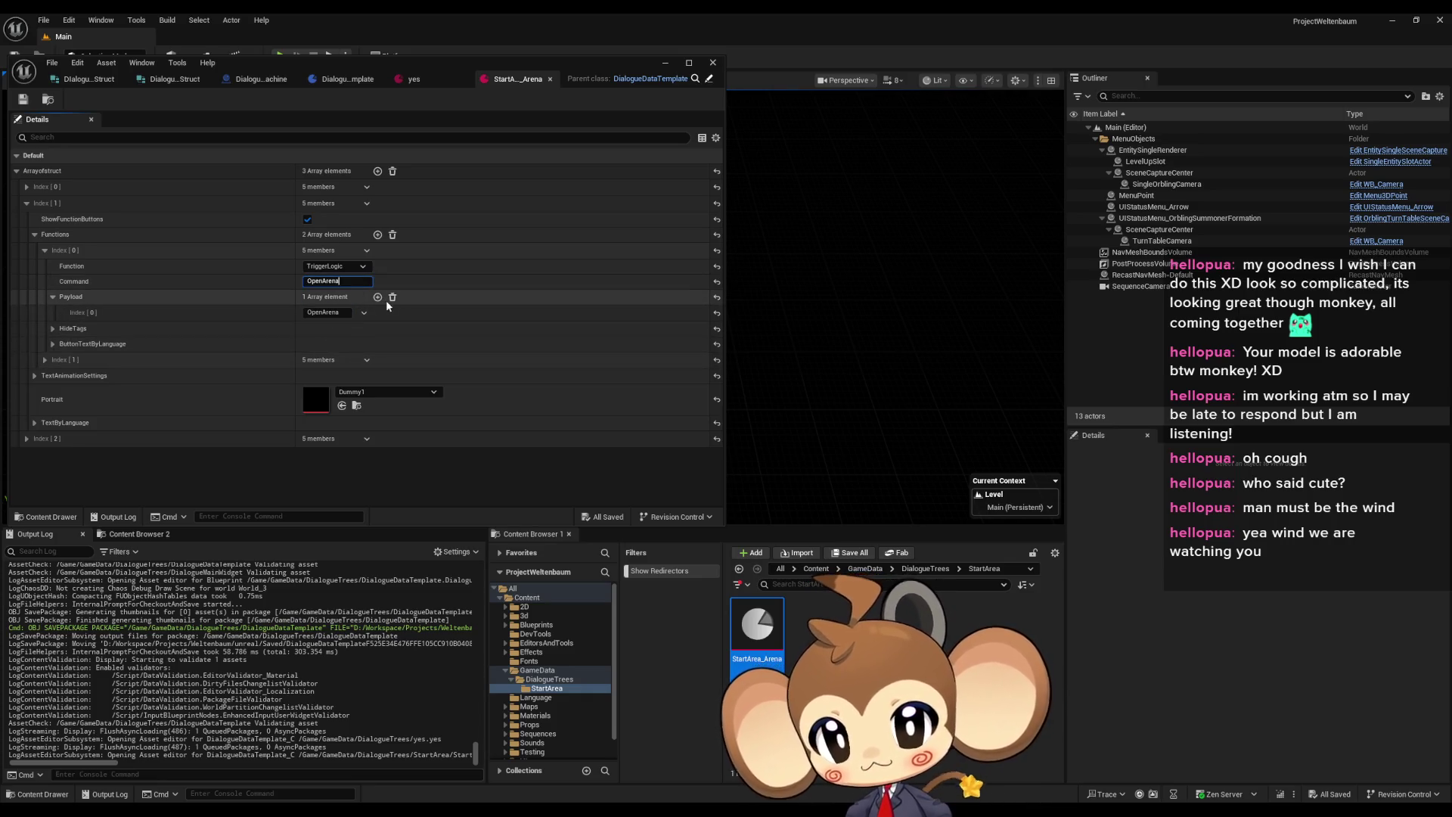
pyautogui.click(393, 297)
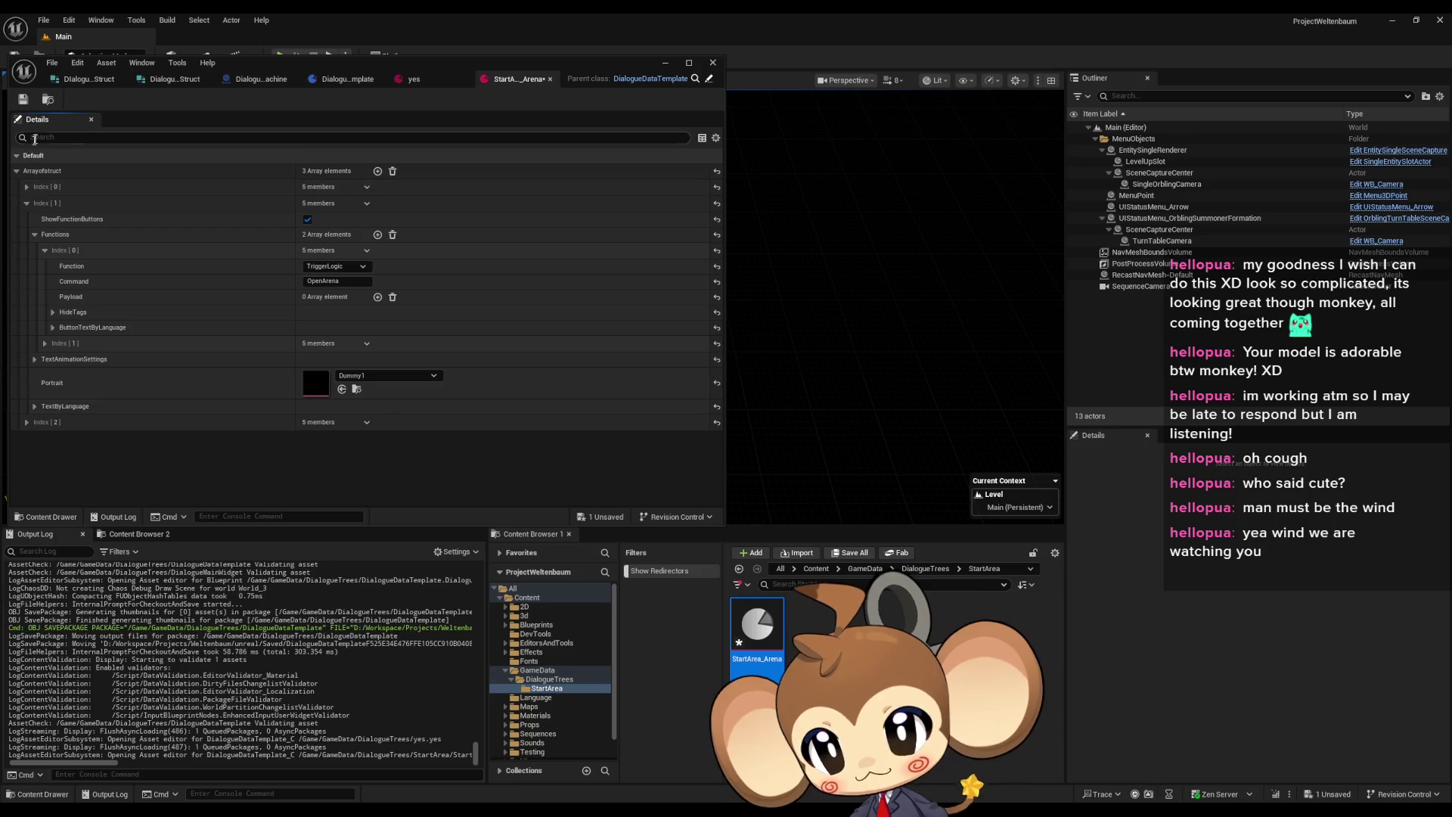
pyautogui.click(23, 100)
# Review the second function entry and the Index [2] entry, then save the dialogue asset again
pyautogui.click(45, 250)
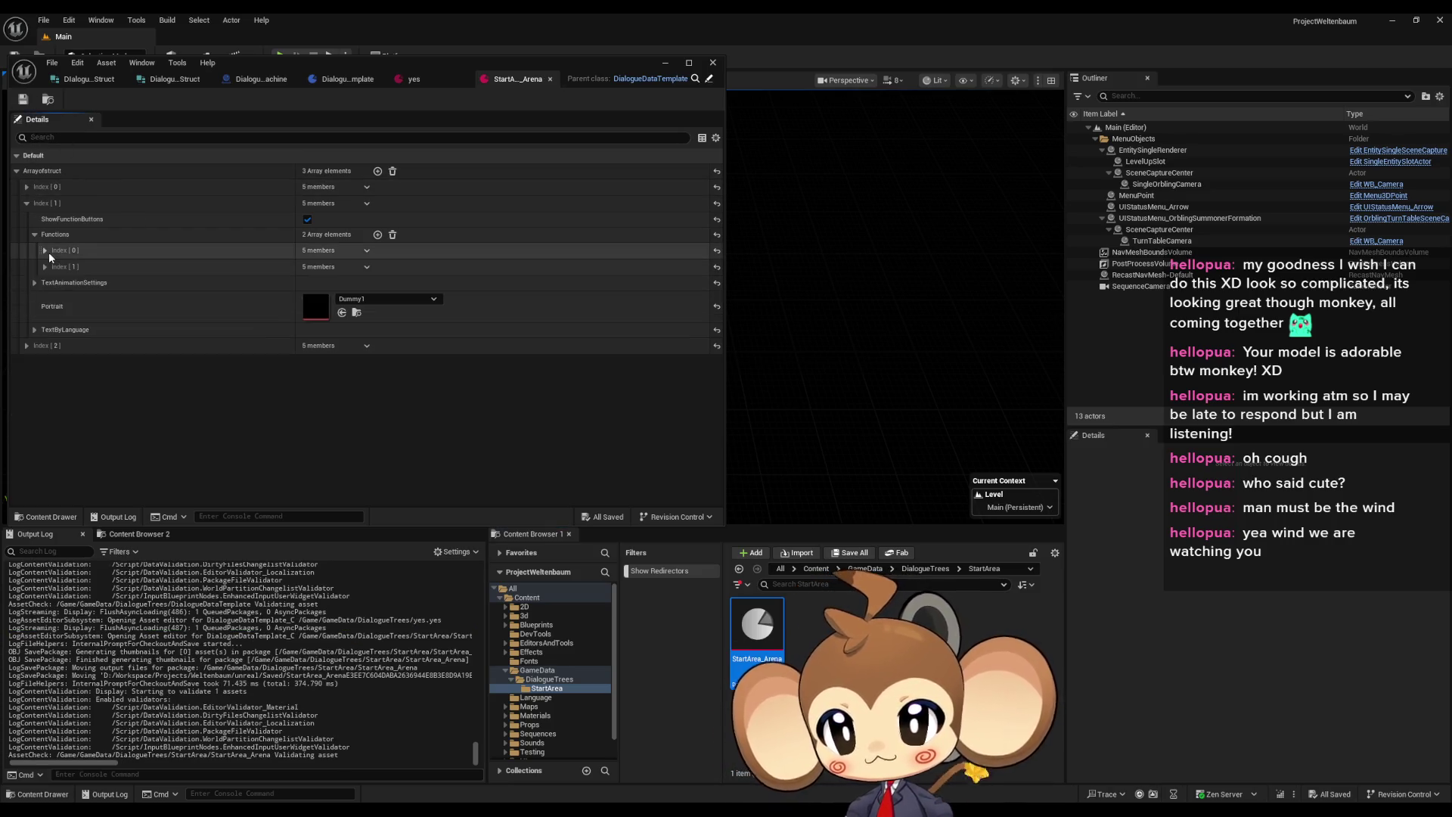
pyautogui.click(45, 266)
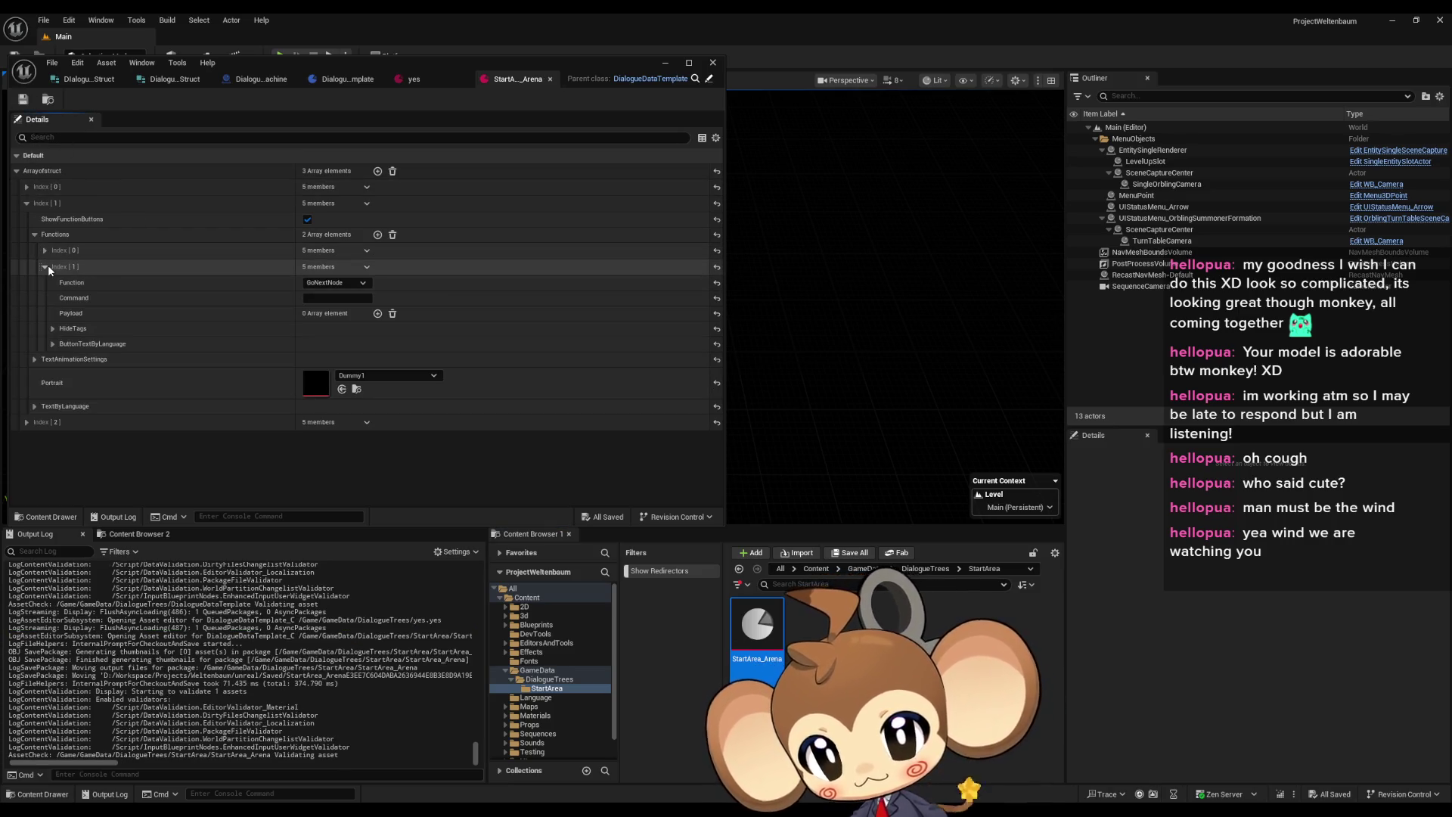
pyautogui.click(48, 265)
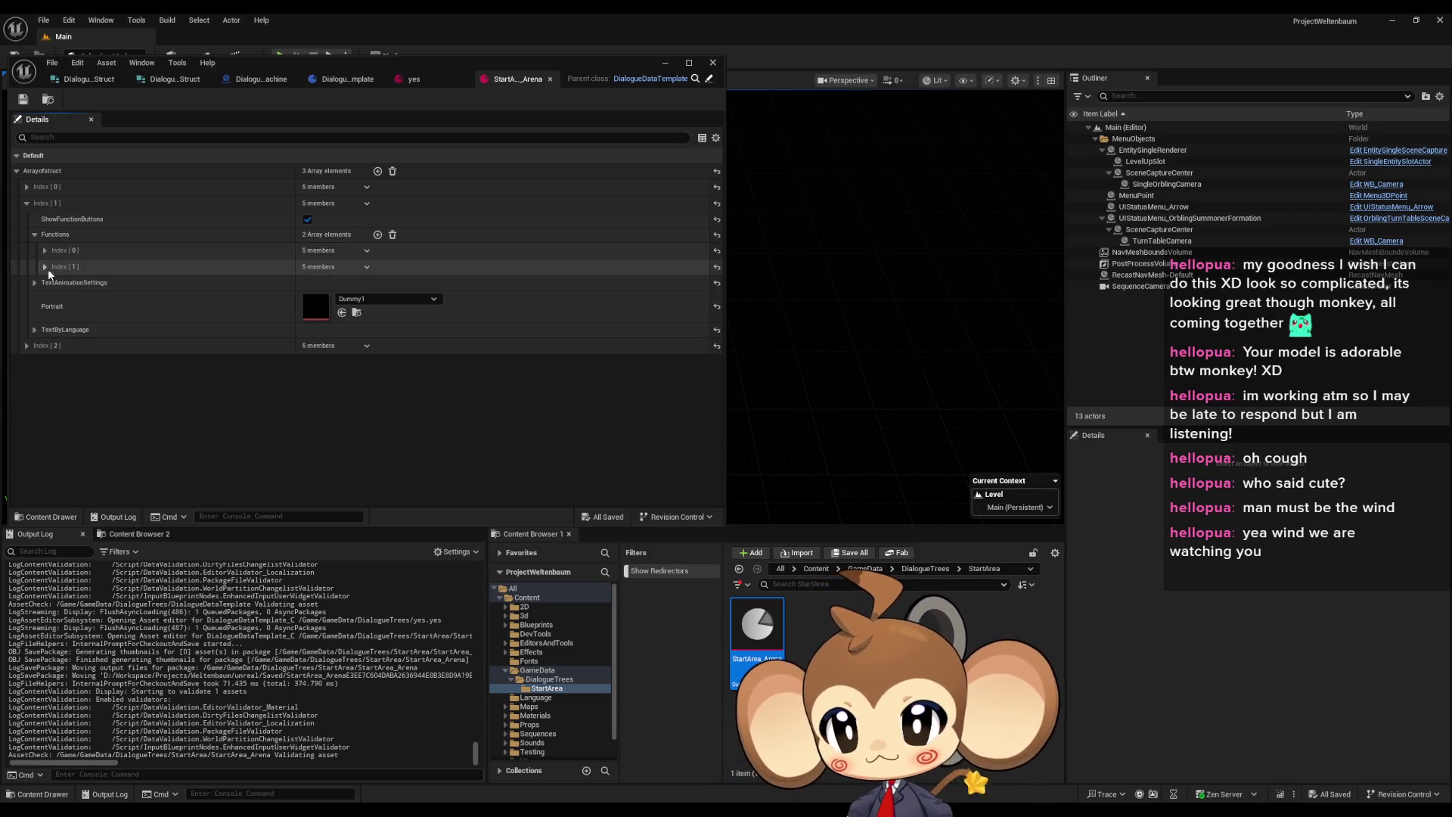
pyautogui.click(26, 346)
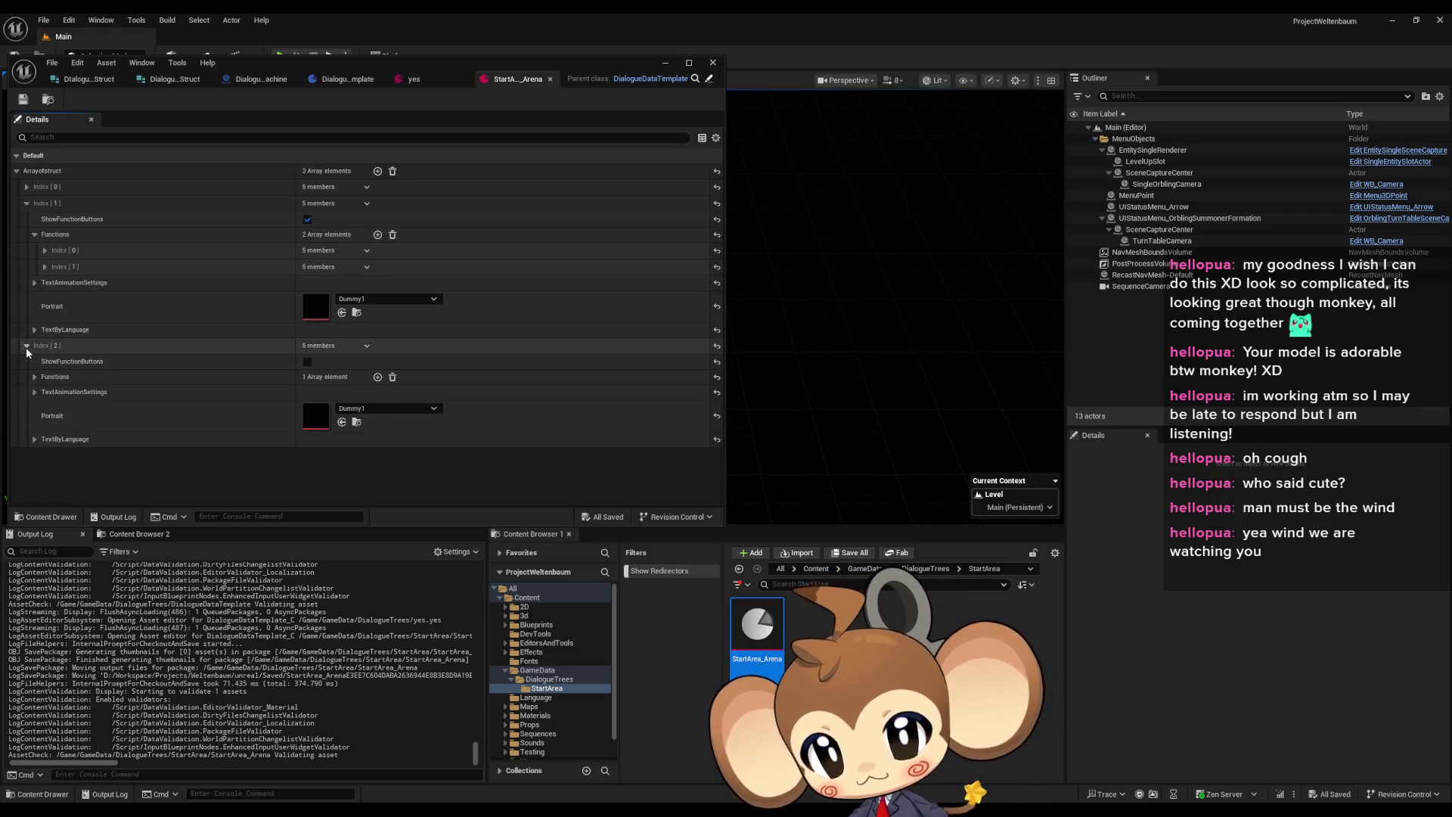
pyautogui.click(27, 346)
pyautogui.click(22, 101)
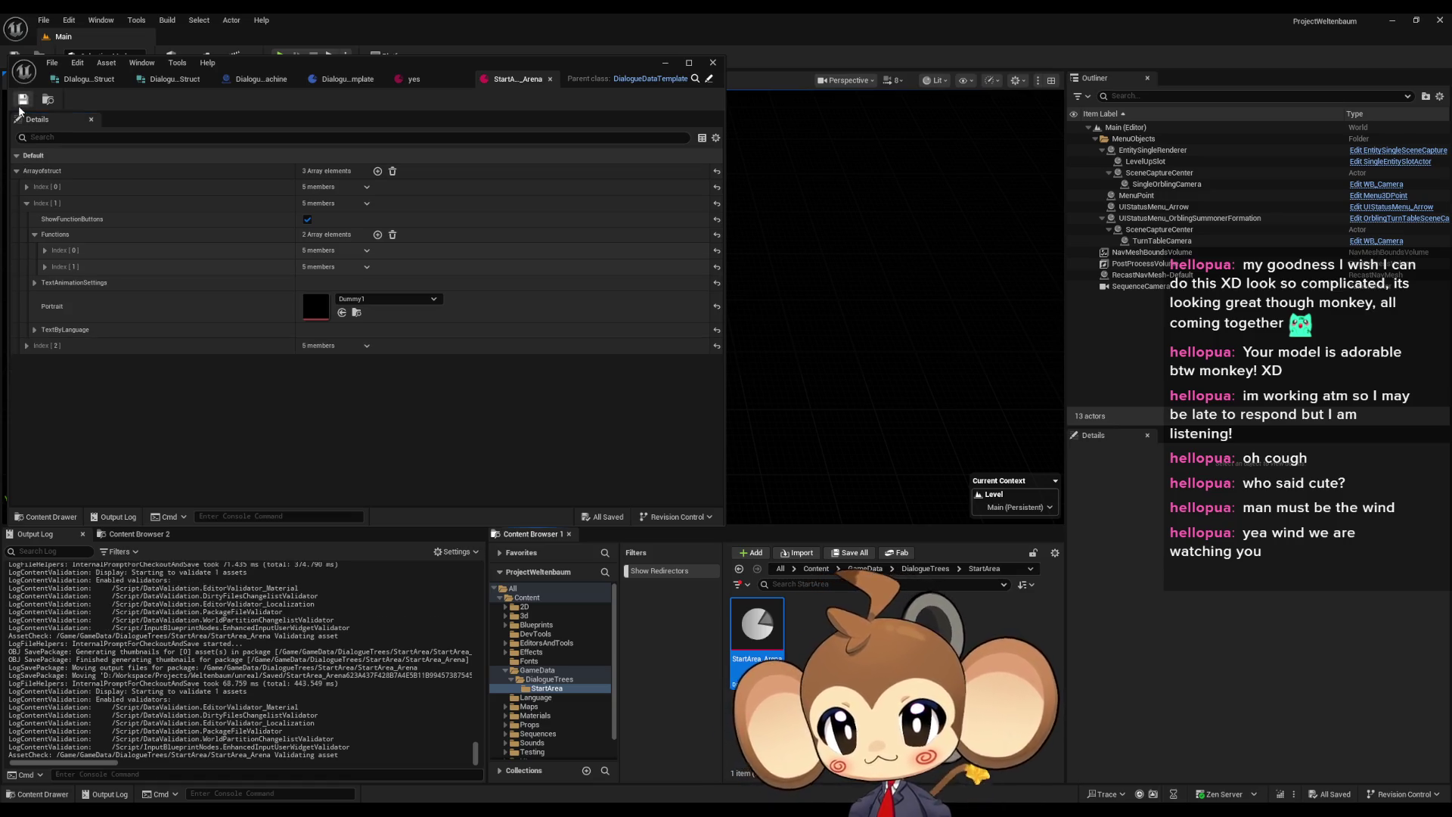
pyautogui.click(19, 101)
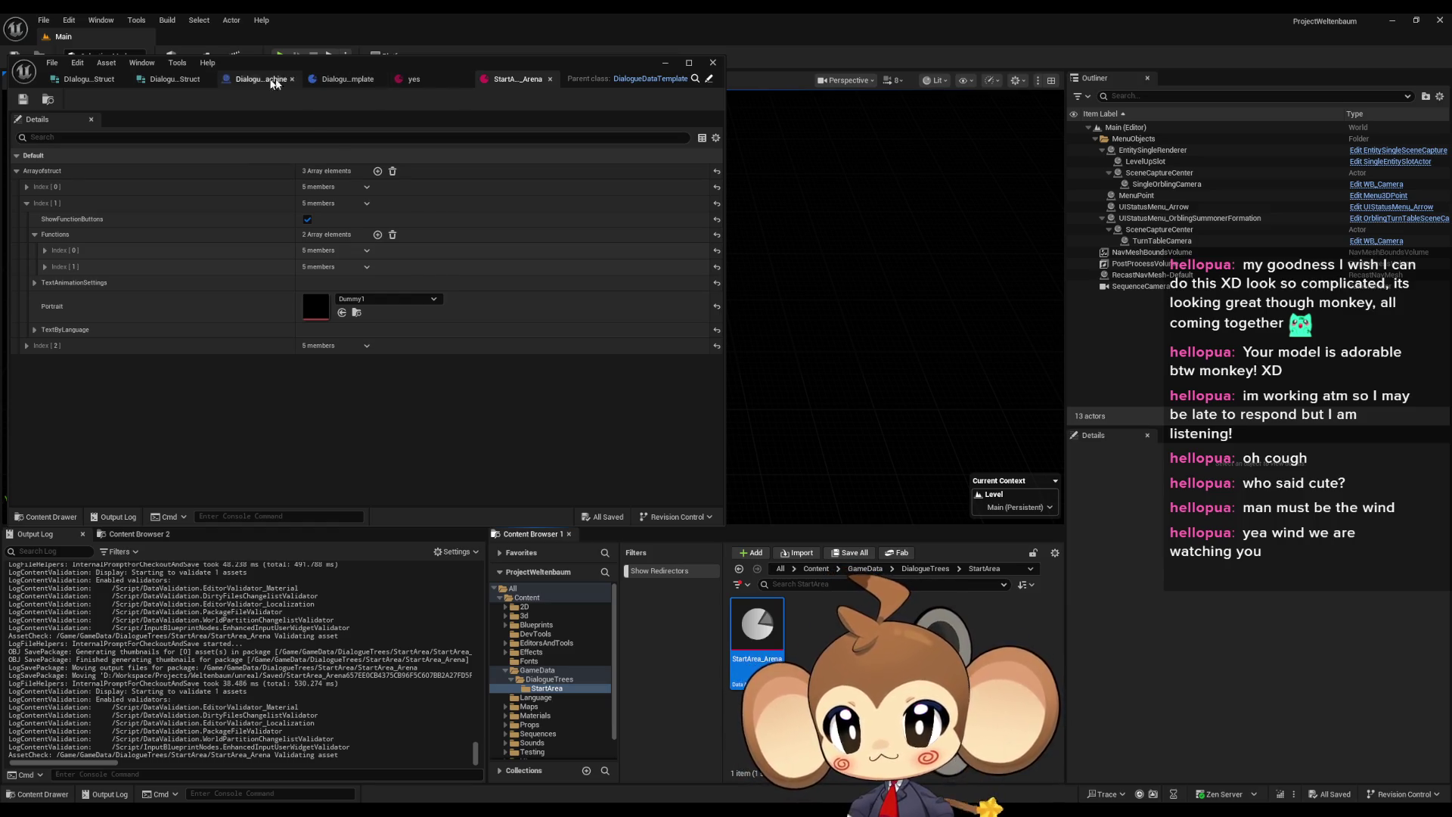
# Maximize the blueprint editor window and switch to the DialogueStateMachine blueprint
pyautogui.click(354, 80)
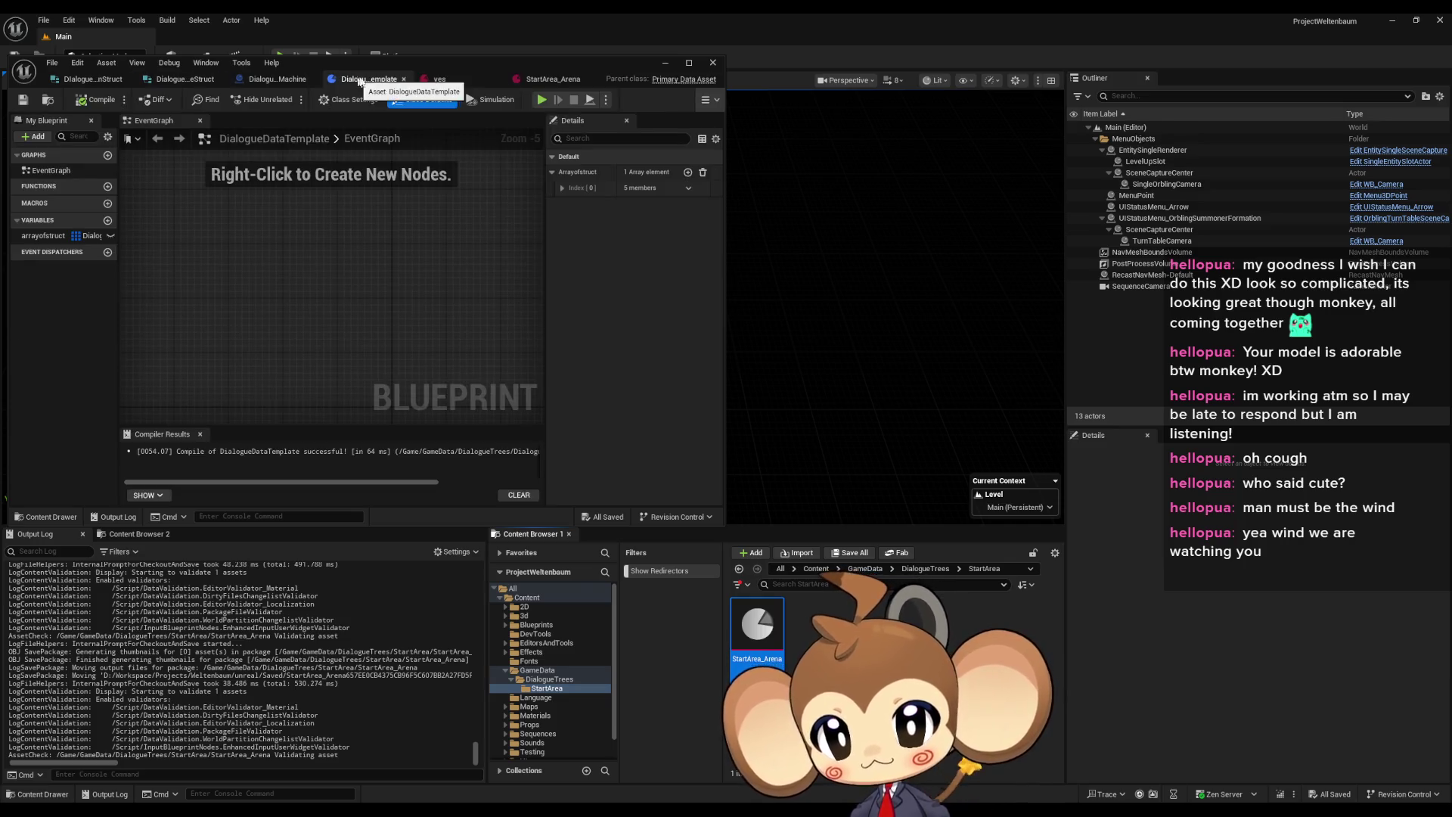
pyautogui.moveTo(420, 66); pyautogui.dragTo(655, 165)
pyautogui.doubleClick(655, 164)
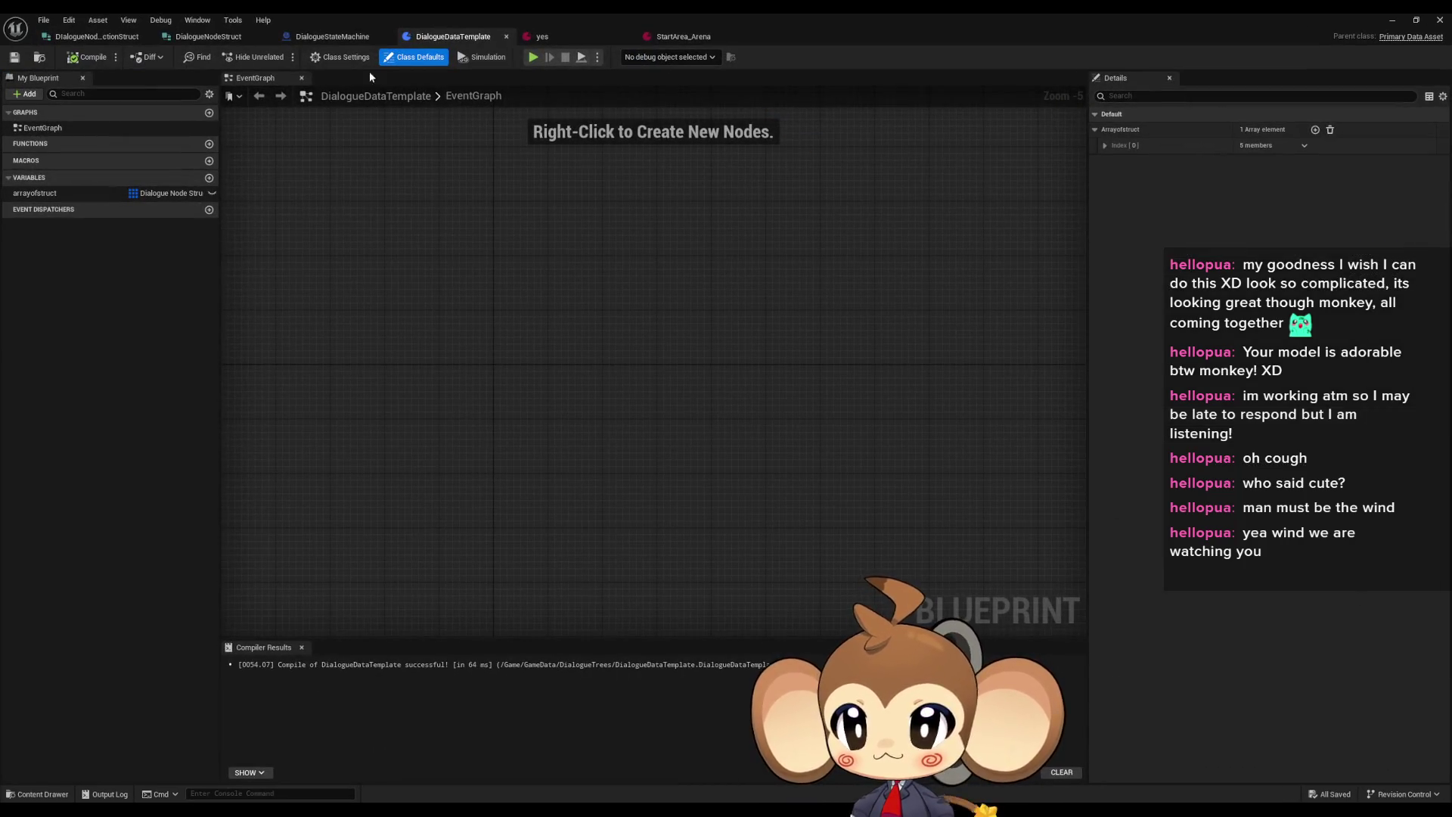
pyautogui.click(333, 37)
# Open the FunctionSwitch graph and bring up Find References for its entry node
pyautogui.moveTo(612, 423)
pyautogui.mouseDown()
pyautogui.moveTo(683, 442)
pyautogui.moveTo(289, 367)
pyautogui.moveTo(691, 390)
pyautogui.mouseUp()
pyautogui.scroll(3, 635, 386)
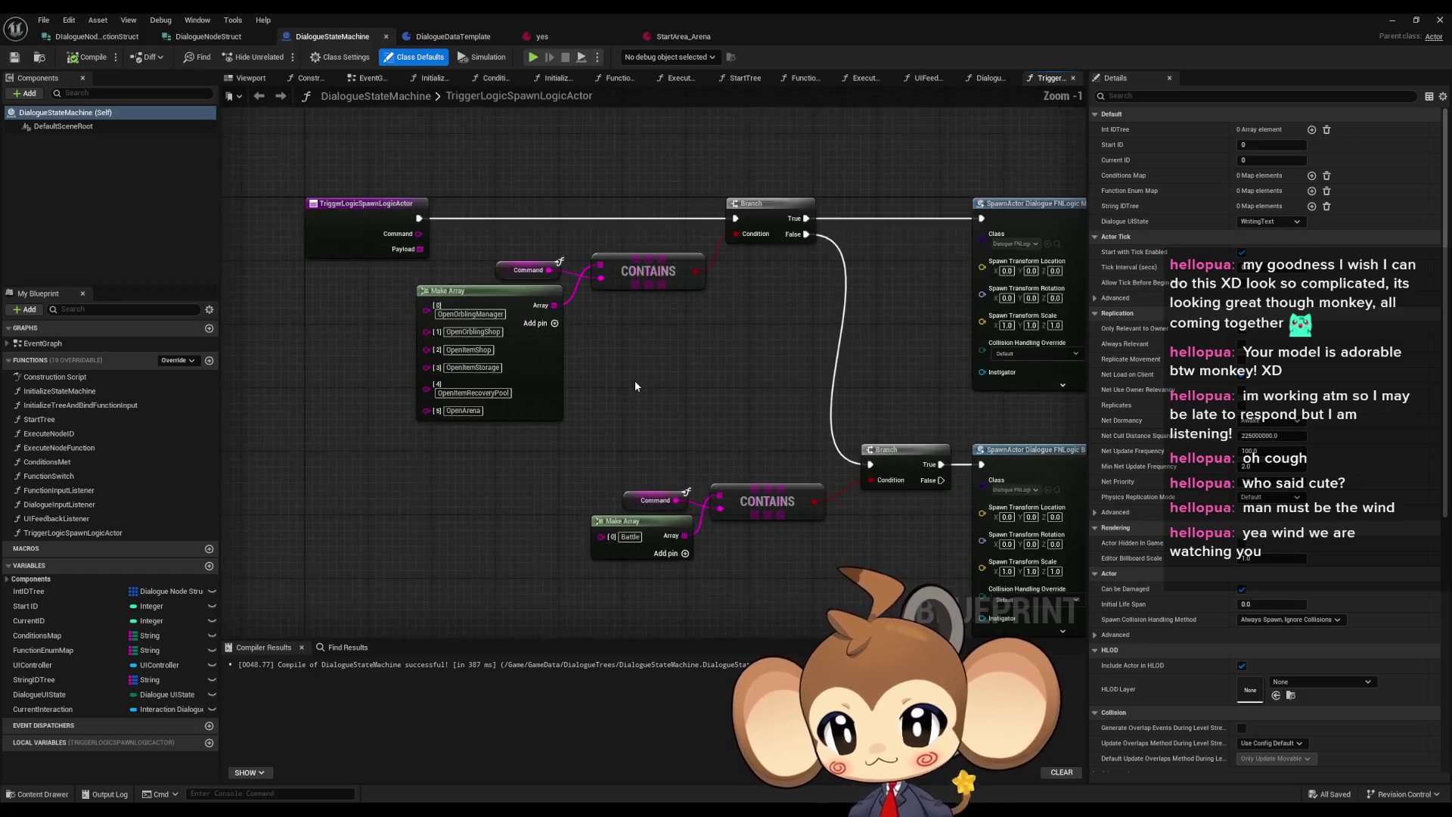
pyautogui.moveTo(637, 386); pyautogui.dragTo(572, 360)
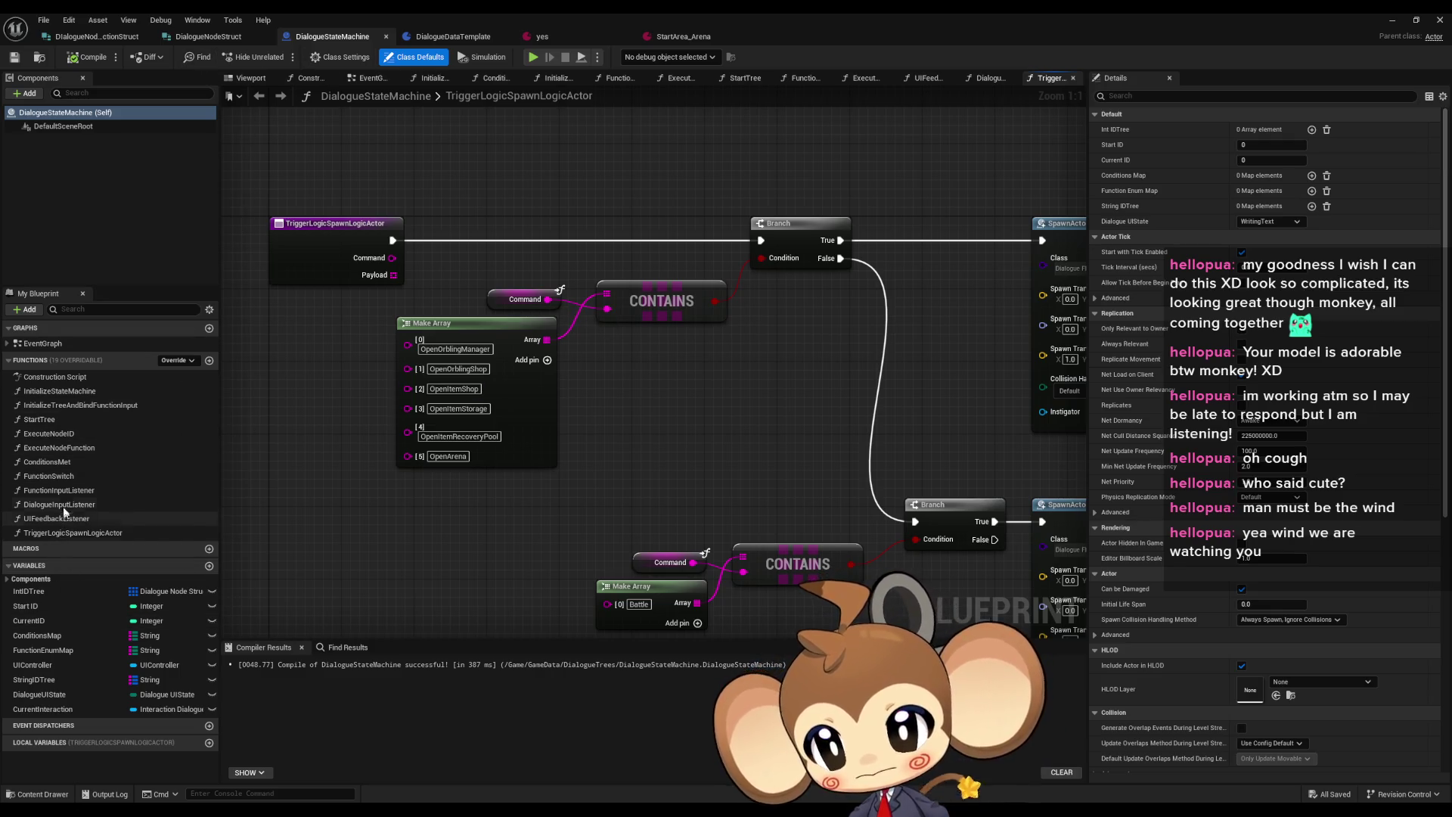
pyautogui.doubleClick(49, 476)
pyautogui.moveTo(578, 439)
pyautogui.mouseDown()
pyautogui.moveTo(769, 492)
pyautogui.moveTo(736, 477)
pyautogui.mouseUp()
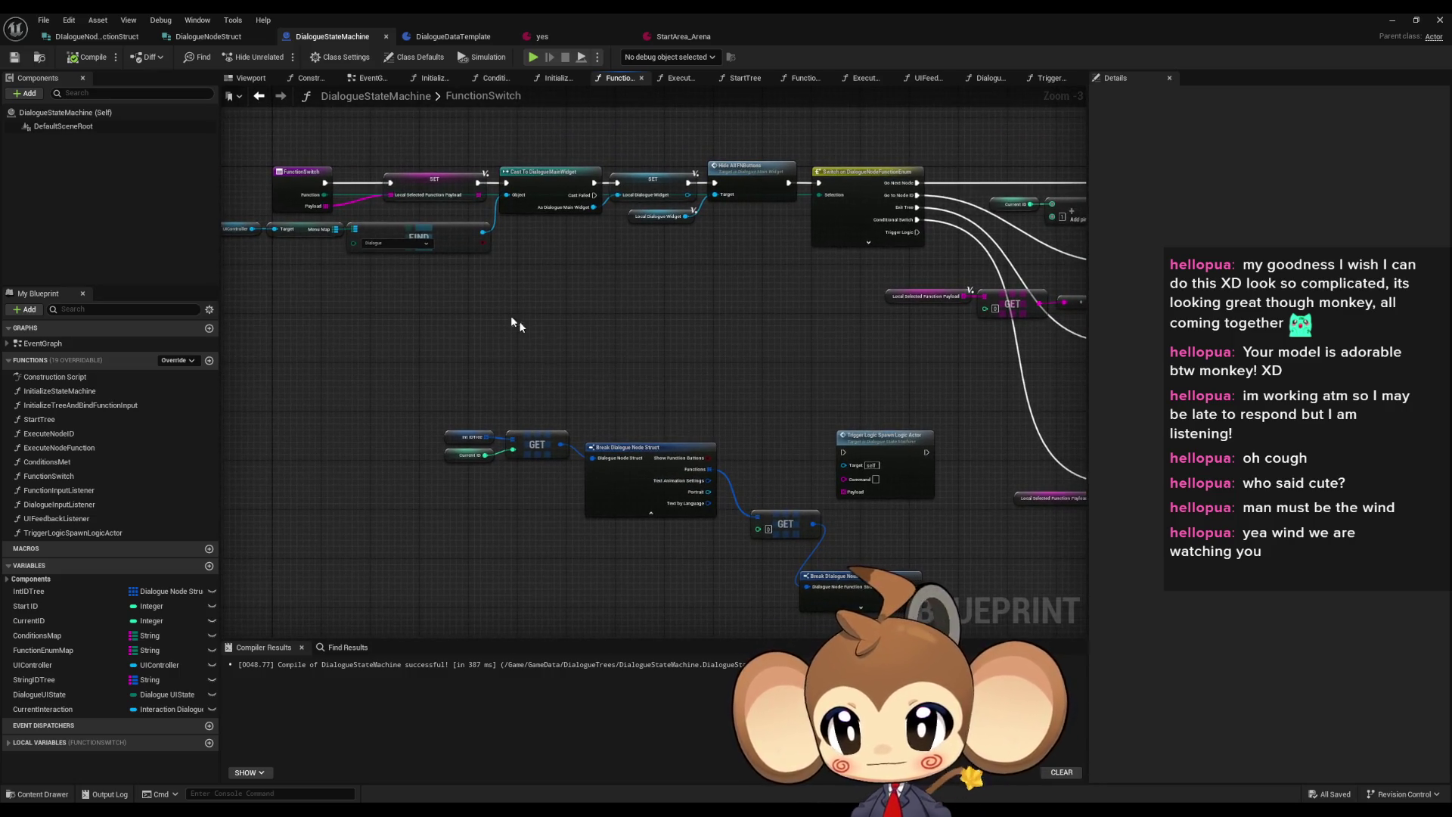
pyautogui.moveTo(296, 174); pyautogui.dragTo(616, 318)
pyautogui.rightClick(616, 318)
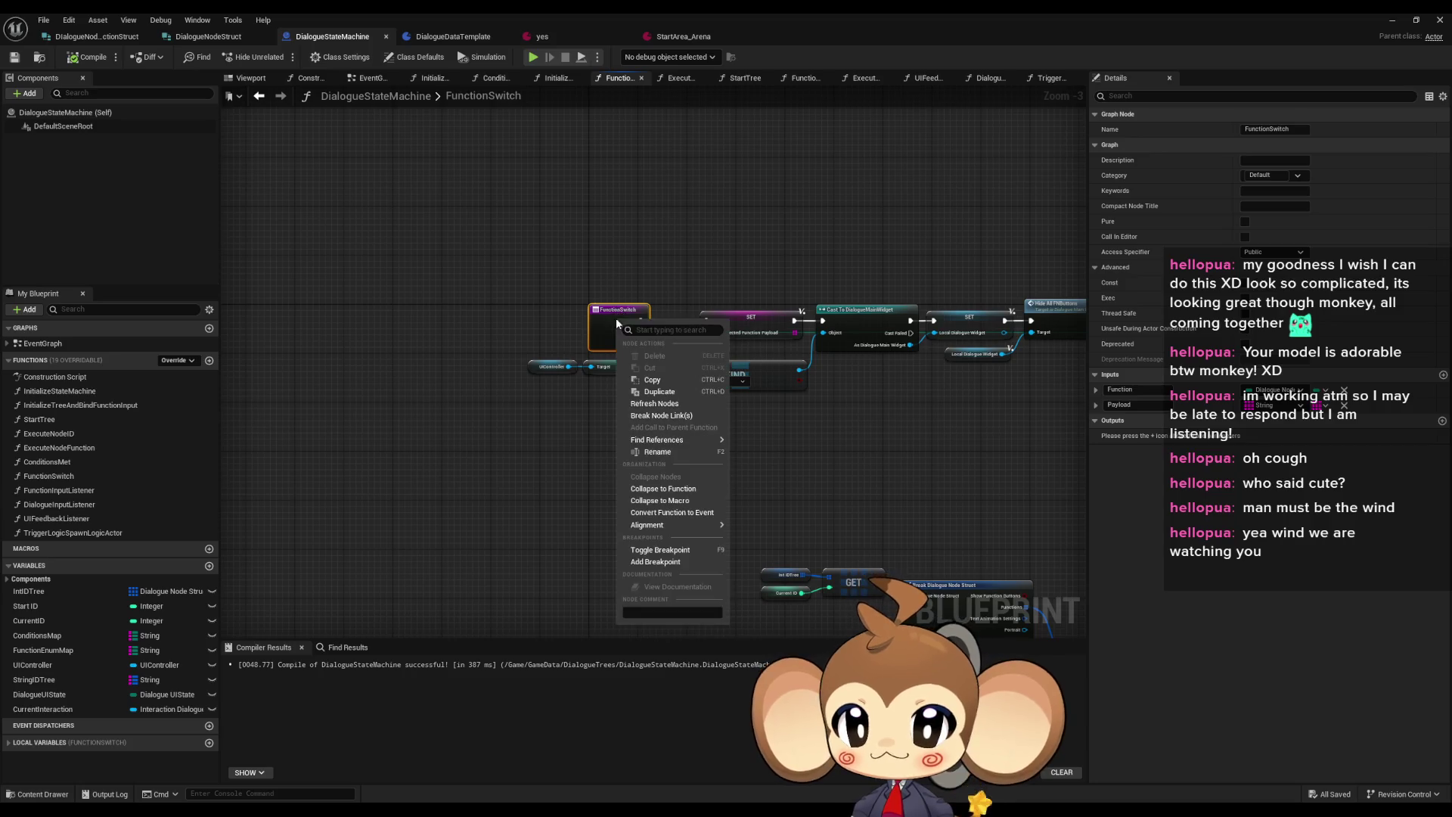
pyautogui.moveTo(681, 439)
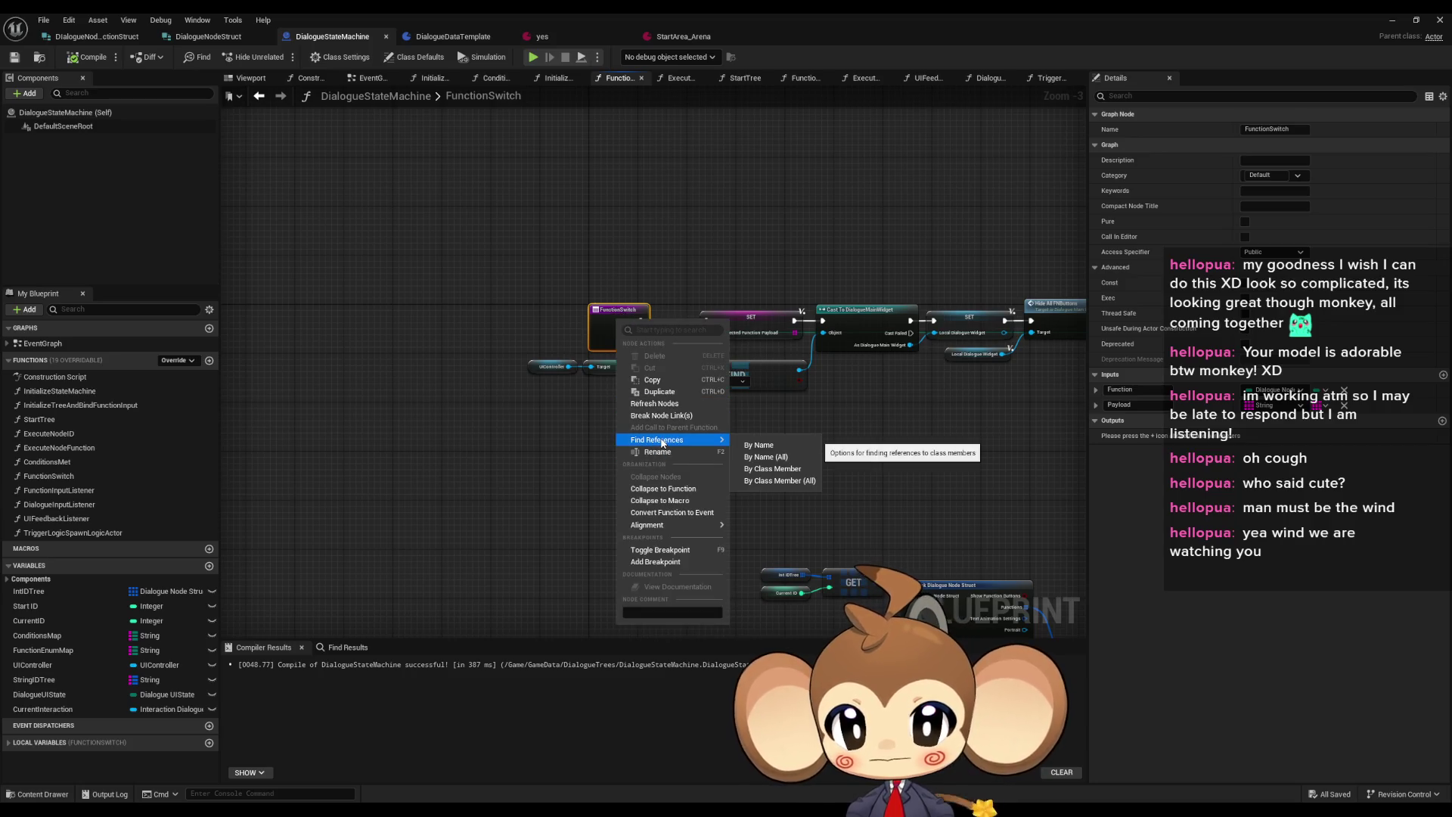
# Find FunctionSwitch's references, select its call in ExecuteNodeFunction, and add a new input
pyautogui.click(800, 470)
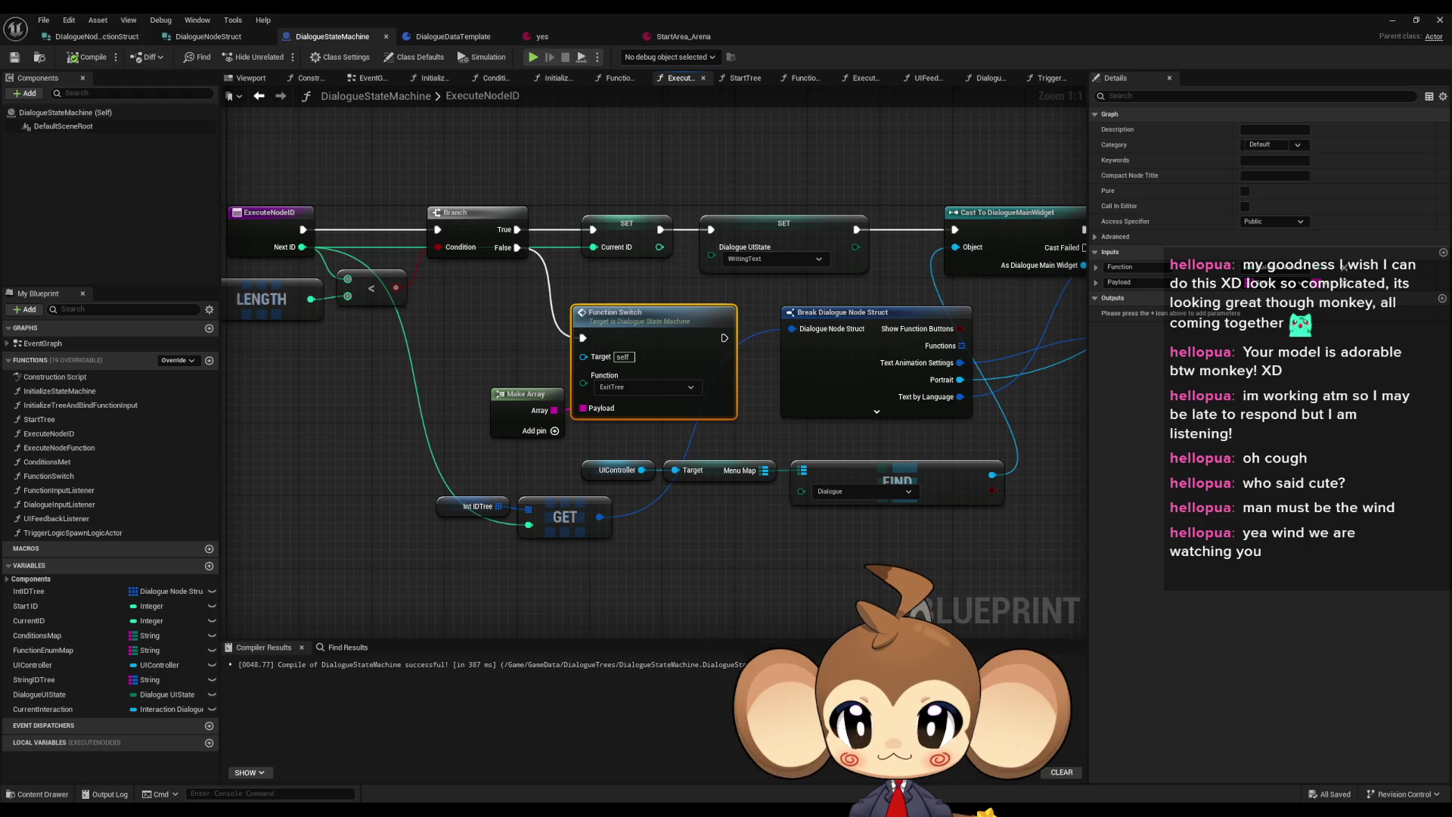
pyautogui.moveTo(814, 466); pyautogui.dragTo(915, 466)
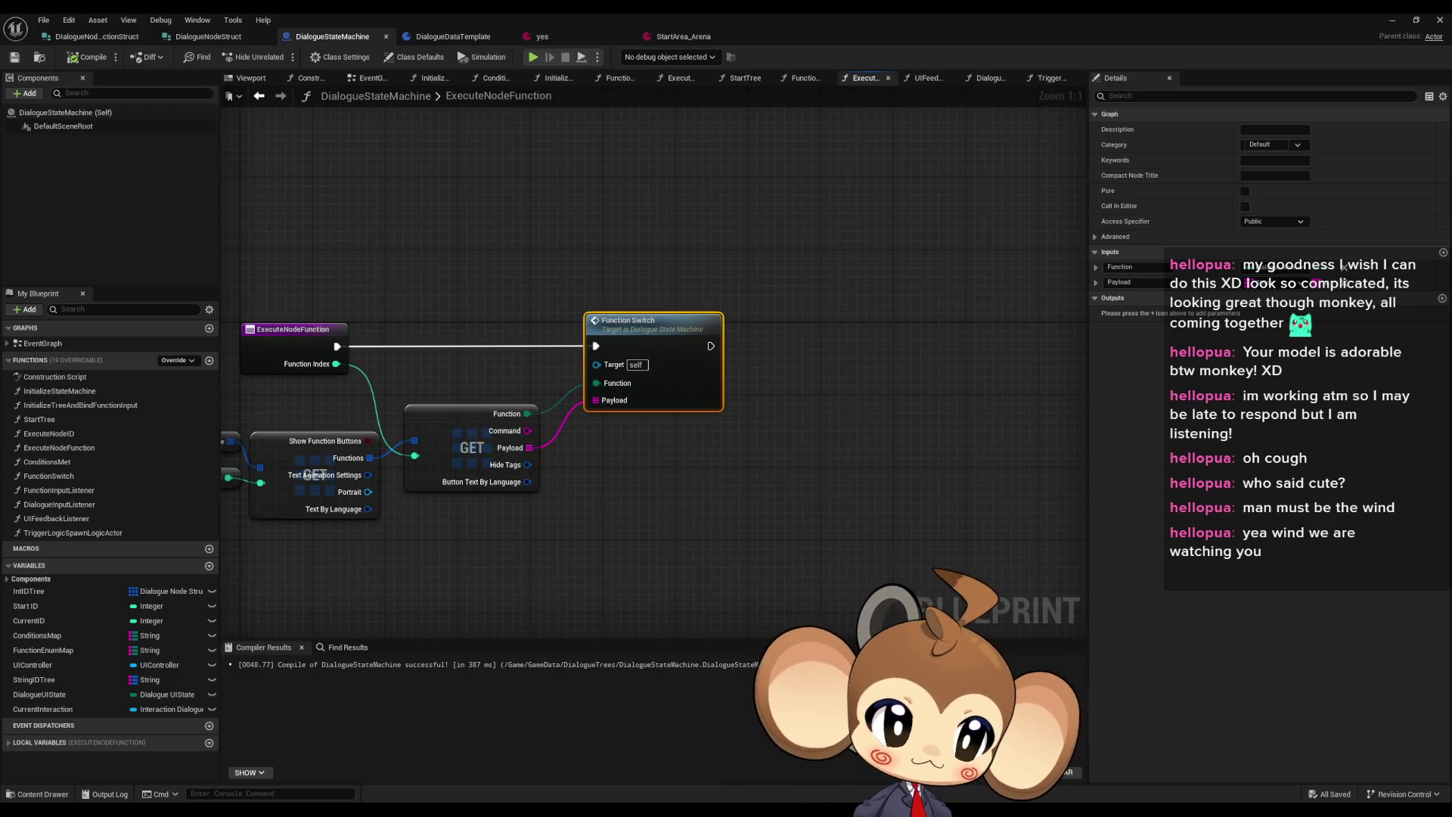
pyautogui.moveTo(531, 437); pyautogui.dragTo(777, 458)
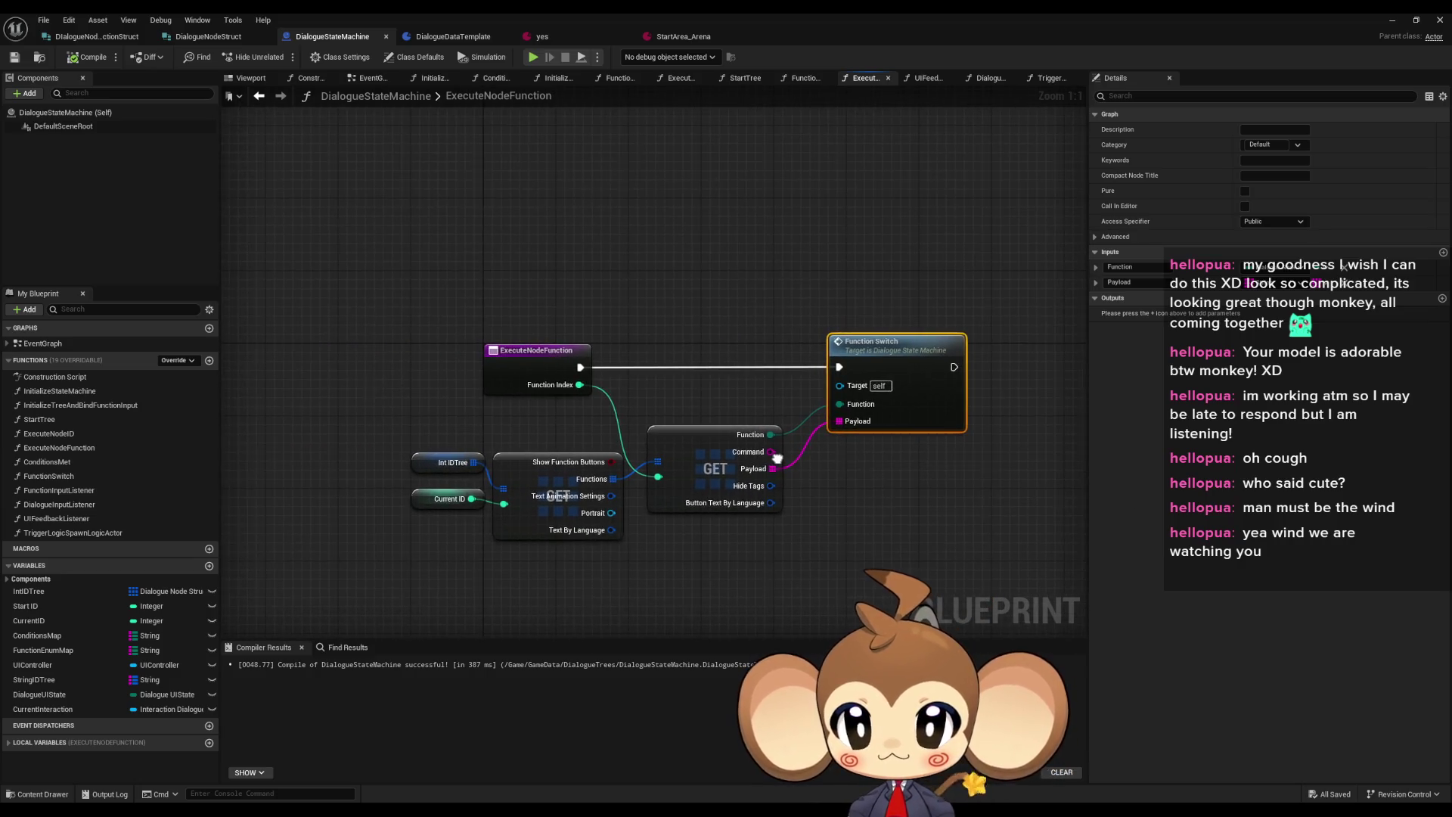
pyautogui.moveTo(501, 308)
pyautogui.mouseDown()
pyautogui.moveTo(589, 402)
pyautogui.moveTo(617, 328)
pyautogui.mouseUp()
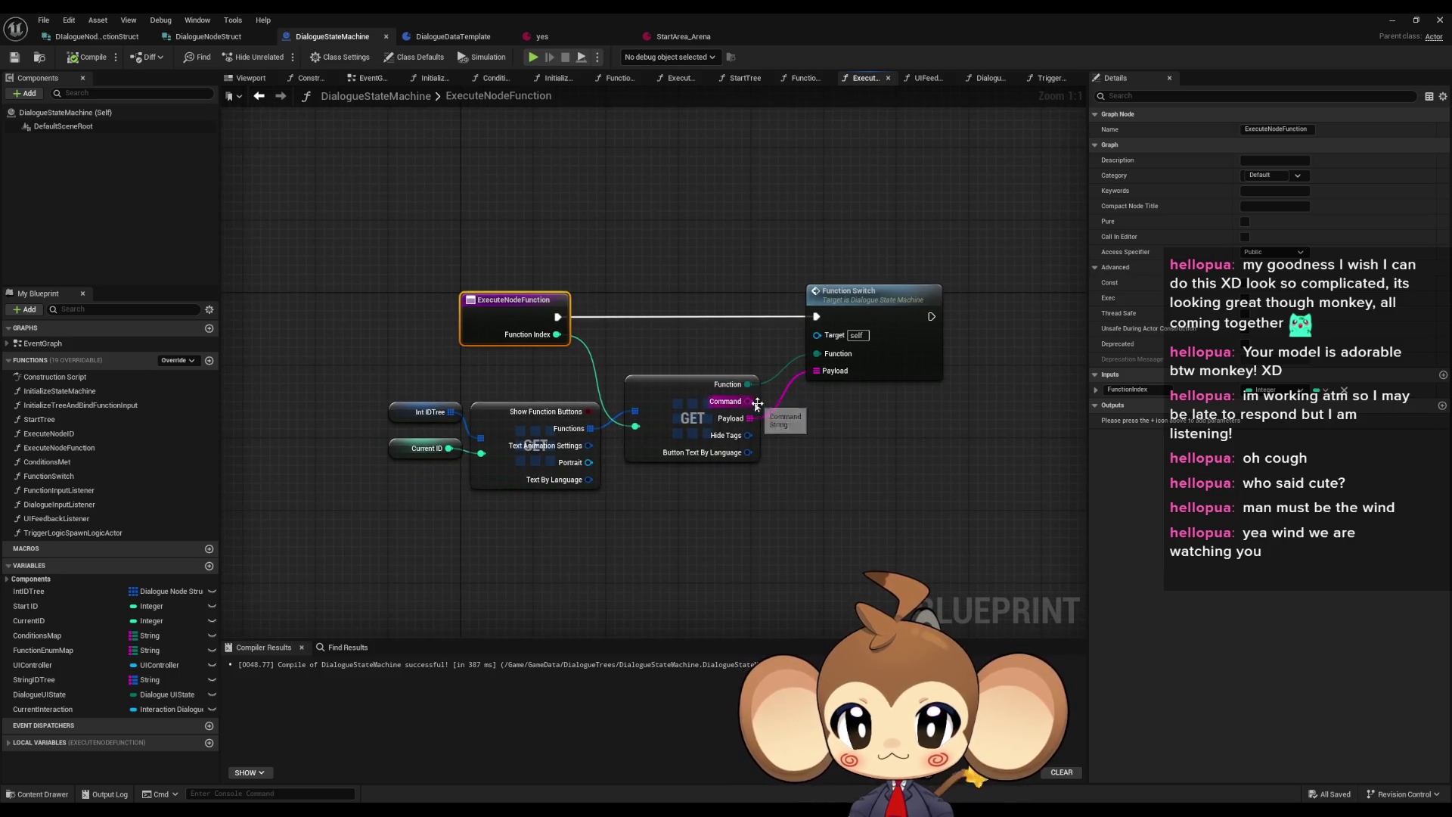
pyautogui.moveTo(755, 407); pyautogui.dragTo(804, 385)
pyautogui.click(857, 370)
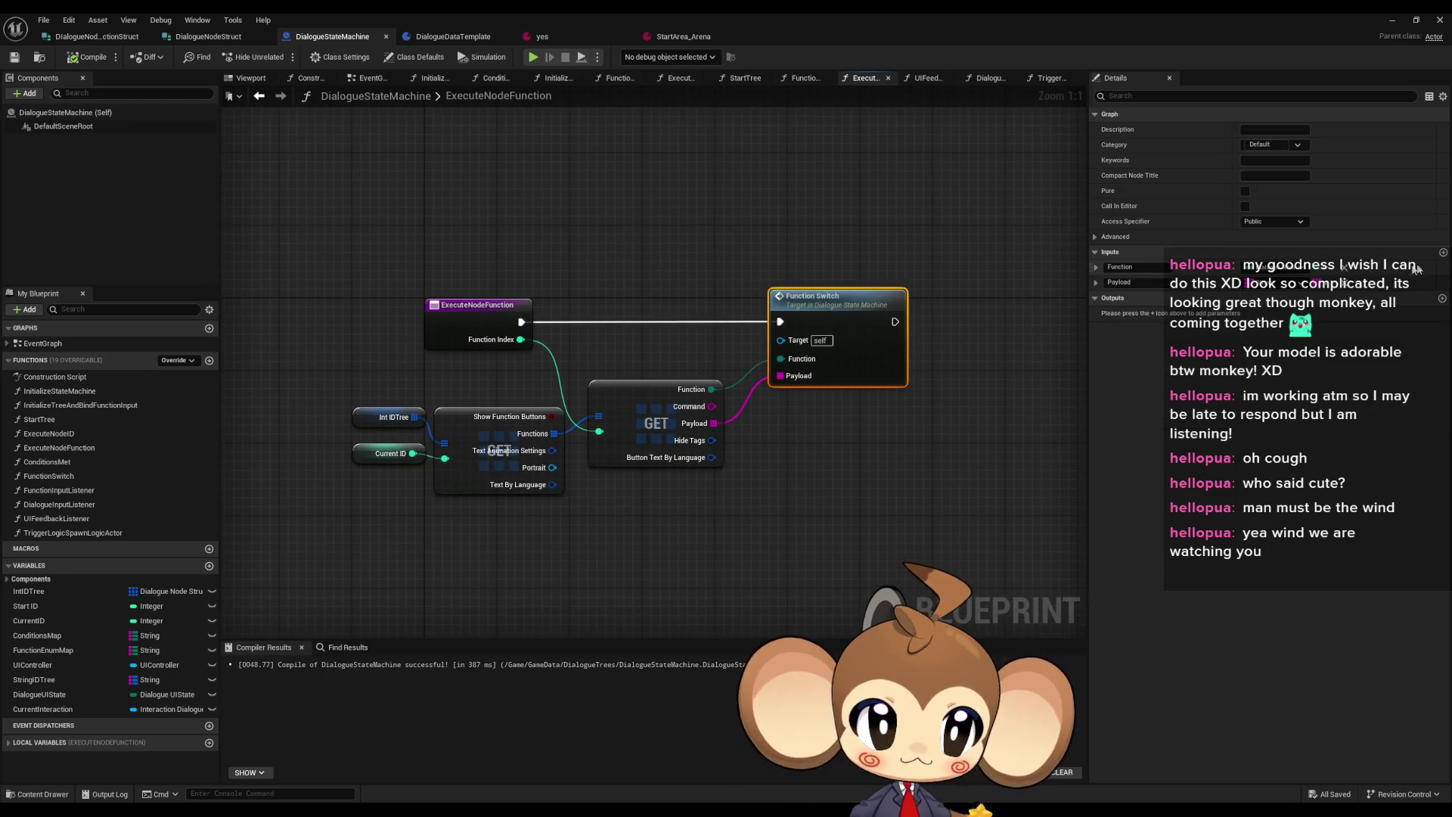
pyautogui.click(1444, 252)
# Set the new input's type, name it Command, and move it above Payload
pyautogui.click(1279, 297)
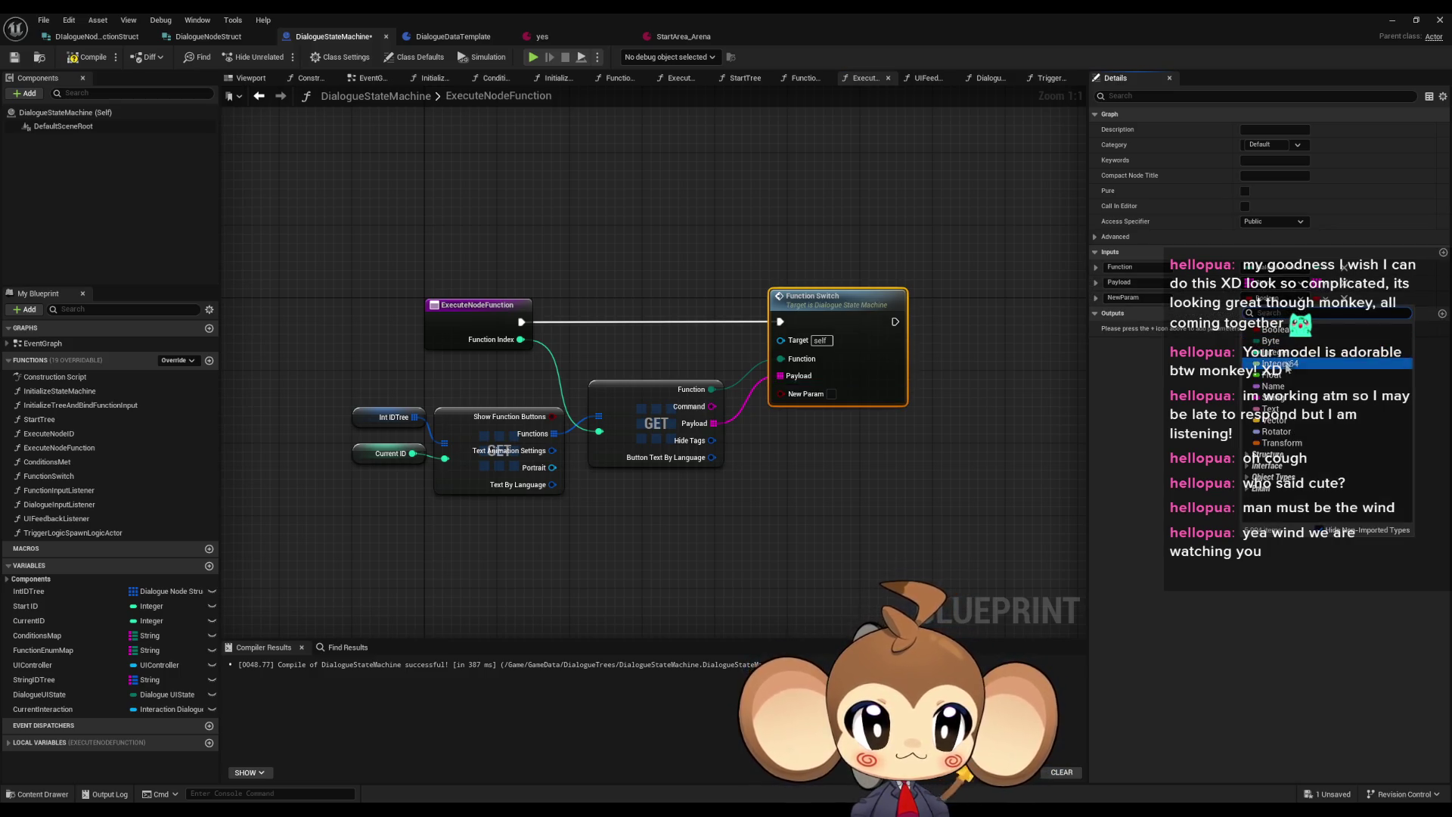
pyautogui.click(1271, 387)
pyautogui.click(1151, 297)
pyautogui.write('Comm')
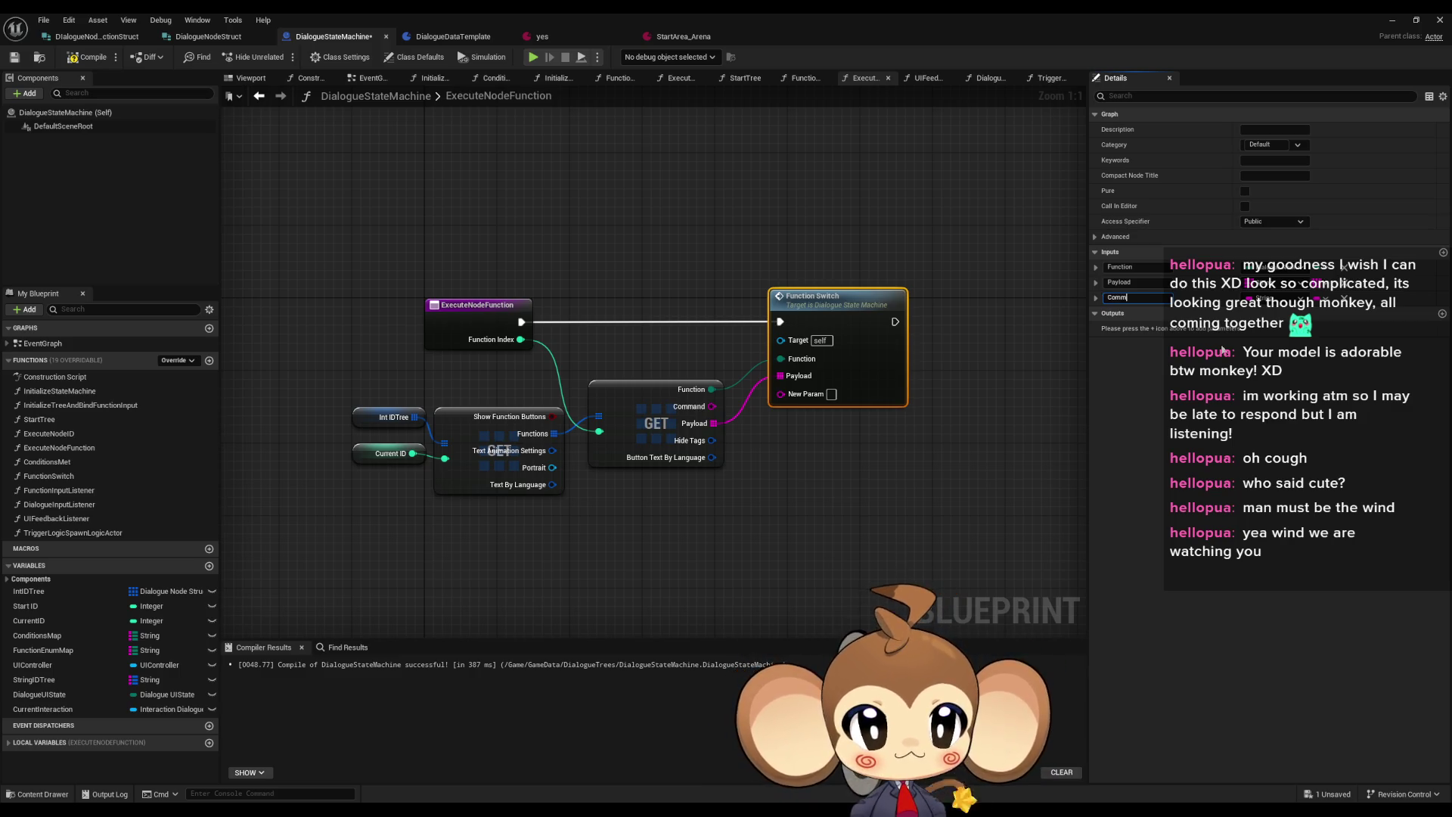
pyautogui.write('and')
pyautogui.press('Return')
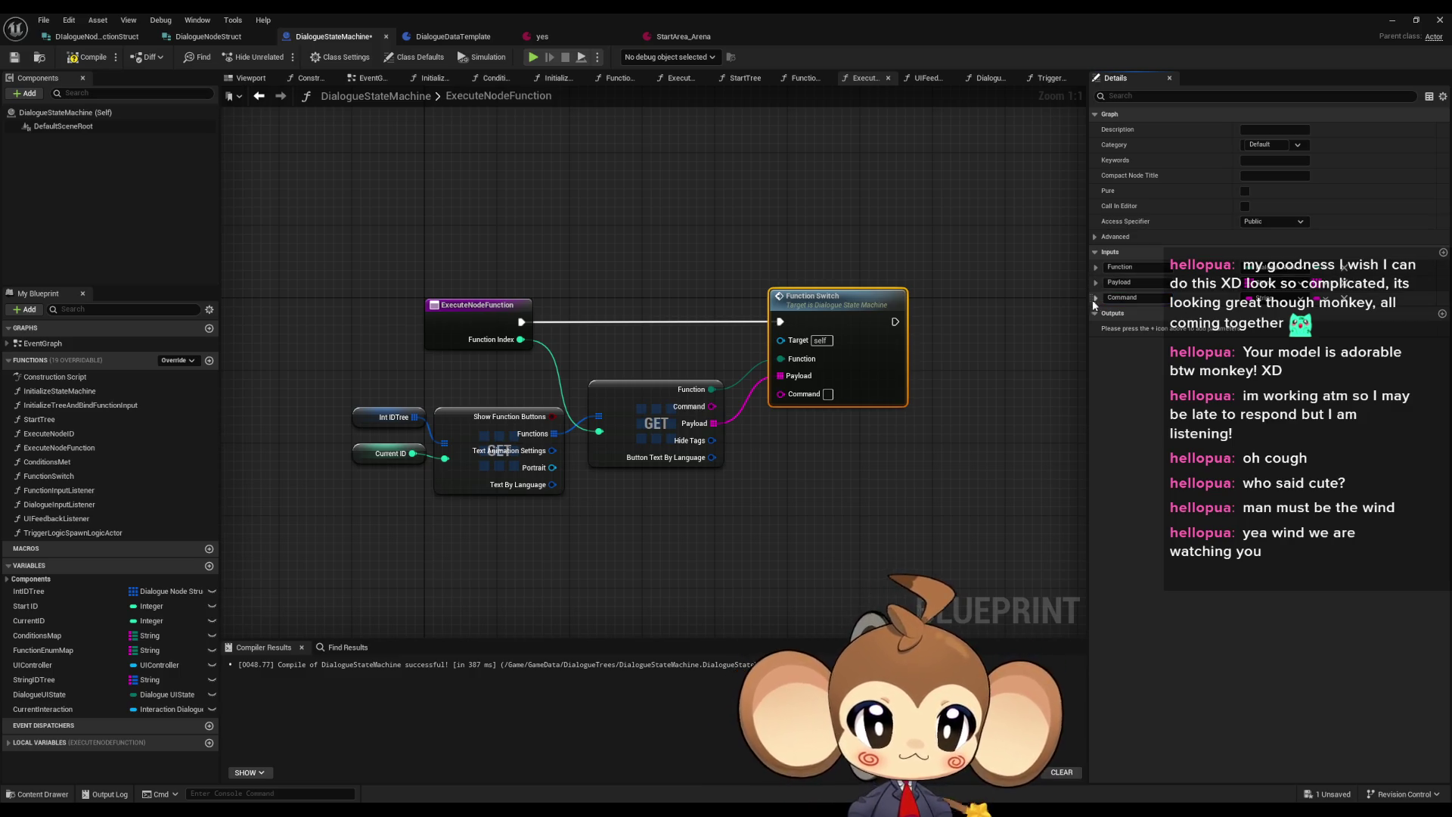
pyautogui.moveTo(1090, 291); pyautogui.dragTo(1093, 277)
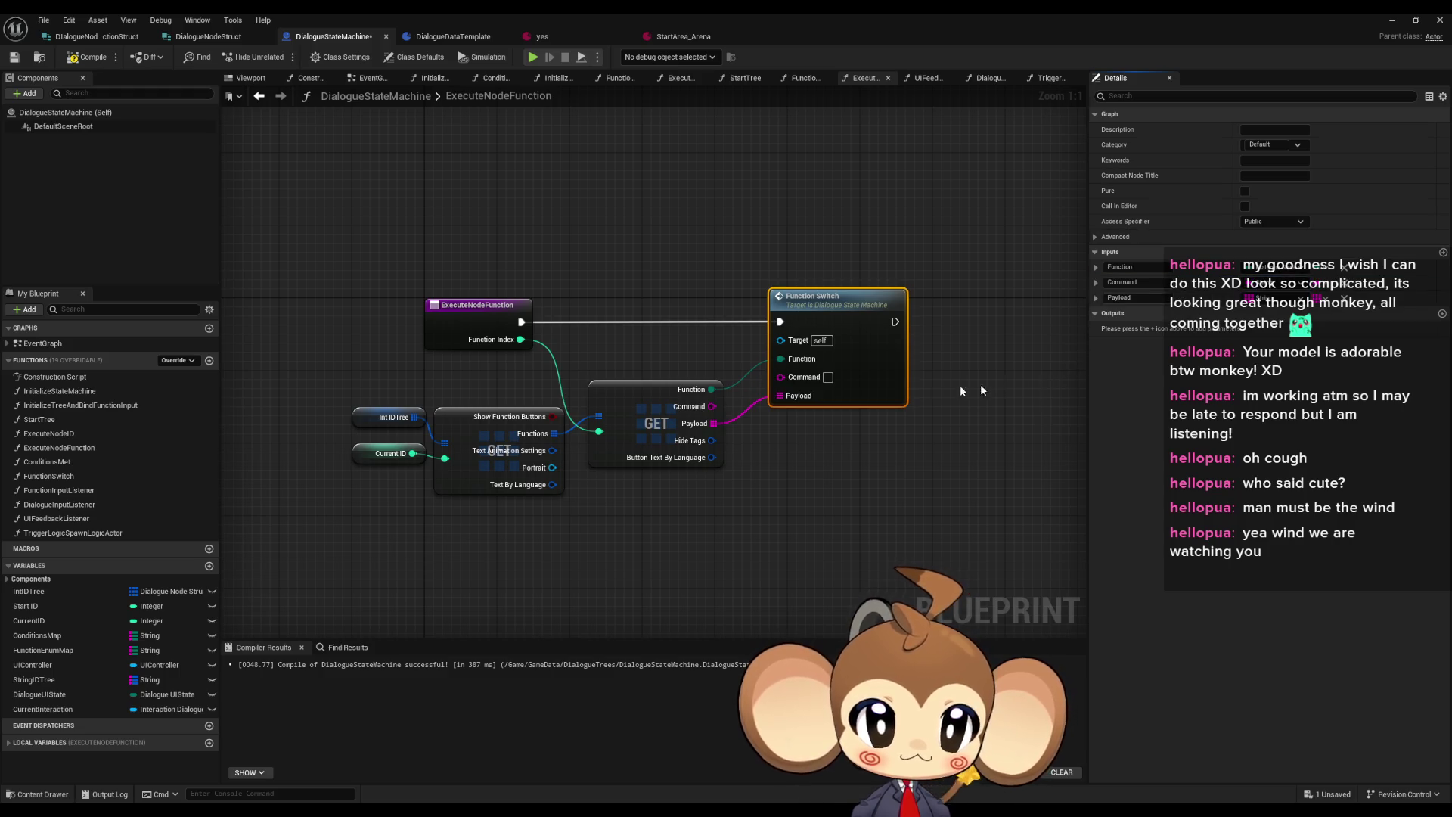
# Wire the struct's Command pin into Function Switch's Command, then open the FunctionSwitch graph
pyautogui.moveTo(714, 406); pyautogui.dragTo(781, 376)
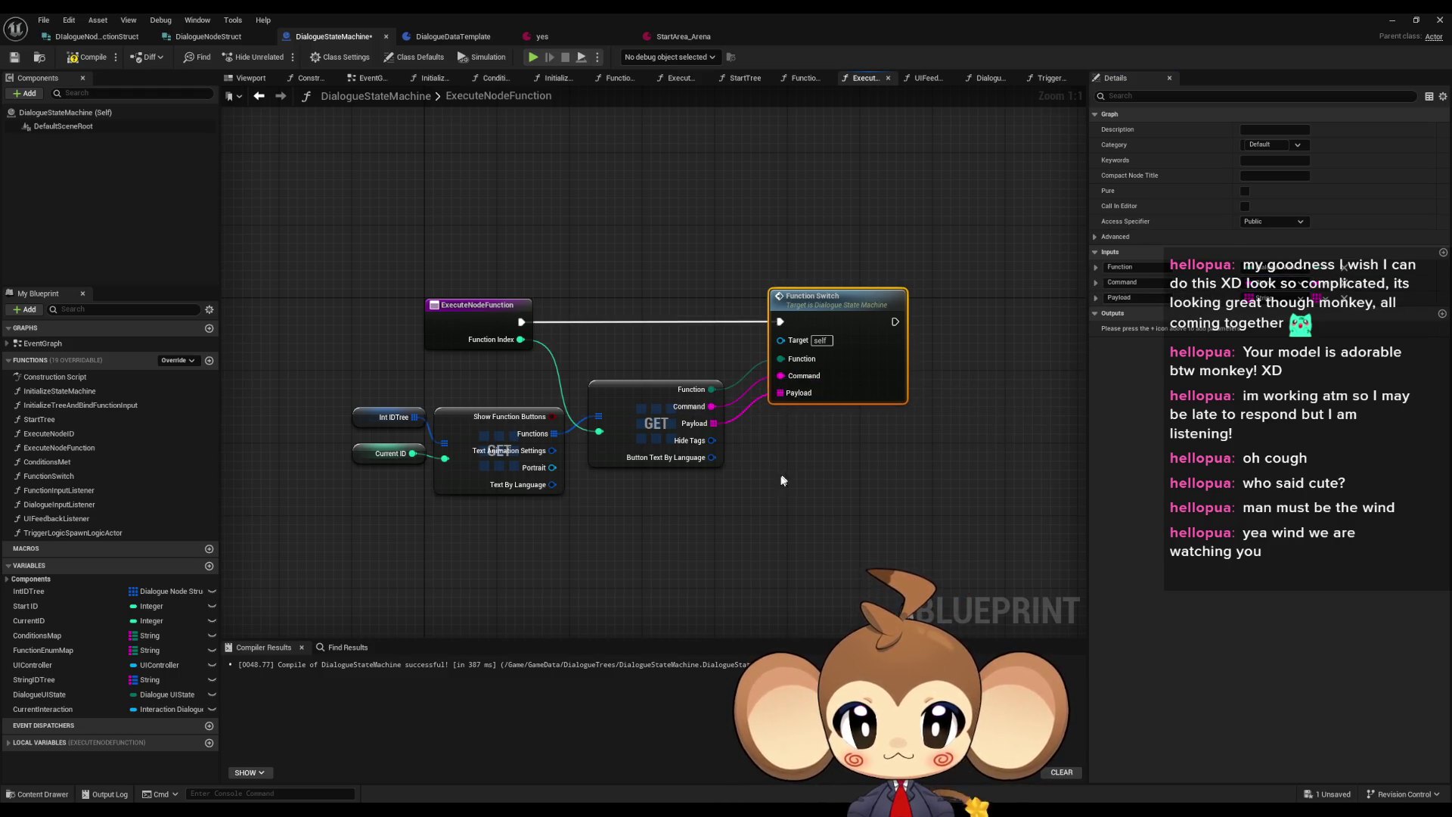
pyautogui.doubleClick(860, 363)
pyautogui.moveTo(692, 374); pyautogui.dragTo(514, 342)
pyautogui.scroll(-3, 606, 367)
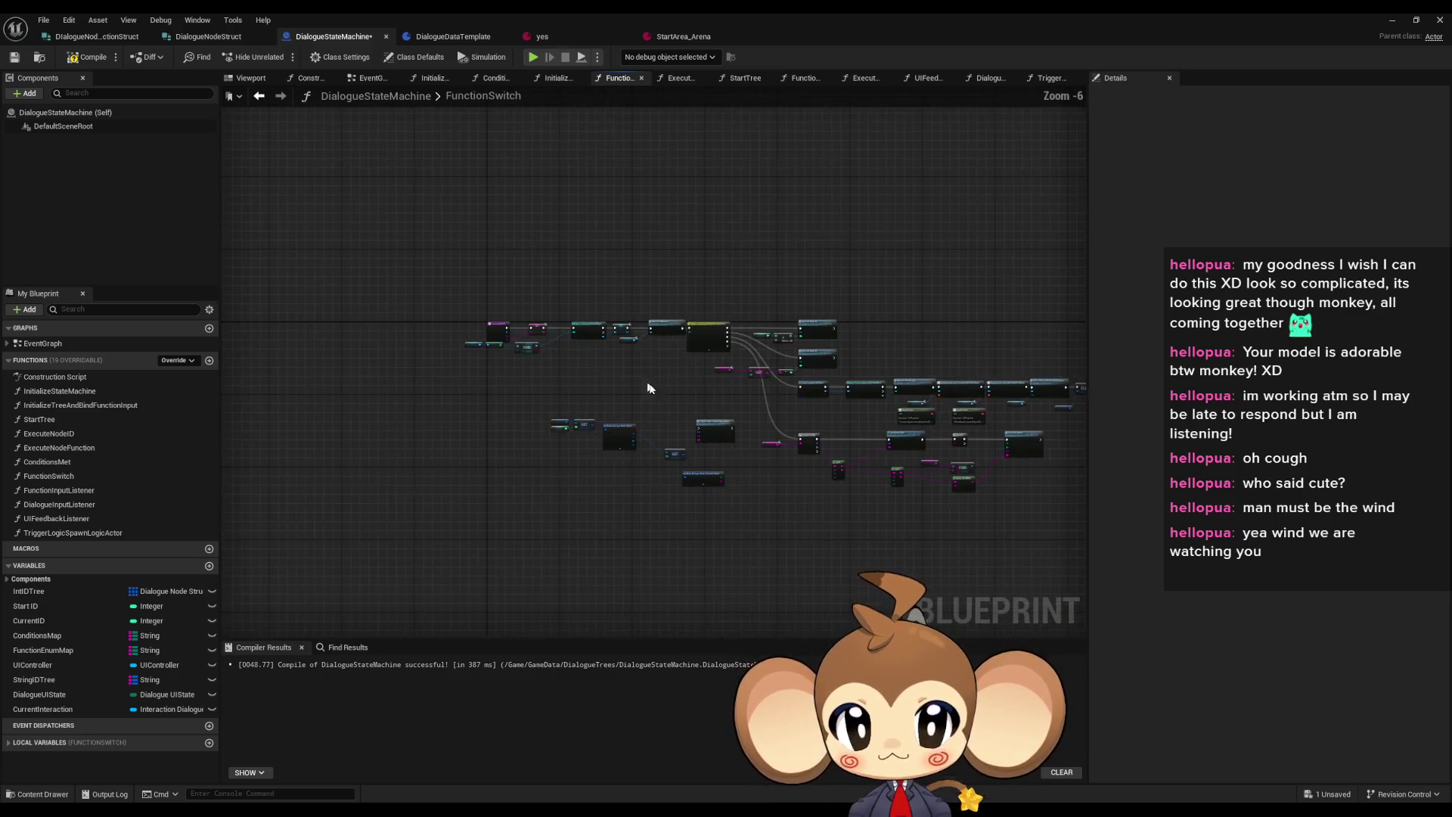
# Pan and zoom around the FunctionSwitch graph to inspect its nodes and the Function Switch call
pyautogui.scroll(3, 652, 394)
pyautogui.moveTo(657, 404); pyautogui.dragTo(659, 386)
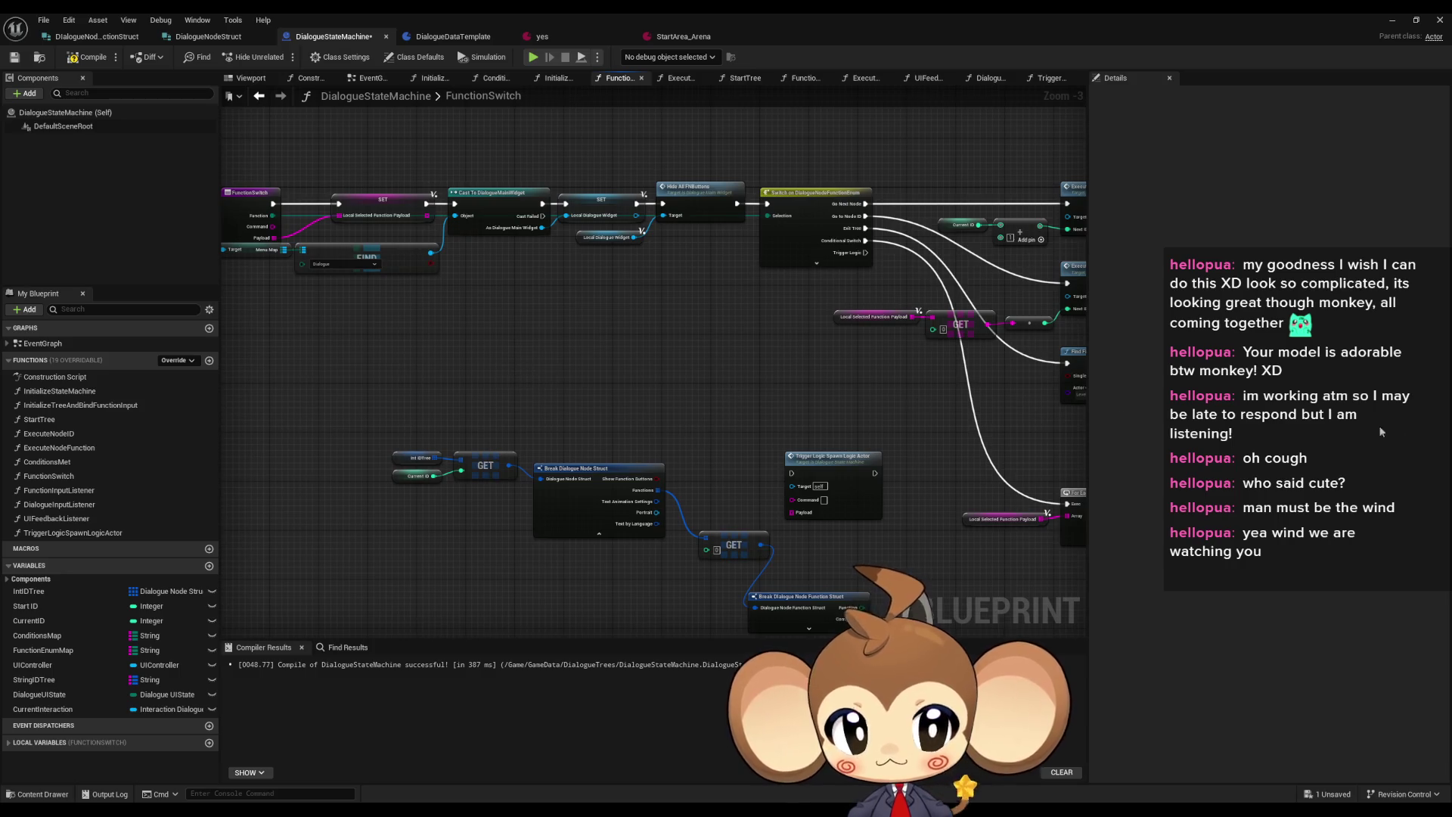
pyautogui.hotkey('alt', 'Left')
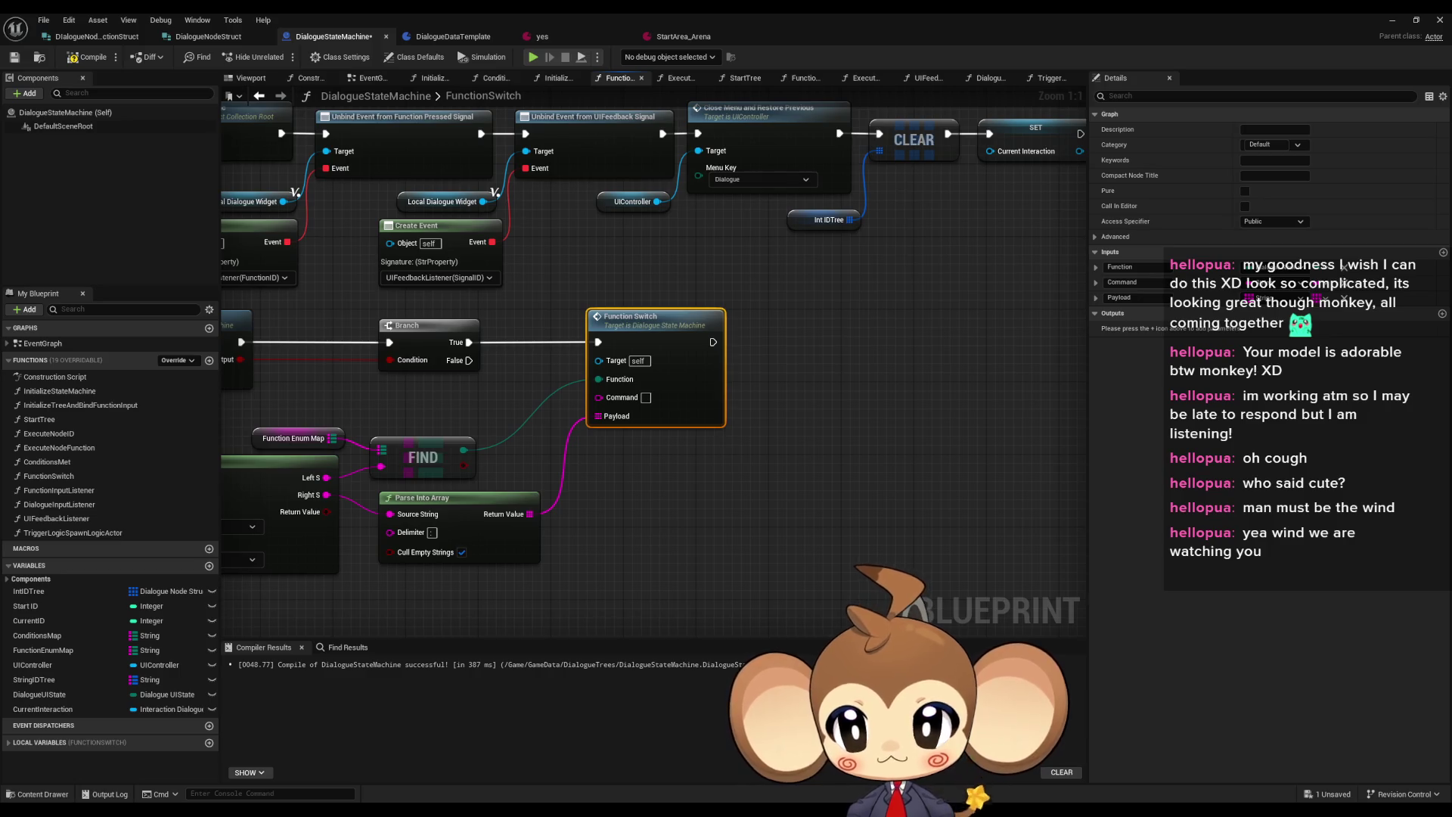
pyautogui.moveTo(563, 553); pyautogui.dragTo(973, 543)
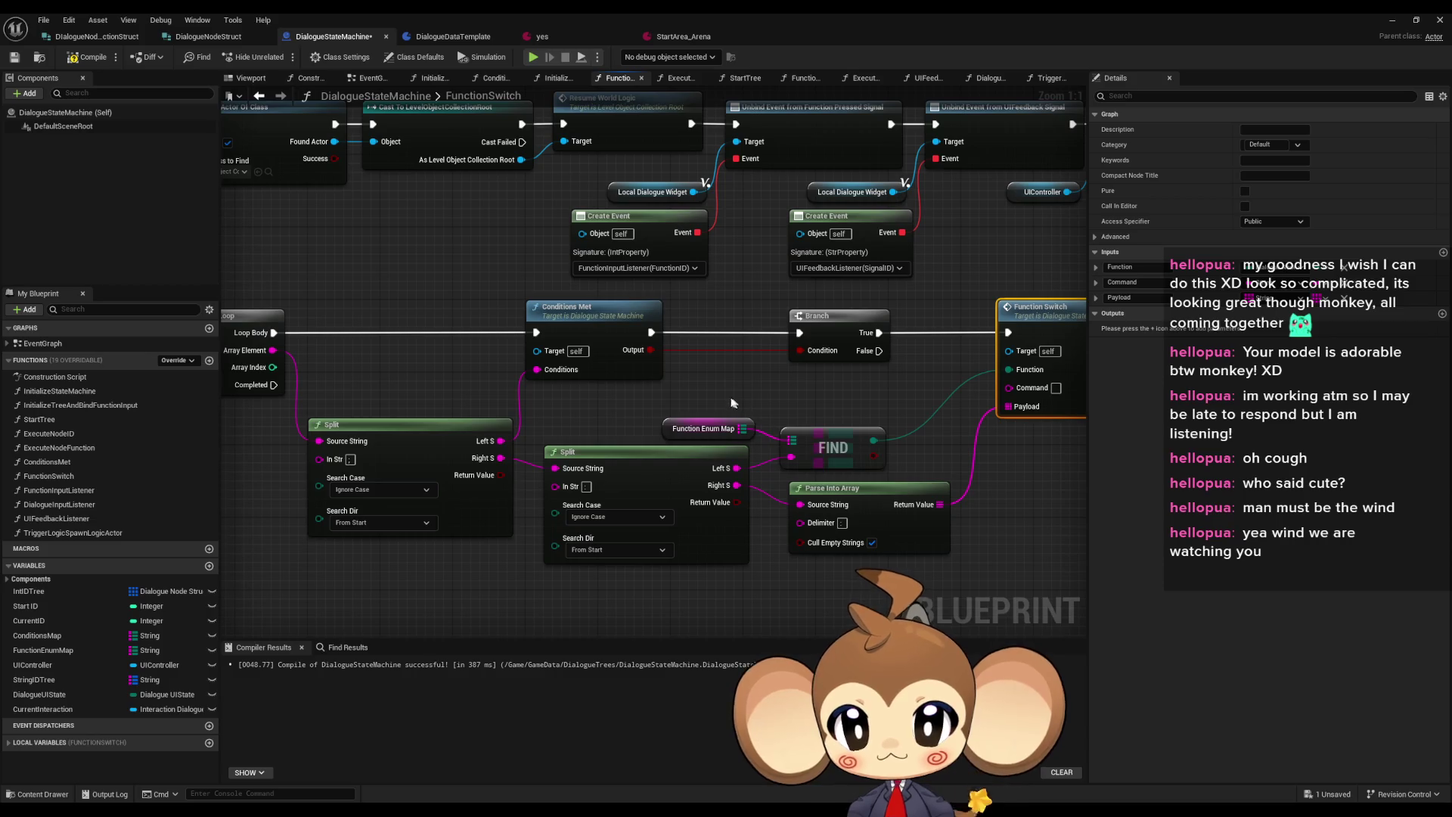
pyautogui.scroll(-4, 711, 398)
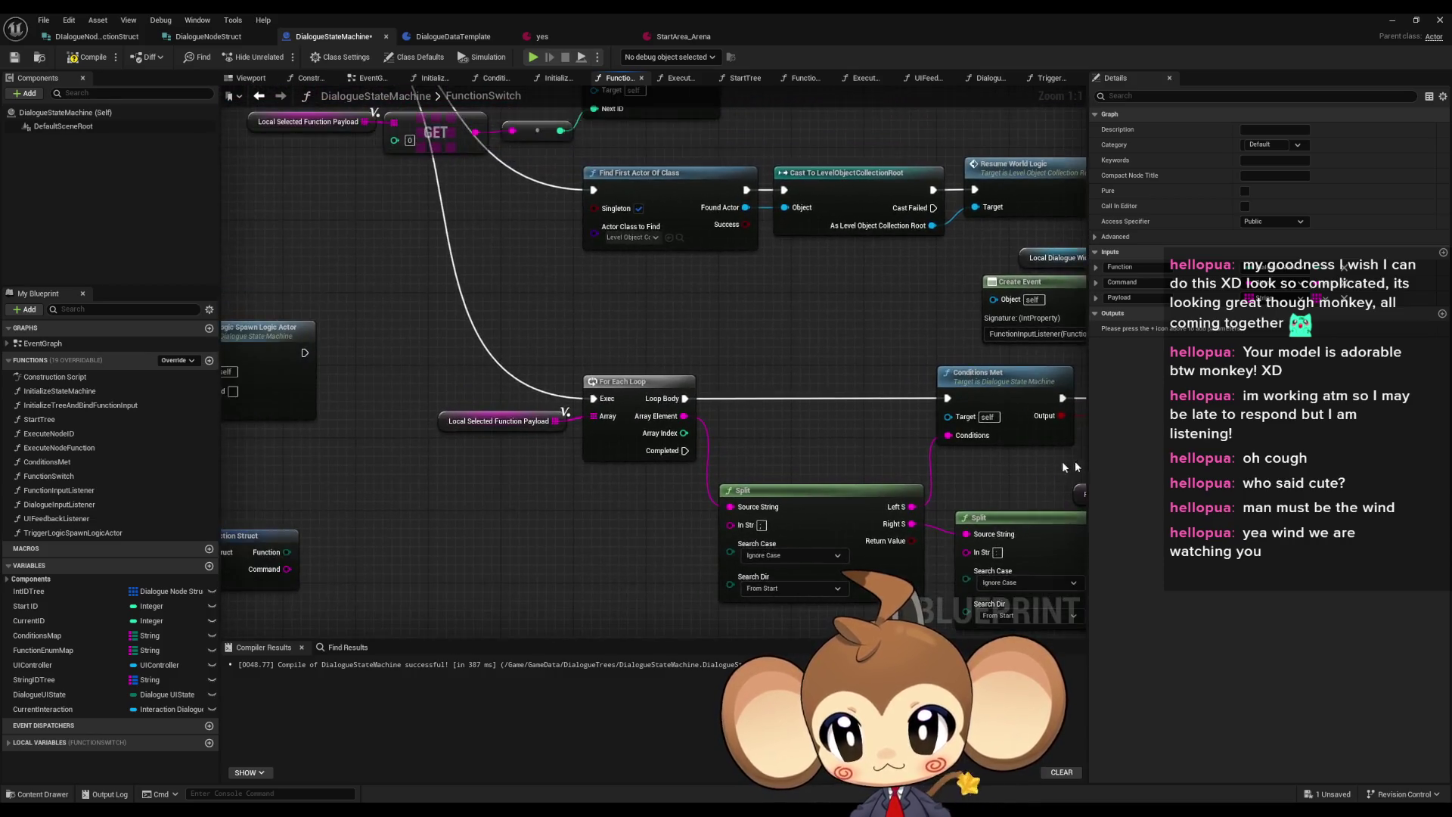
pyautogui.moveTo(760, 370); pyautogui.dragTo(717, 365)
pyautogui.scroll(3, 545, 379)
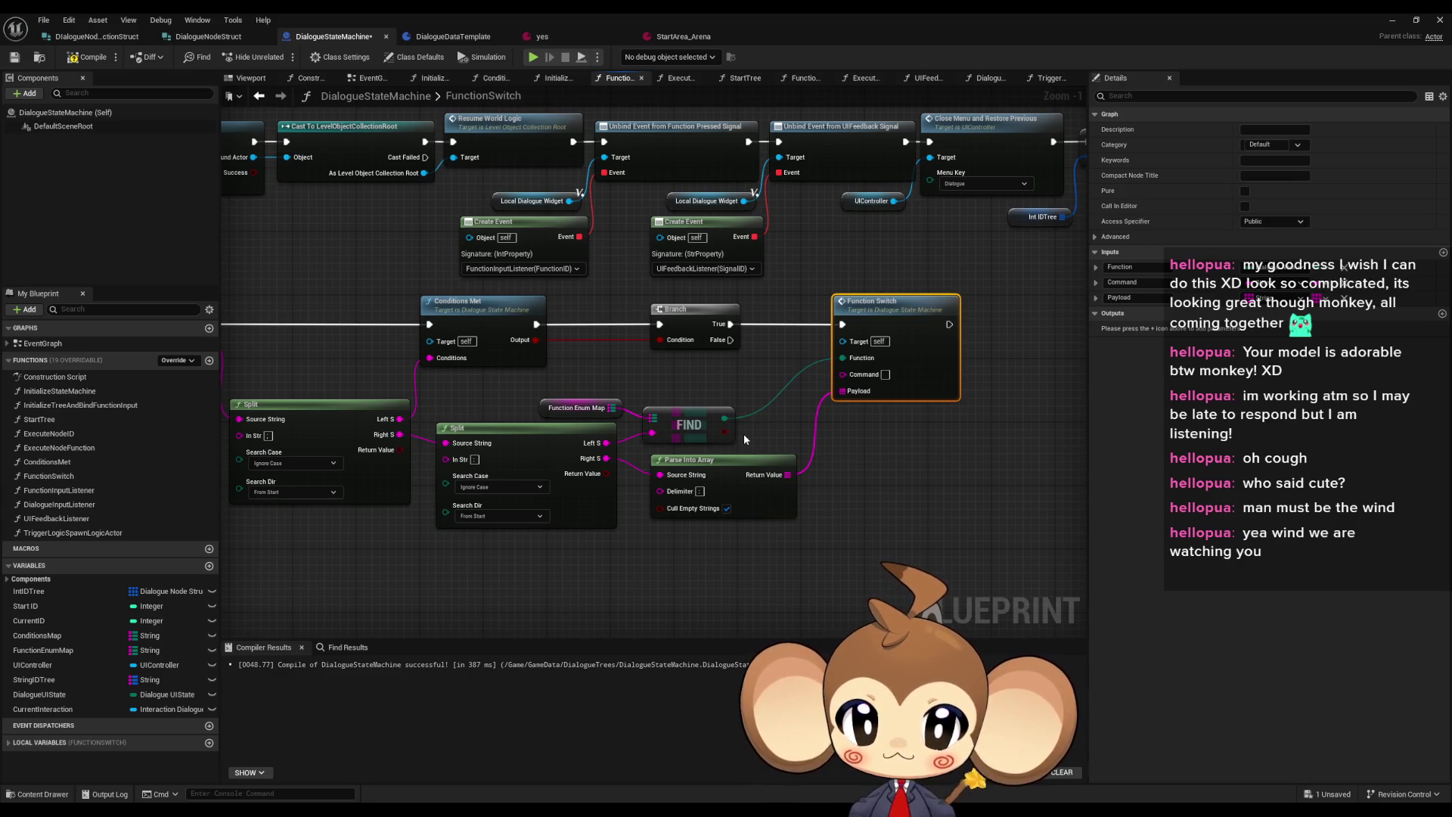
pyautogui.moveTo(743, 434)
pyautogui.mouseDown()
pyautogui.moveTo(1021, 473)
pyautogui.moveTo(849, 447)
pyautogui.mouseUp()
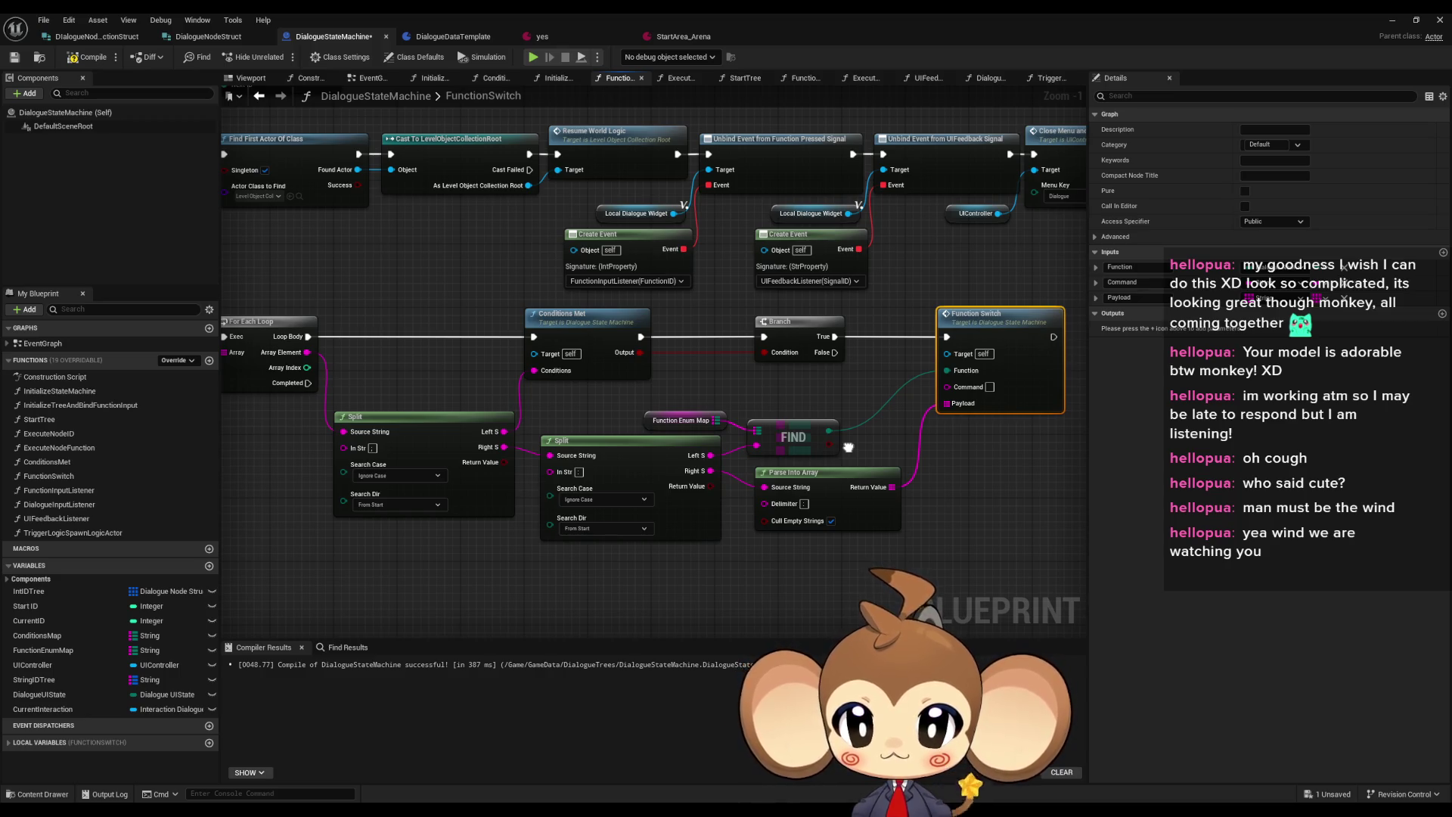
pyautogui.moveTo(848, 447); pyautogui.dragTo(1059, 453)
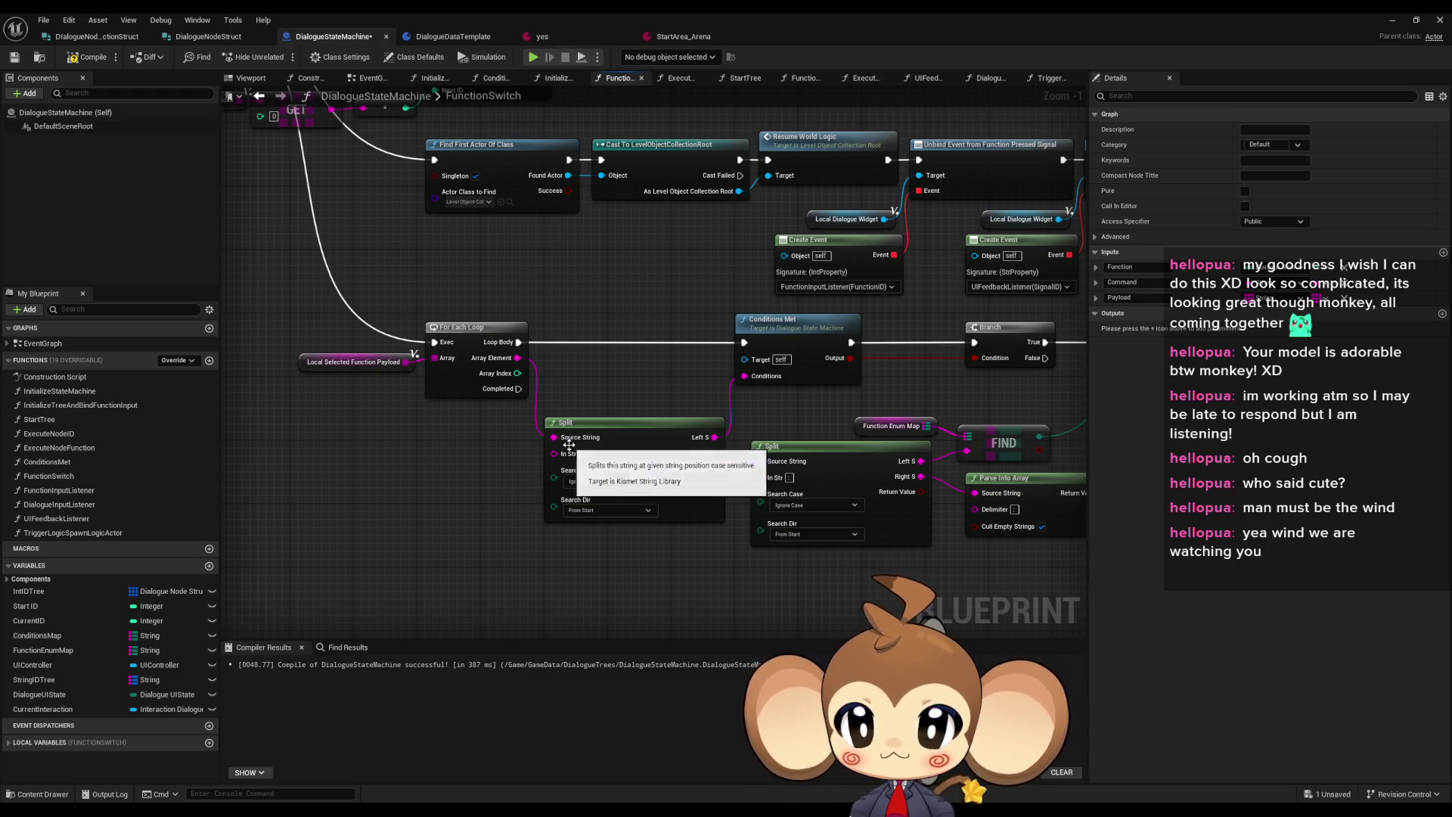
pyautogui.scroll(1, 533, 442)
pyautogui.scroll(-4, 538, 427)
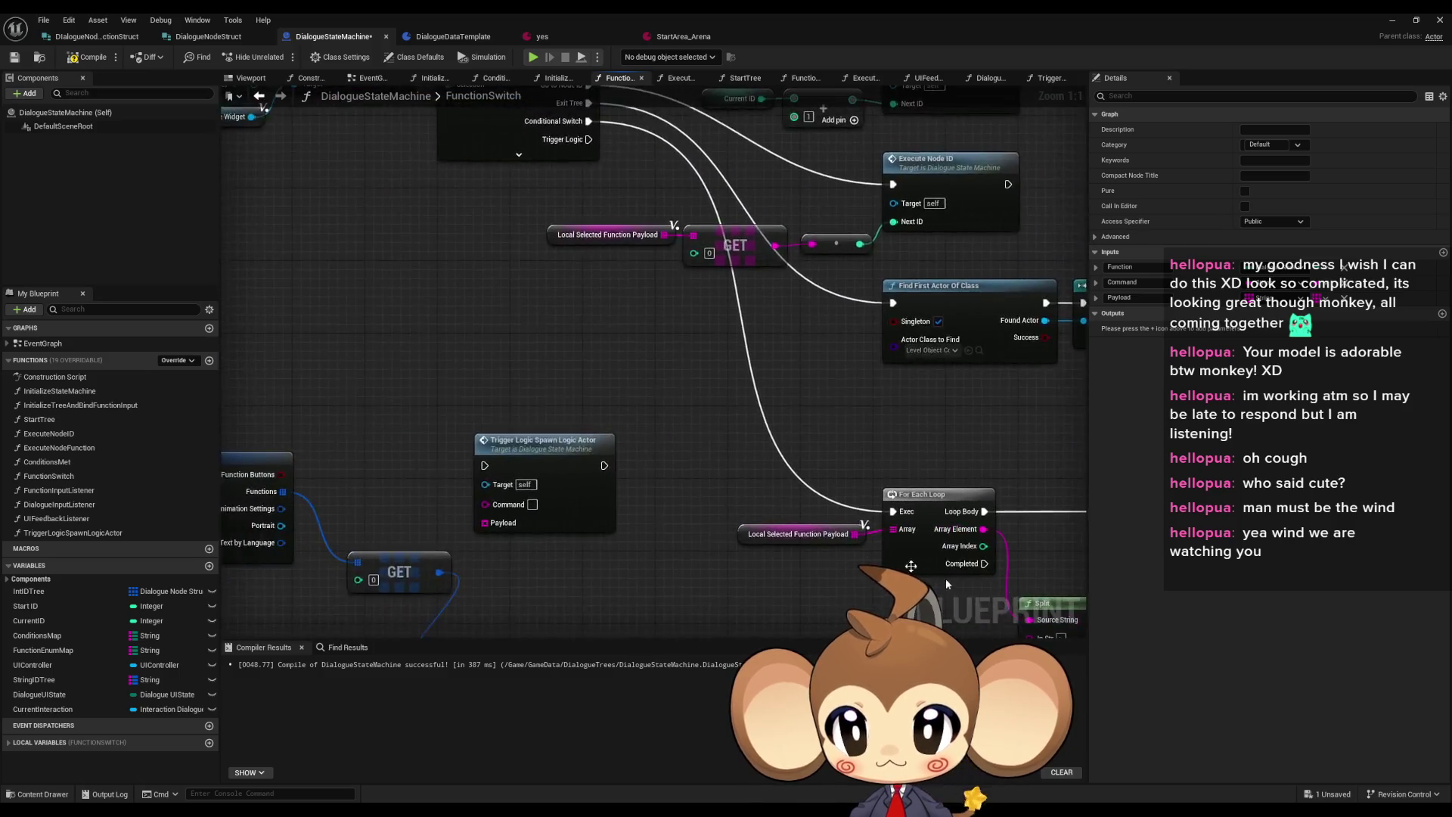
pyautogui.moveTo(967, 553); pyautogui.dragTo(1117, 568)
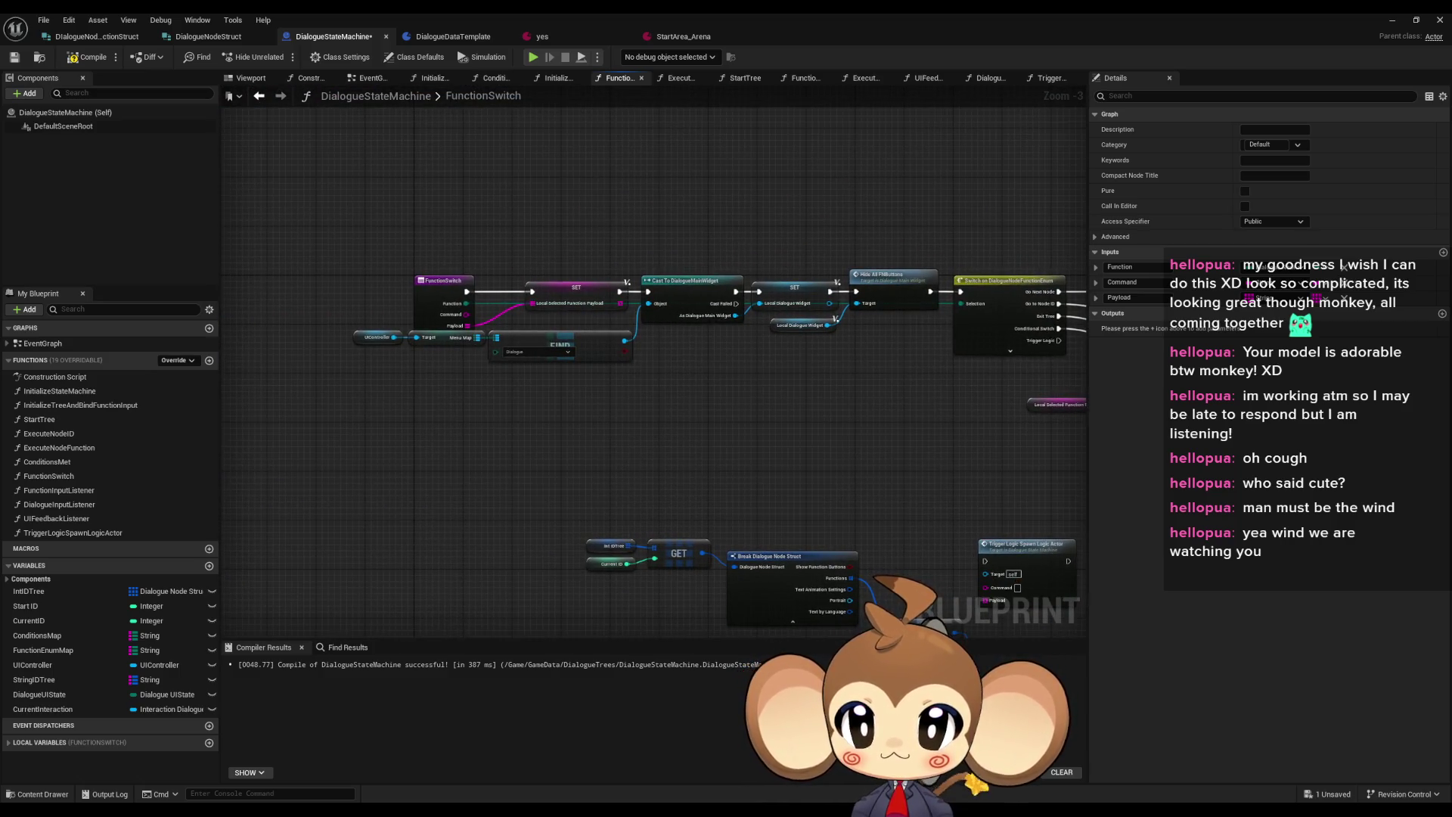
pyautogui.moveTo(1117, 568)
pyautogui.mouseDown()
pyautogui.moveTo(1047, 529)
pyautogui.moveTo(711, 437)
pyautogui.moveTo(517, 416)
pyautogui.mouseUp()
pyautogui.scroll(2, 518, 416)
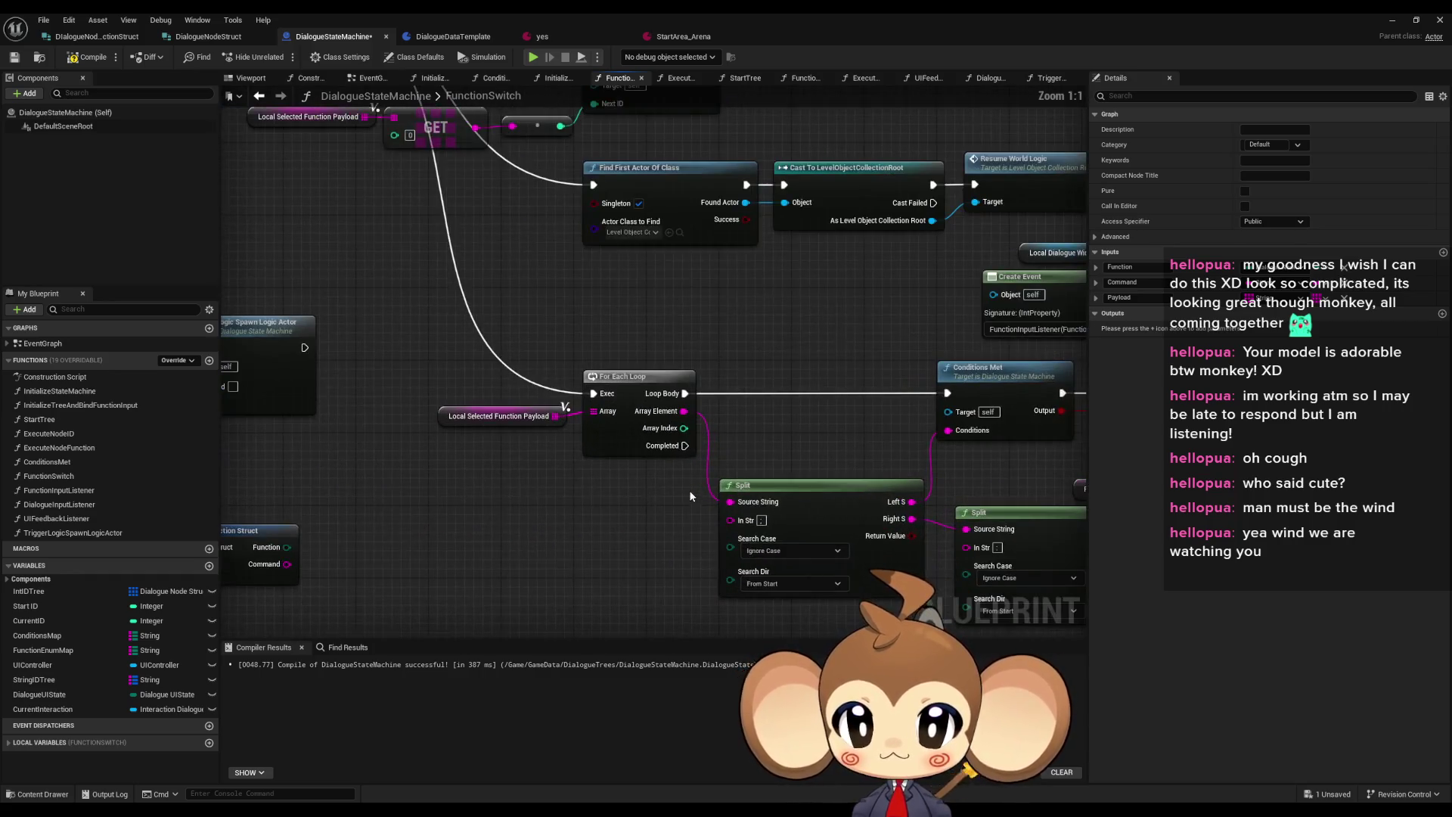
pyautogui.scroll(2, 667, 406)
pyautogui.moveTo(666, 406); pyautogui.dragTo(519, 391)
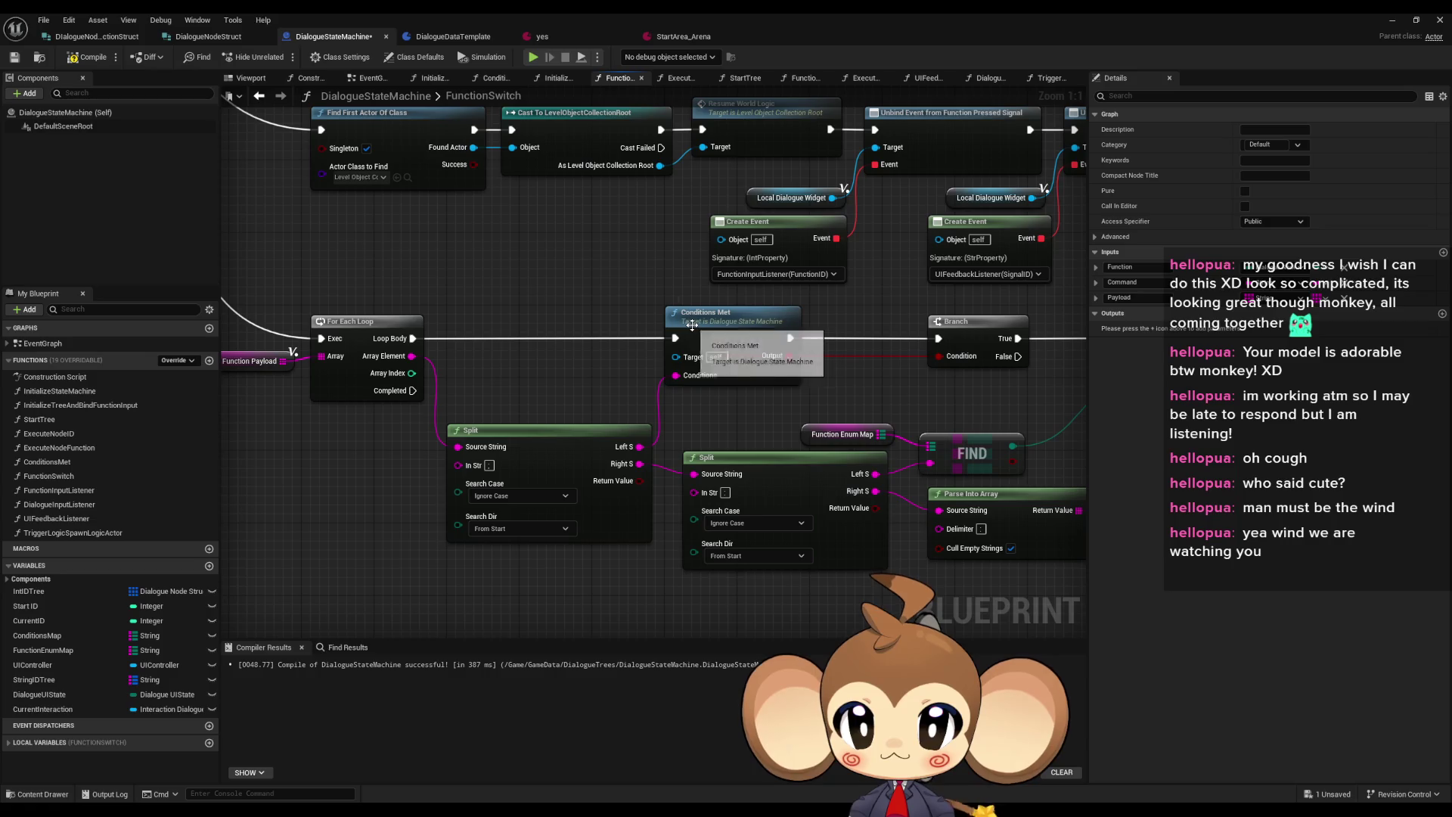
pyautogui.moveTo(692, 326); pyautogui.dragTo(602, 310)
# Select the second Split node and jump back to the FunctionInputListener graph
pyautogui.click(554, 424)
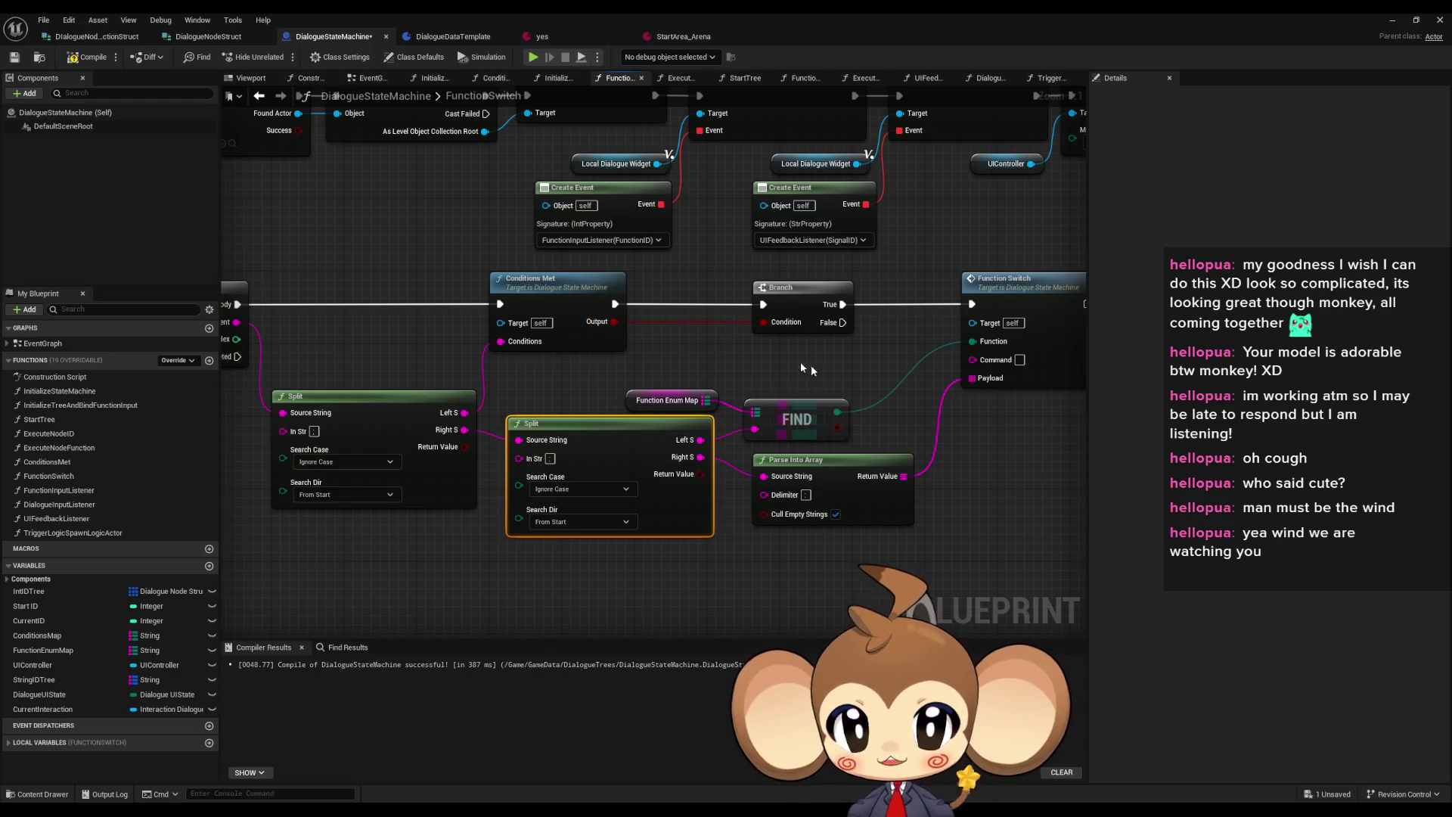
pyautogui.scroll(-3, 804, 375)
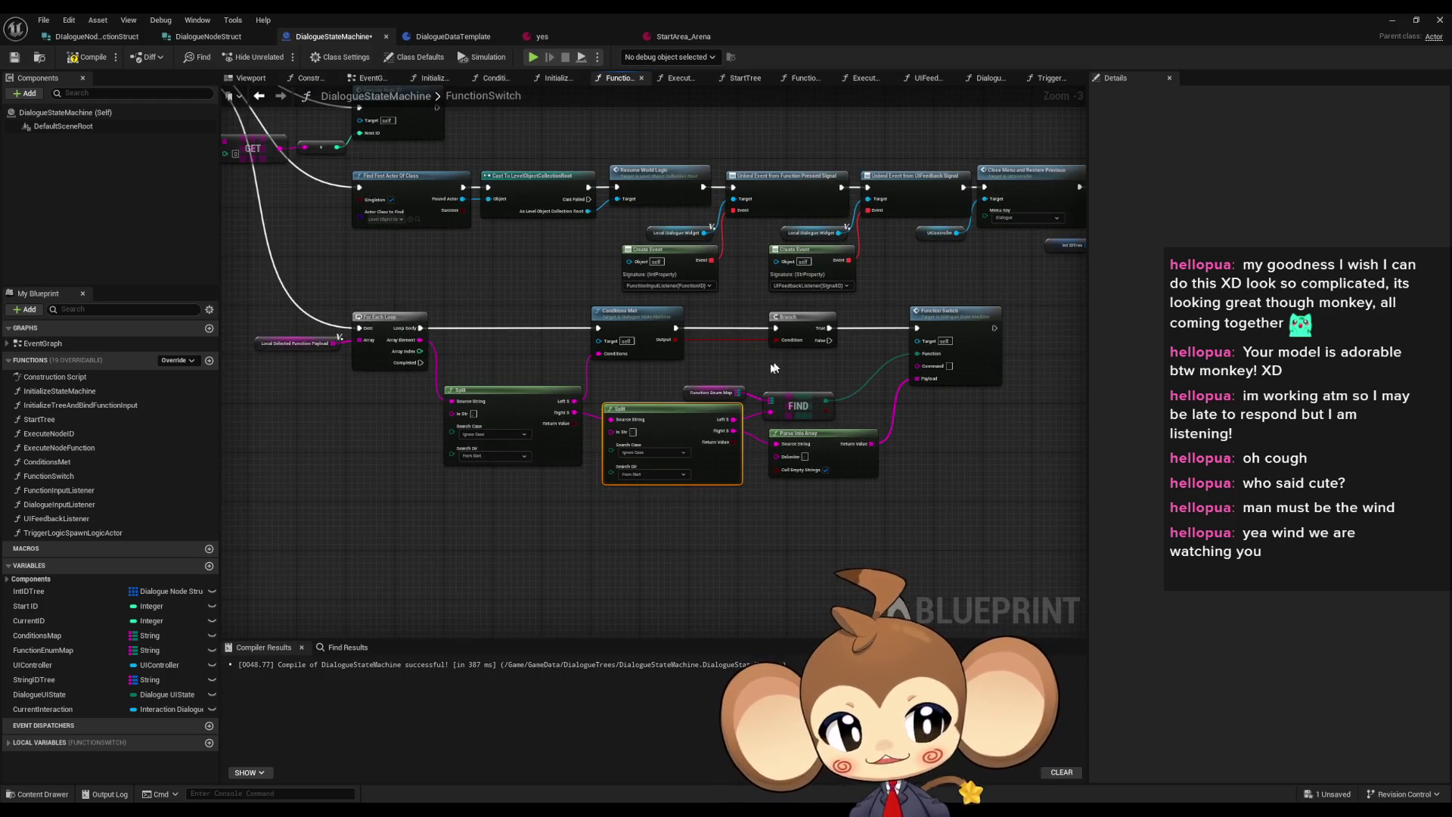
pyautogui.scroll(-2, 847, 394)
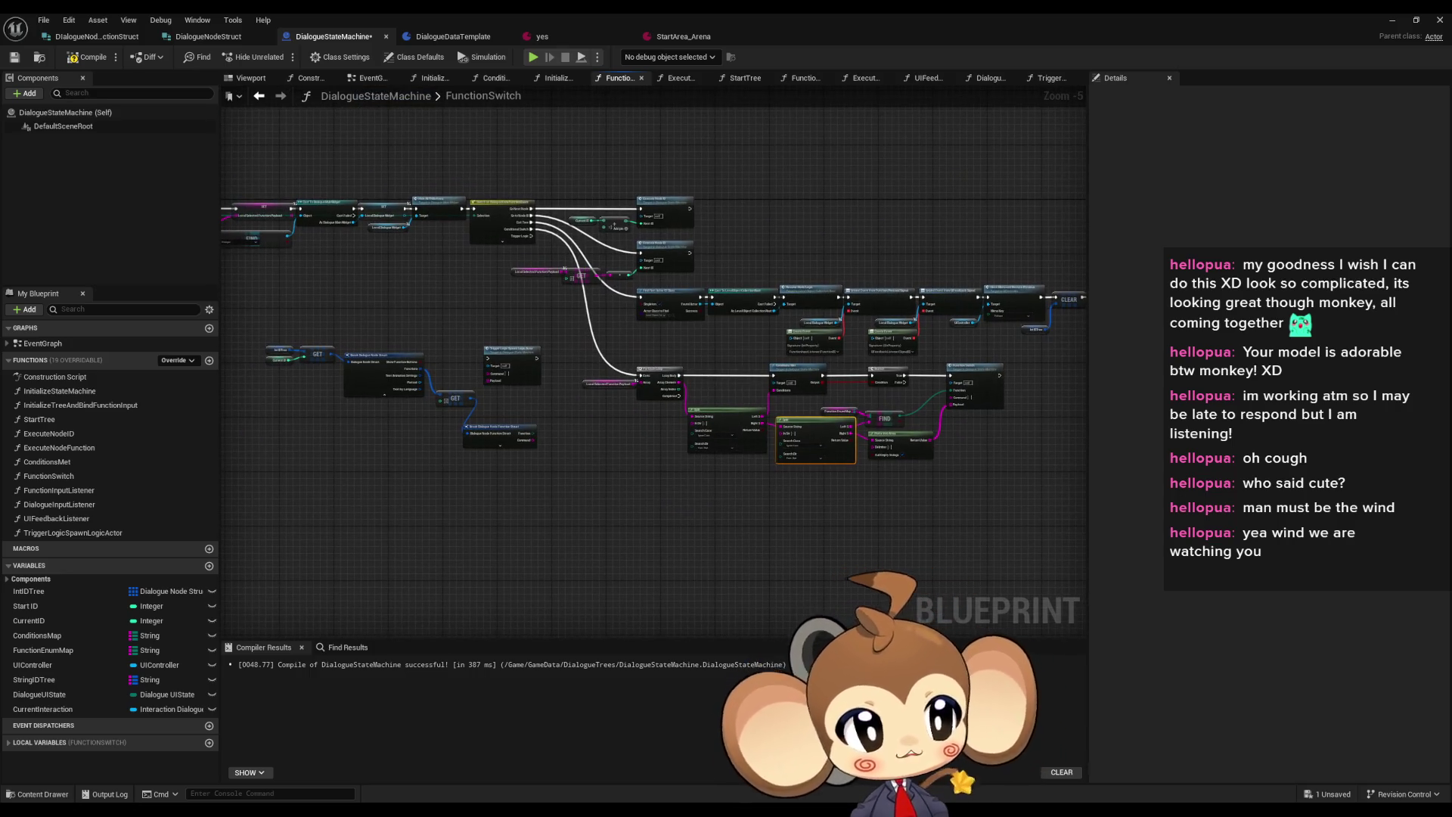
pyautogui.hotkey('alt', 'Left')
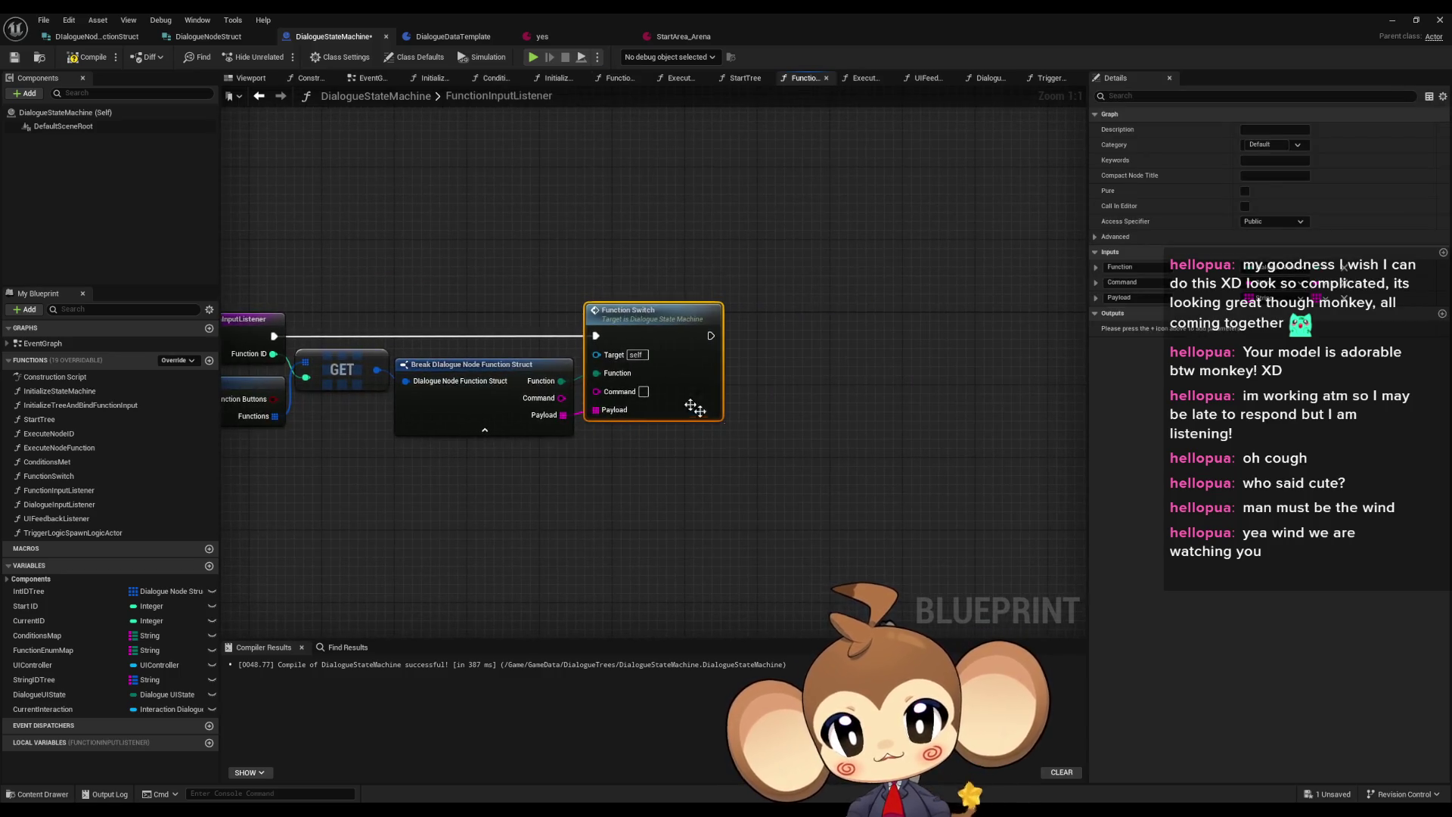
# Back in the FunctionSwitch graph, add a Command variable getter beside the Trigger Logic Spawn Logic Actor call
pyautogui.moveTo(630, 447); pyautogui.dragTo(962, 483)
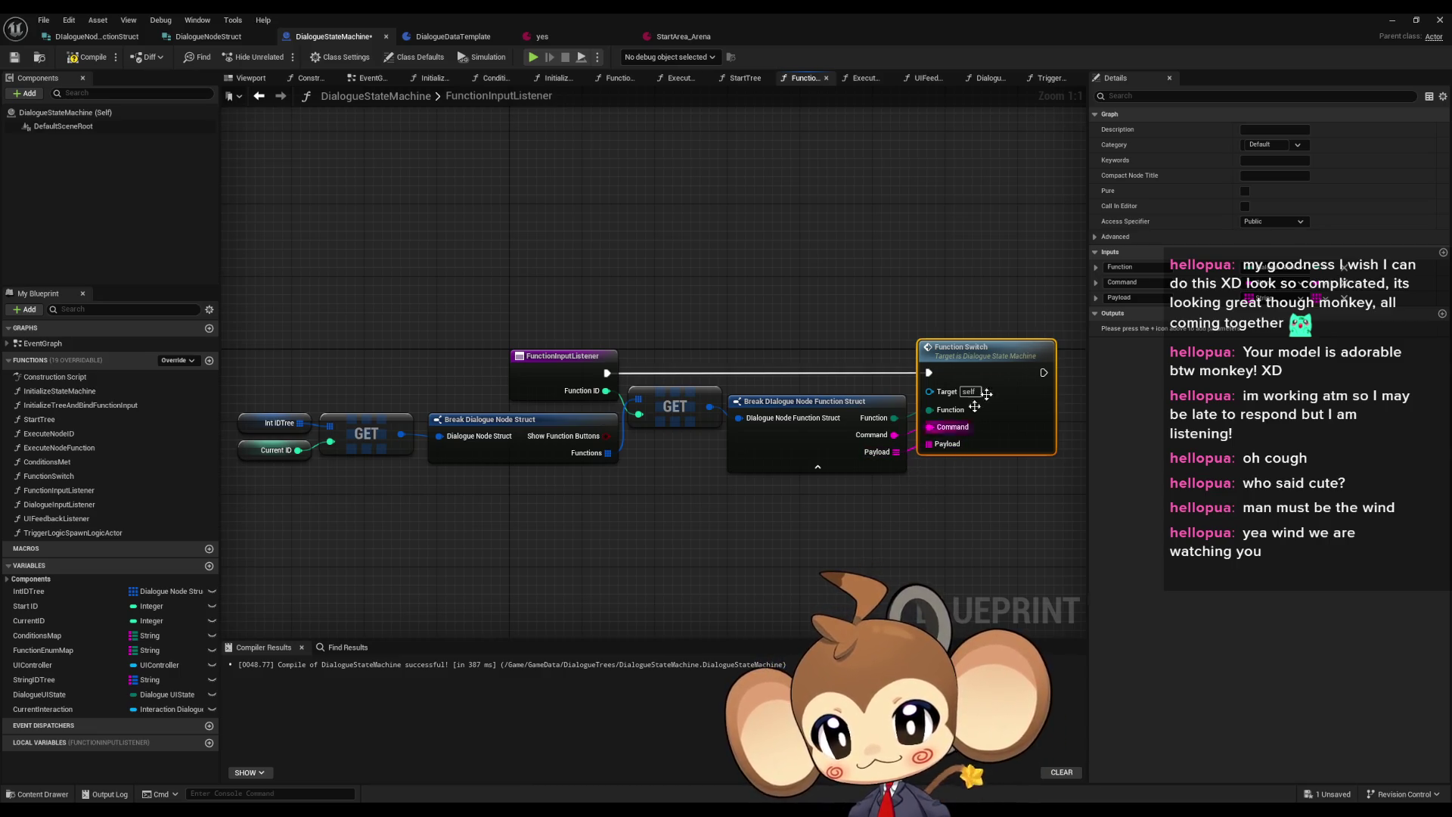
pyautogui.doubleClick(1014, 354)
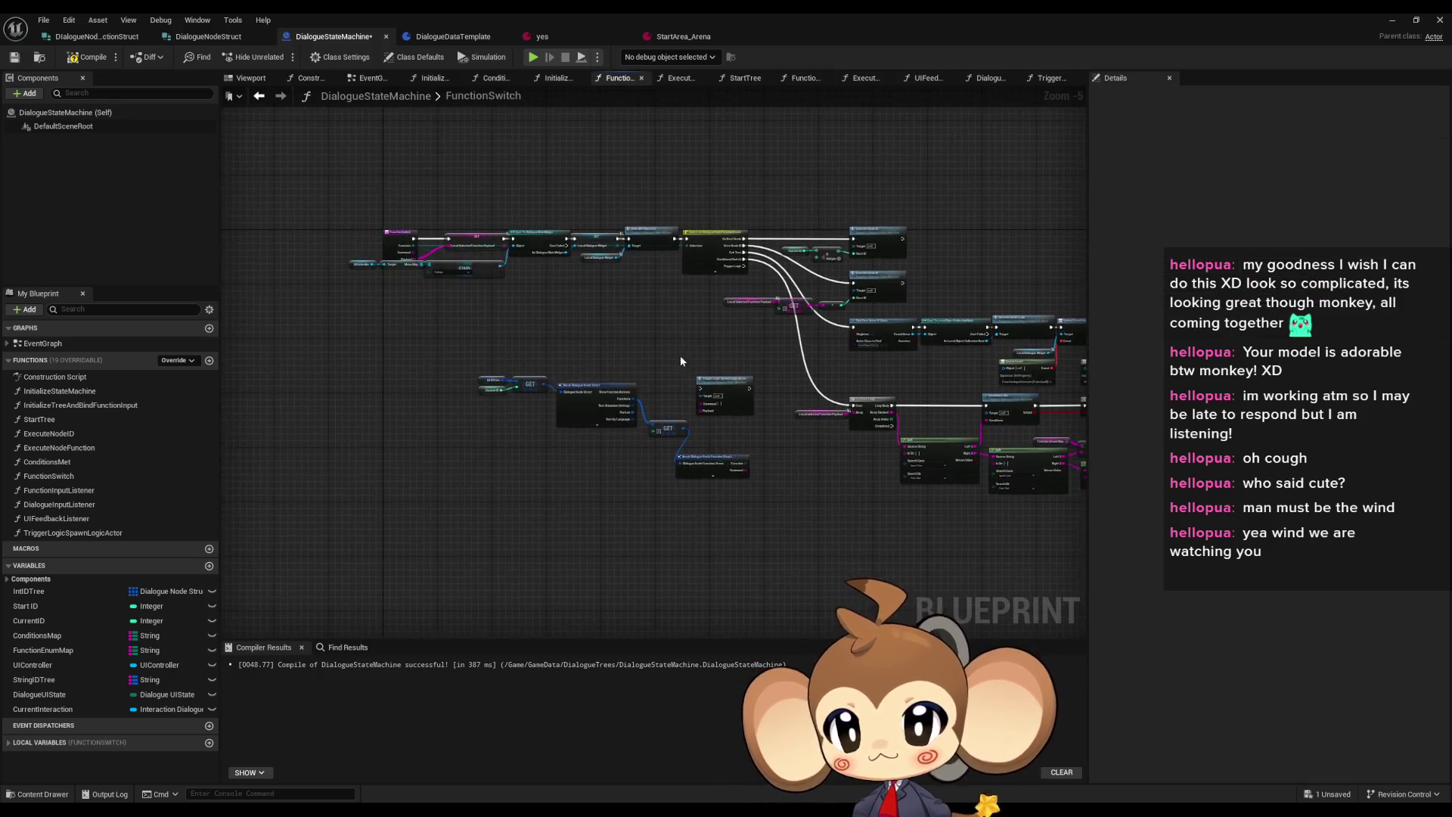
pyautogui.scroll(3, 681, 362)
pyautogui.moveTo(720, 192)
pyautogui.mouseDown()
pyautogui.moveTo(639, 437)
pyautogui.moveTo(532, 464)
pyautogui.moveTo(520, 453)
pyautogui.mouseUp()
pyautogui.write('c')
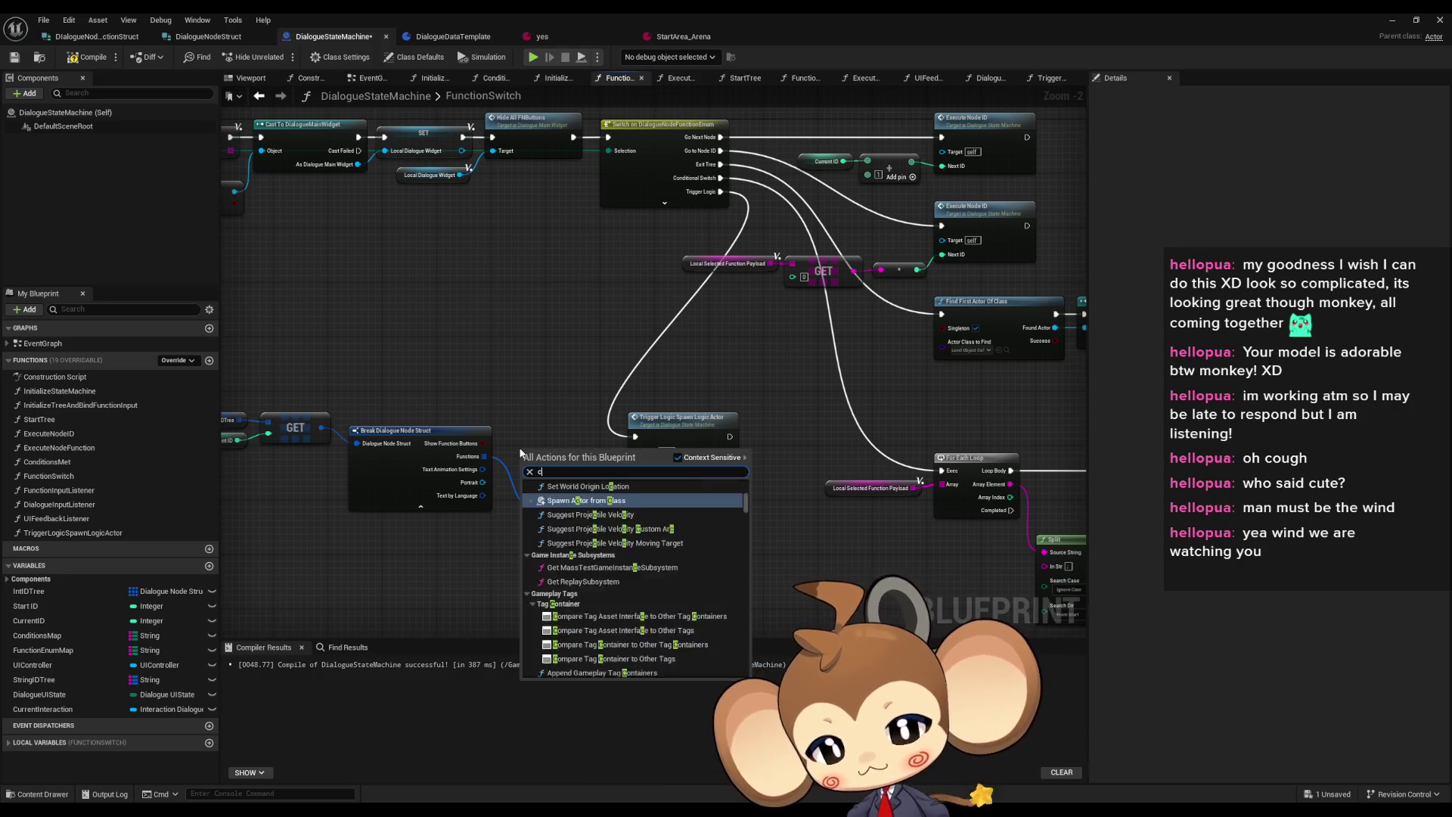
pyautogui.write('ommand')
pyautogui.press('Escape')
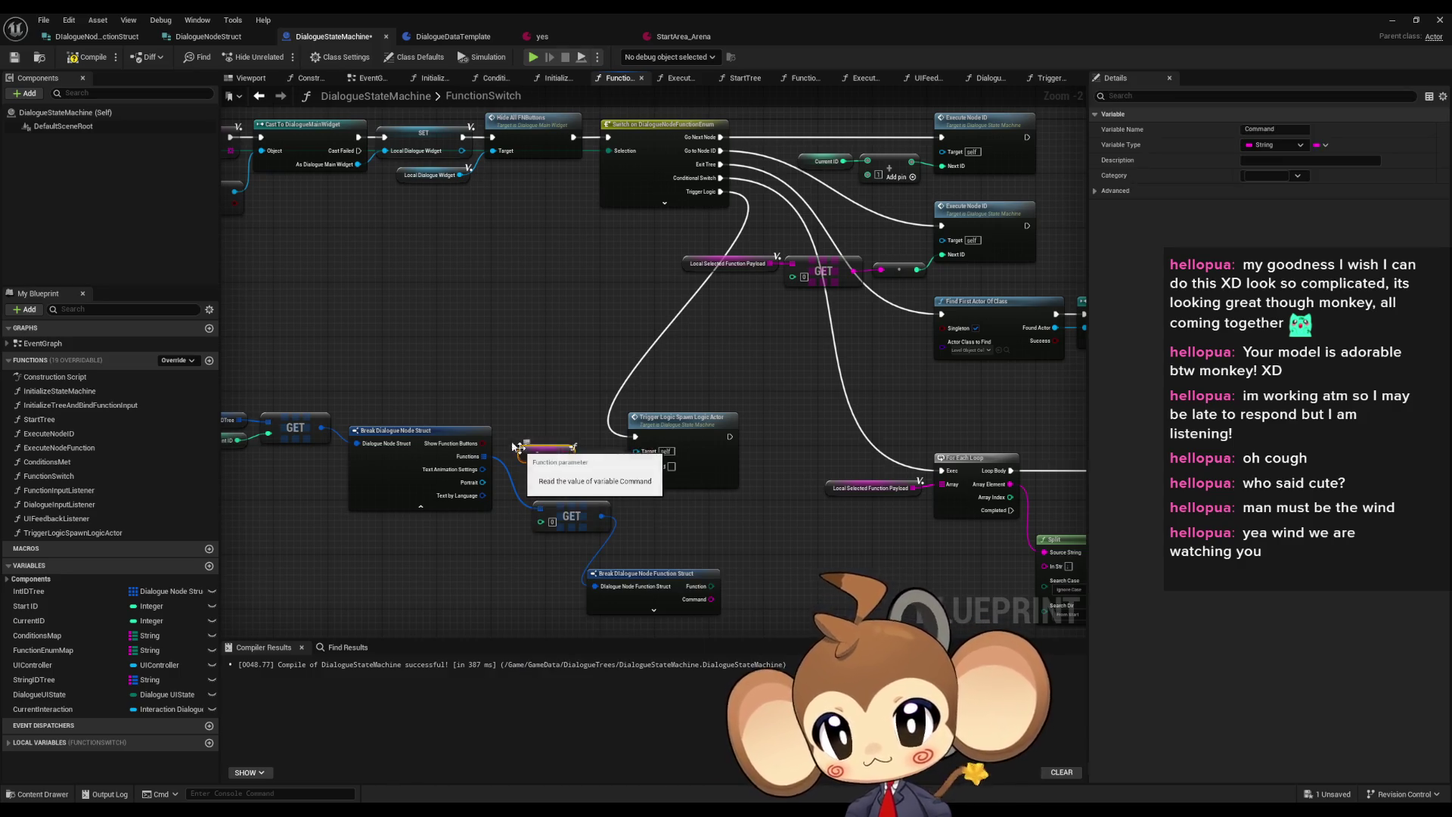
# Add a Payload getter and wire Command and Payload into Trigger Logic Spawn Logic Actor
pyautogui.rightClick(502, 325)
pyautogui.write('pay')
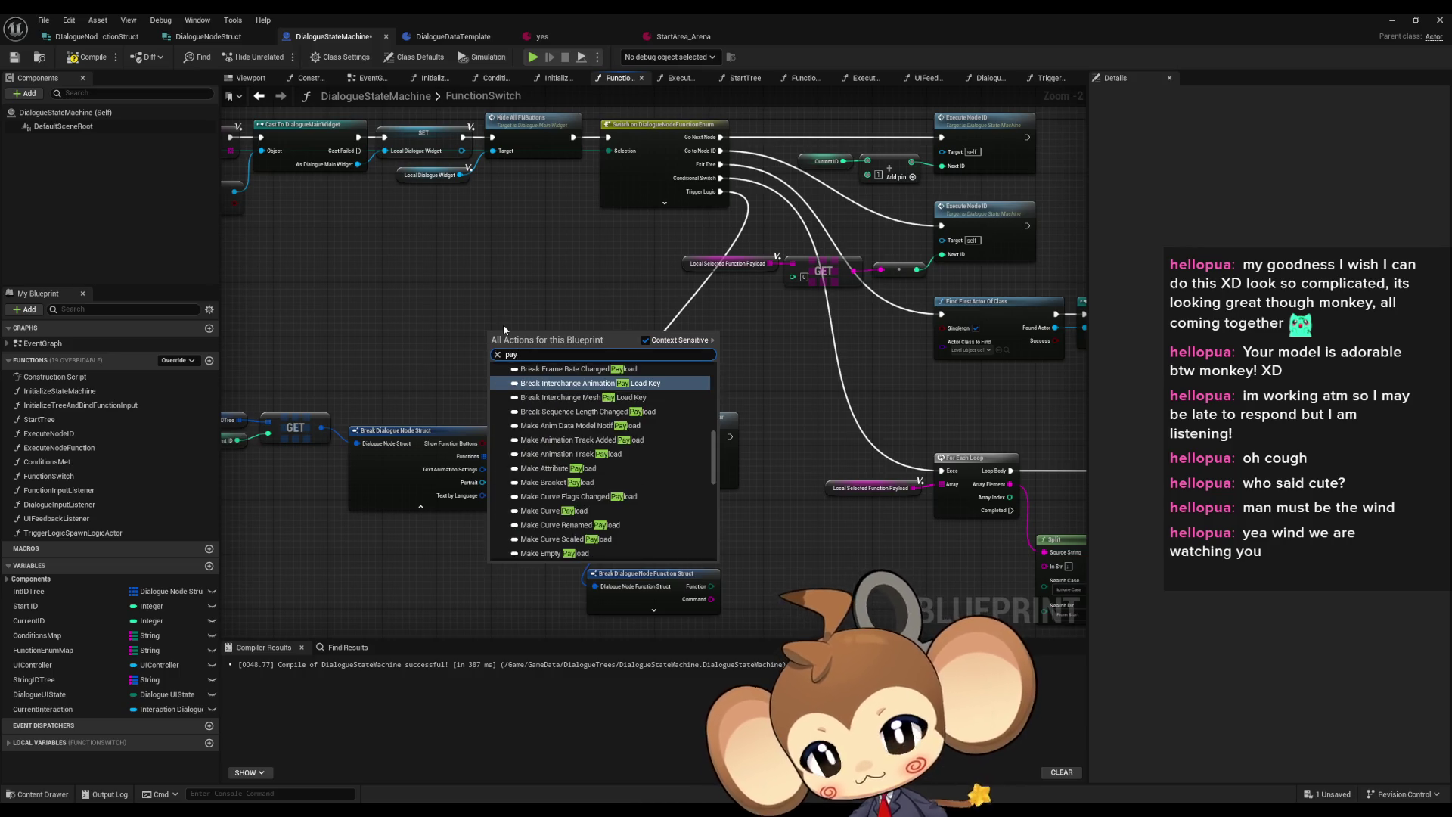
pyautogui.write('load')
pyautogui.press('Return')
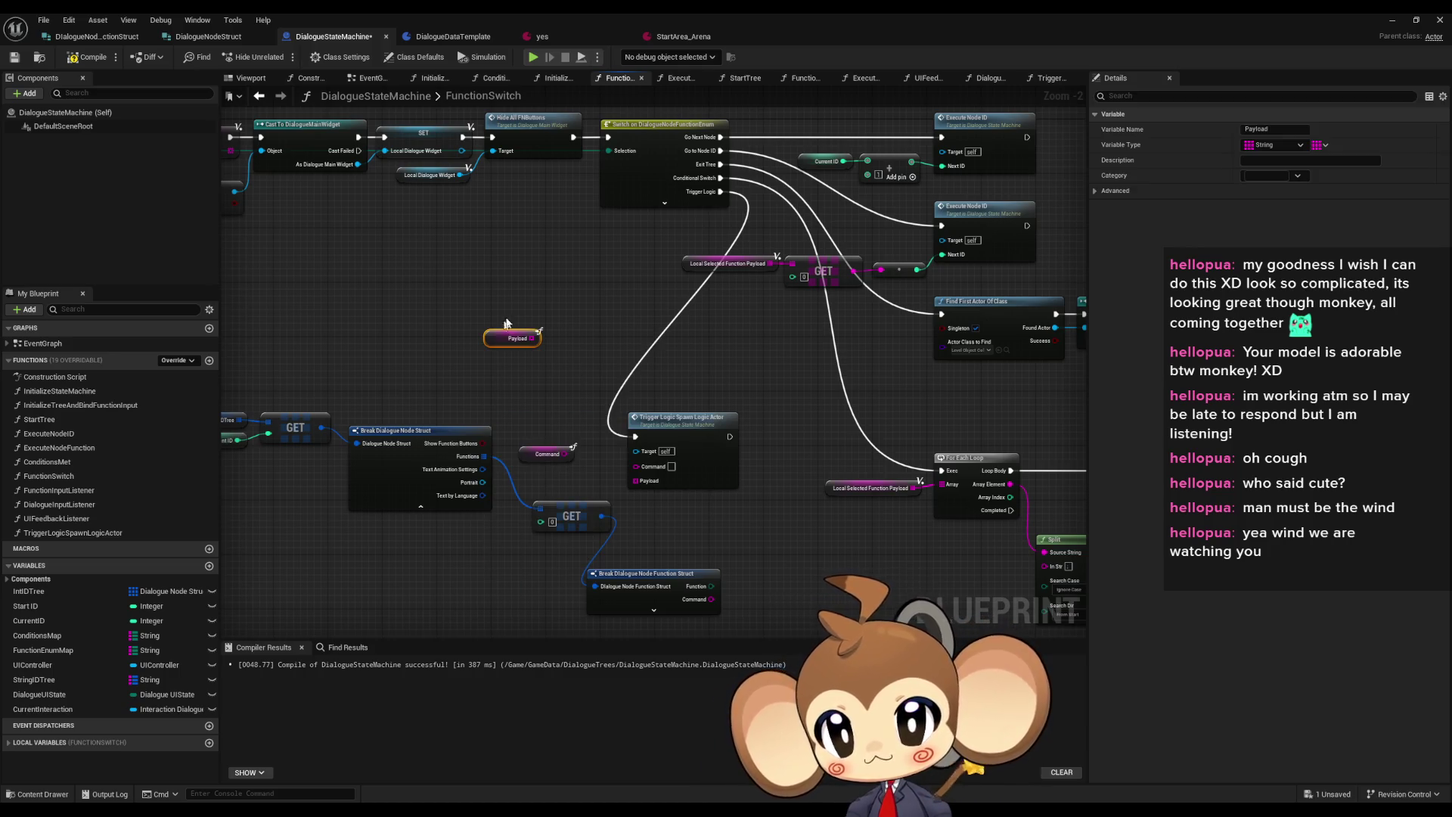
pyautogui.moveTo(531, 339)
pyautogui.mouseDown()
pyautogui.moveTo(708, 488)
pyautogui.moveTo(620, 470)
pyautogui.moveTo(577, 411)
pyautogui.moveTo(515, 366)
pyautogui.moveTo(560, 427)
pyautogui.moveTo(561, 454)
pyautogui.mouseUp()
pyautogui.keyDown('shift'); pyautogui.click(561, 406); pyautogui.keyUp('shift')
# Delete the old GET, struct-break and IntIDTree lookup nodes
pyautogui.moveTo(570, 505); pyautogui.dragTo(699, 598)
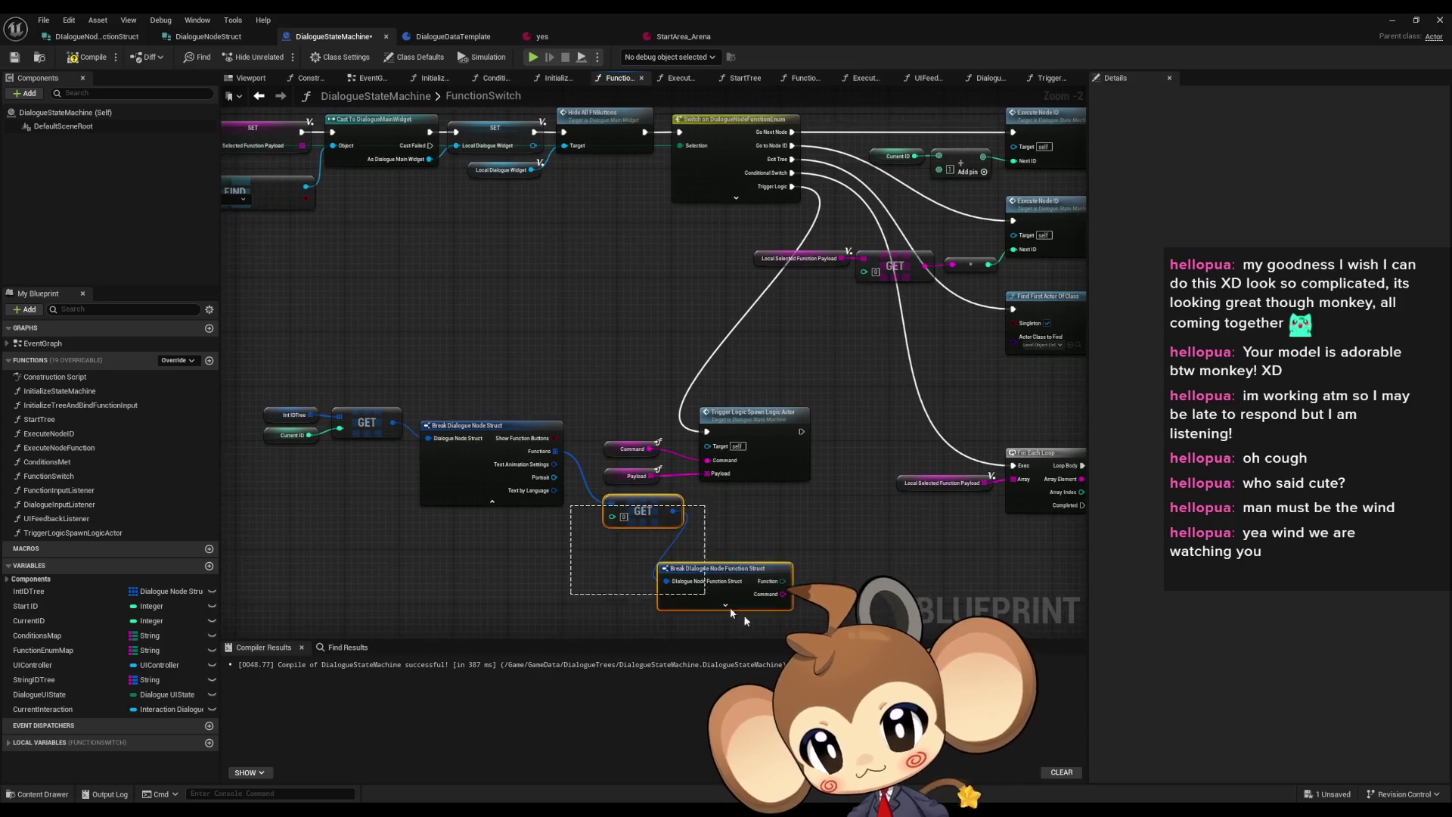
pyautogui.press('Delete')
pyautogui.moveTo(330, 330); pyautogui.dragTo(454, 515)
pyautogui.press('Delete')
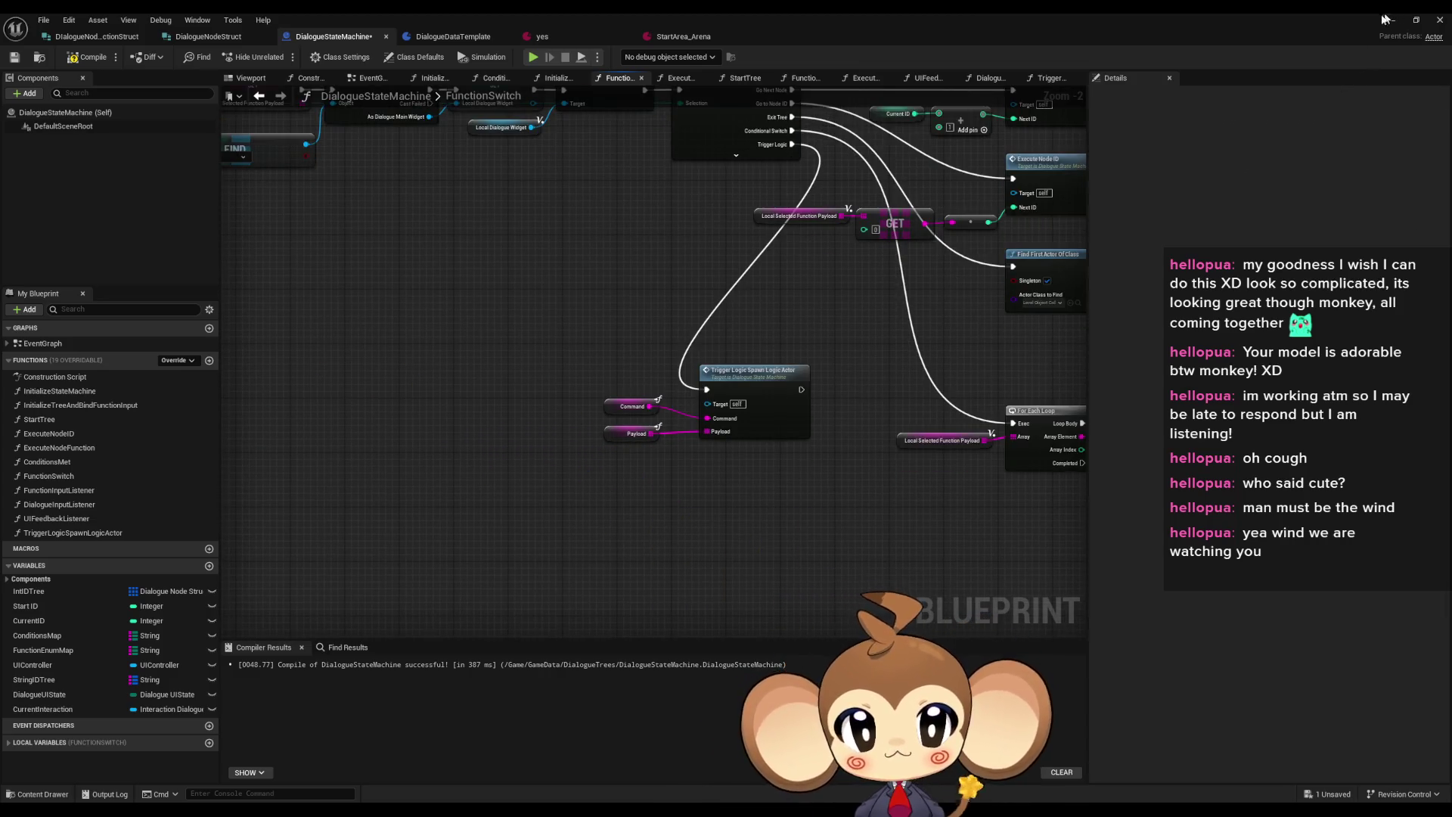
# Minimize the Blueprint editor, play-test in the editor, and load the saved game
pyautogui.click(1387, 15)
pyautogui.click(284, 58)
pyautogui.click(584, 343)
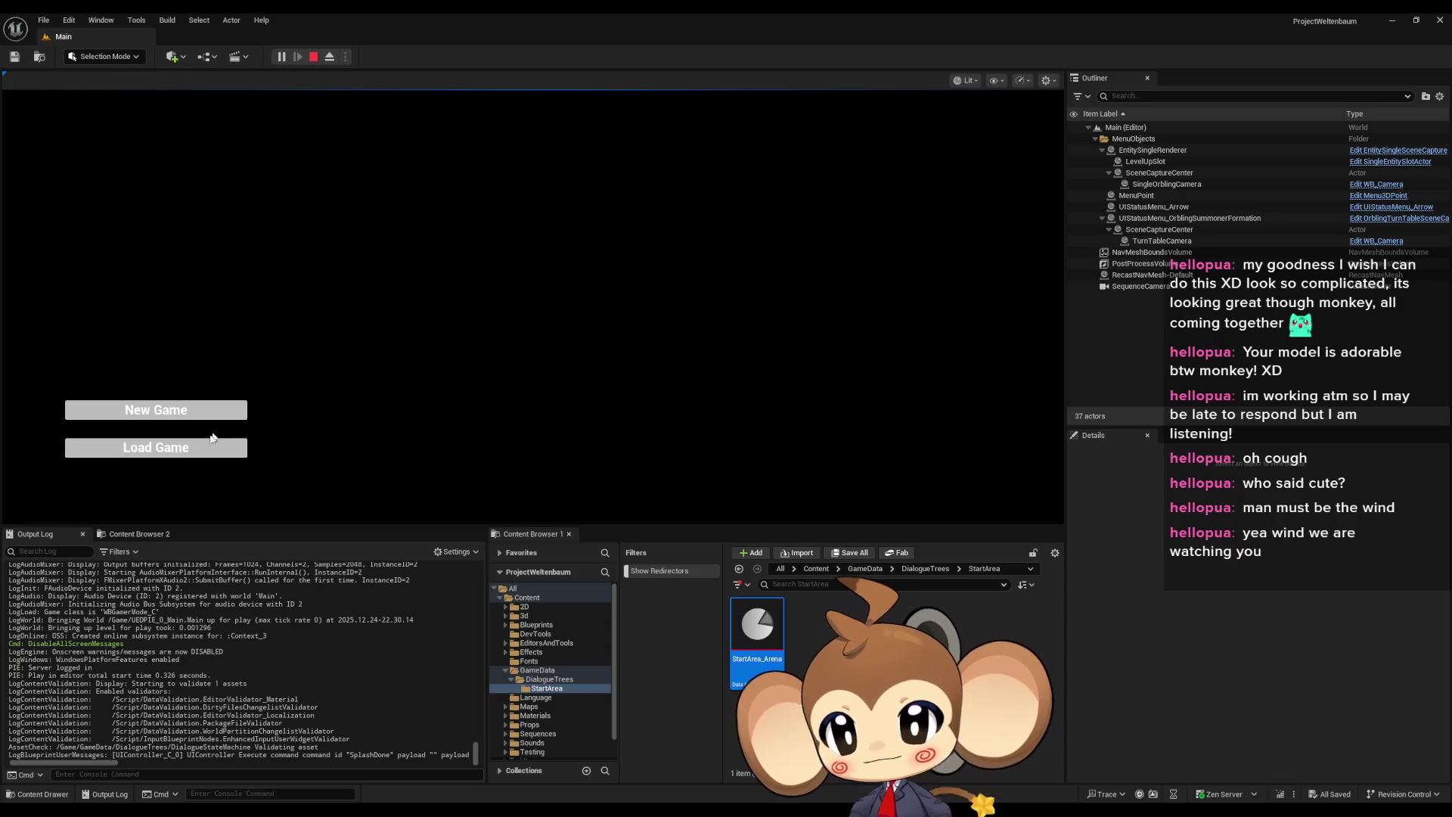
pyautogui.click(202, 454)
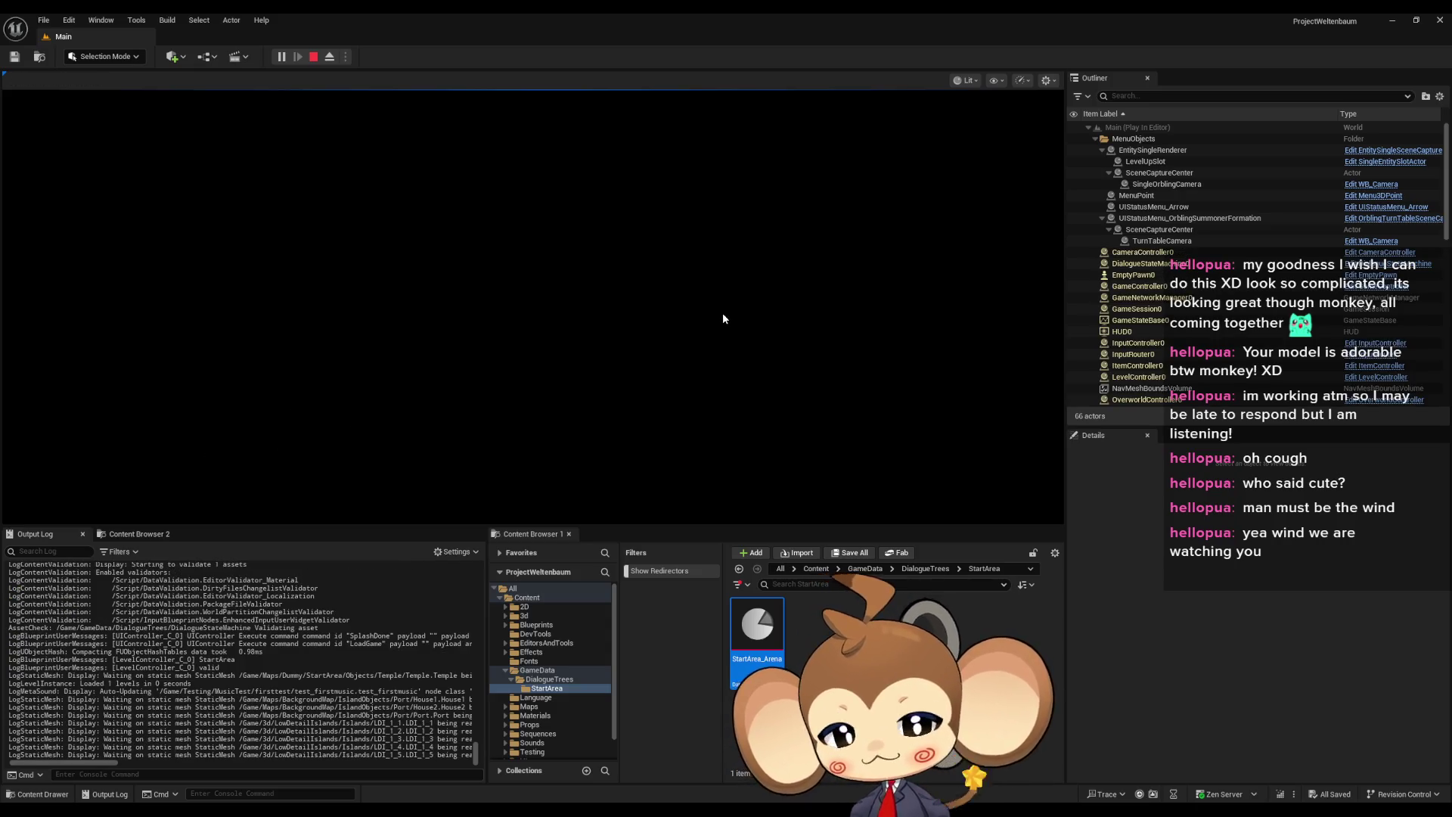
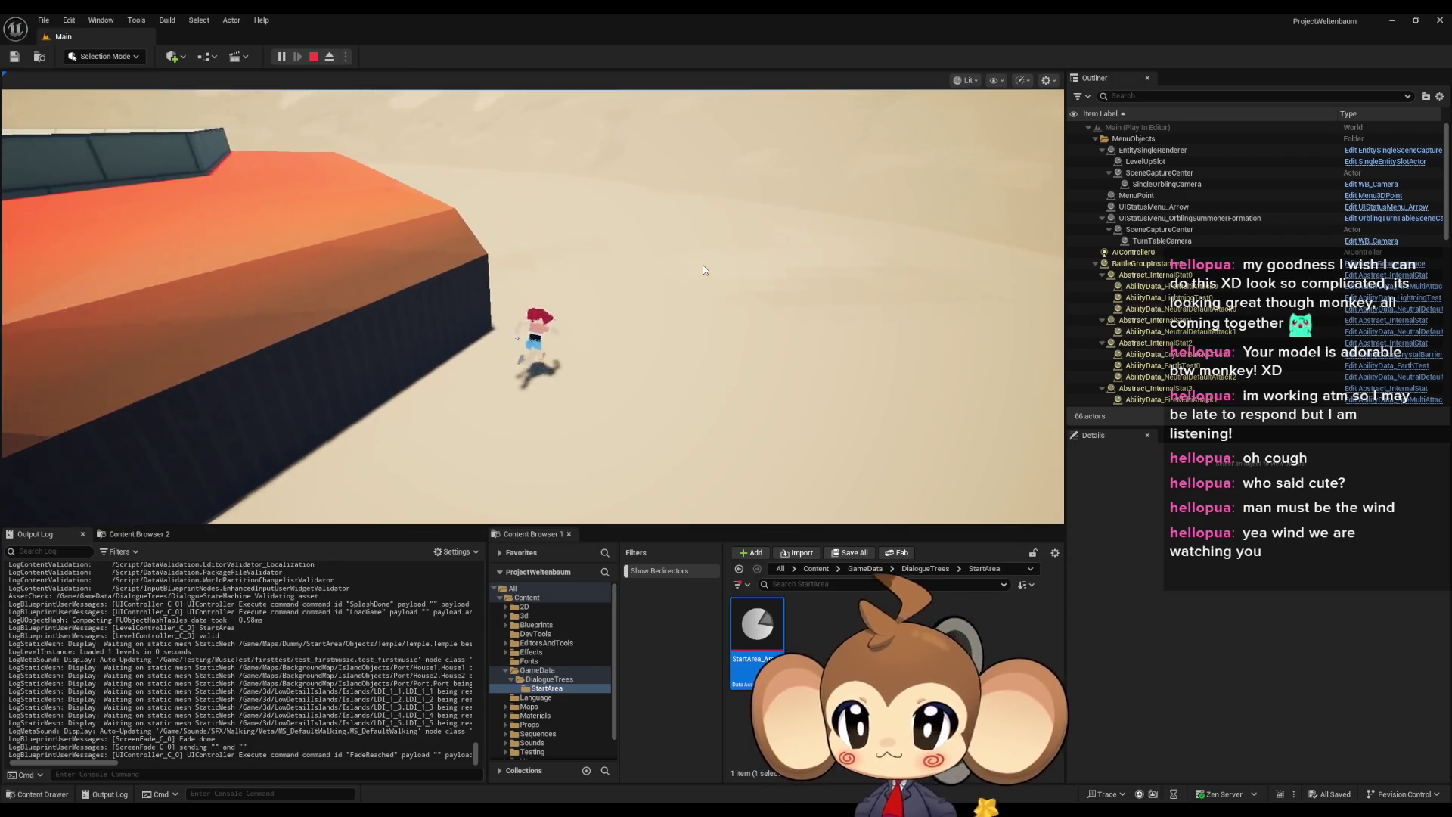
# Play-test by choosing Enter Arena in the arena NPC's dialogue, then stop the session
pyautogui.click(705, 269)
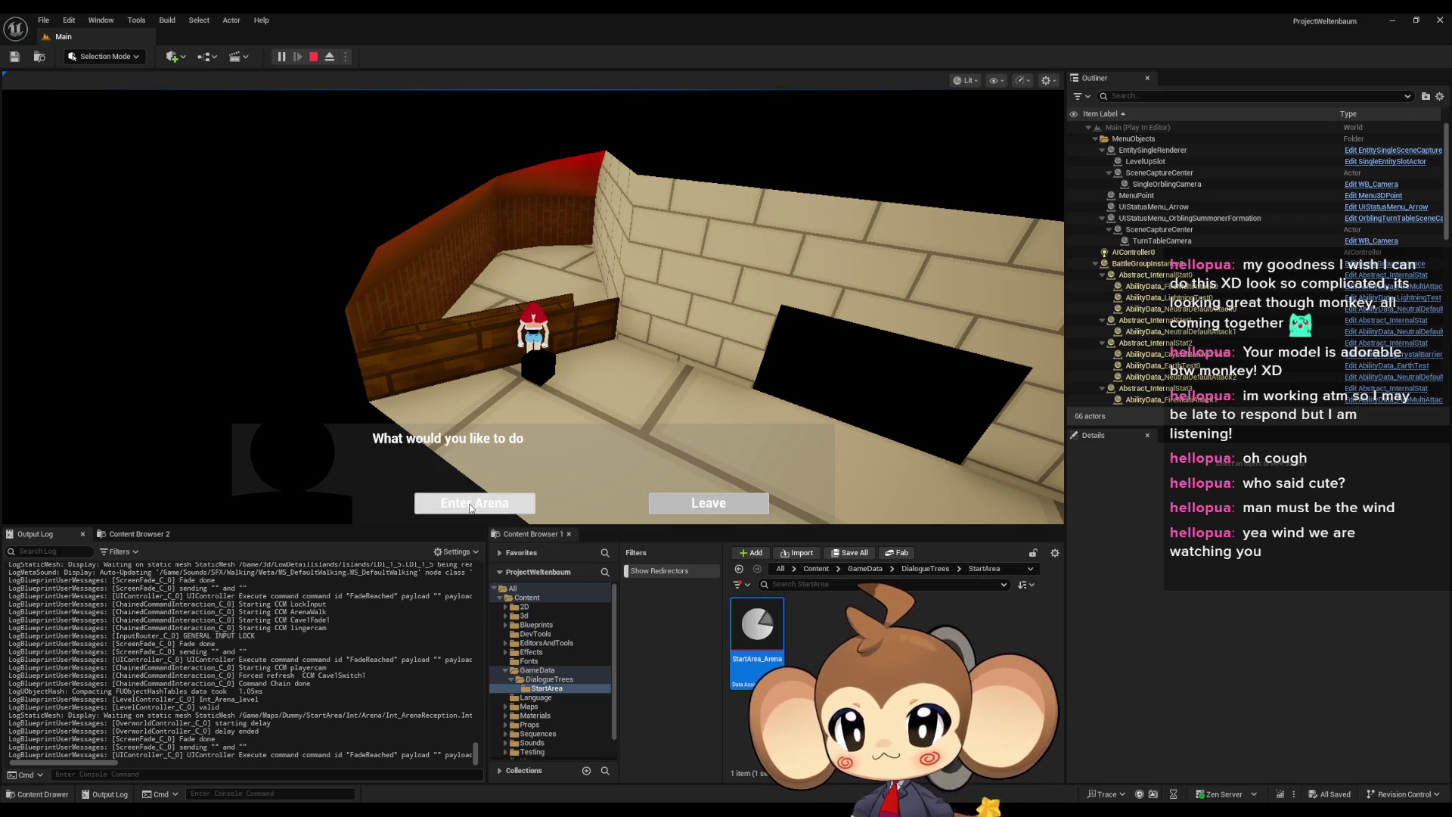
pyautogui.click(470, 505)
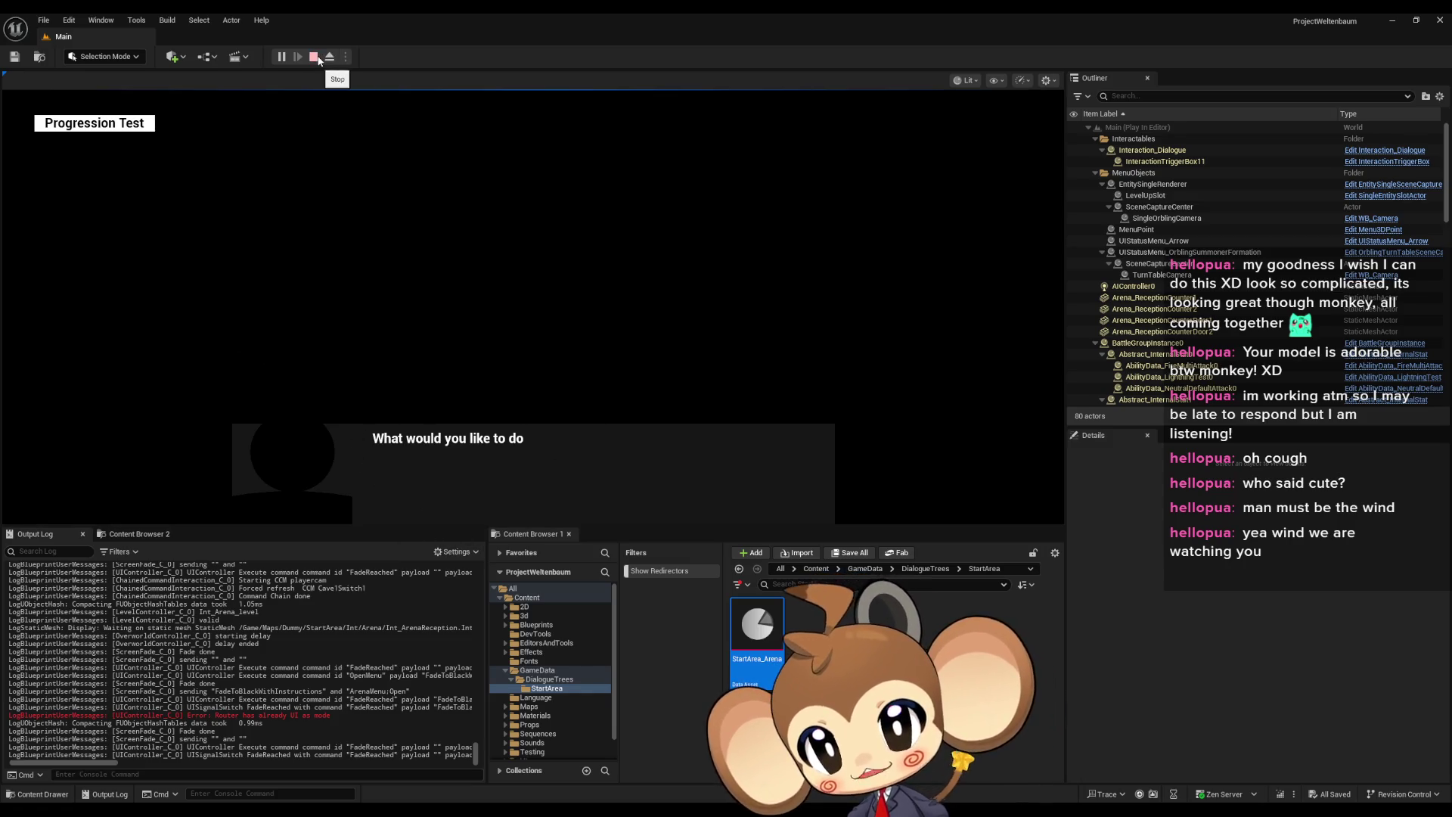
pyautogui.click(313, 57)
# In DialogueStateMachine's FunctionSwitch graph, move the Trigger Logic node down and right
pyautogui.moveTo(602, 800)
pyautogui.click(701, 761)
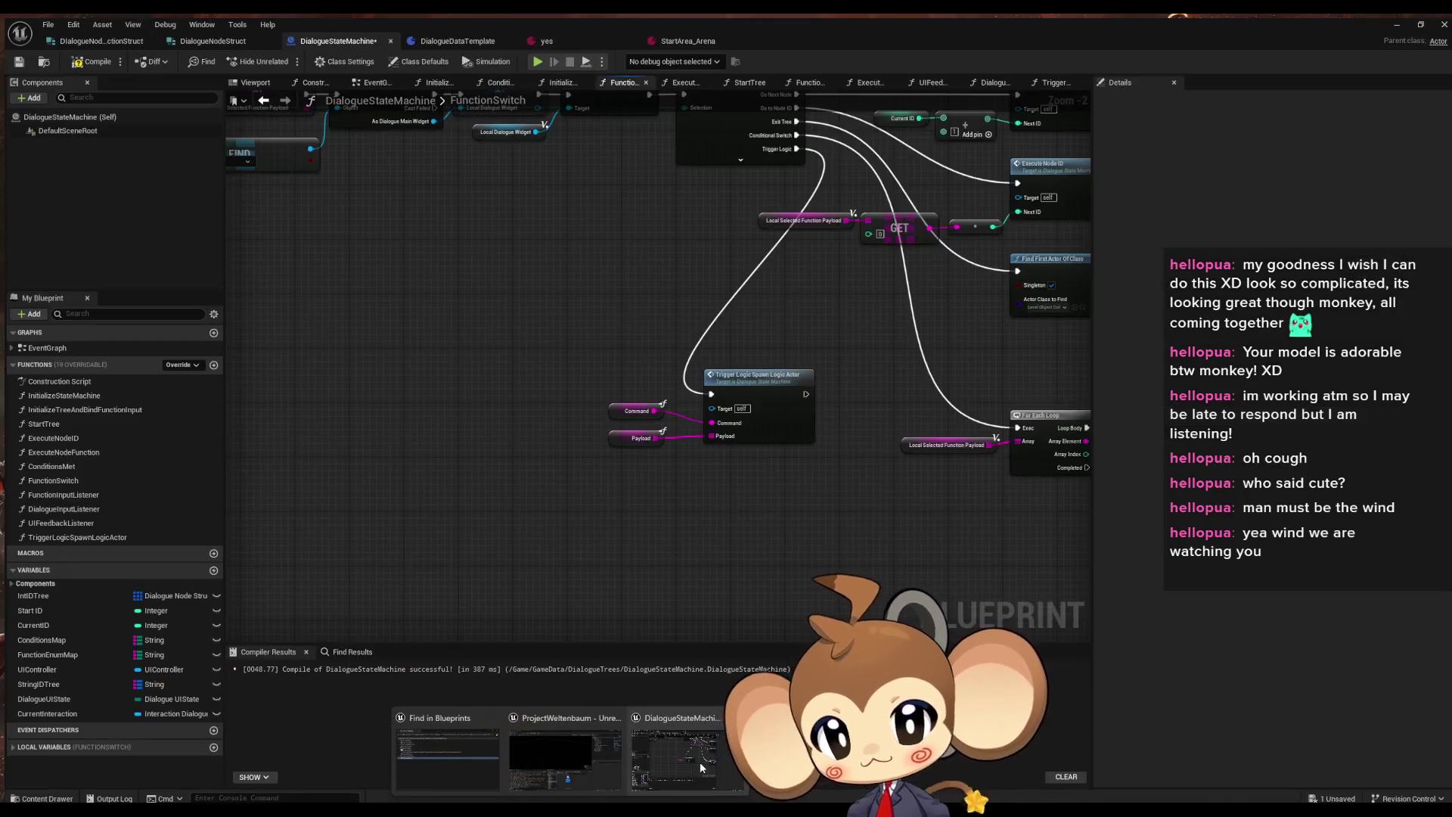
pyautogui.scroll(-4, 554, 478)
pyautogui.moveTo(559, 441)
pyautogui.mouseDown()
pyautogui.moveTo(628, 457)
pyautogui.moveTo(590, 514)
pyautogui.moveTo(710, 575)
pyautogui.mouseUp()
pyautogui.click(539, 549)
# Review the FunctionSwitch entry, cast and Switch on DialogueNodeFunctionEnum nodes, then restore the editor window
pyautogui.scroll(3, 548, 476)
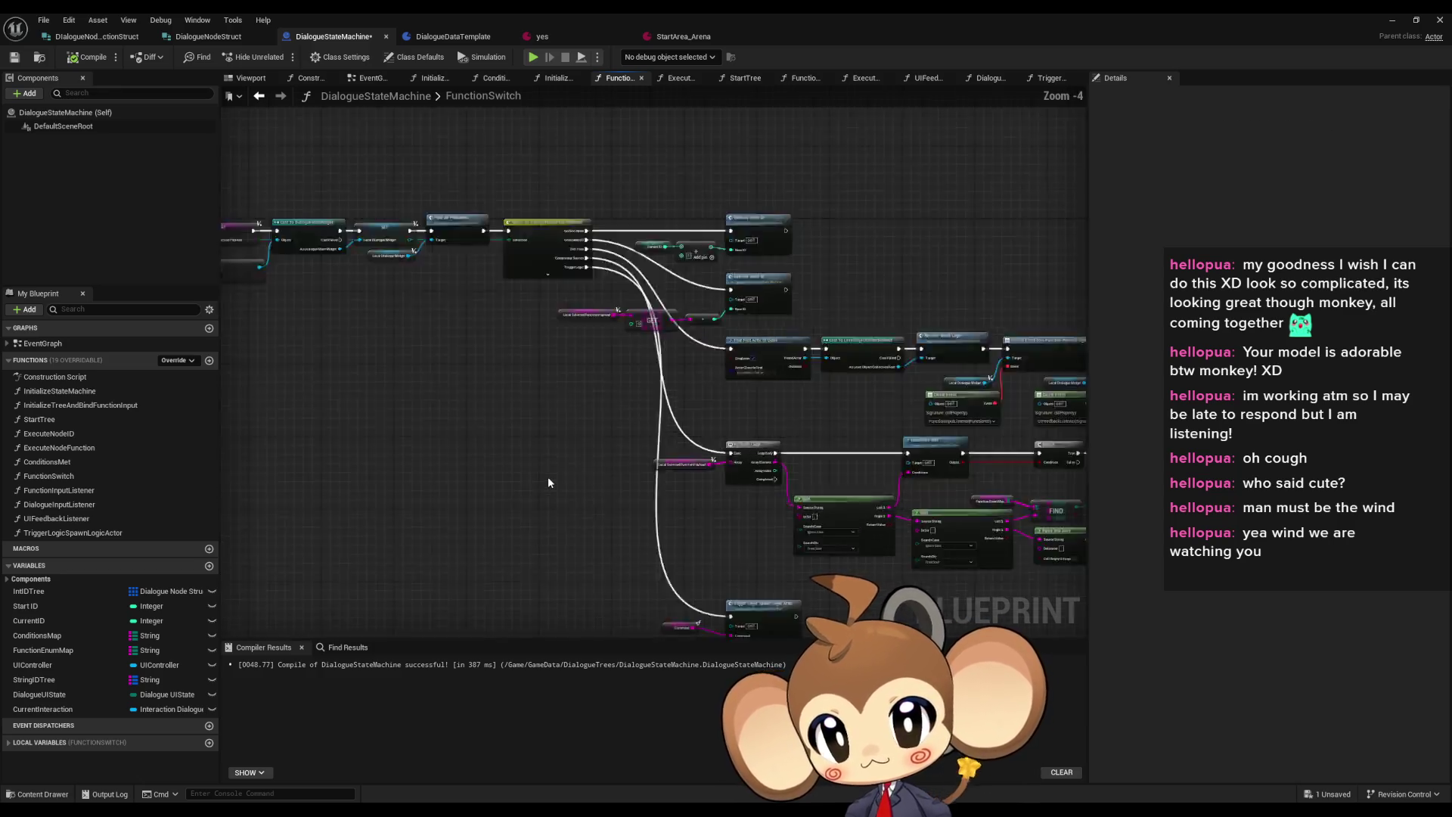
pyautogui.scroll(2, 565, 440)
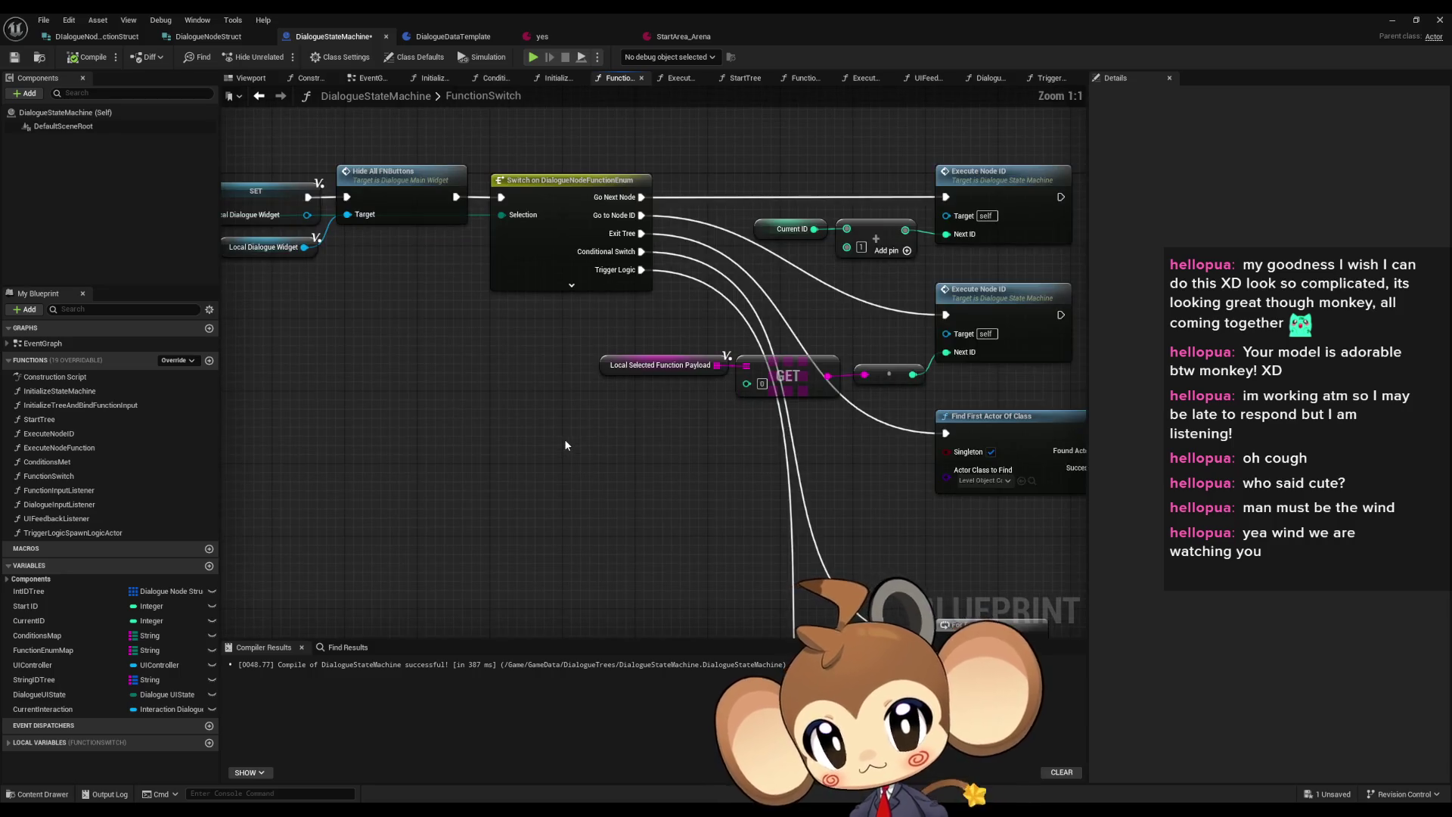
pyautogui.moveTo(491, 461)
pyautogui.mouseDown()
pyautogui.moveTo(1082, 529)
pyautogui.moveTo(976, 519)
pyautogui.mouseUp()
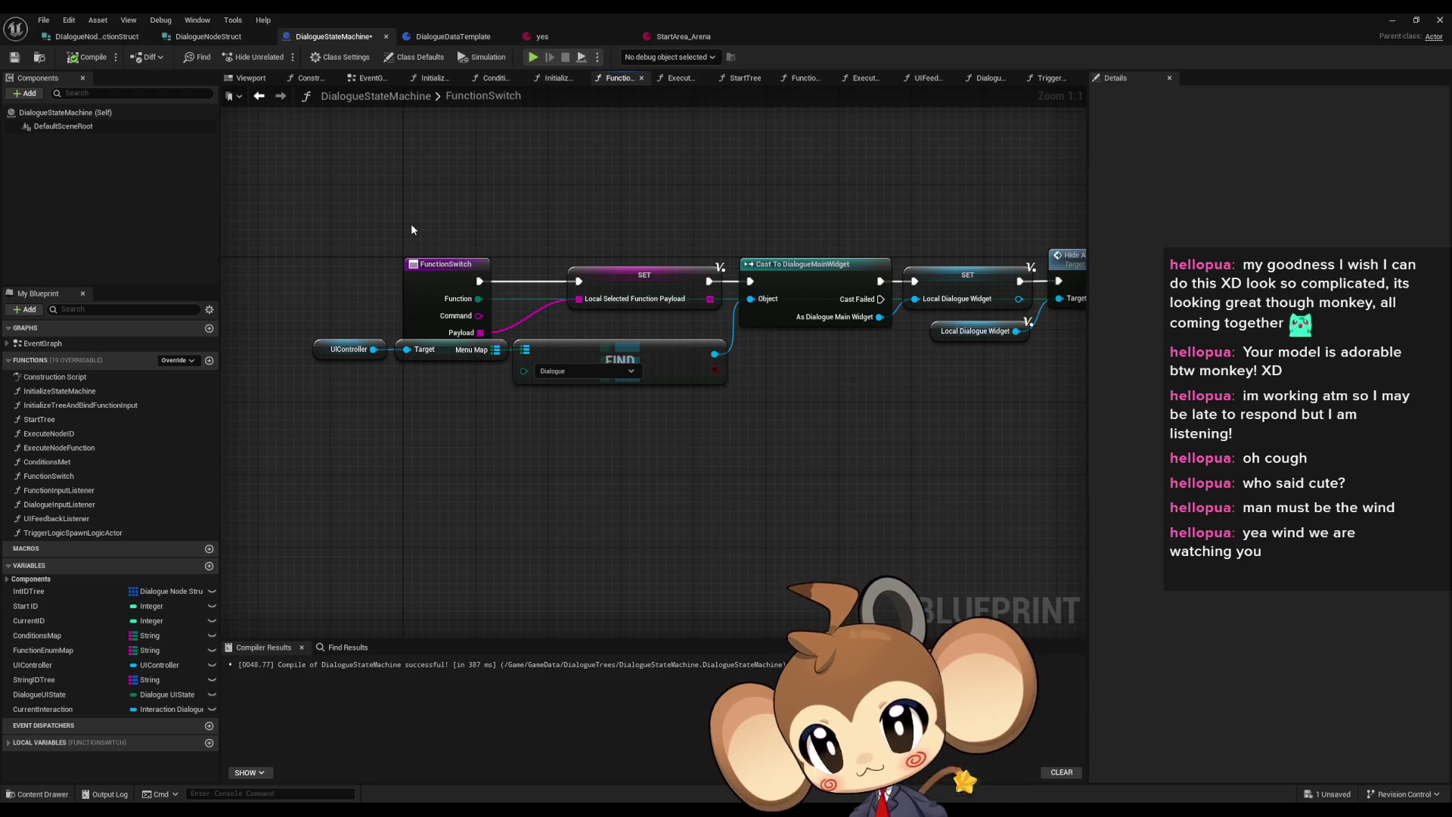
pyautogui.moveTo(411, 224); pyautogui.dragTo(276, 218)
pyautogui.scroll(-4, 281, 219)
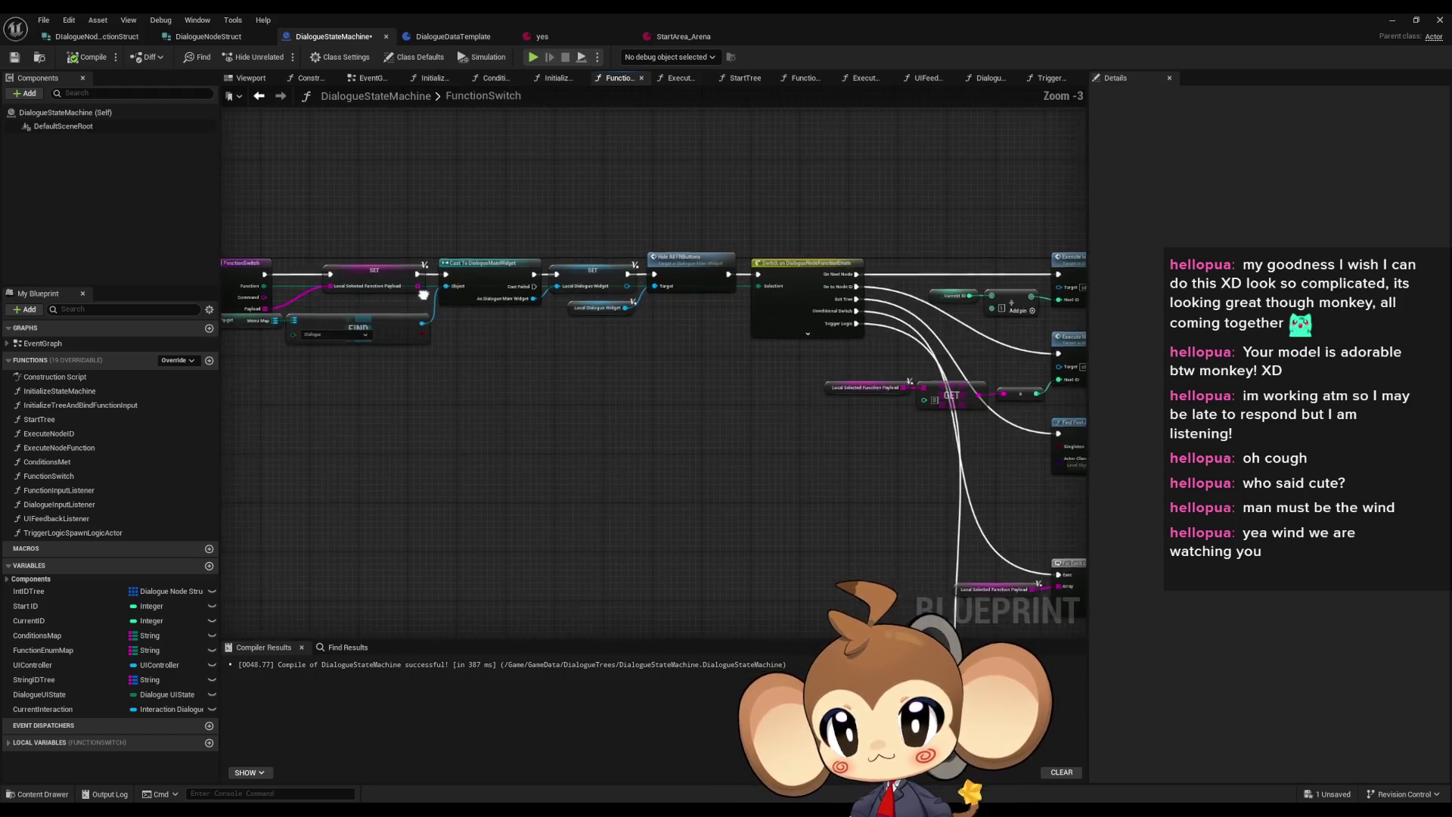
pyautogui.doubleClick(865, 13)
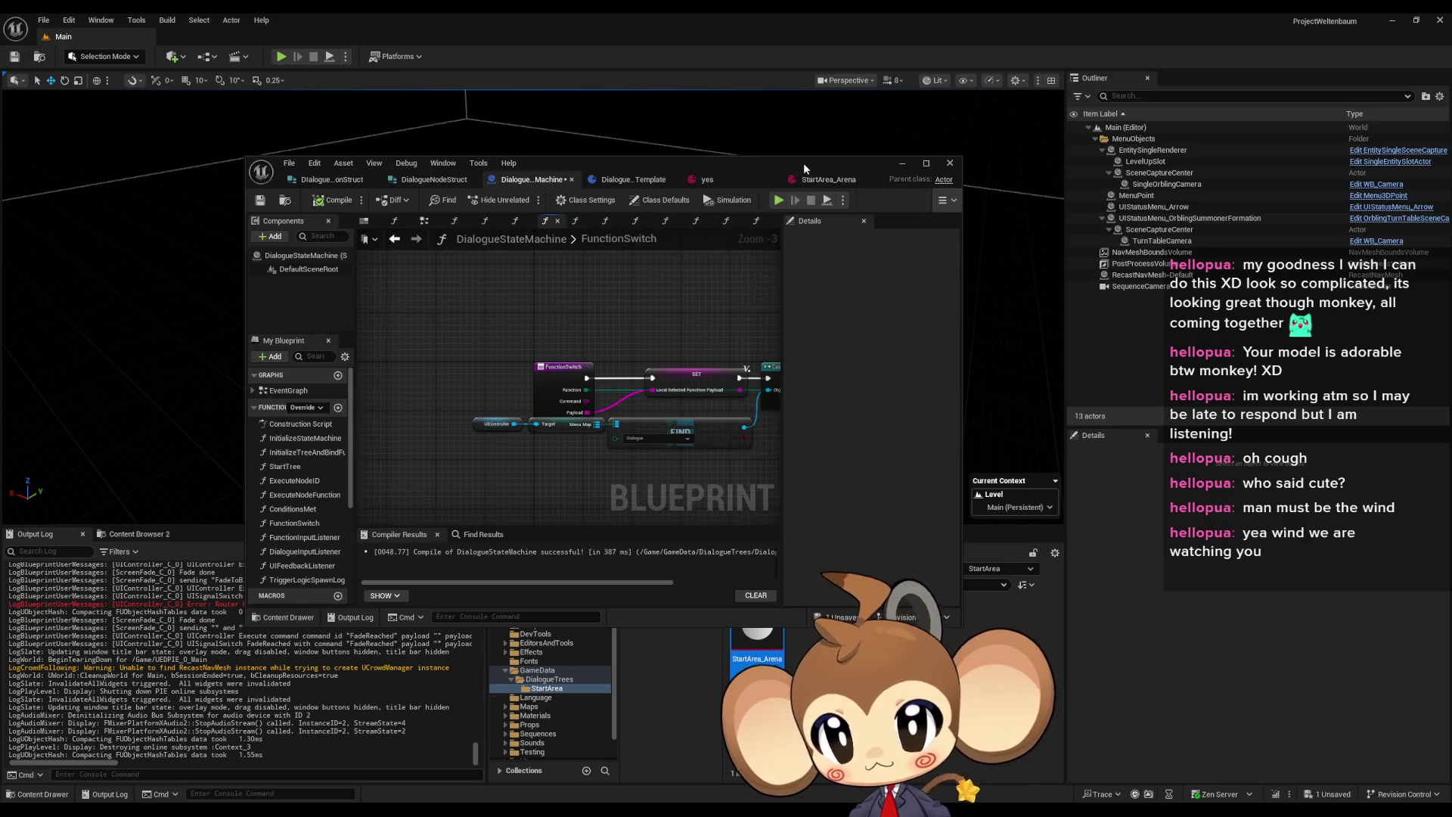
# Open DialogueFNLogic_Menus from the DialogueTrees folder and maximize its Blueprint editor
pyautogui.moveTo(804, 162); pyautogui.dragTo(528, 67)
pyautogui.click(923, 569)
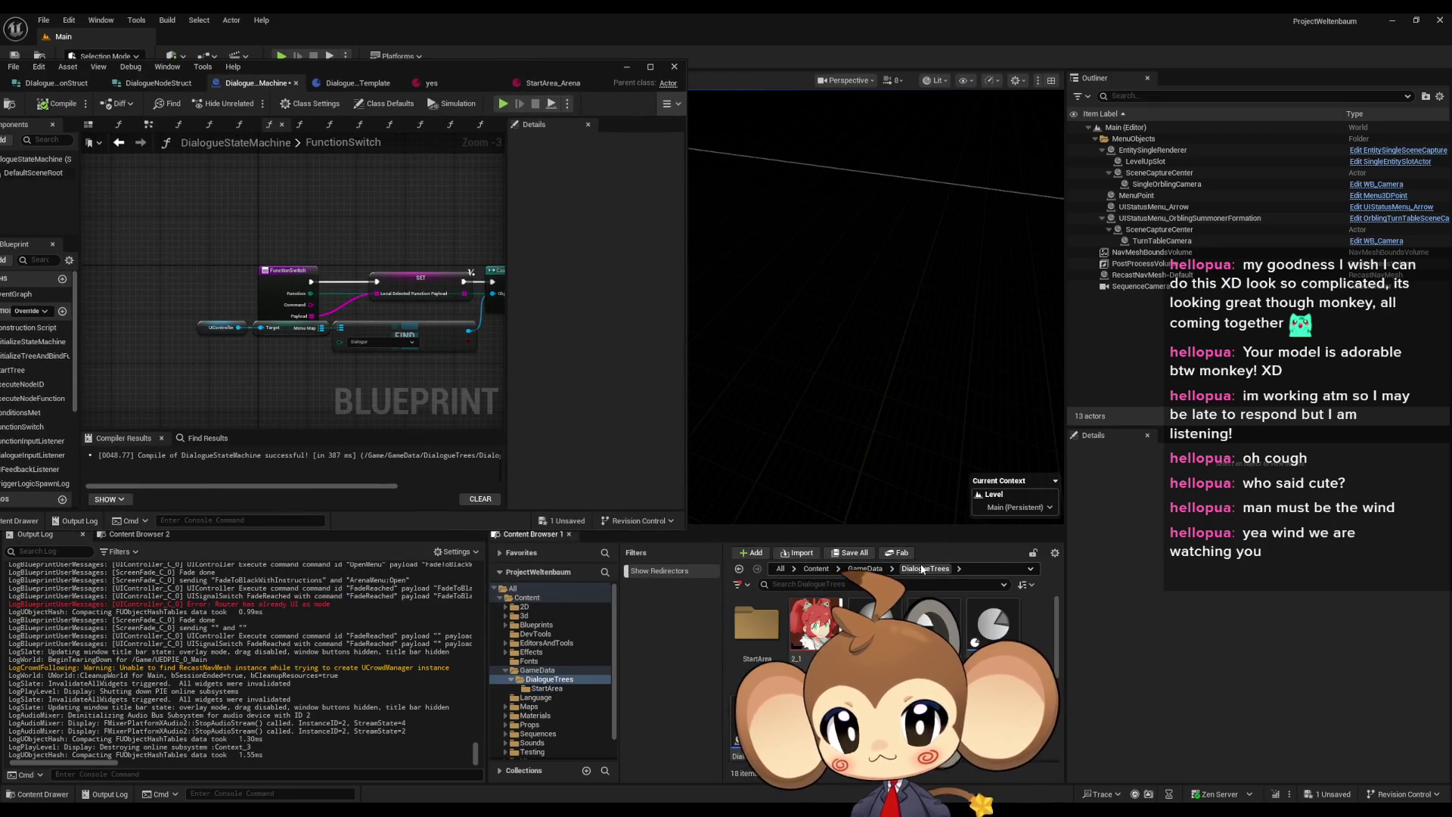
pyautogui.scroll(-1, 893, 666)
pyautogui.doubleClick(756, 681)
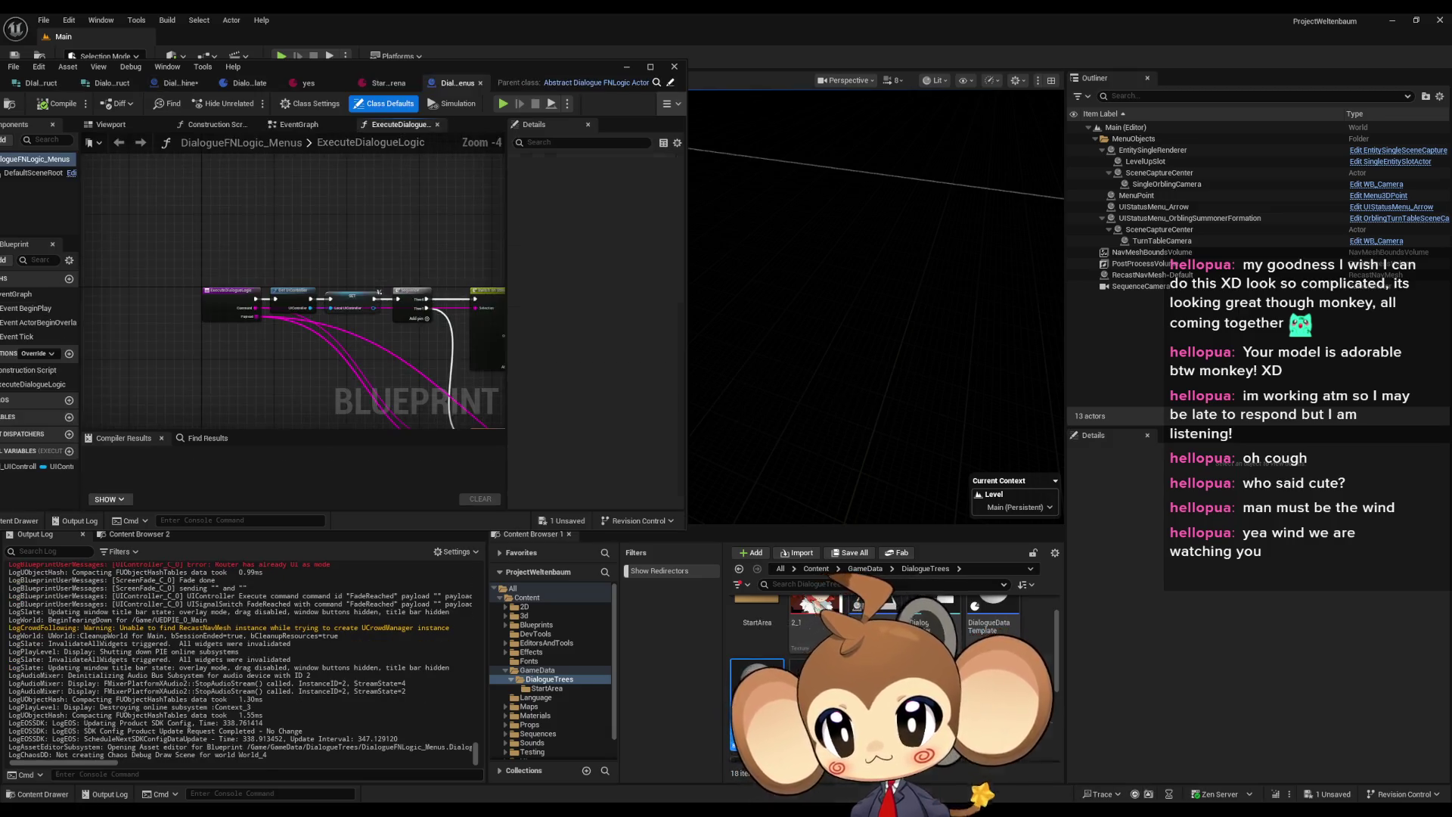
pyautogui.moveTo(376, 67); pyautogui.dragTo(638, 143)
pyautogui.doubleClick(639, 144)
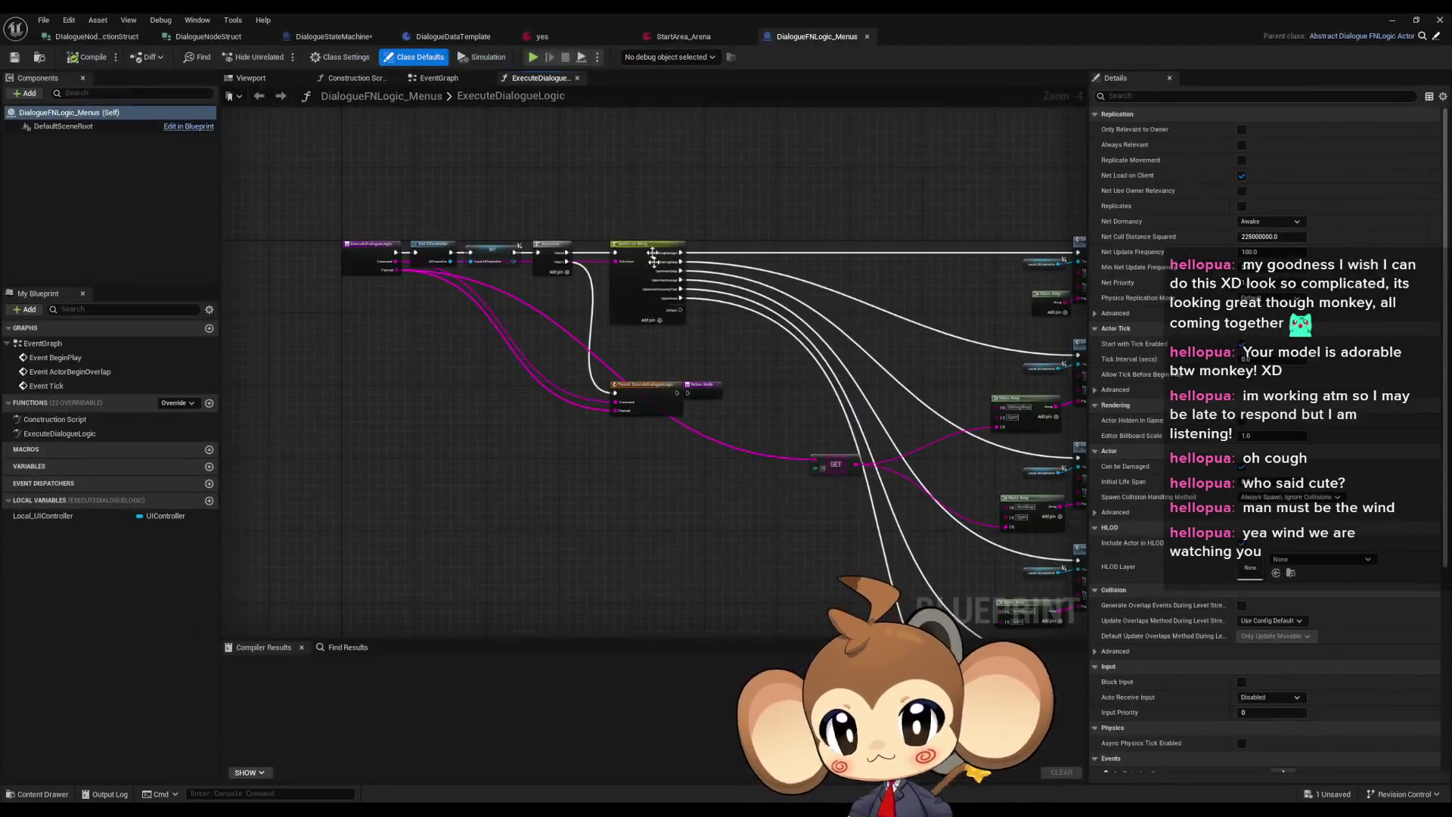
# Drop a Local_UIController getter into the ExecuteDialogueLogic graph below the main chain
pyautogui.scroll(4, 487, 299)
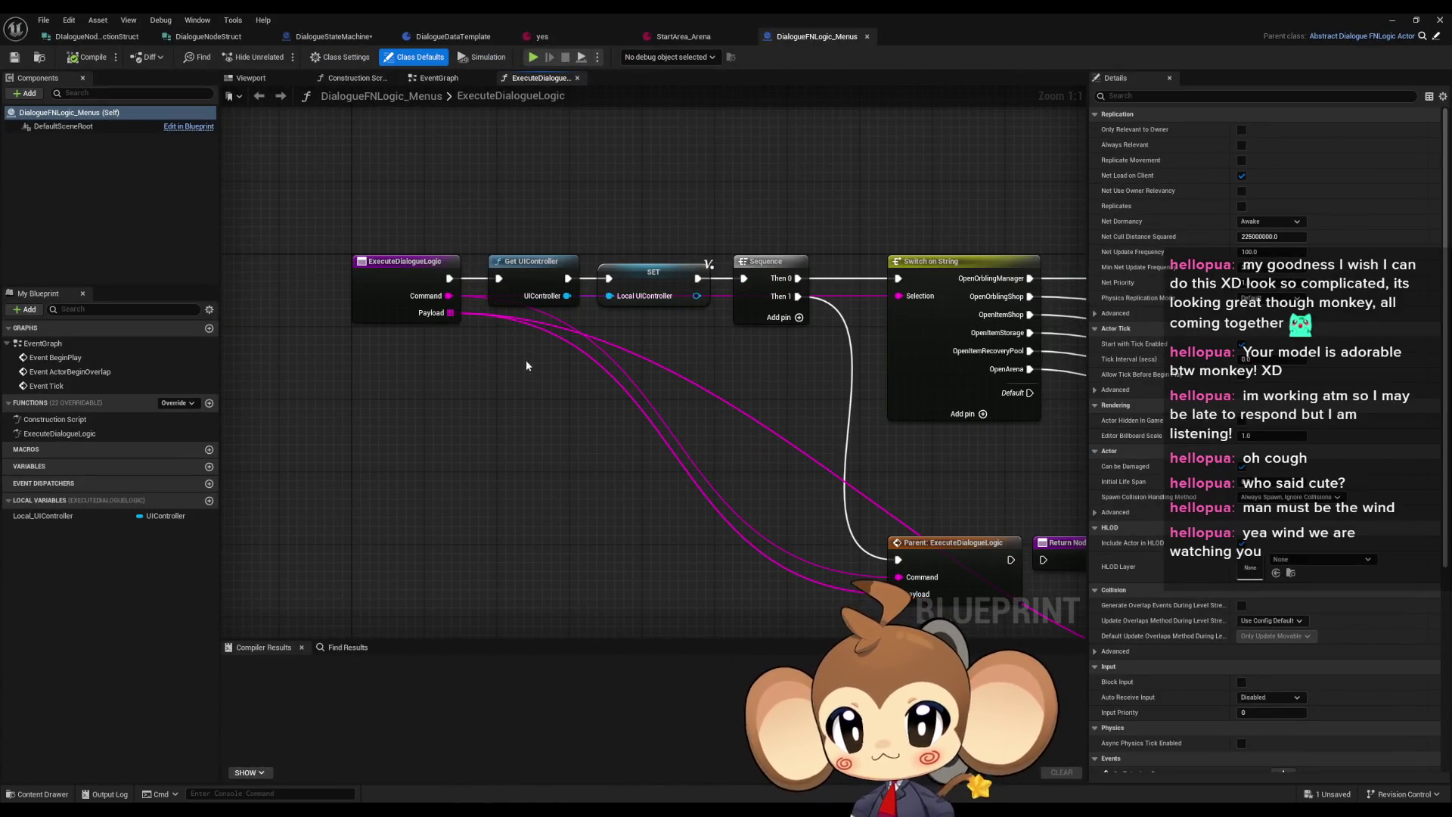
pyautogui.moveTo(650, 366)
pyautogui.mouseDown()
pyautogui.moveTo(662, 350)
pyautogui.moveTo(513, 240)
pyautogui.mouseUp()
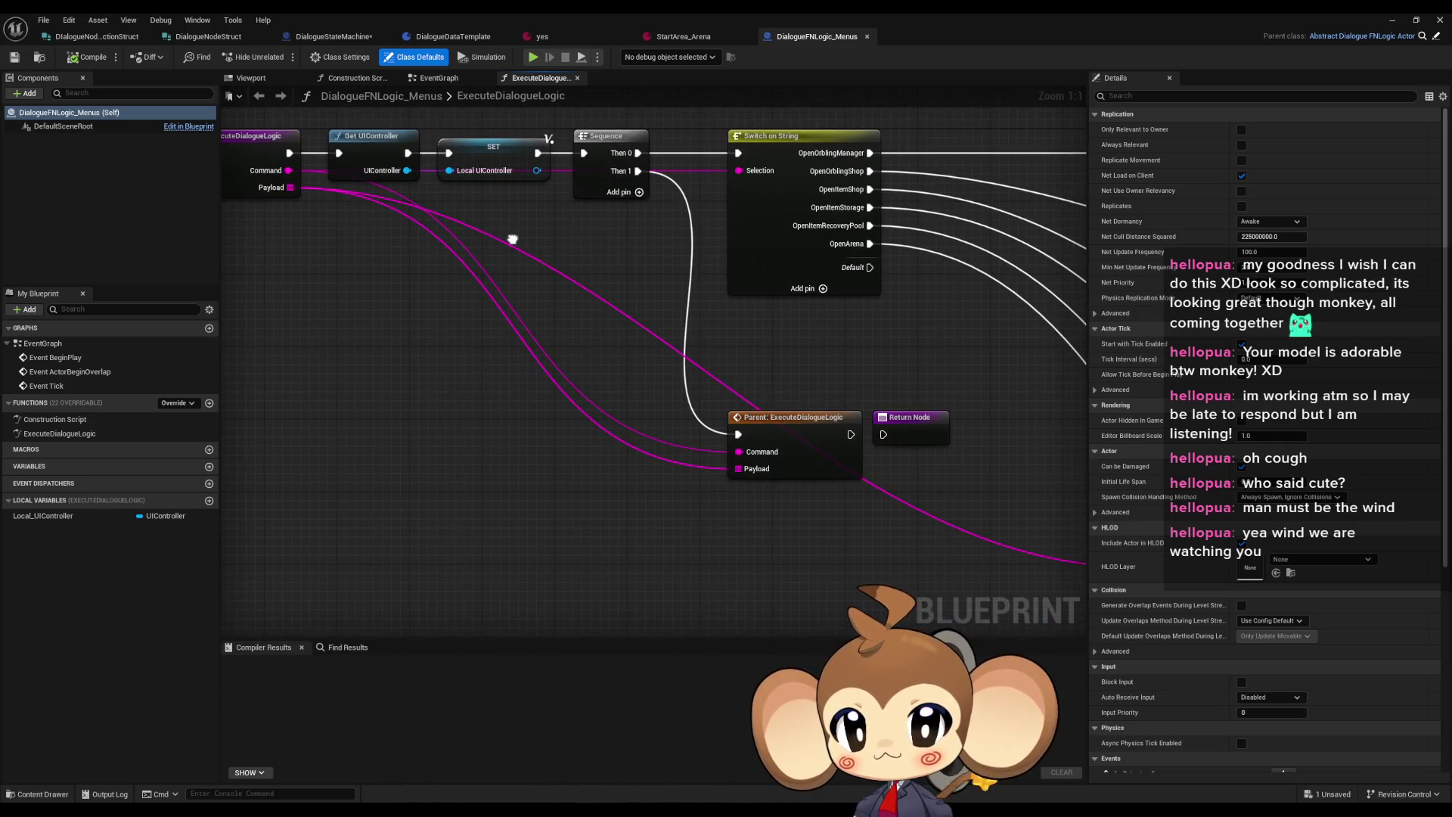
pyautogui.moveTo(467, 295); pyautogui.dragTo(543, 353)
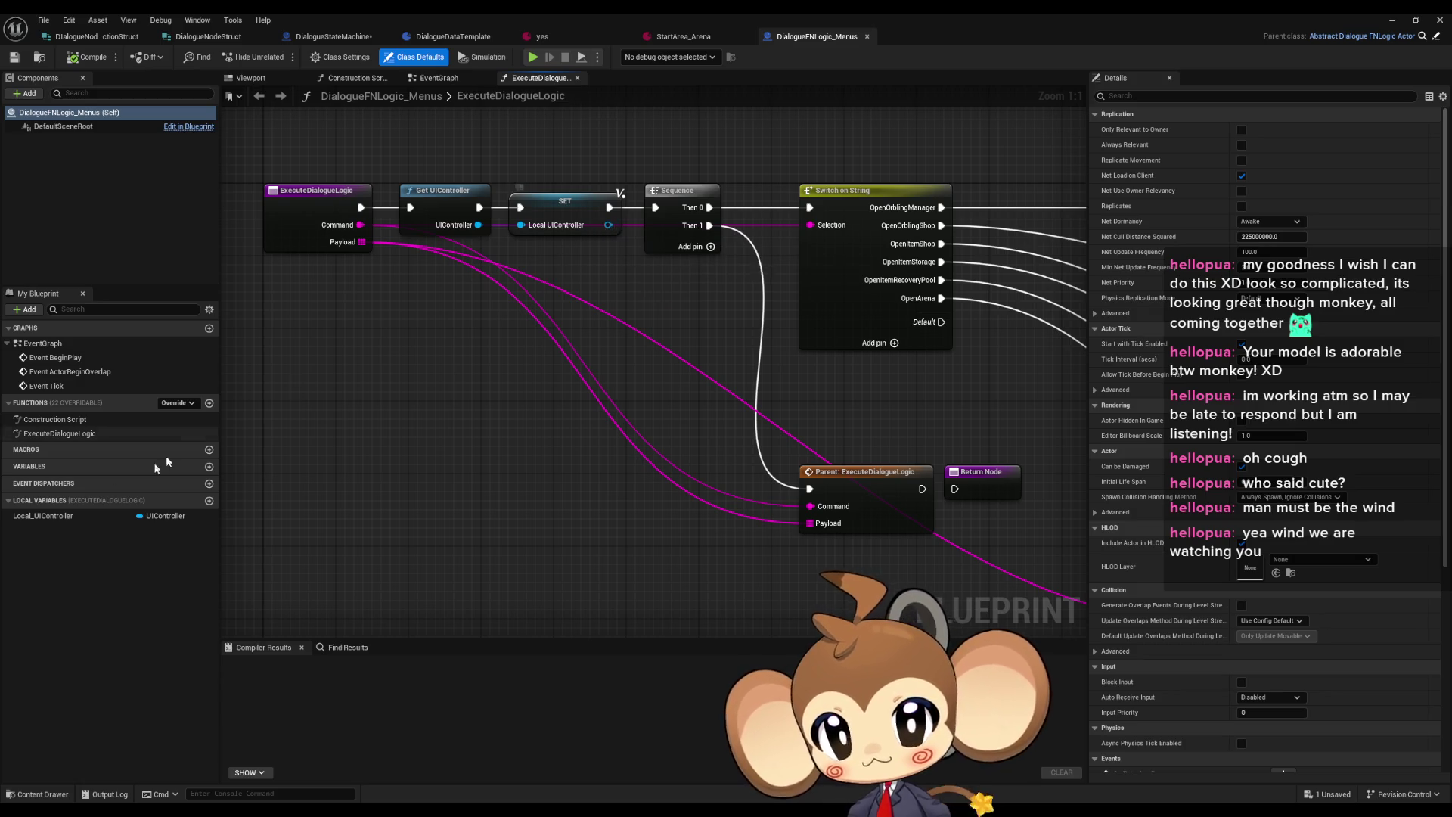
pyautogui.moveTo(43, 516)
pyautogui.mouseDown()
pyautogui.moveTo(371, 457)
pyautogui.moveTo(322, 415)
pyautogui.moveTo(403, 429)
pyautogui.mouseUp()
# Add the controller's Menu Map getter and a FIND node keyed to Dialogue
pyautogui.write('map')
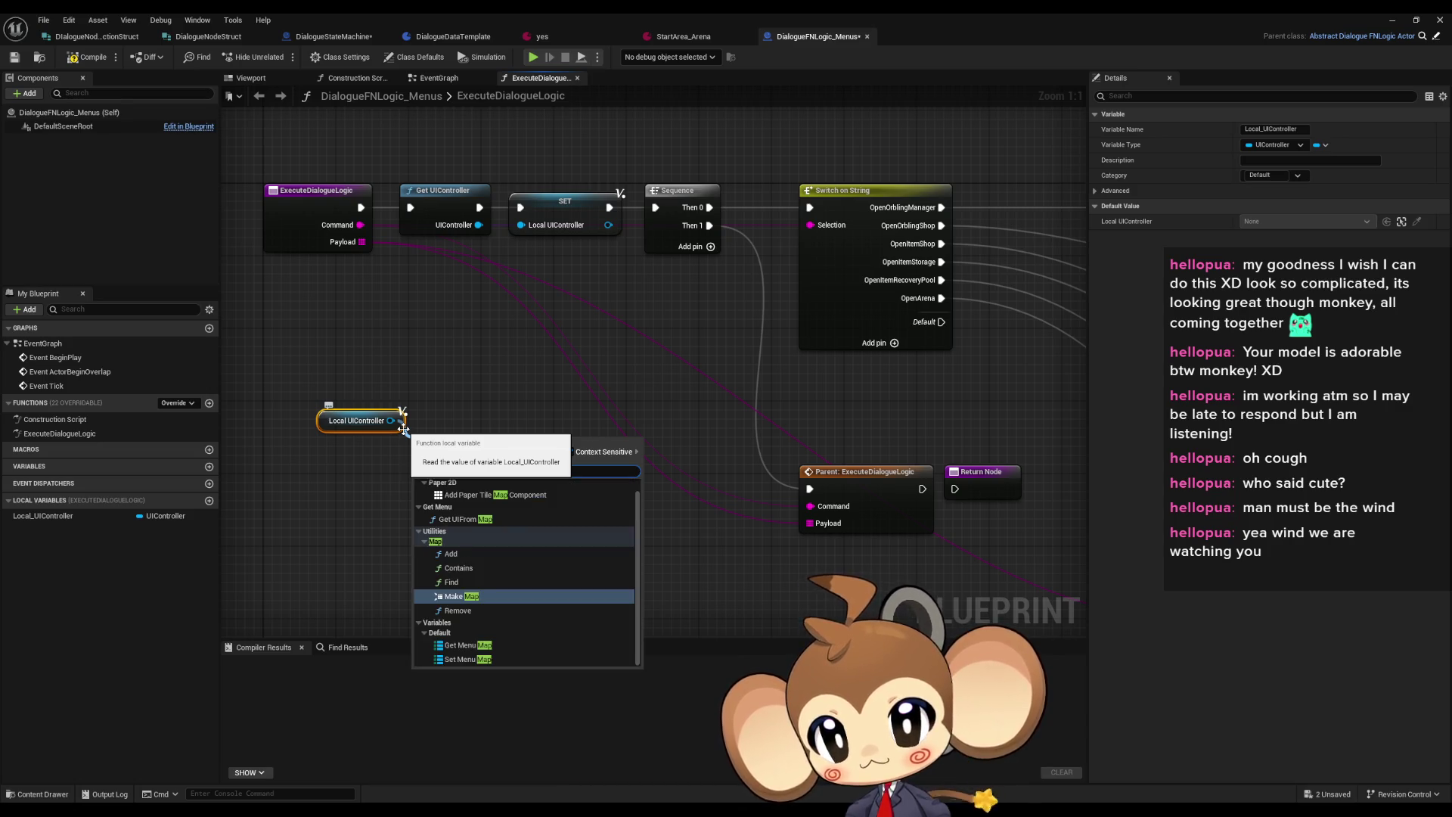
pyautogui.press('Down')
pyautogui.press('Down')
pyautogui.press('Return')
pyautogui.moveTo(511, 438); pyautogui.dragTo(444, 502)
pyautogui.write('find')
pyautogui.press('Return')
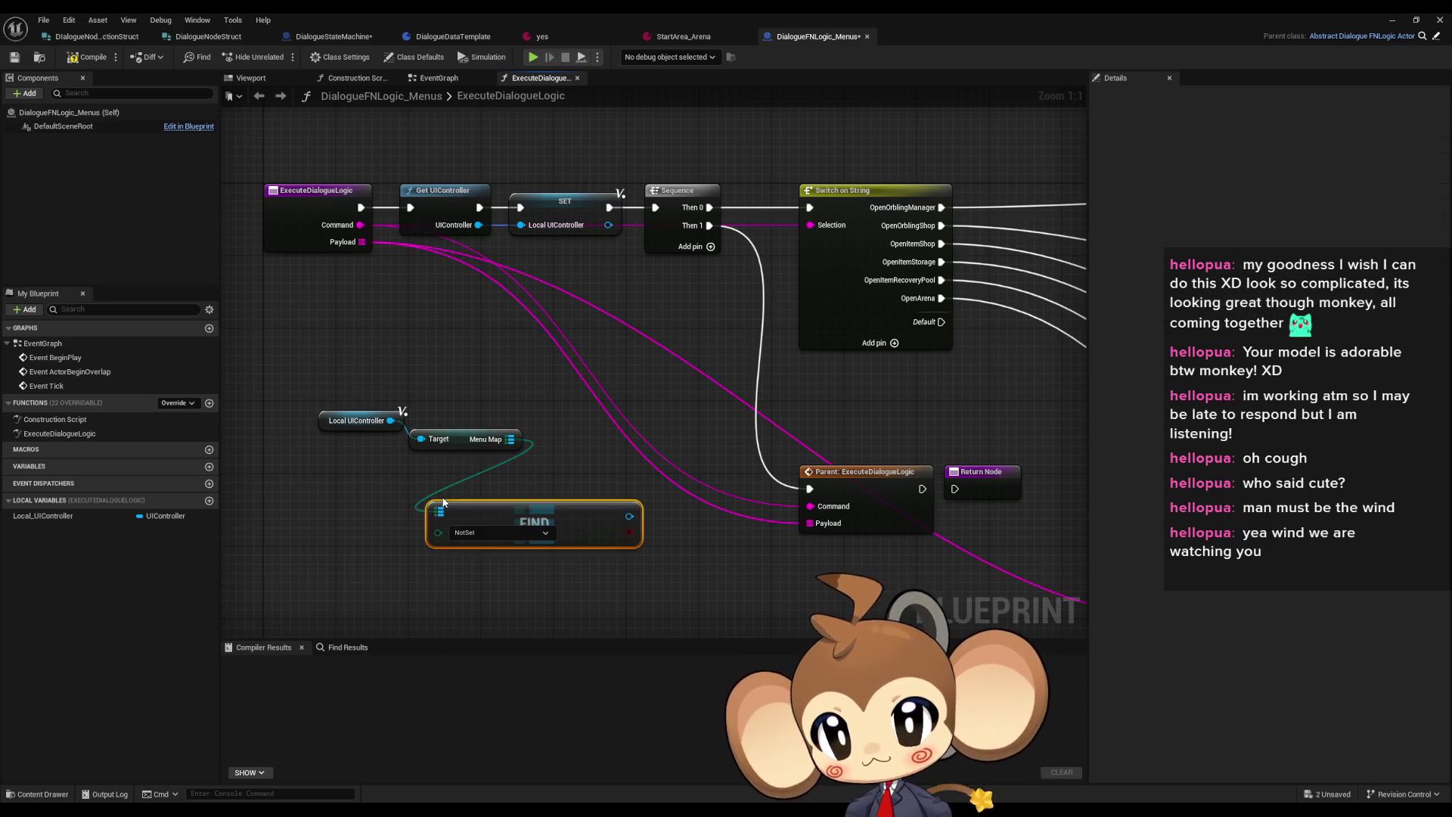
pyautogui.click(499, 533)
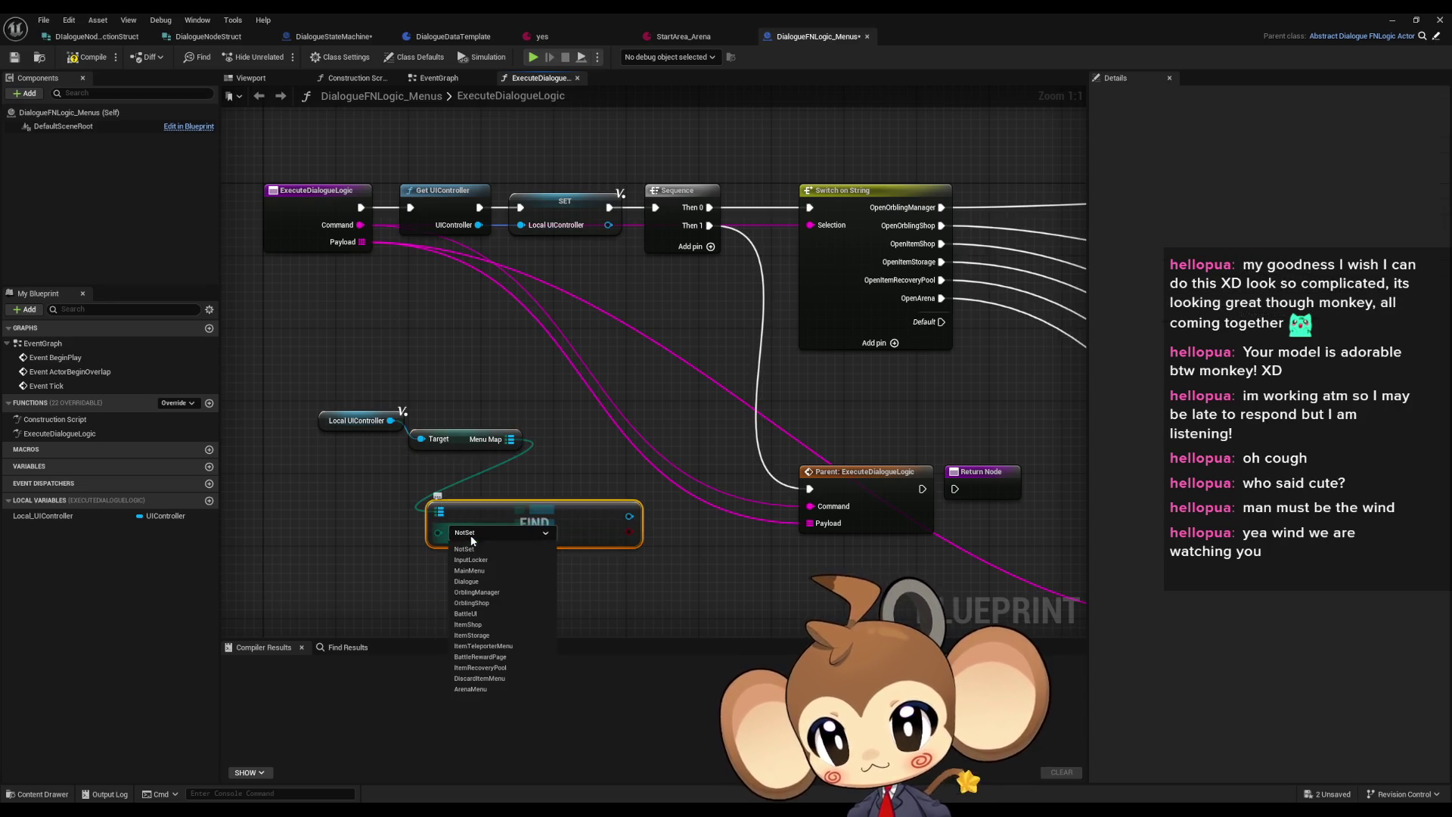
pyautogui.click(479, 590)
# Cast the FIND result to DialogueMainWidget, deleting the unwanted Cast To Dialogue_UIold node
pyautogui.moveTo(529, 518); pyautogui.dragTo(294, 509)
pyautogui.moveTo(393, 507); pyautogui.dragTo(446, 508)
pyautogui.write('cast dial')
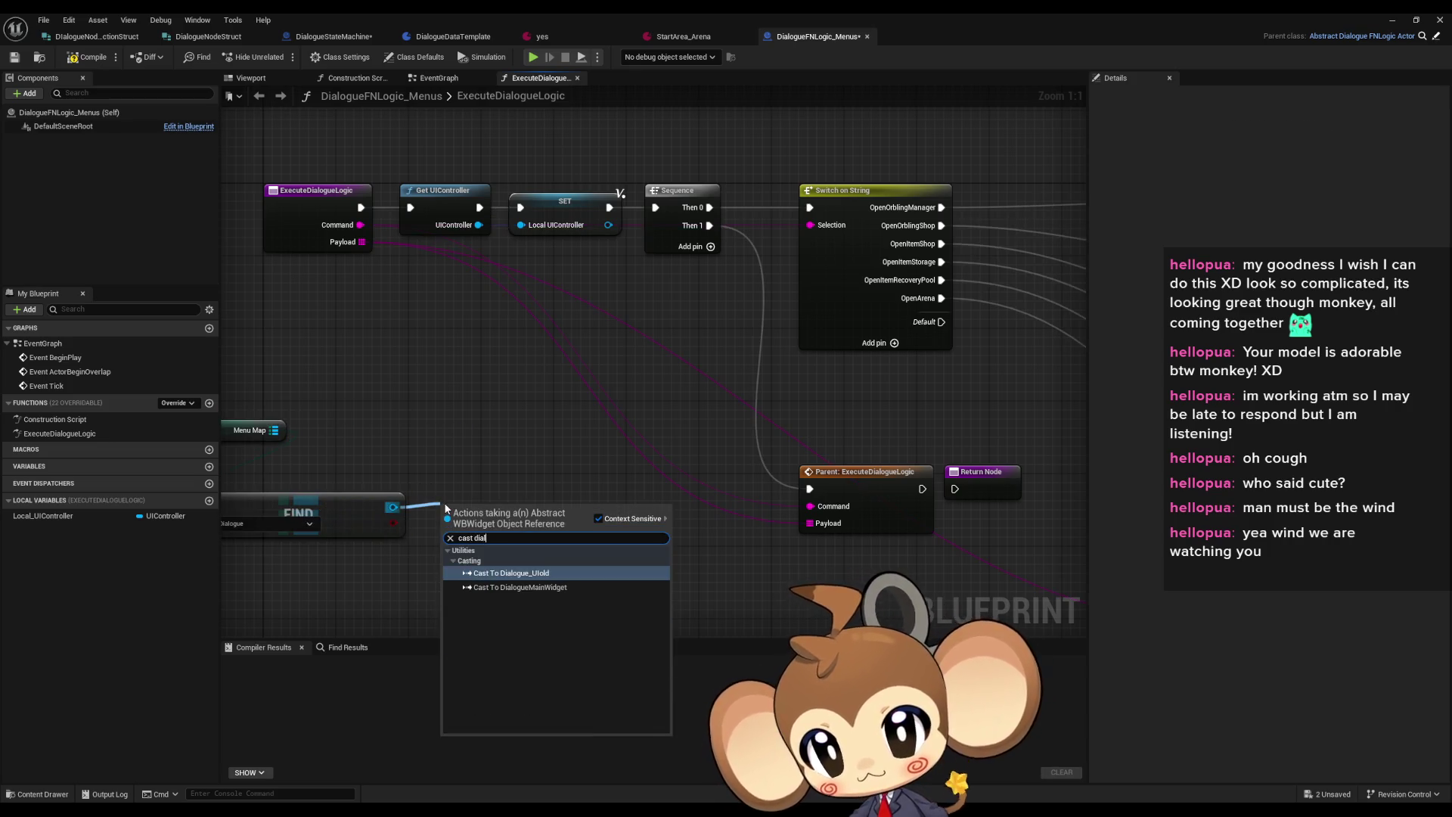
pyautogui.press('Return')
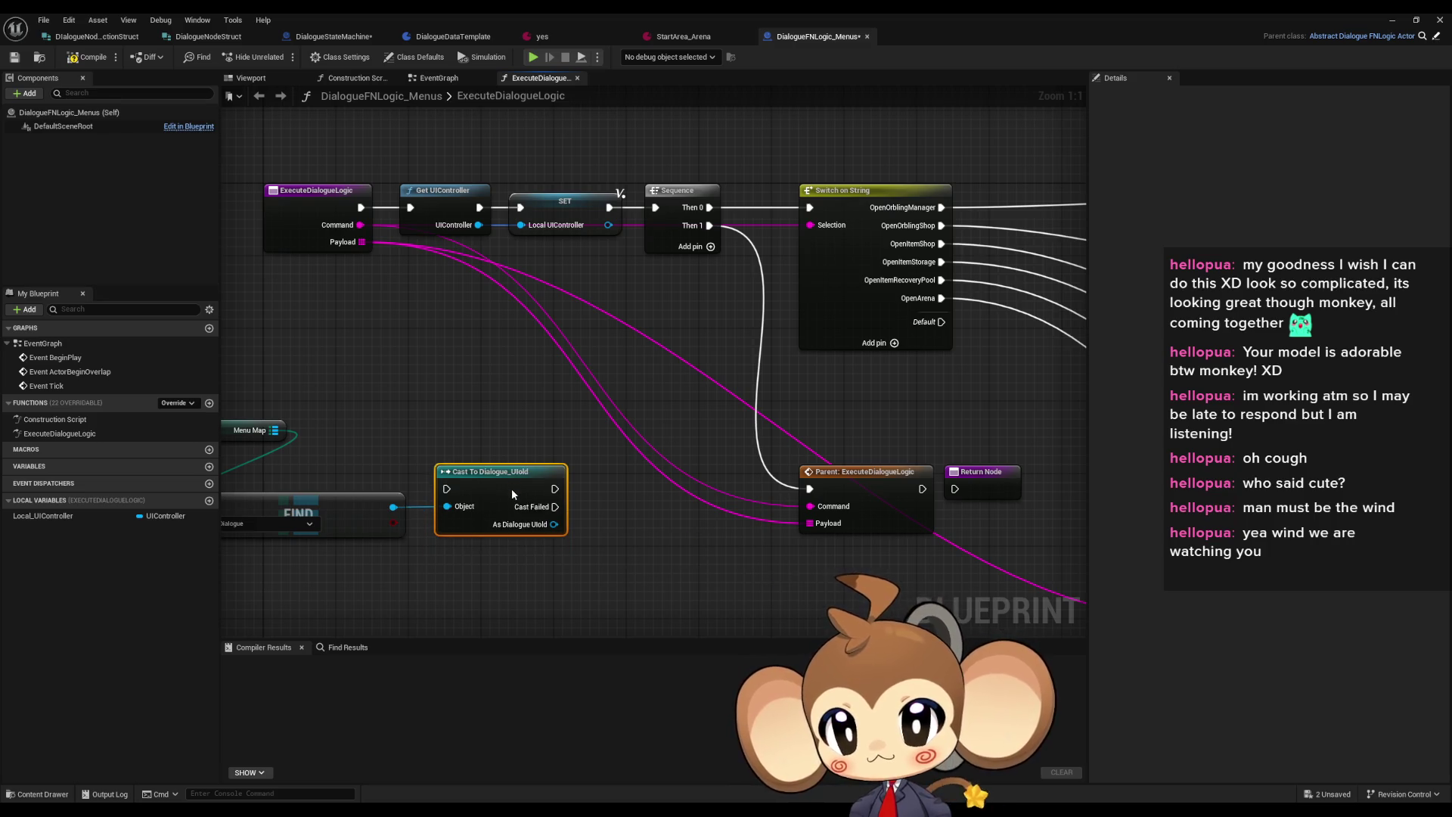
pyautogui.moveTo(393, 507); pyautogui.dragTo(435, 560)
pyautogui.write('cast dial')
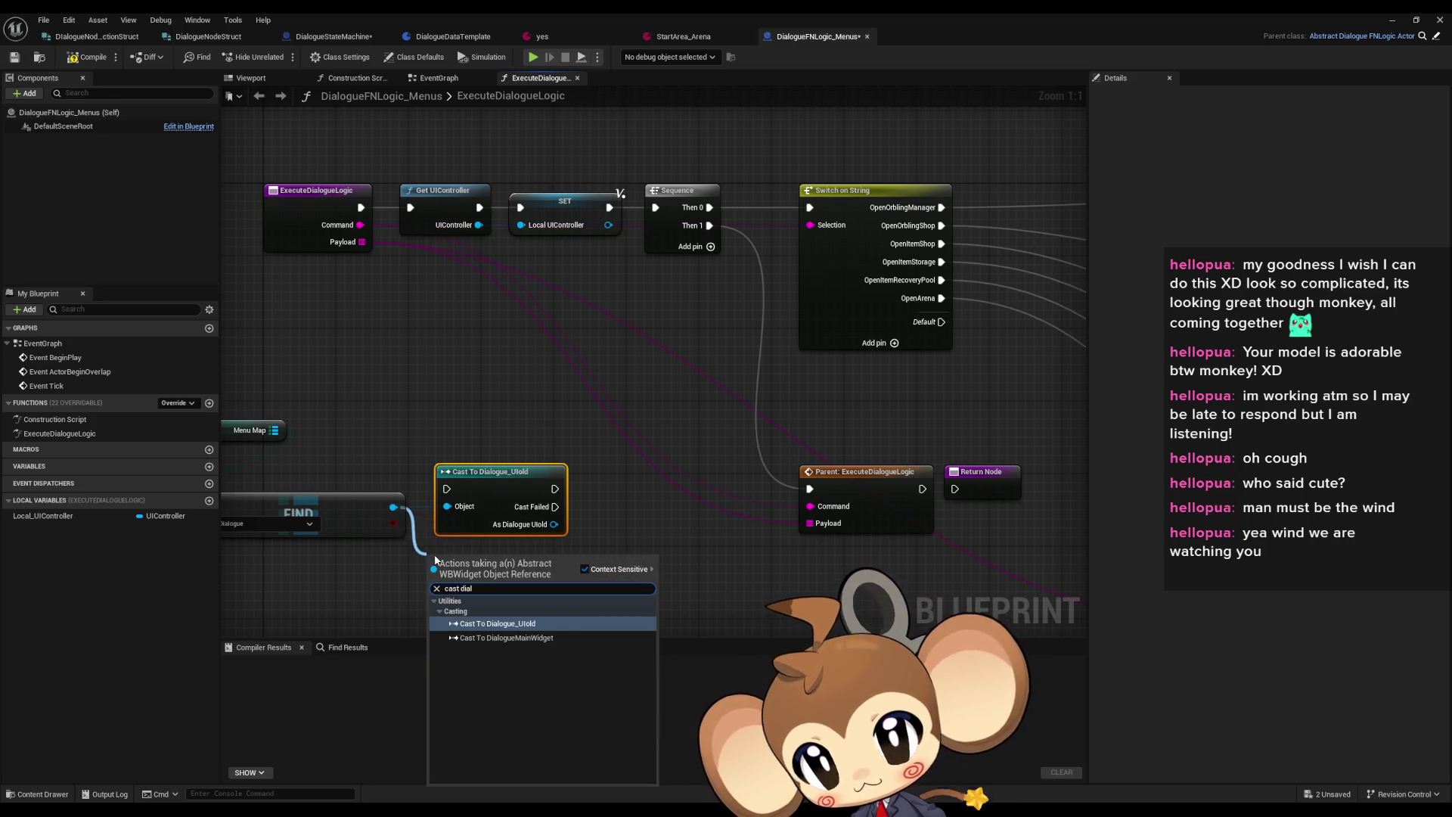
pyautogui.press('Down')
pyautogui.press('Return')
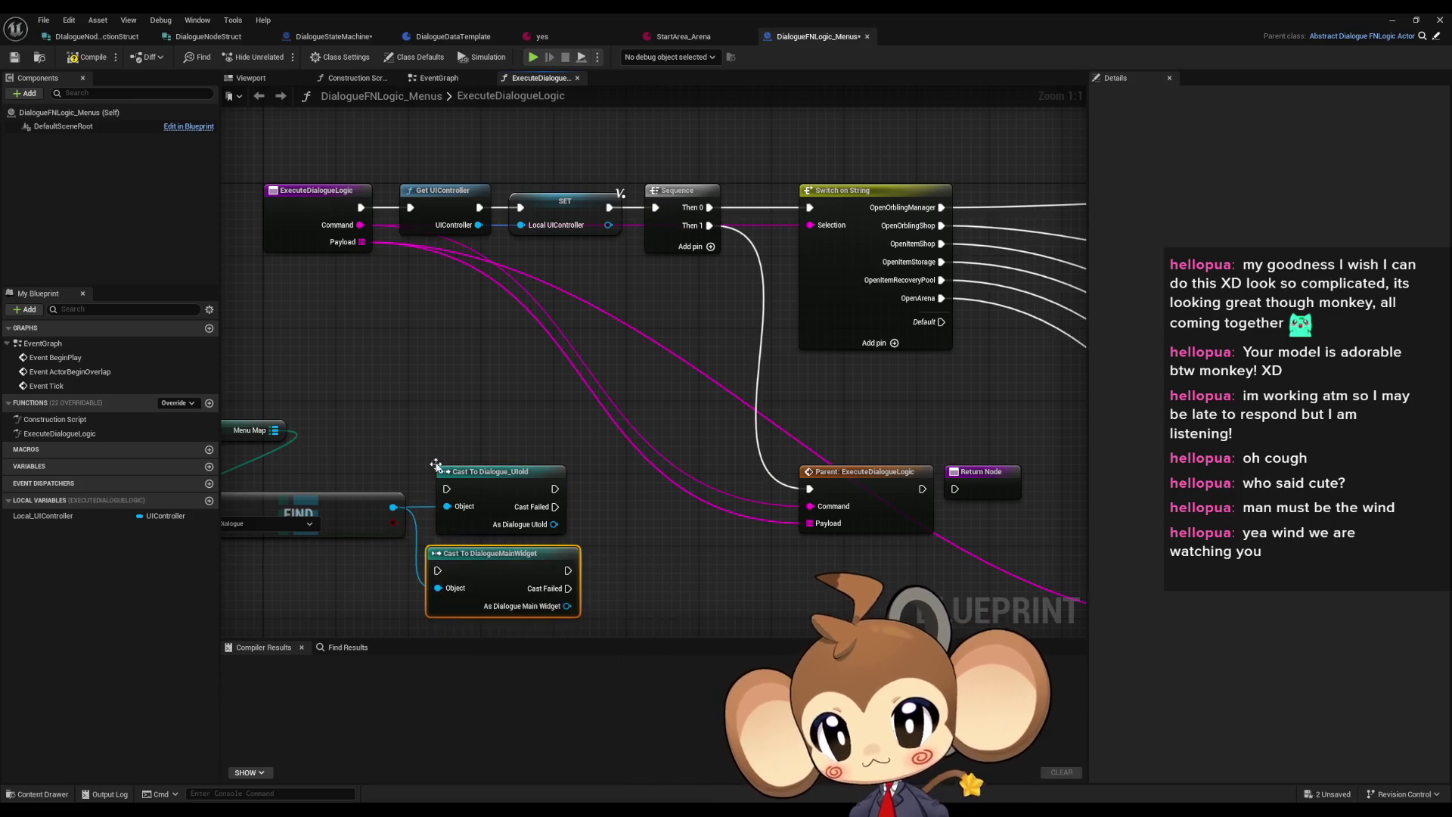
pyautogui.press('Delete')
# Browse the dialogue main widget's function actions, then dismiss the list without adding anything
pyautogui.moveTo(567, 606); pyautogui.dragTo(634, 577)
pyautogui.write('function')
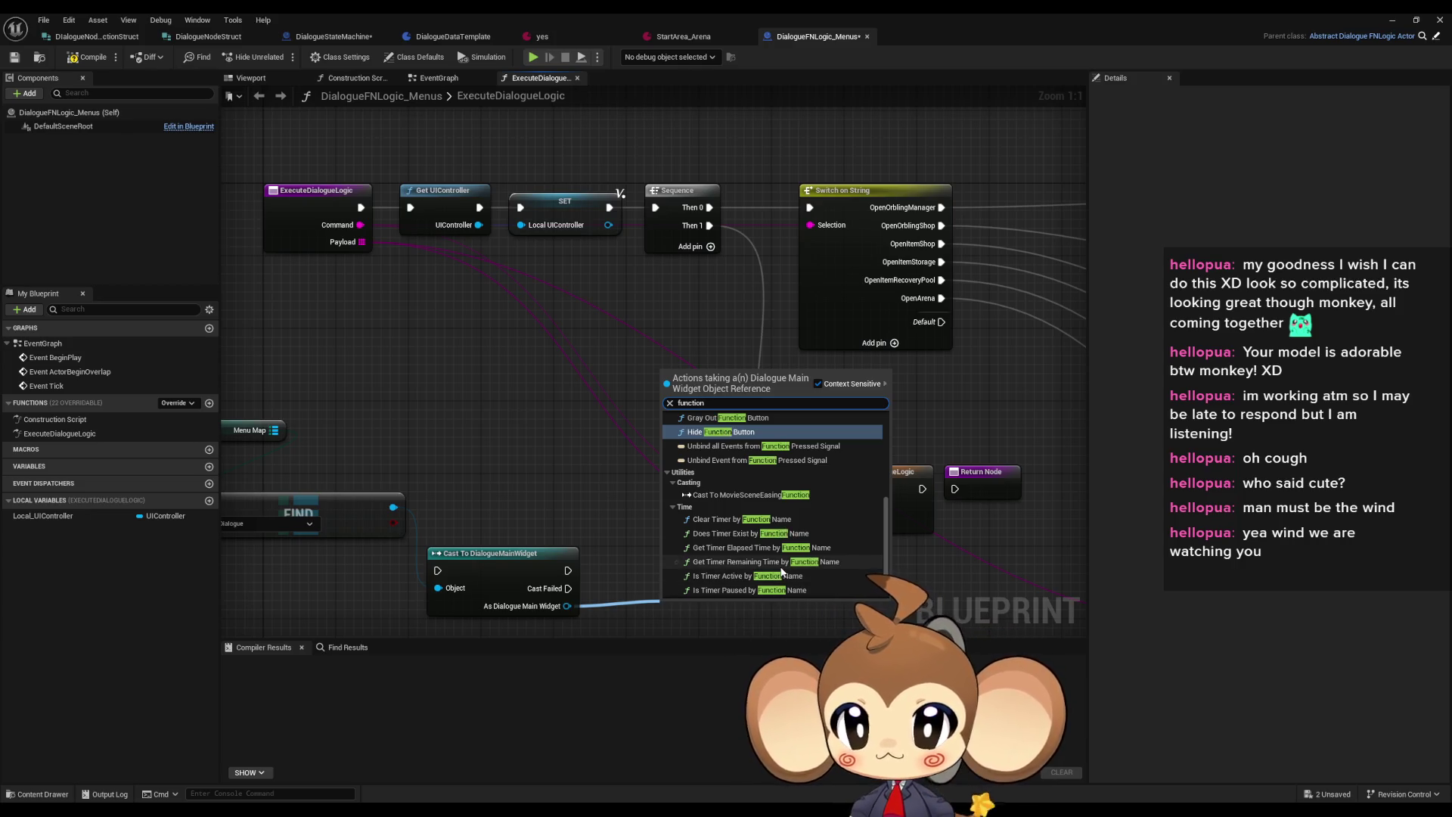
pyautogui.scroll(3, 780, 565)
pyautogui.scroll(3, 773, 569)
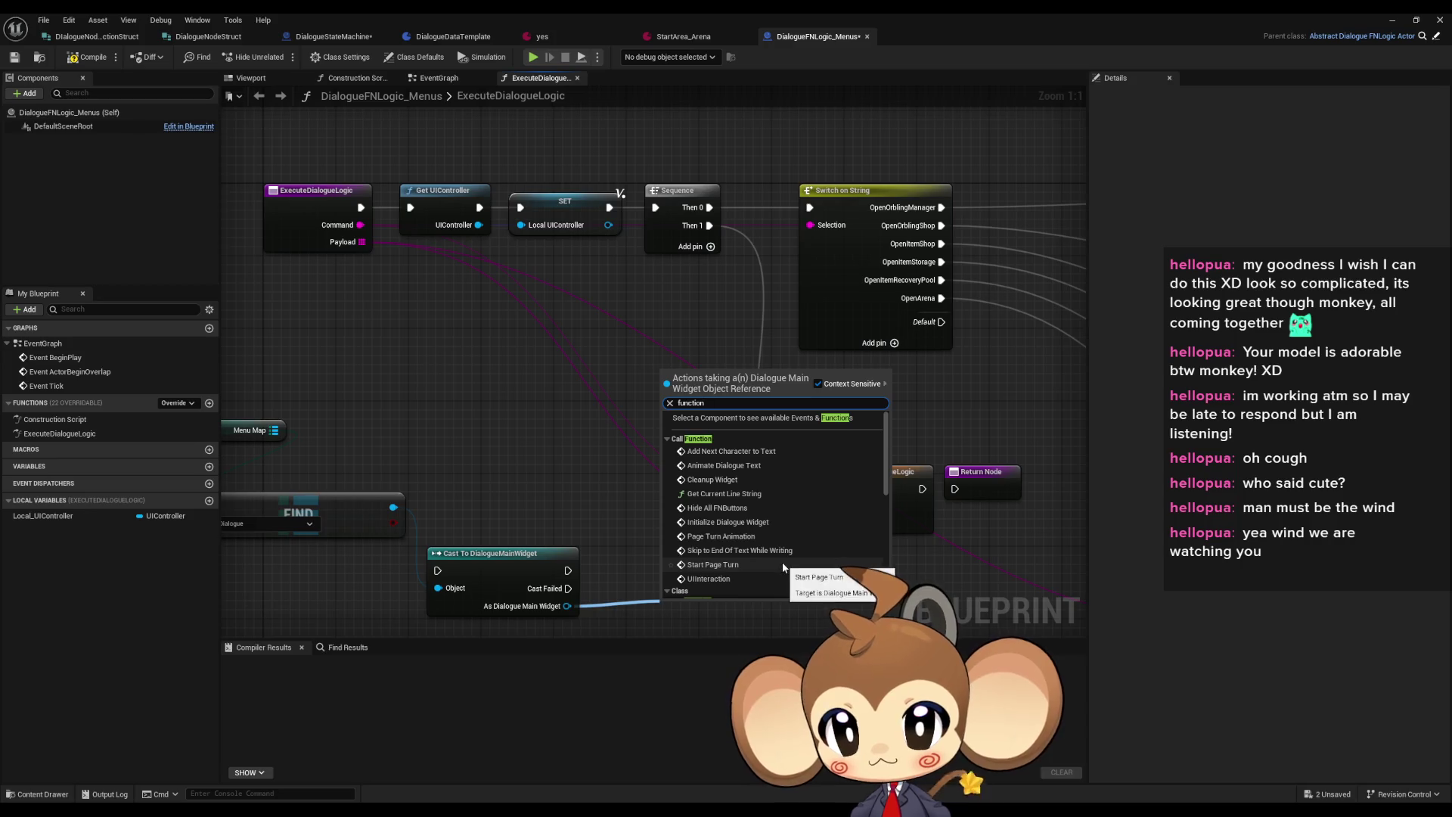
pyautogui.scroll(3, 777, 511)
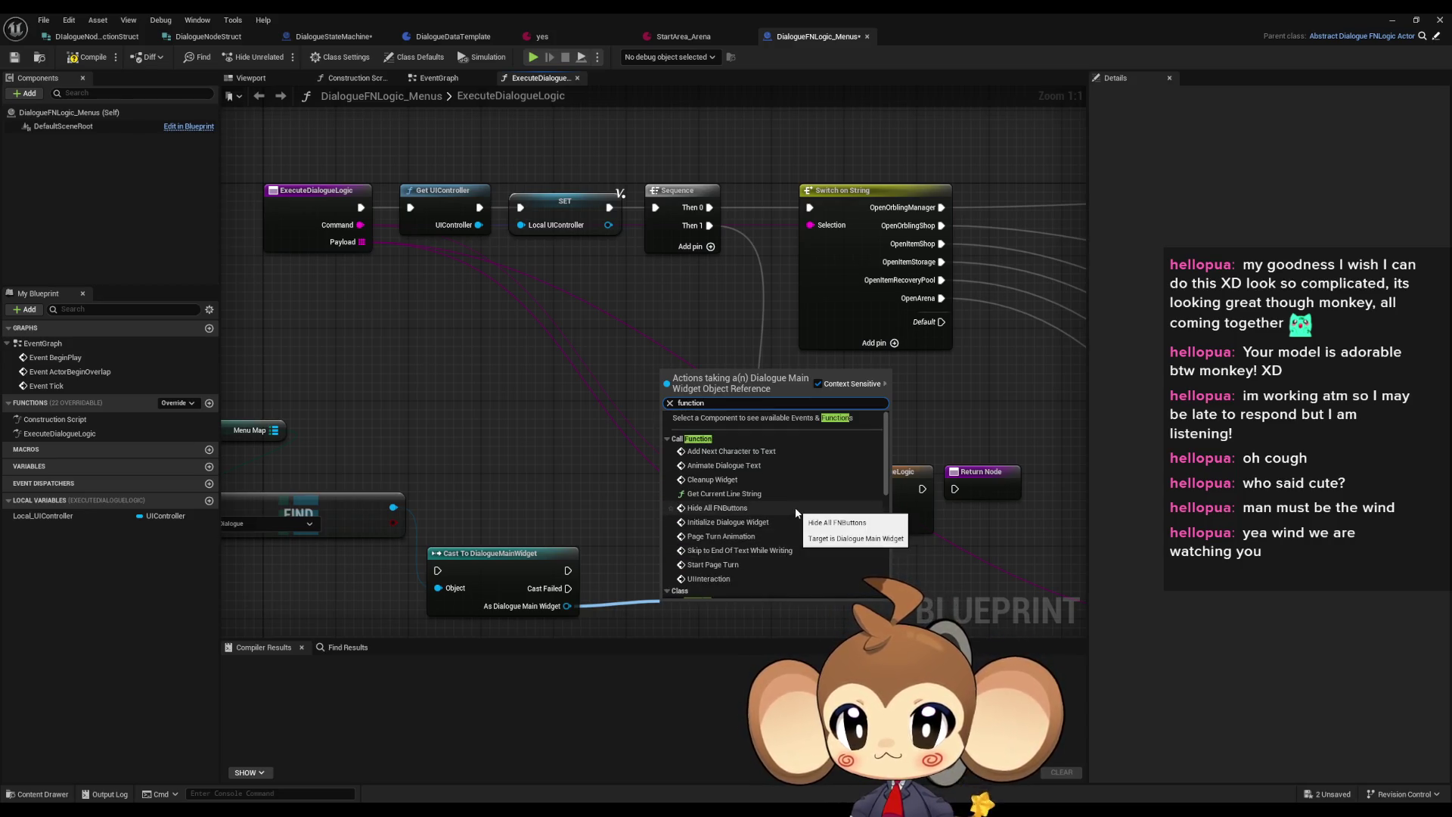
pyautogui.scroll(-2, 820, 522)
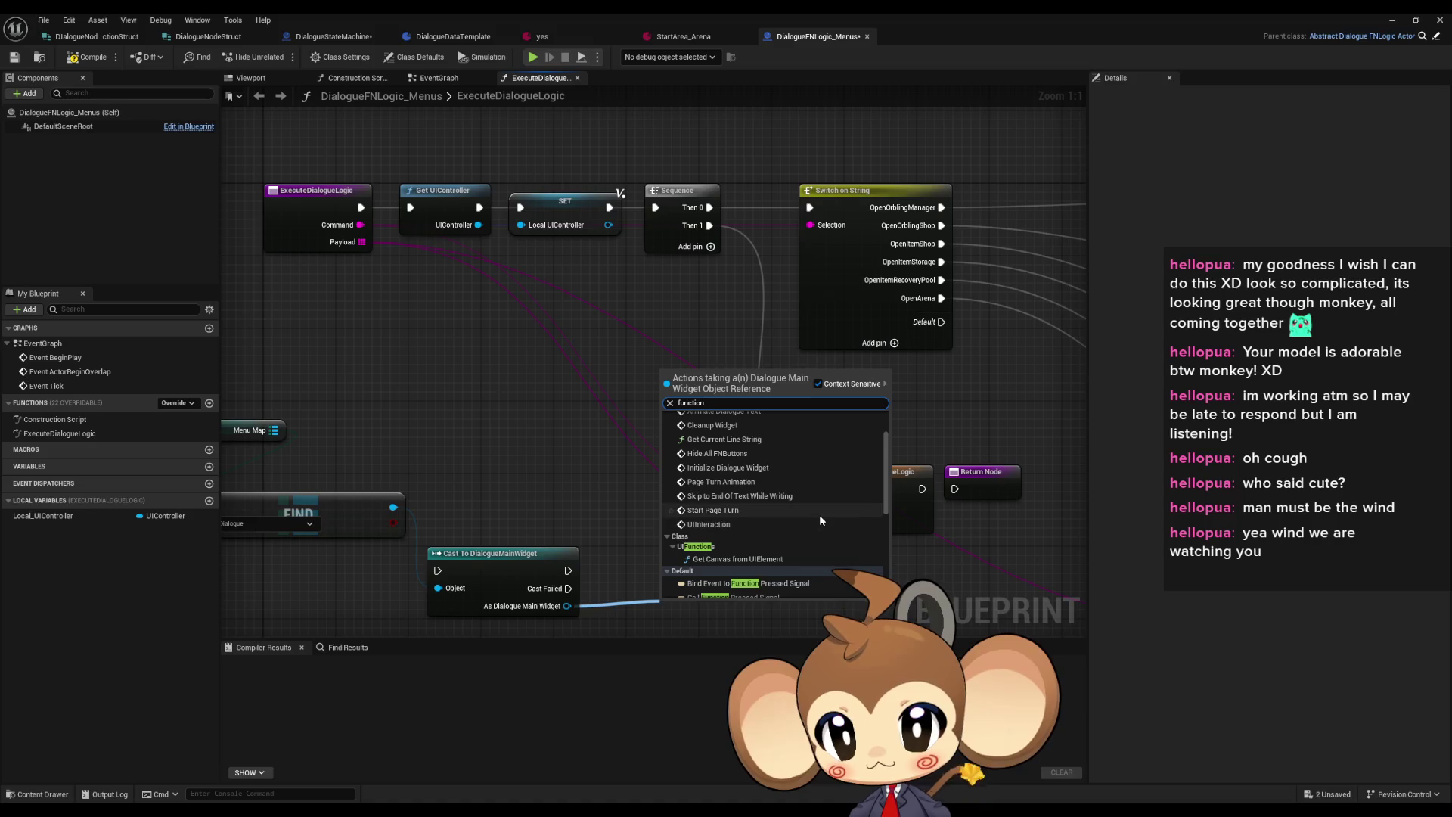
pyautogui.scroll(2, 820, 513)
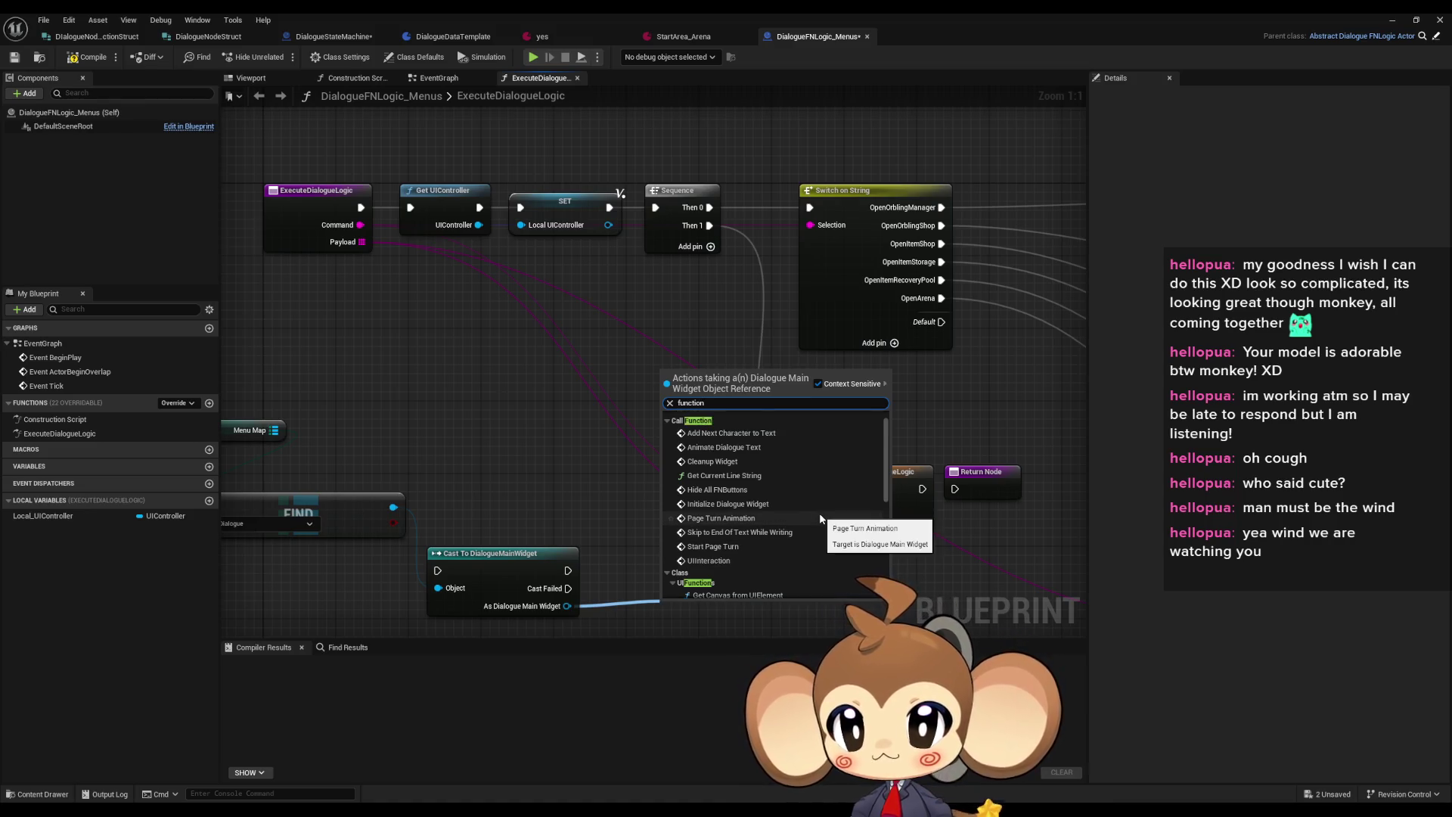
pyautogui.click(568, 492)
# Delete the Cast To DialogueMainWidget node plus the Local UIController, Menu Map and FIND helpers
pyautogui.moveTo(568, 489)
pyautogui.mouseDown()
pyautogui.moveTo(726, 461)
pyautogui.moveTo(683, 453)
pyautogui.mouseUp()
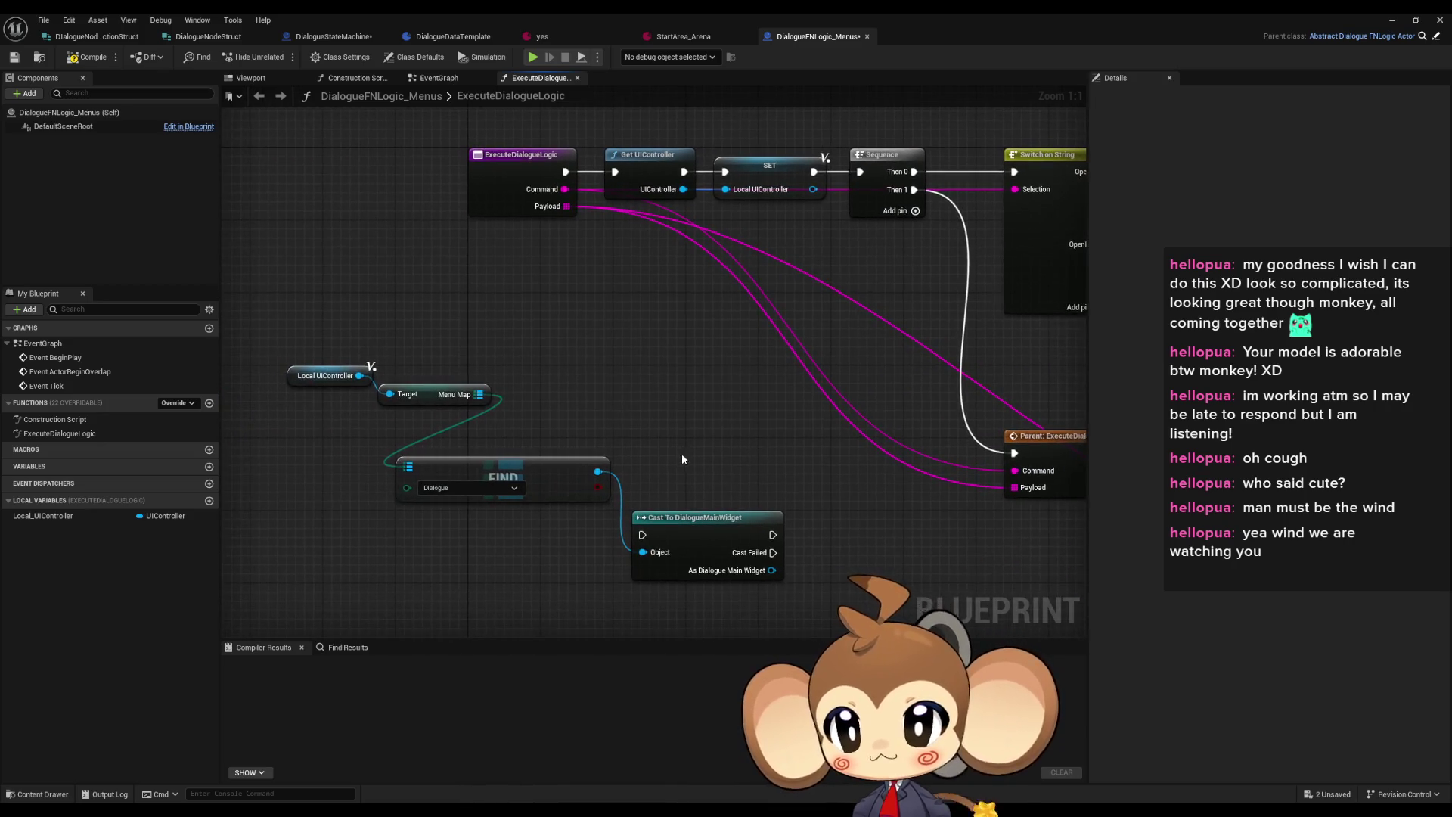
pyautogui.moveTo(728, 572); pyautogui.dragTo(728, 537)
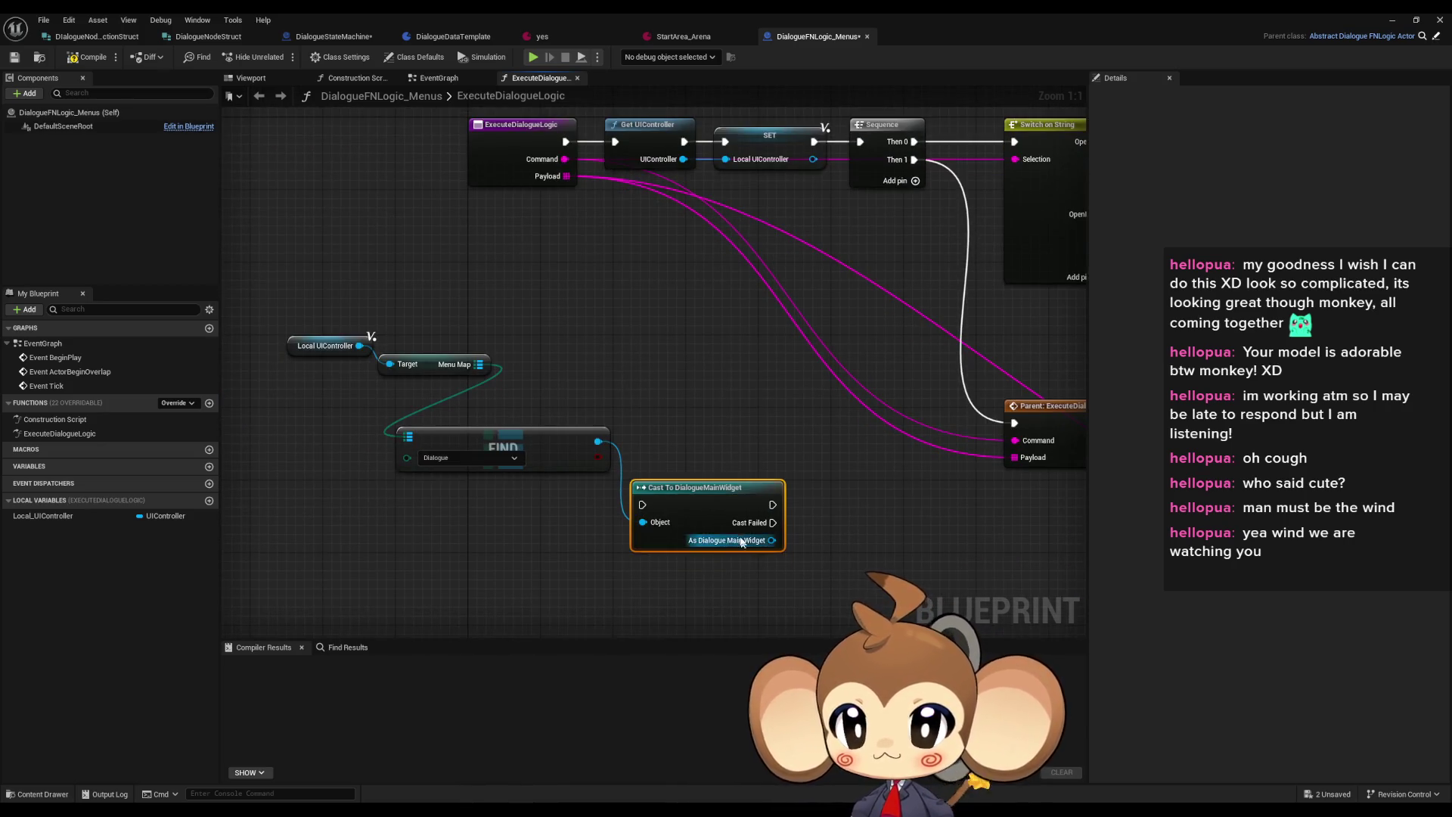
pyautogui.press('Delete')
pyautogui.moveTo(759, 463); pyautogui.dragTo(674, 459)
pyautogui.scroll(-4, 343, 460)
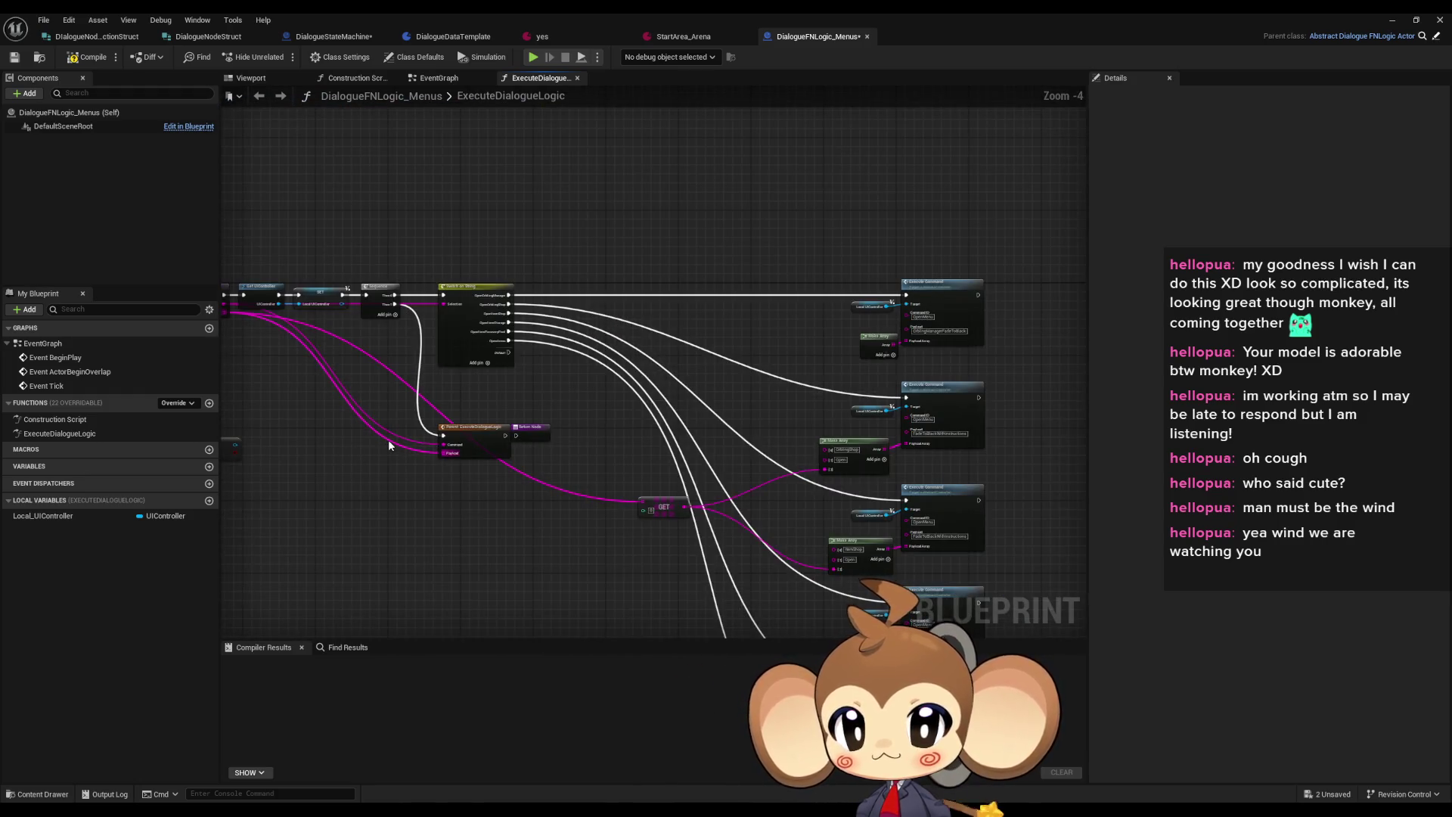
pyautogui.moveTo(504, 470); pyautogui.dragTo(686, 449)
pyautogui.scroll(4, 511, 432)
pyautogui.moveTo(306, 307)
pyautogui.mouseDown()
pyautogui.moveTo(594, 457)
pyautogui.moveTo(475, 450)
pyautogui.mouseUp()
pyautogui.press('Delete')
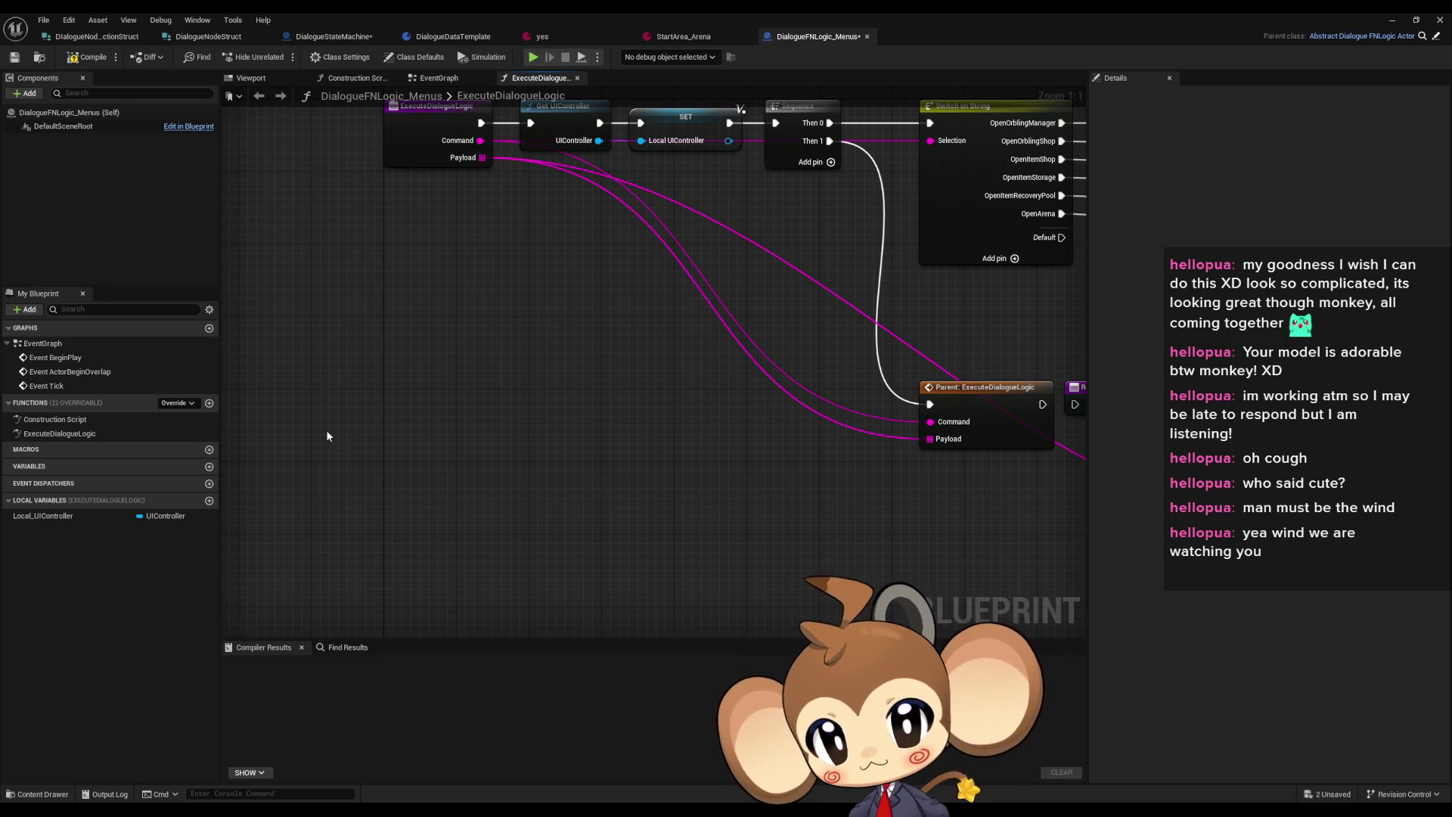
pyautogui.moveTo(351, 451); pyautogui.dragTo(366, 499)
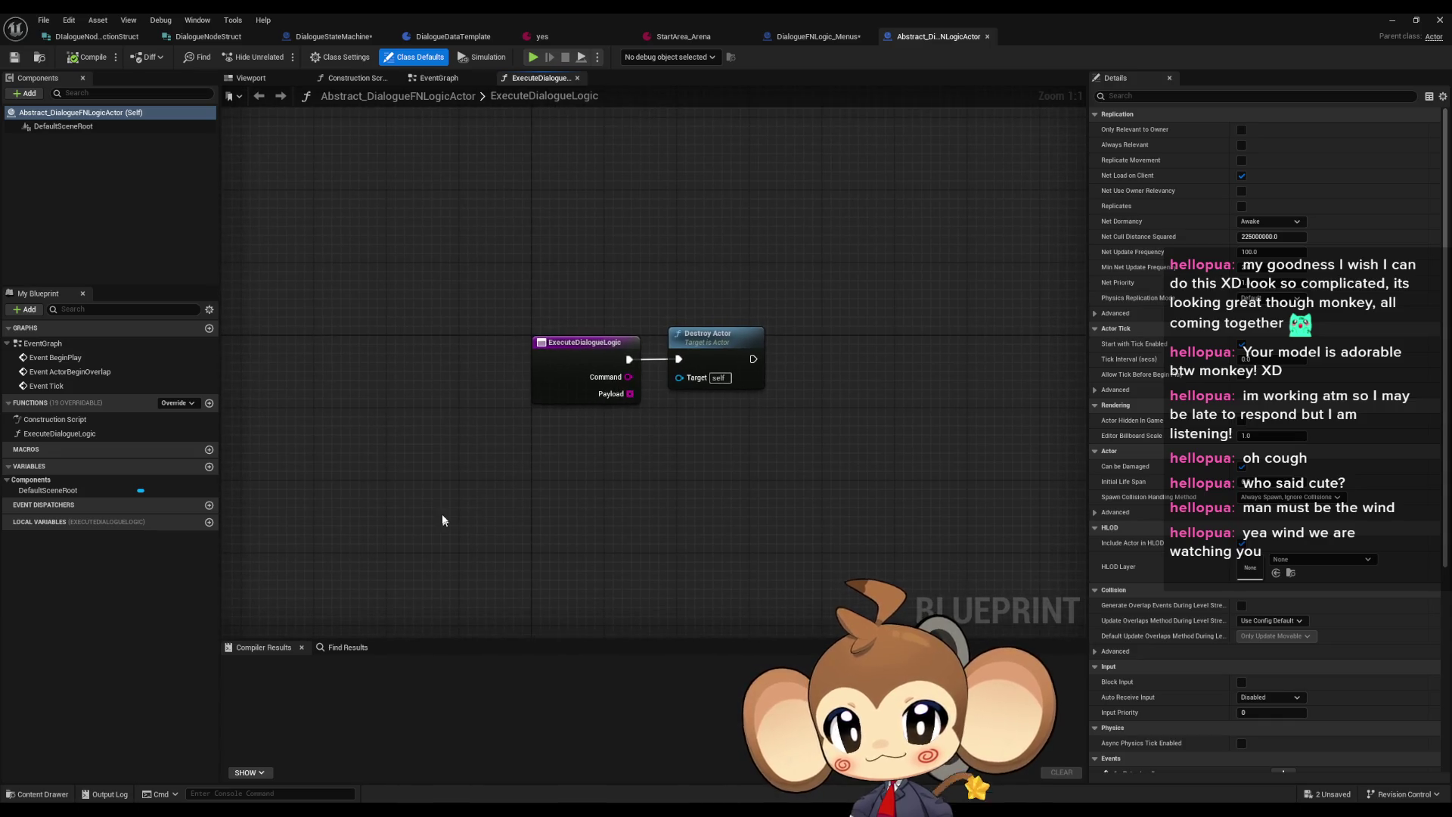
# Add a DialogueStateMachine variable typed as a Dialogue State Machine object reference
pyautogui.click(129, 433)
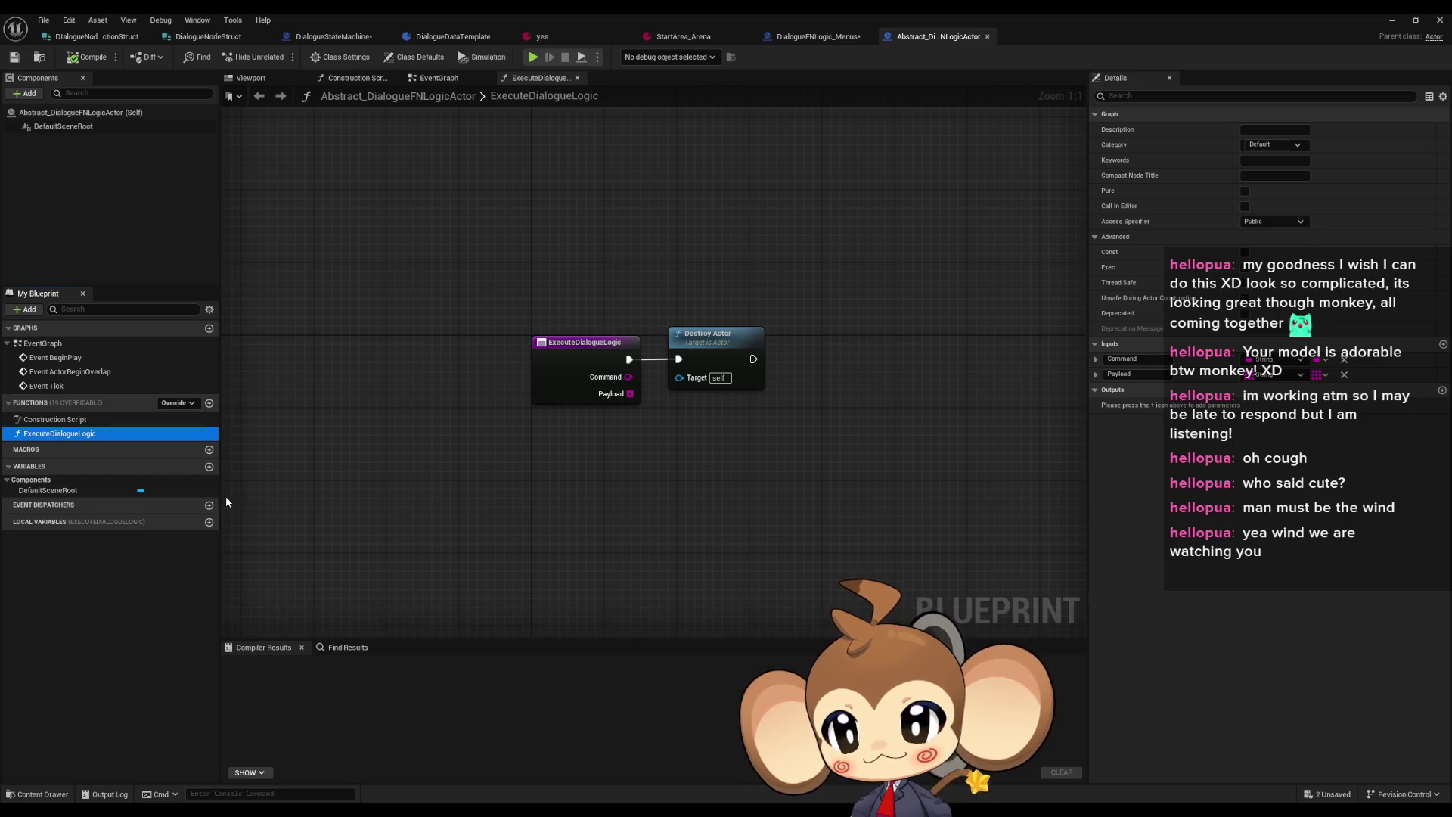
pyautogui.click(210, 467)
pyautogui.write('DialogueStateMa')
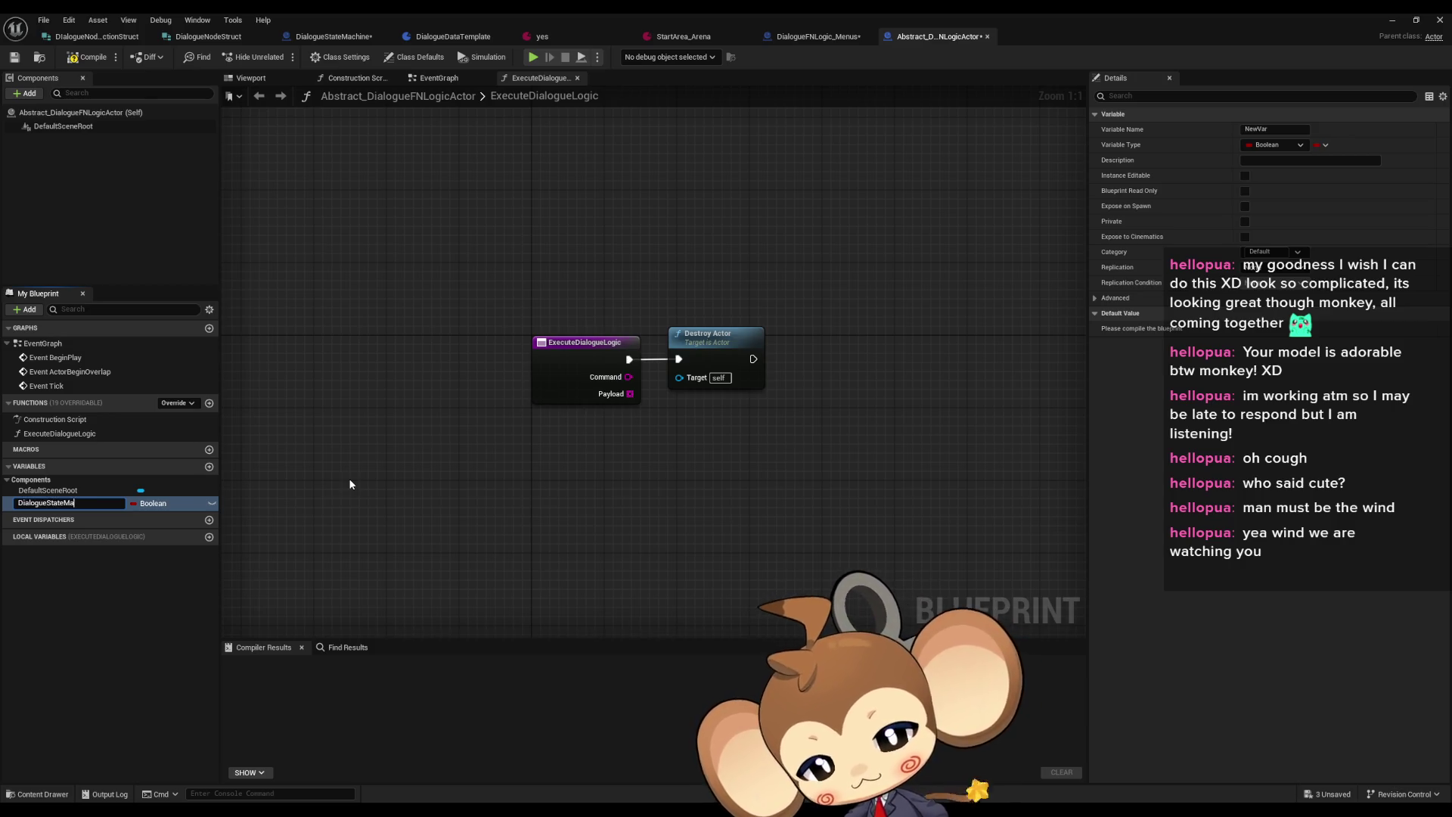
pyautogui.write('chine')
pyautogui.press('Return')
pyautogui.click(180, 503)
pyautogui.write('dte')
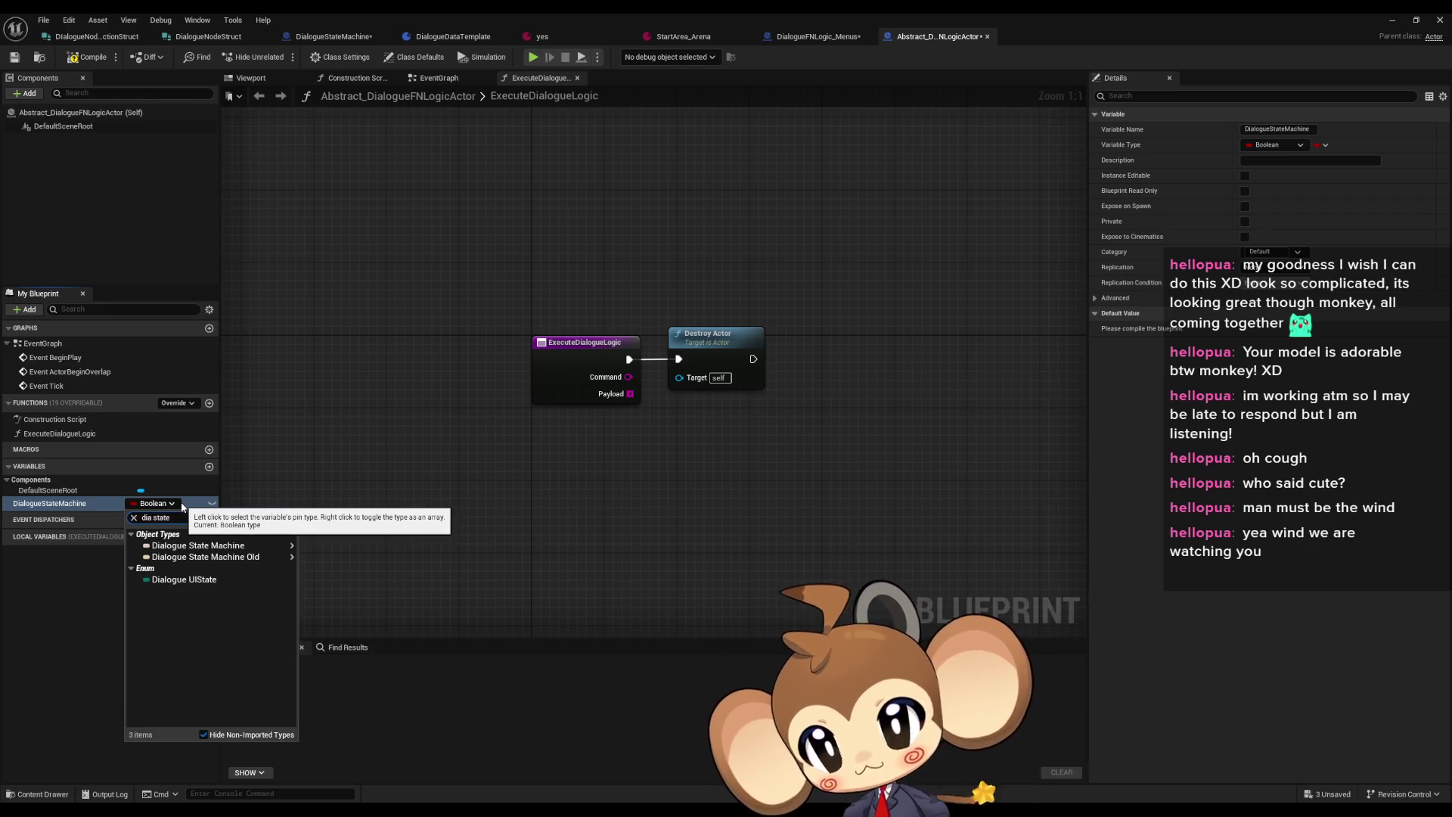
pyautogui.moveTo(221, 559)
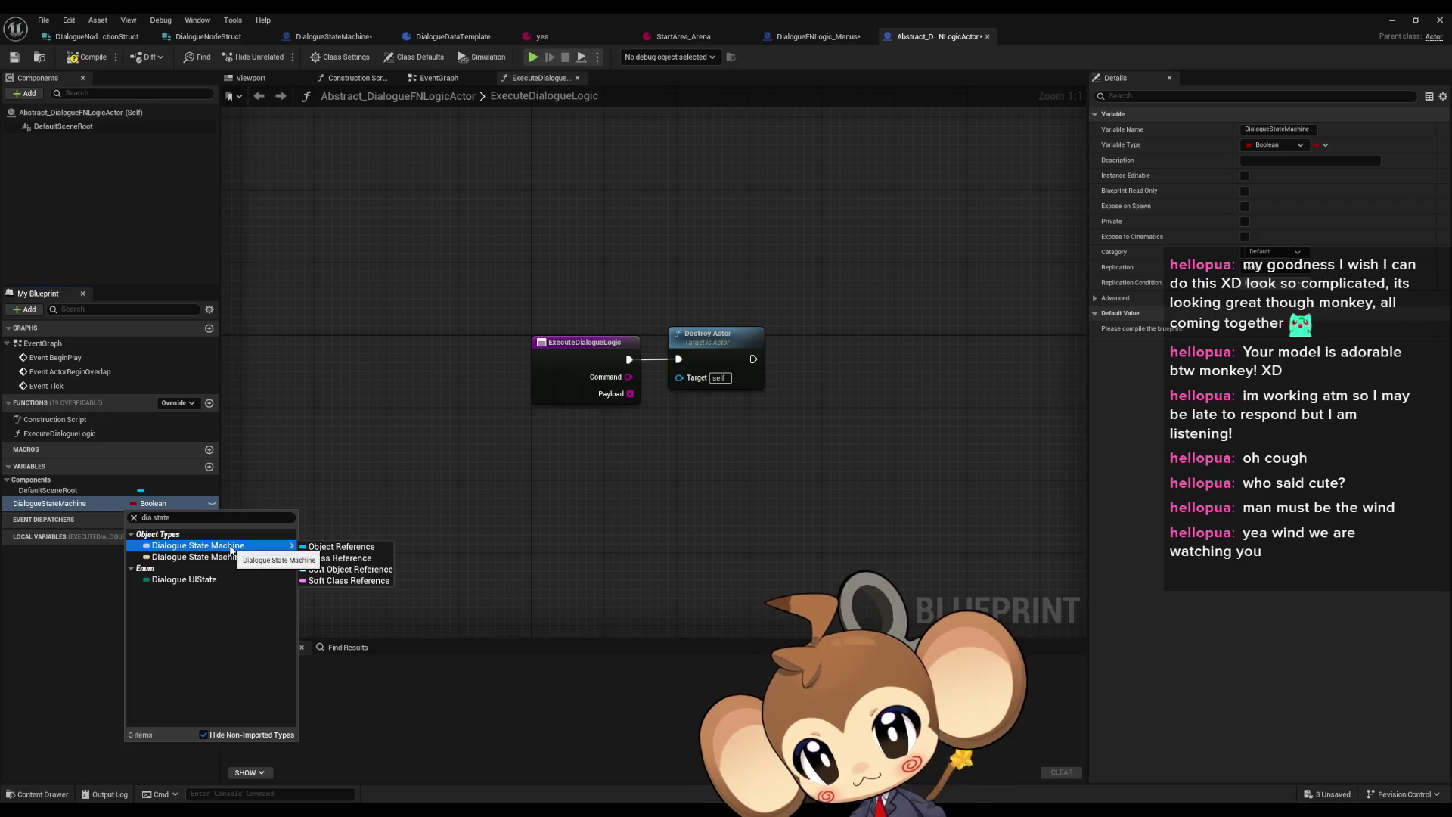
pyautogui.click(316, 547)
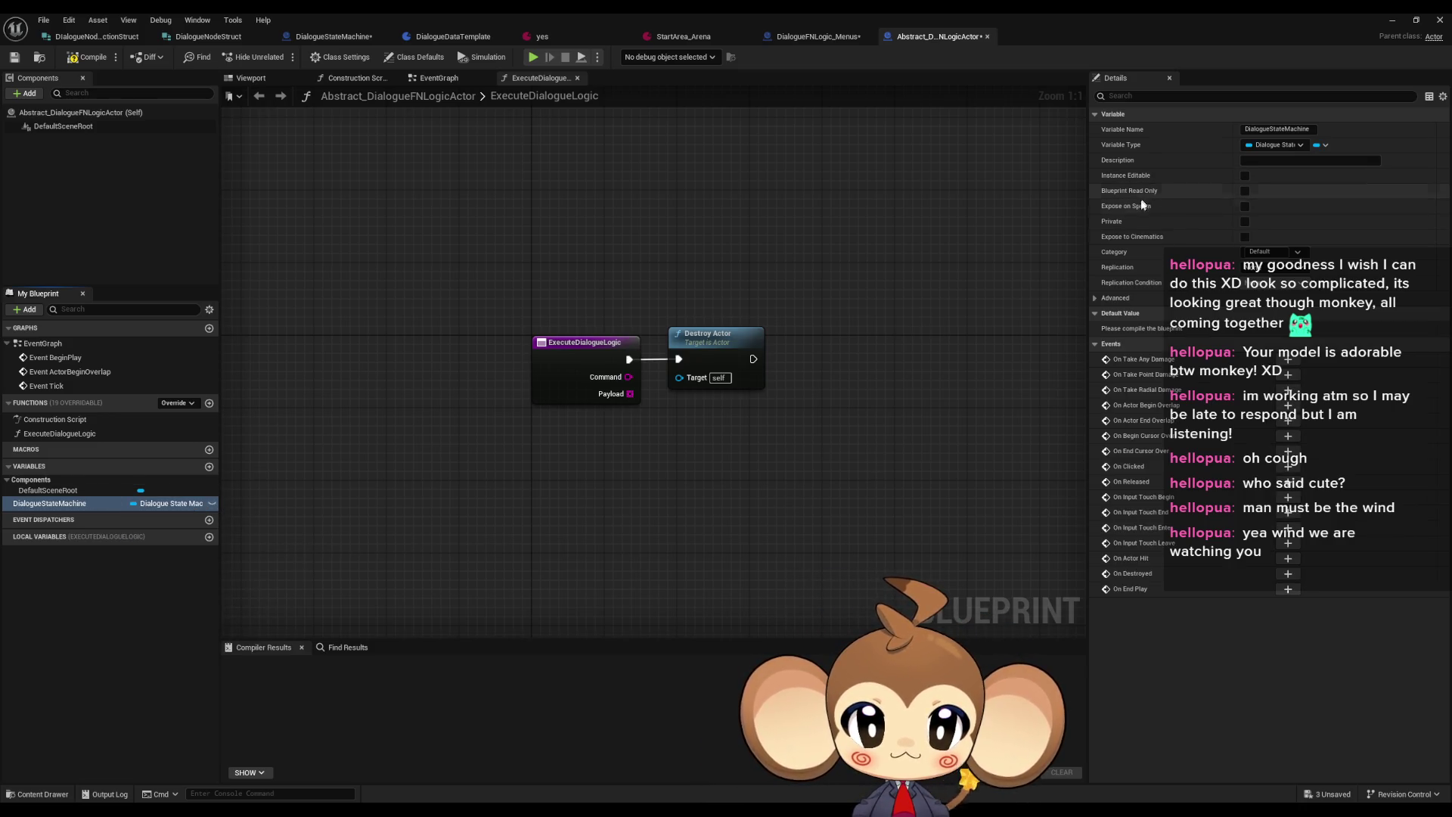
# Make DialogueStateMachine Expose on Spawn and Instance Editable, then compile and save
pyautogui.click(1245, 207)
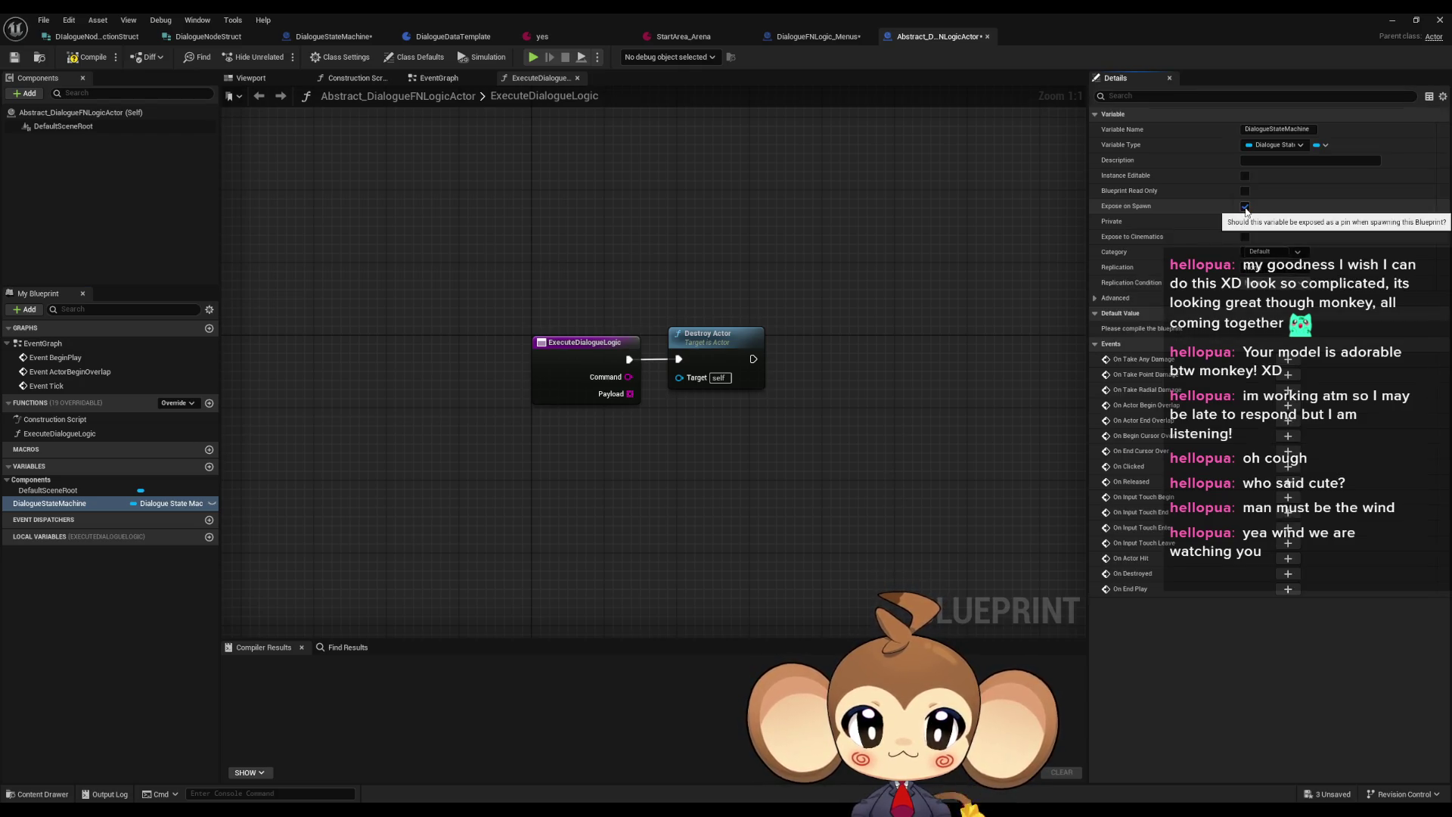
pyautogui.click(87, 56)
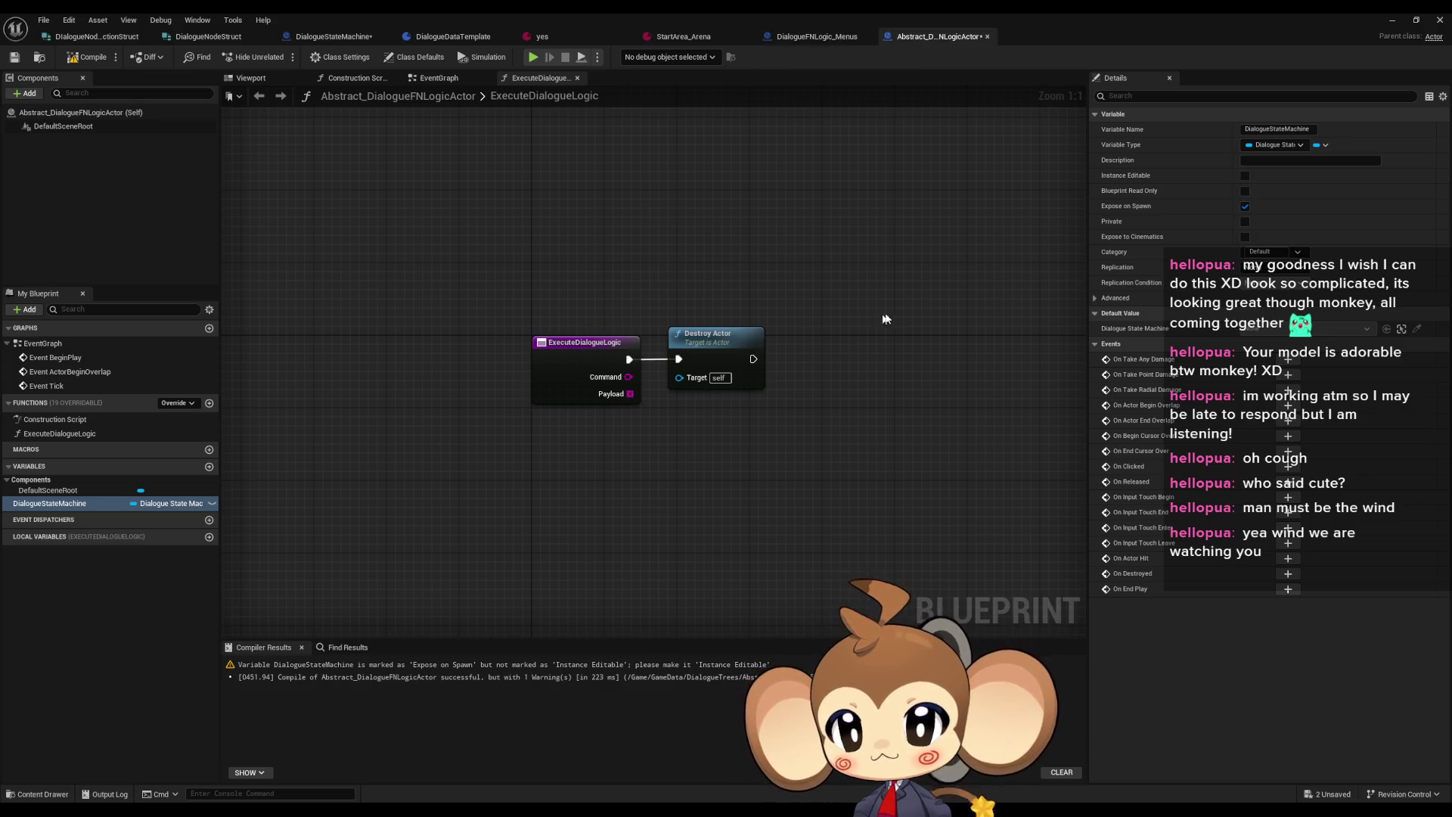
pyautogui.click(211, 503)
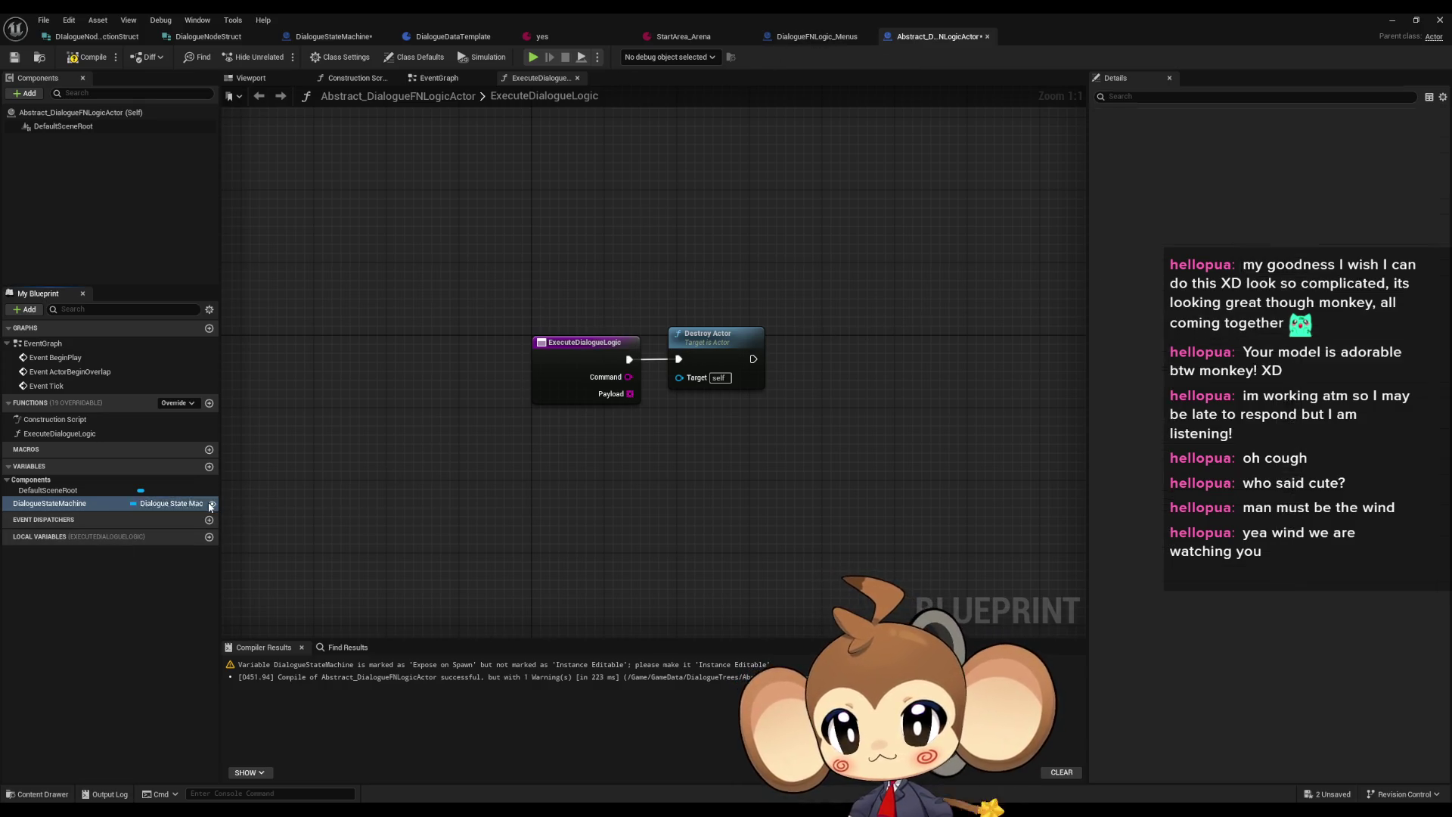
pyautogui.click(84, 59)
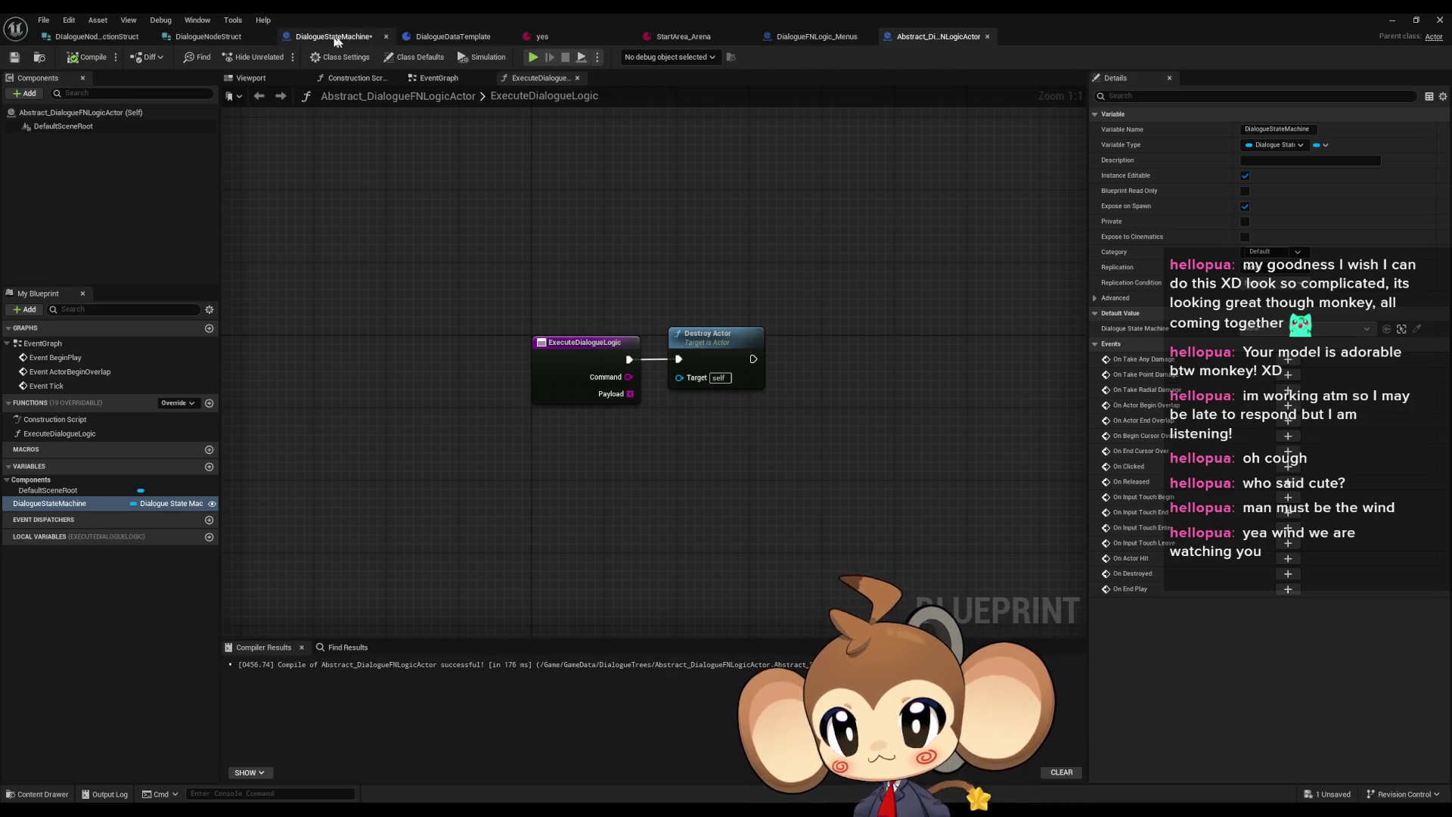
pyautogui.click(327, 38)
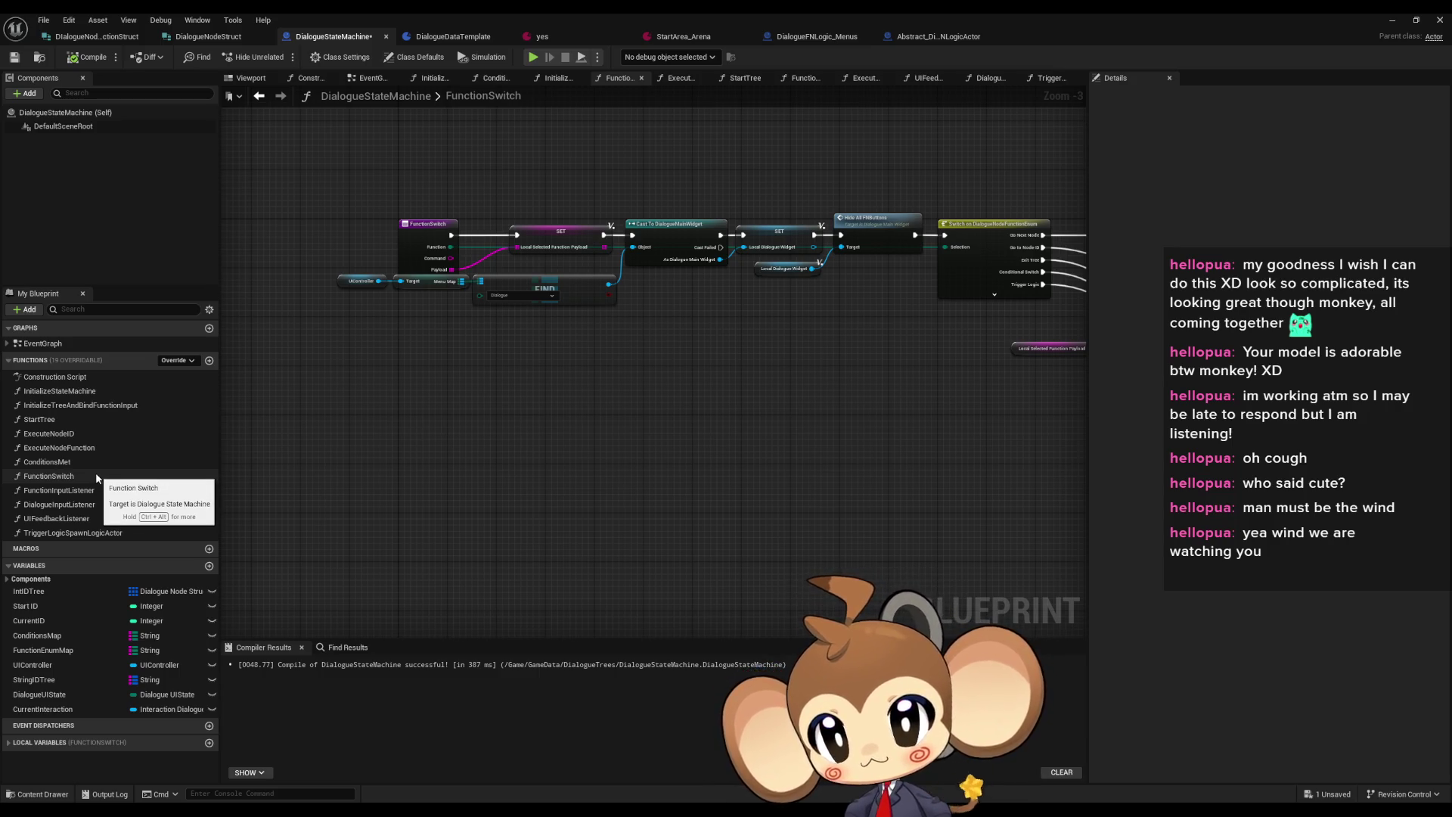
# Open TriggerLogicSpawnLogicActor and inspect the SpawnActor Dialogue FNLogic Menus node's advanced pins
pyautogui.doubleClick(84, 533)
pyautogui.moveTo(984, 318)
pyautogui.mouseDown()
pyautogui.moveTo(524, 374)
pyautogui.moveTo(879, 300)
pyautogui.mouseUp()
pyautogui.scroll(-1, 523, 374)
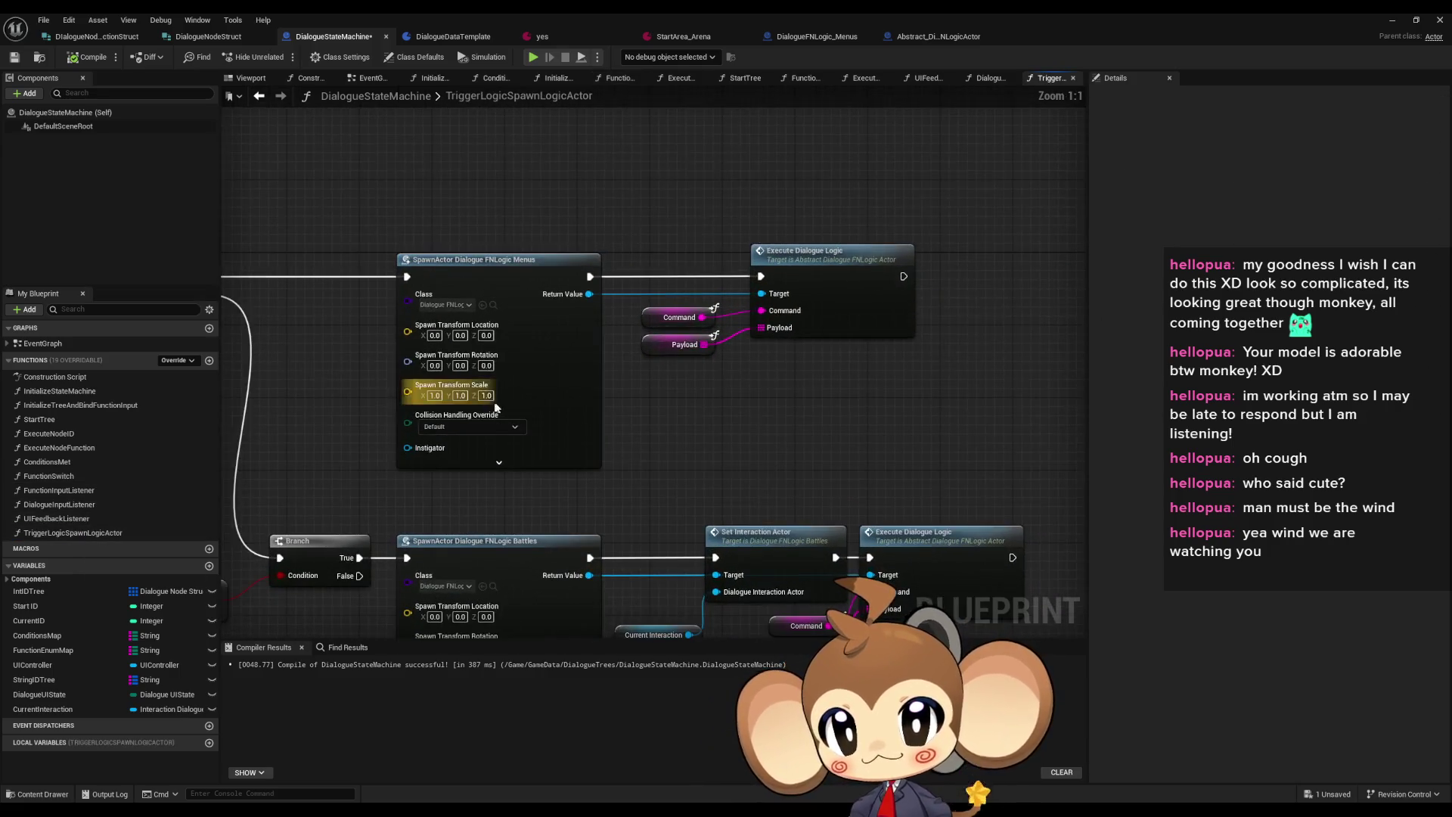
pyautogui.scroll(1, 467, 460)
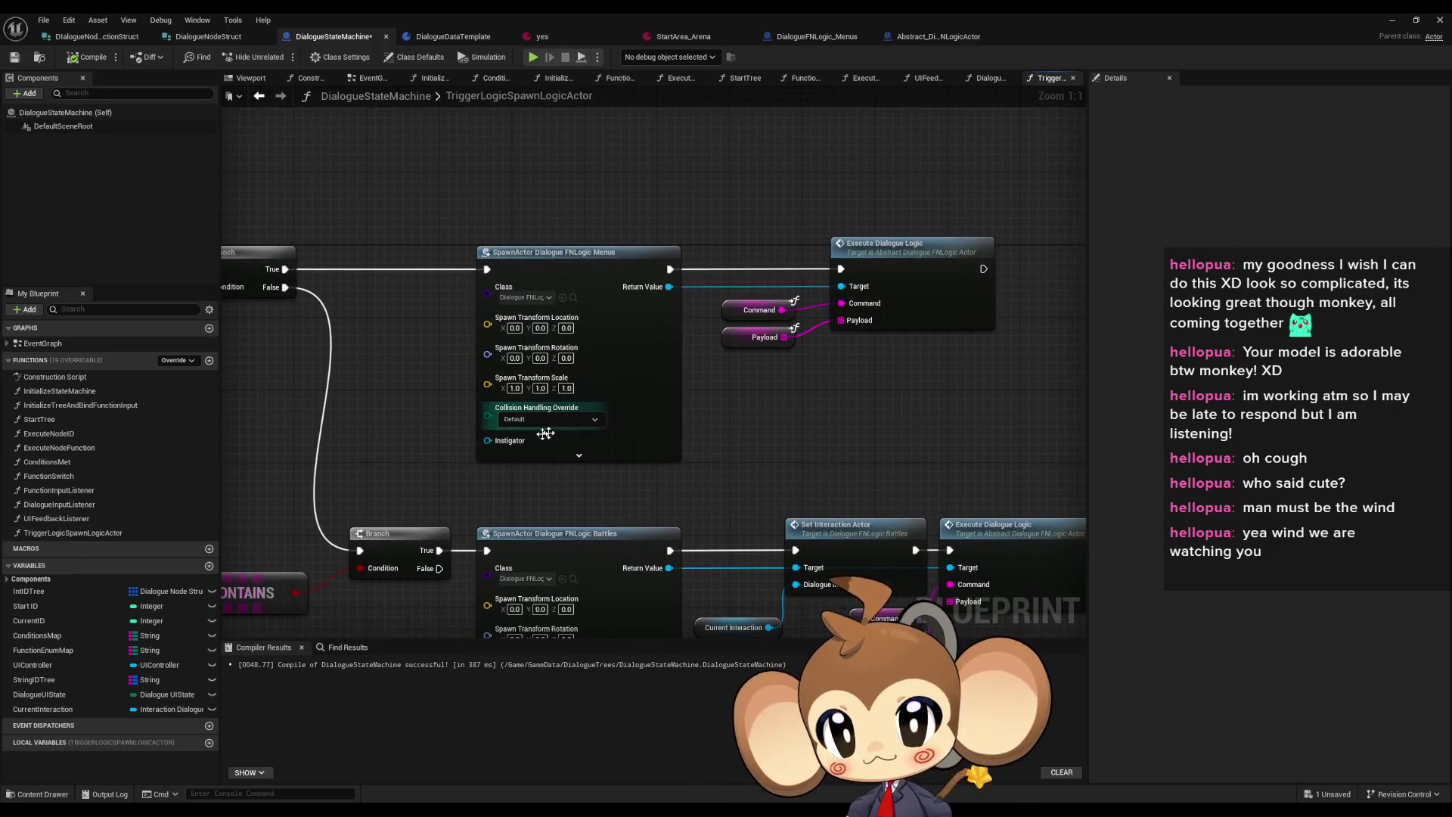
pyautogui.click(579, 454)
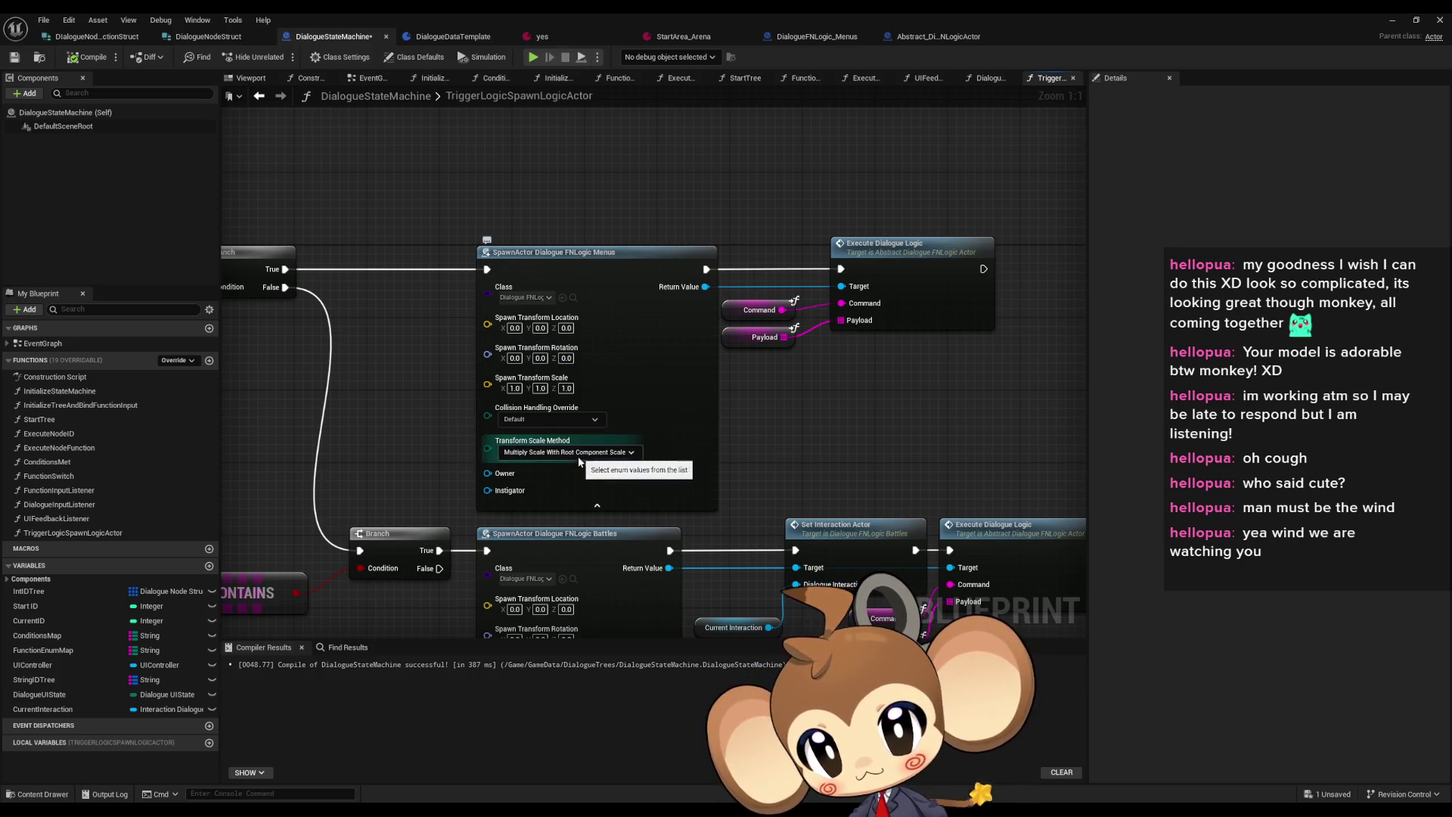
pyautogui.click(593, 509)
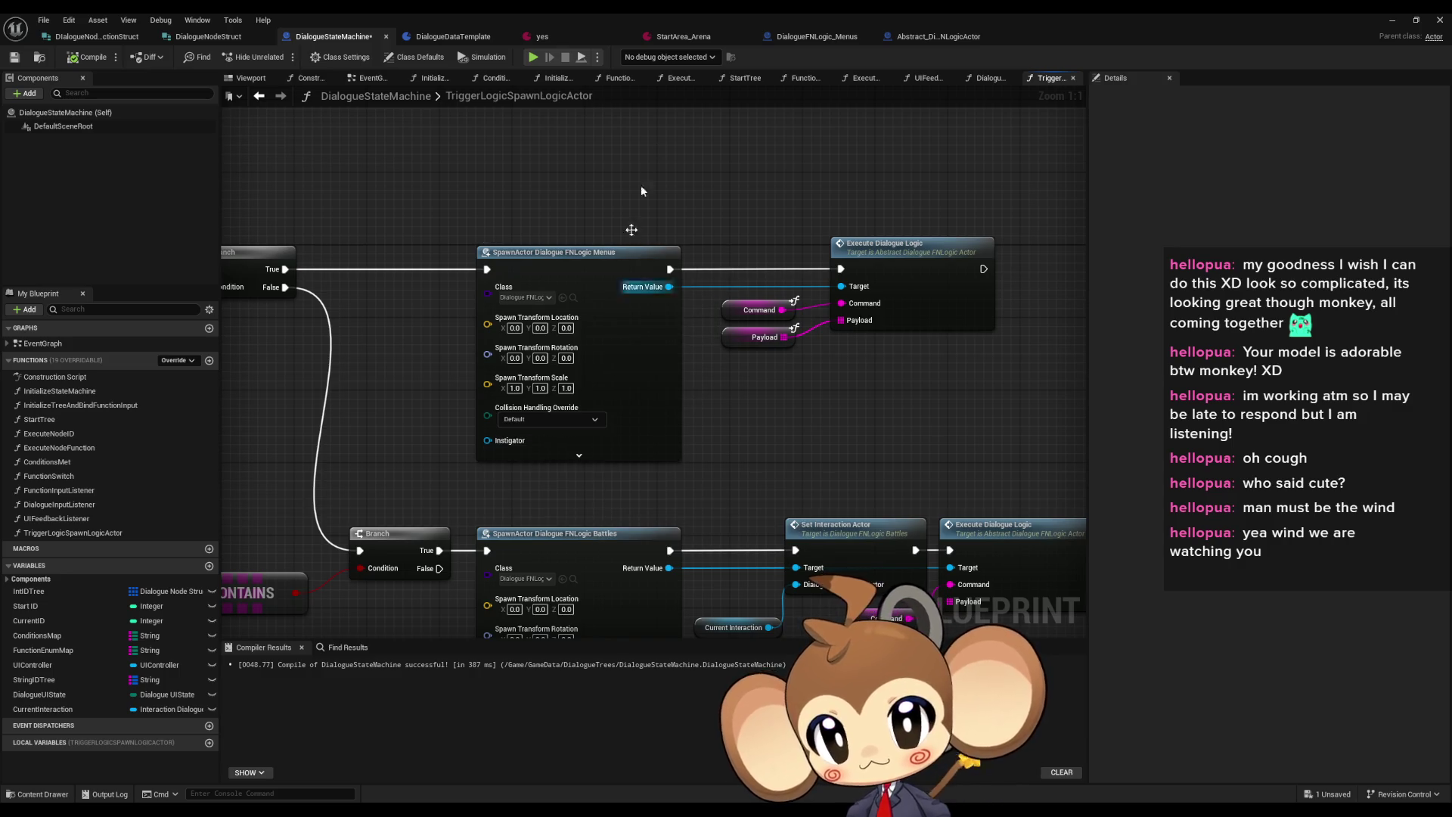
# Compile DialogueFNLogic_Menus and Abstract_DialogueFNLogicActor, then refresh the SpawnActor node for the new pin
pyautogui.click(89, 57)
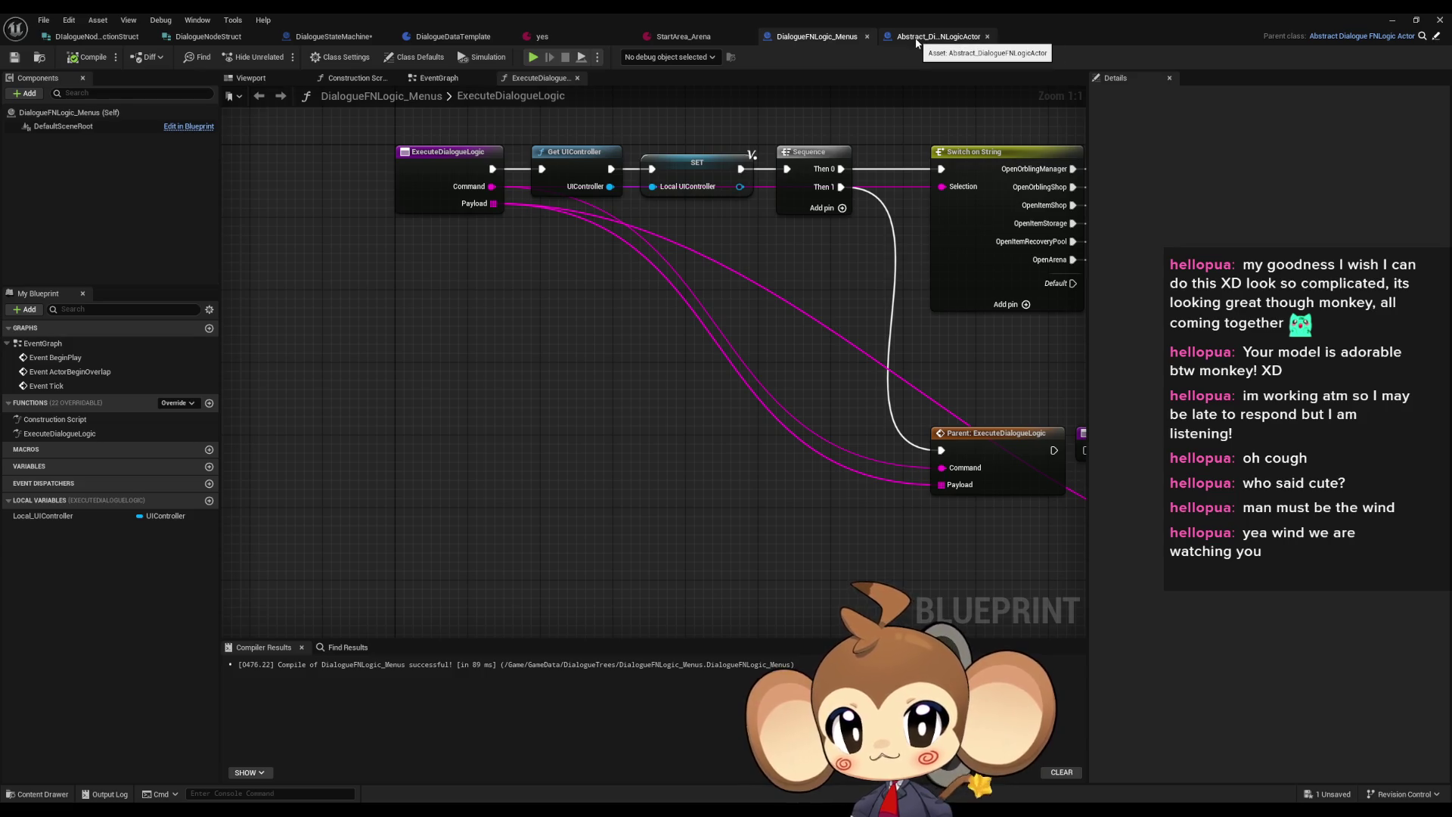
pyautogui.click(916, 38)
pyautogui.click(88, 59)
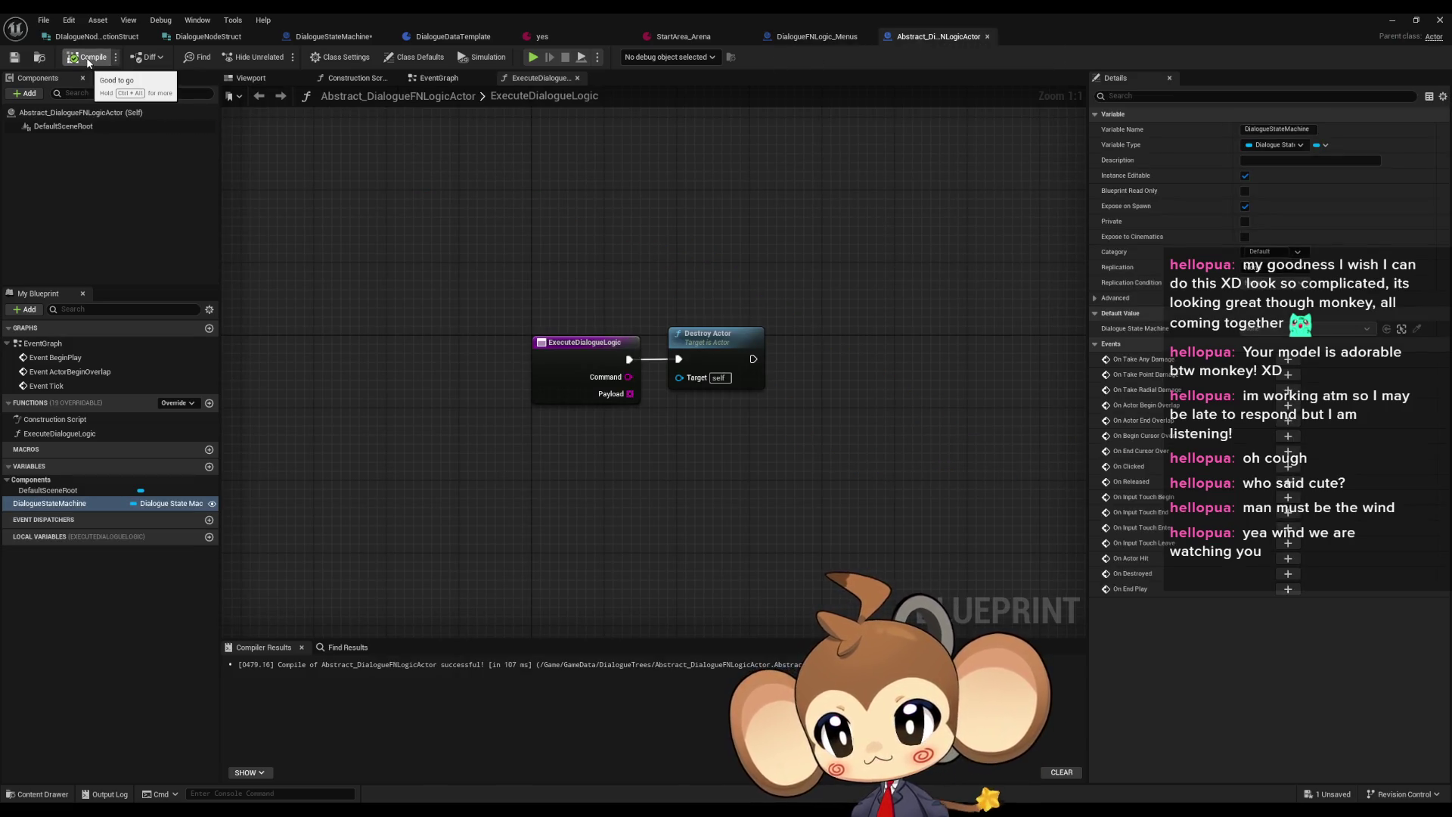
pyautogui.click(88, 58)
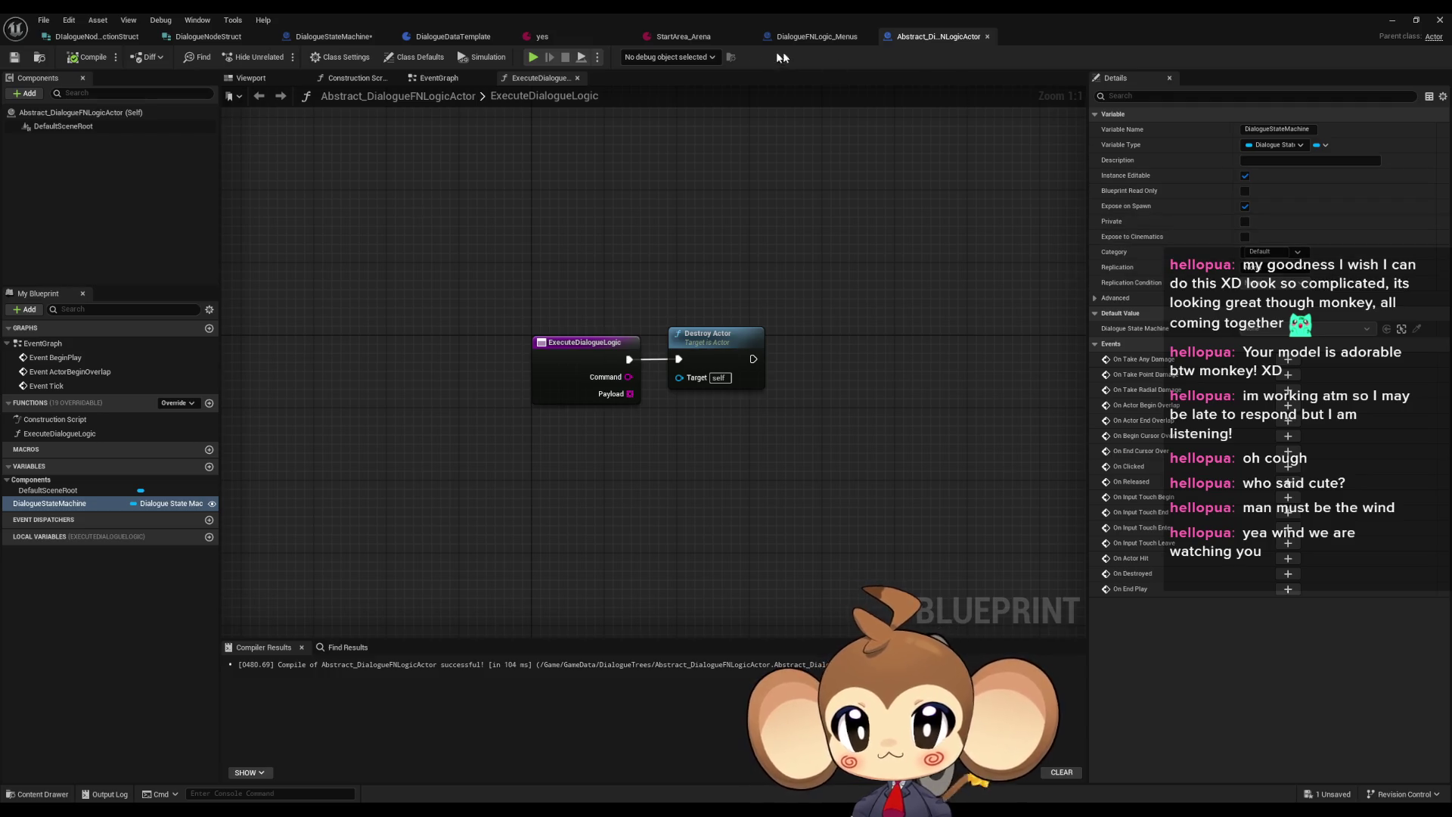
pyautogui.click(333, 36)
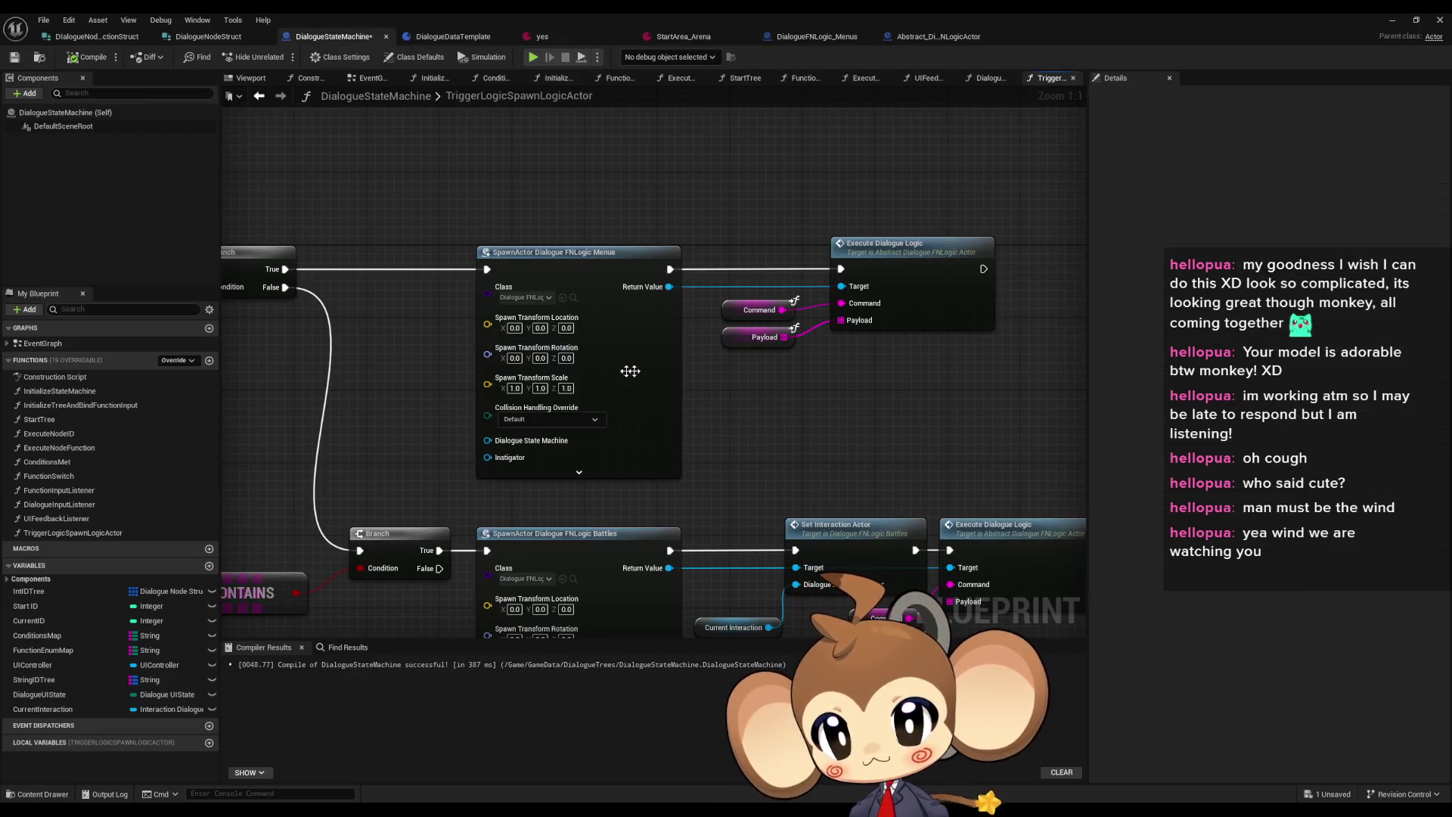
pyautogui.rightClick(659, 376)
pyautogui.click(699, 456)
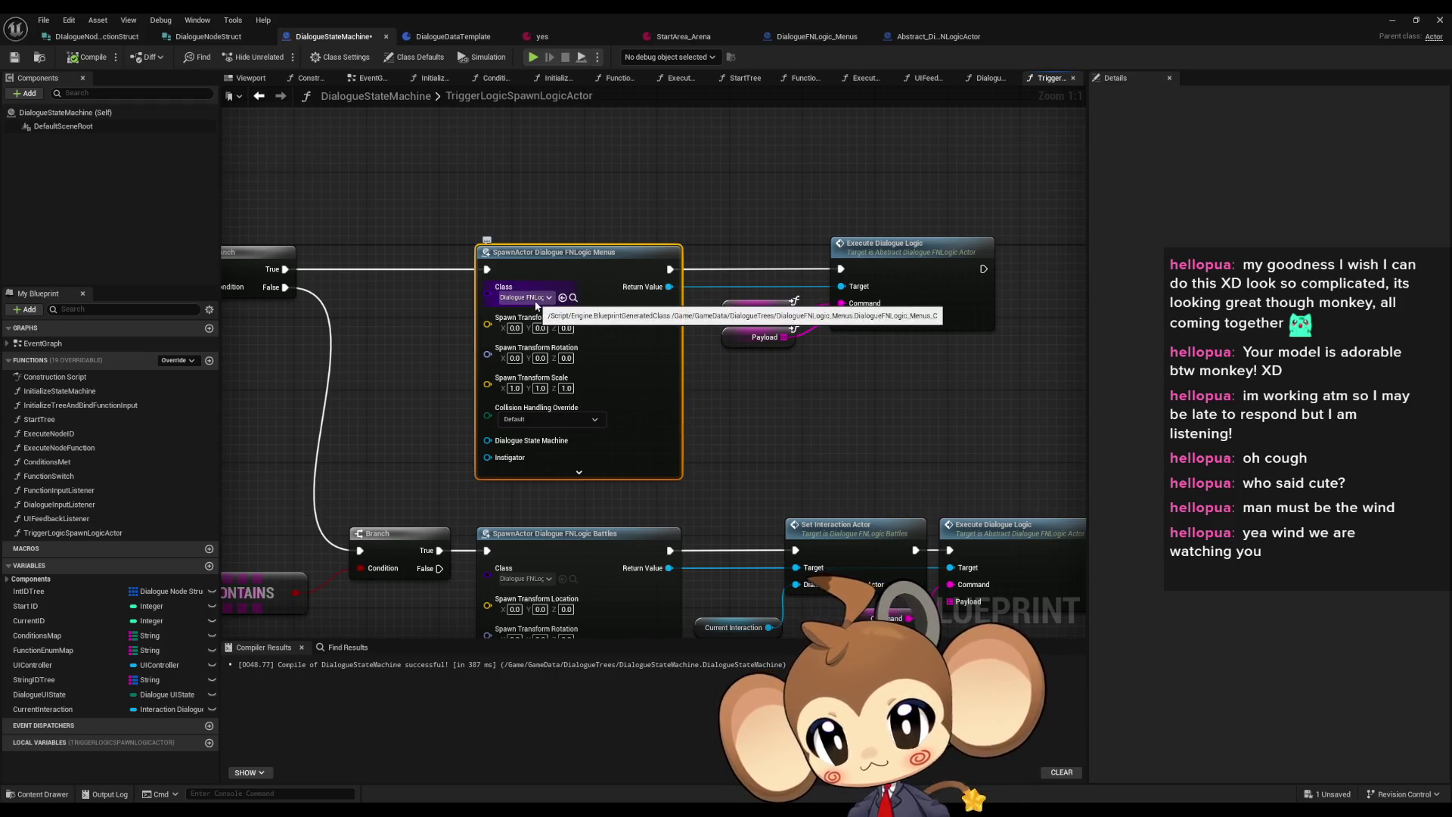
# Show inherited variables in DialogueFNLogic_Menus and compare against the parent Abstract_DialogueFNLogicActor
pyautogui.click(817, 36)
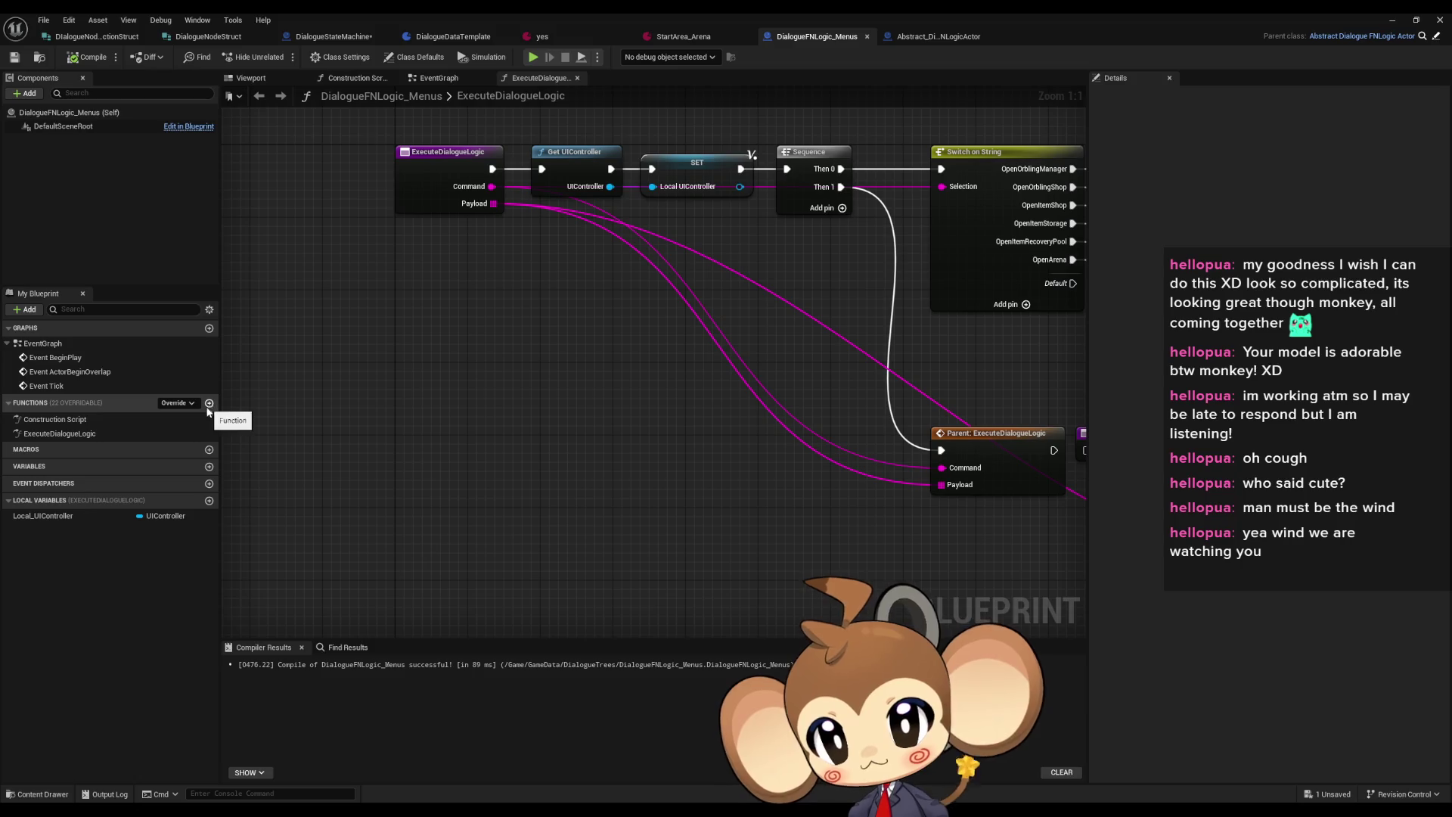
pyautogui.click(209, 310)
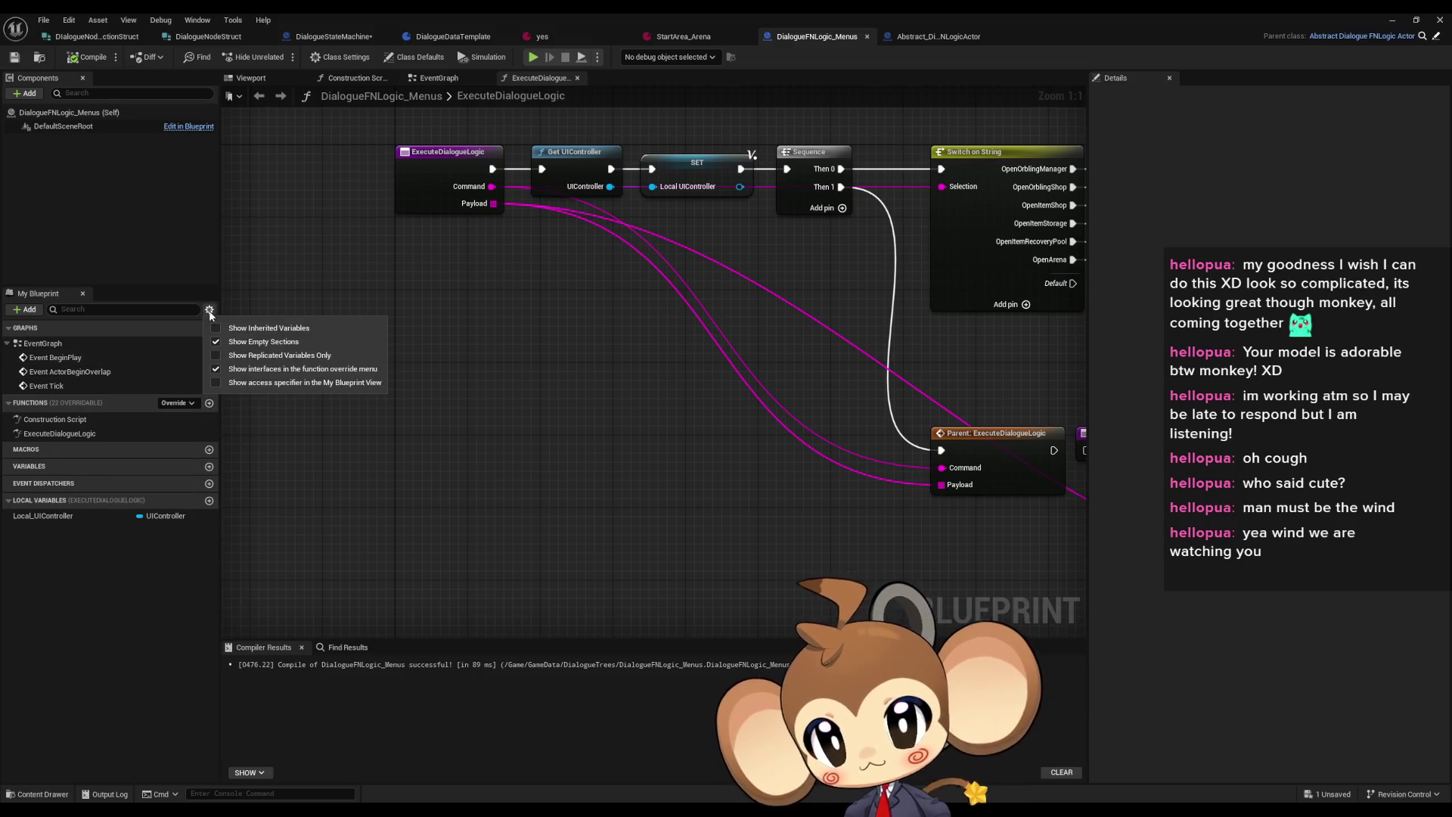
pyautogui.click(221, 328)
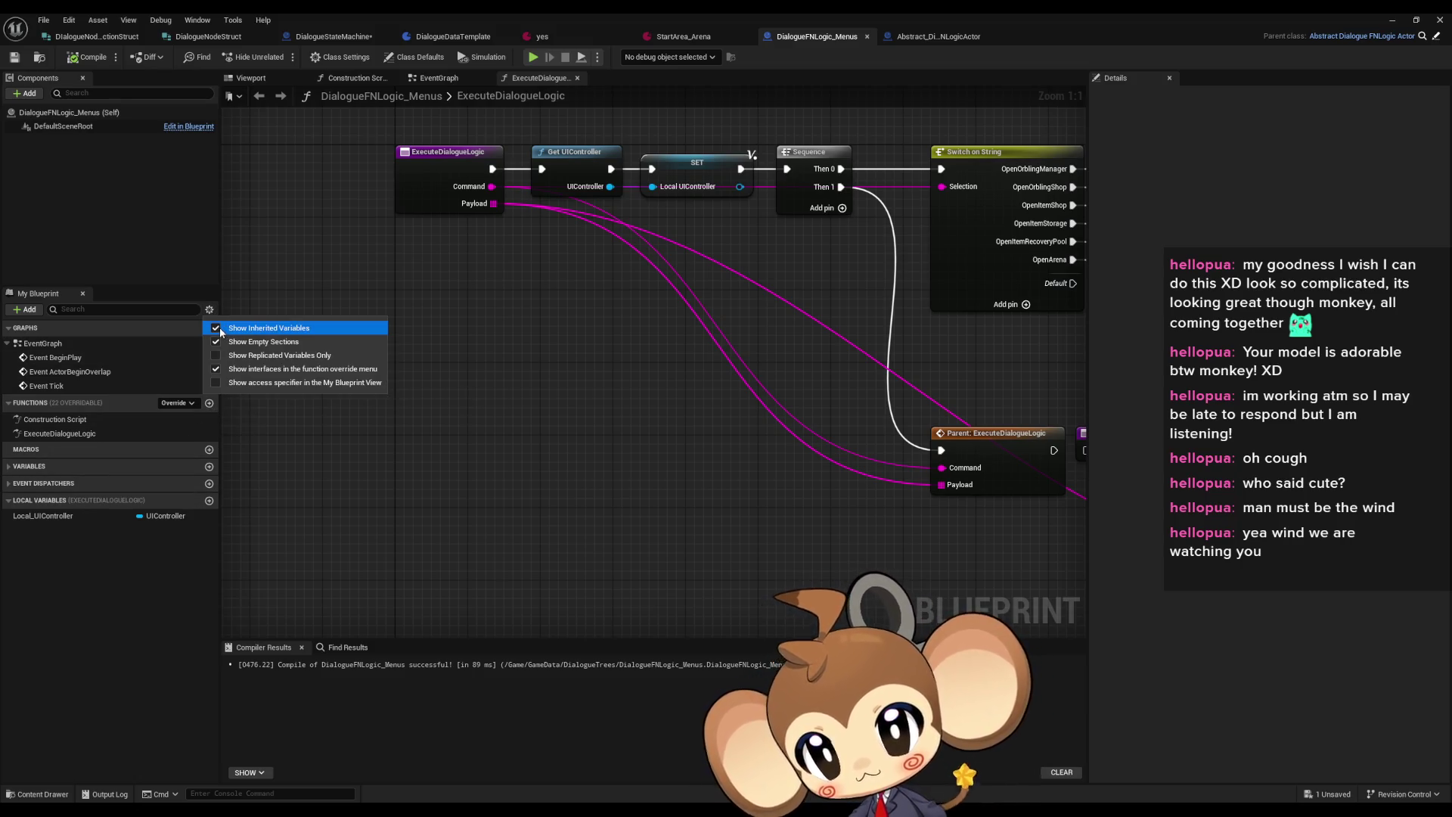
pyautogui.click(8, 467)
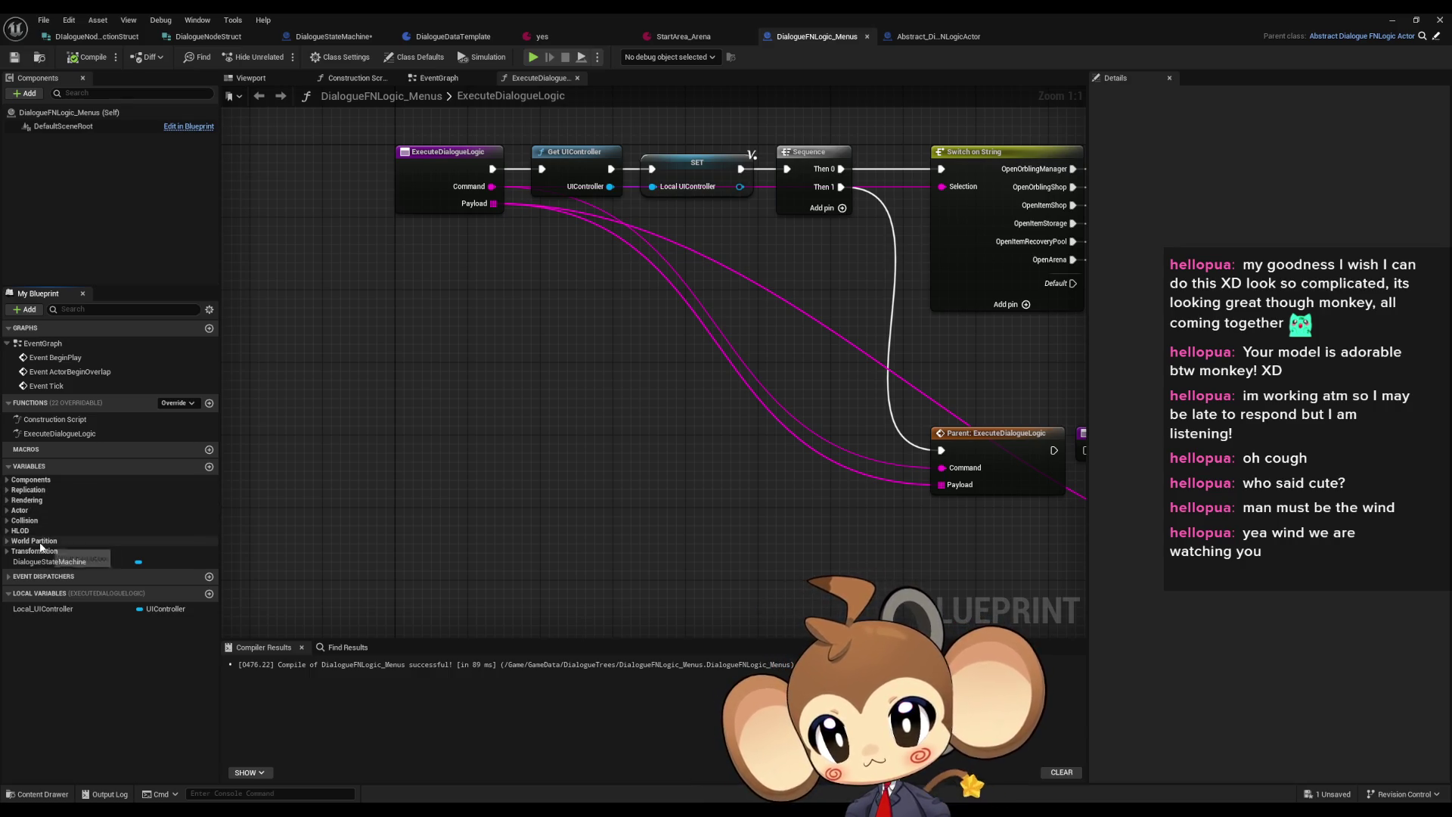
pyautogui.click(1432, 37)
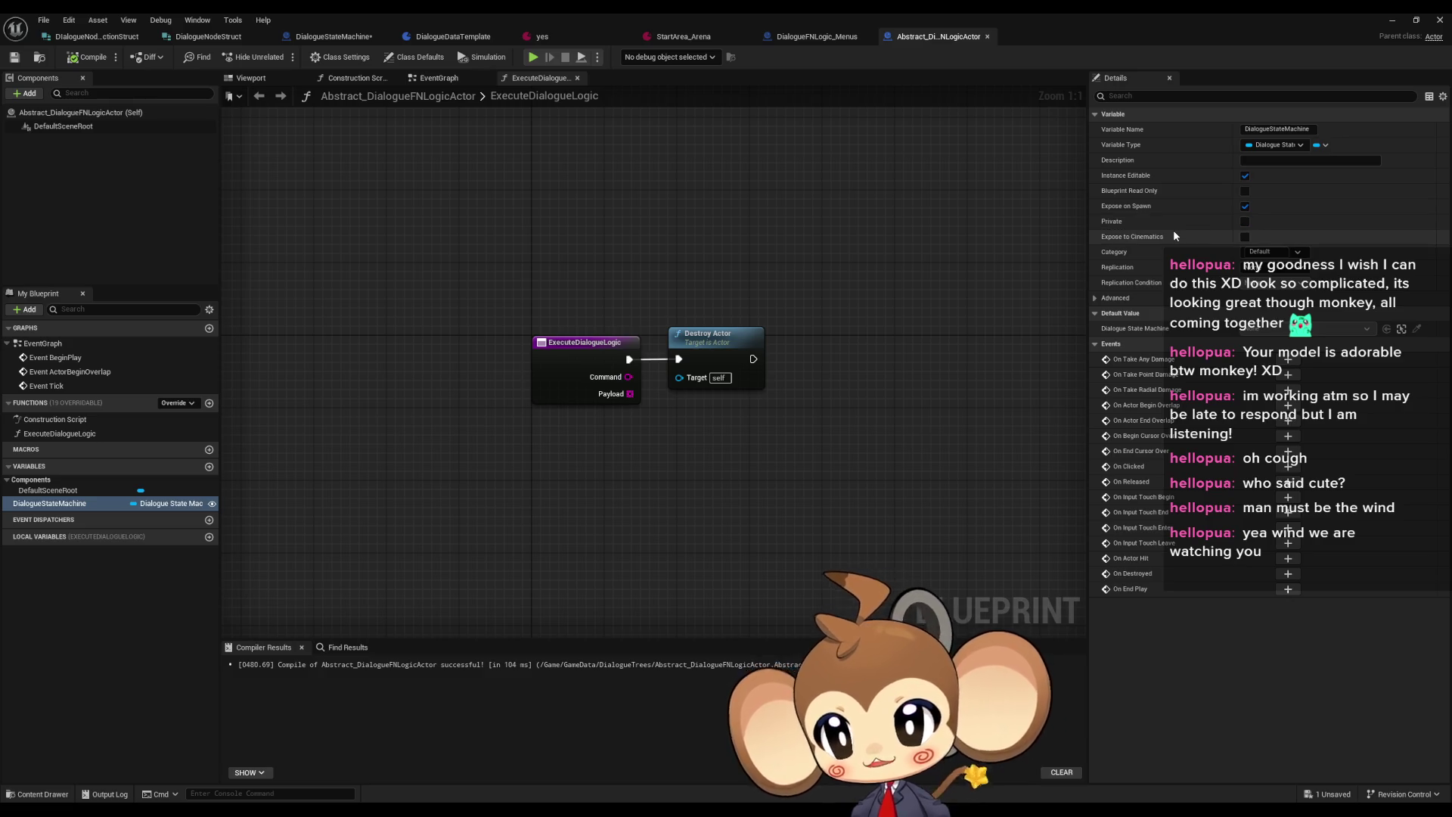
# Hide inherited variables again in DialogueFNLogic_Menus' variable list
pyautogui.click(831, 45)
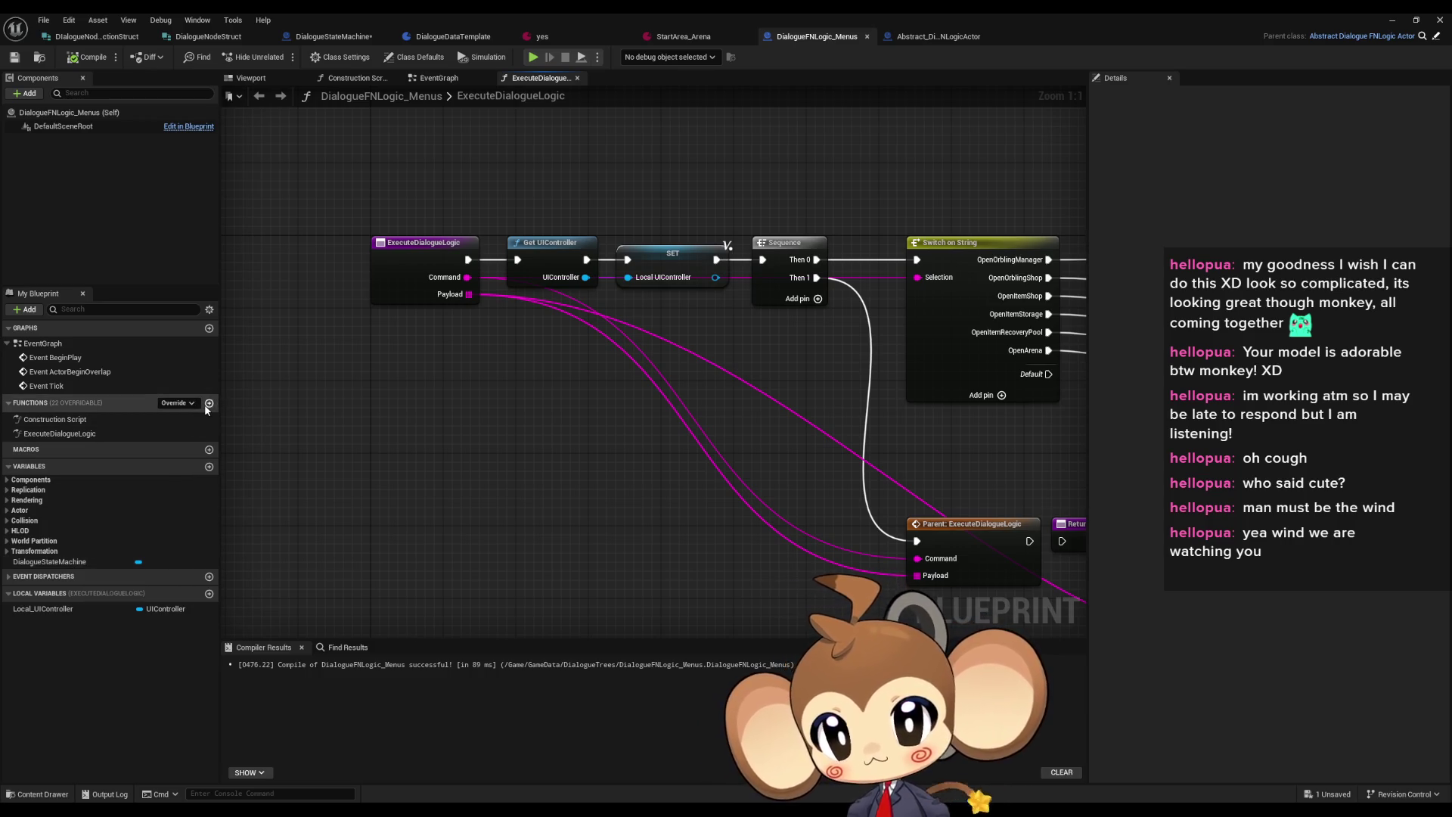
pyautogui.click(209, 310)
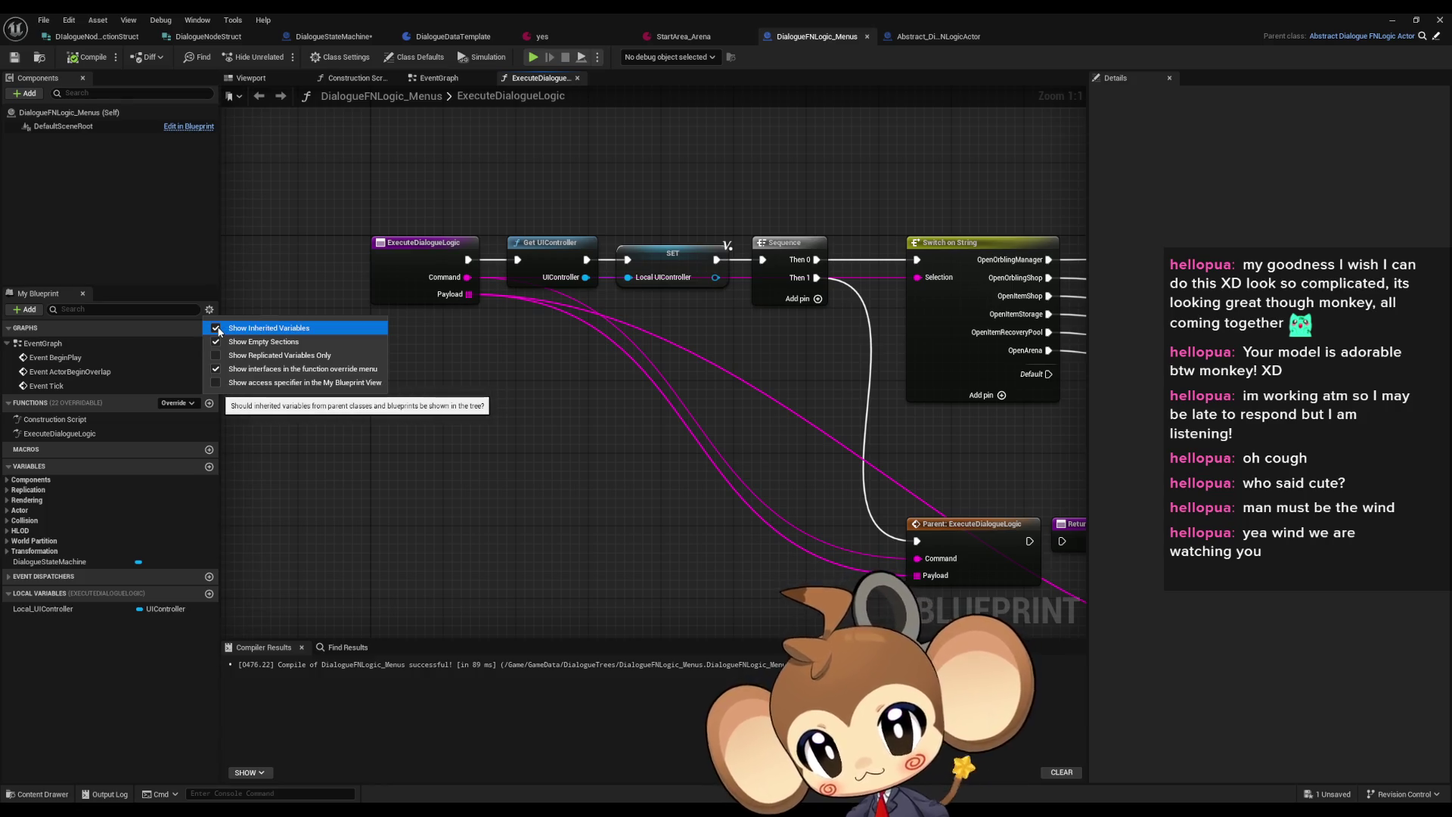
pyautogui.click(219, 330)
pyautogui.moveTo(500, 416); pyautogui.dragTo(523, 485)
pyautogui.scroll(-4, 533, 485)
pyautogui.moveTo(794, 302)
pyautogui.mouseDown()
pyautogui.moveTo(496, 385)
pyautogui.moveTo(862, 340)
pyautogui.mouseUp()
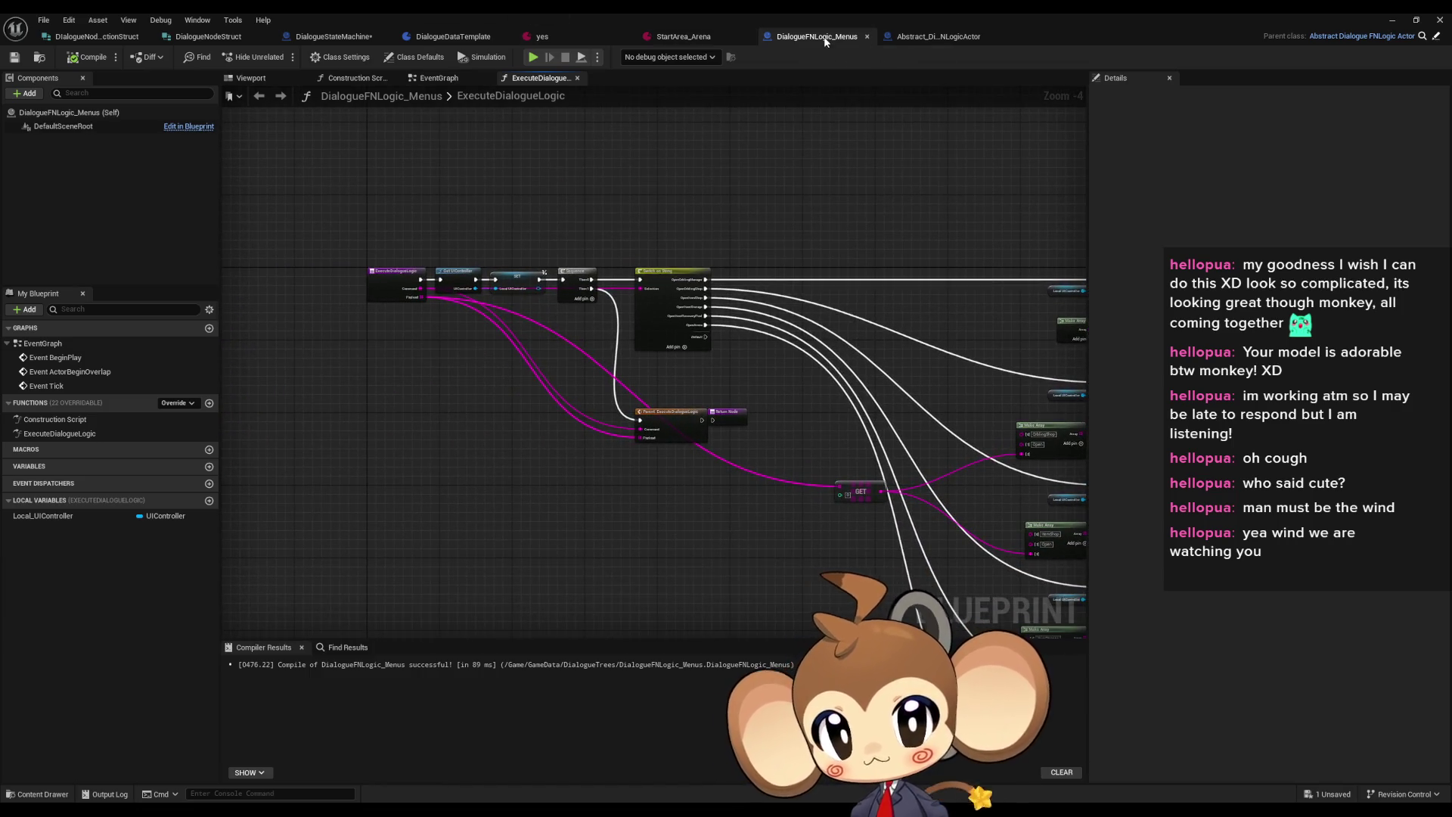
pyautogui.click(329, 39)
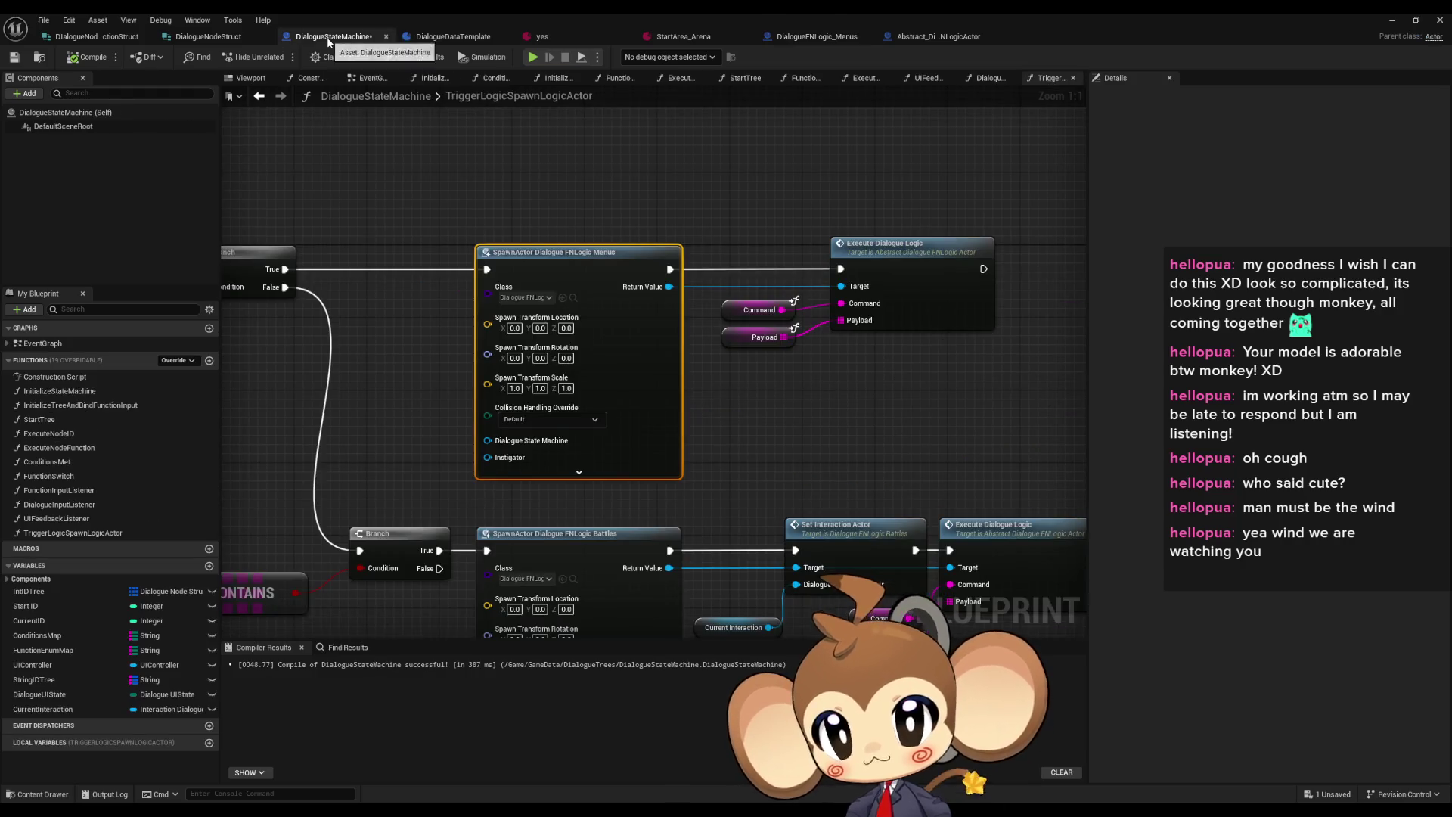
# Compile DialogueStateMachine and refresh the spawn nodes, discarding an extra DialogueFNLogic_Menus spawn node
pyautogui.click(88, 58)
pyautogui.rightClick(640, 368)
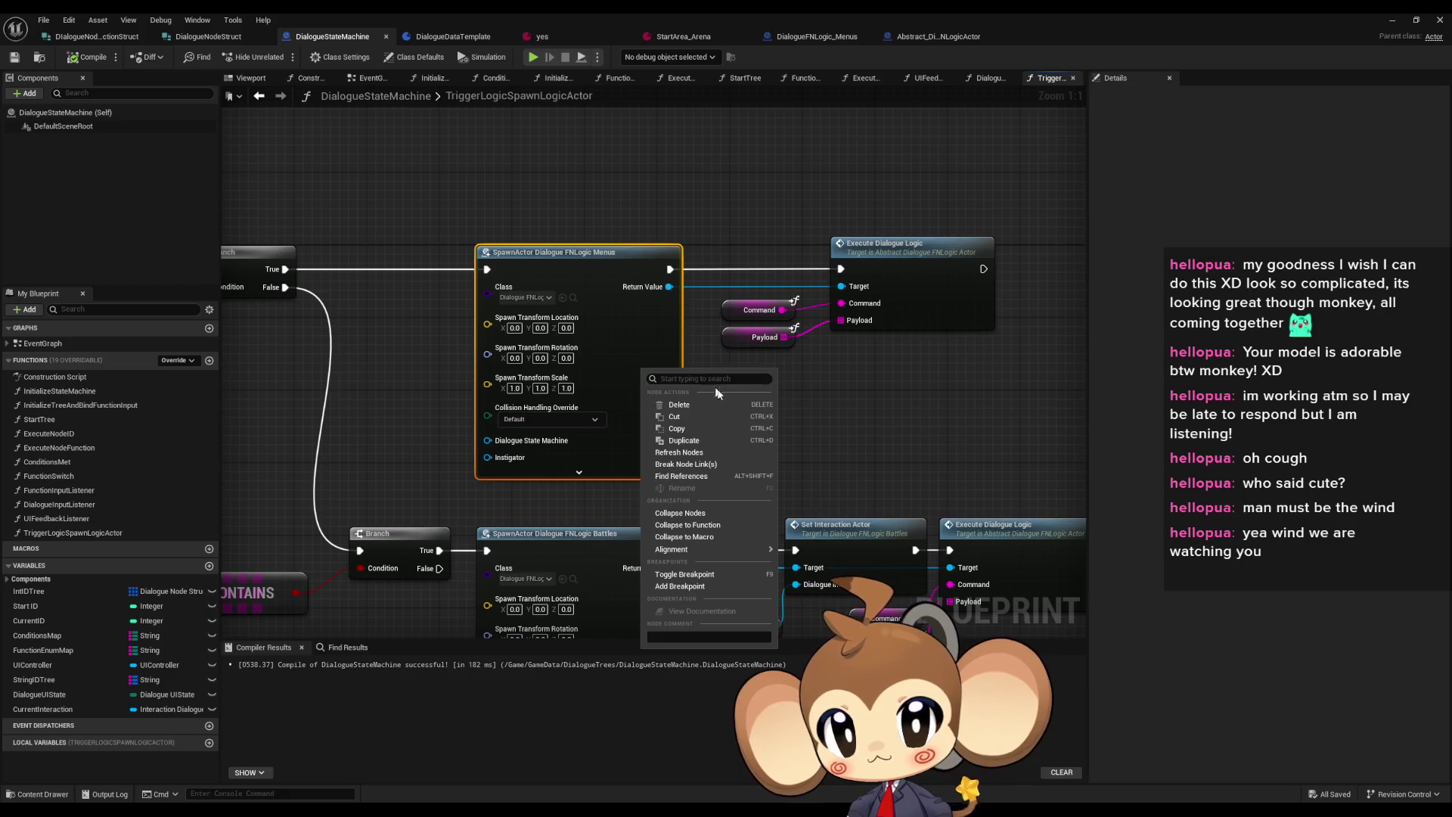
pyautogui.click(697, 465)
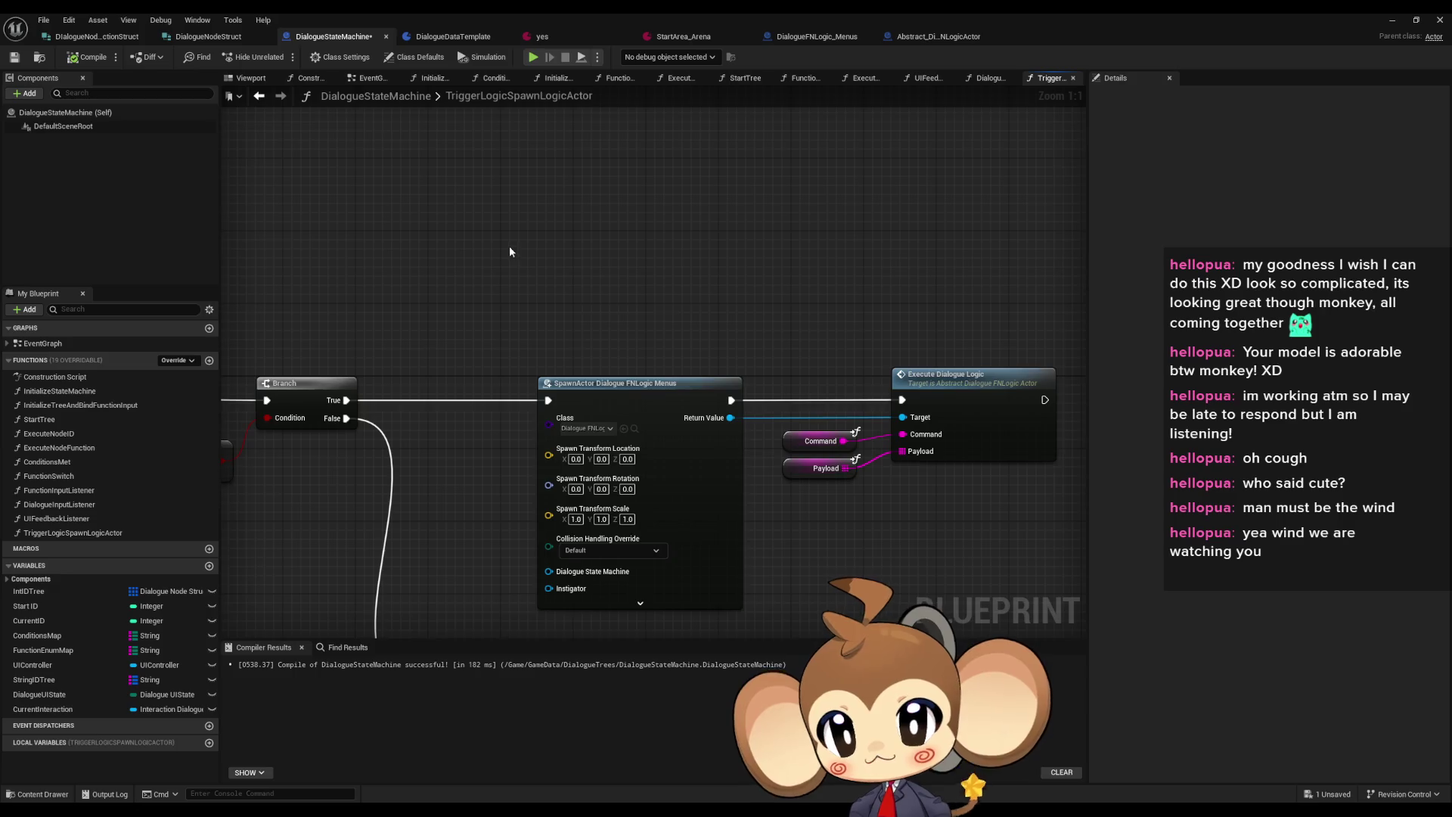
pyautogui.rightClick(510, 247)
pyautogui.write('spawn act')
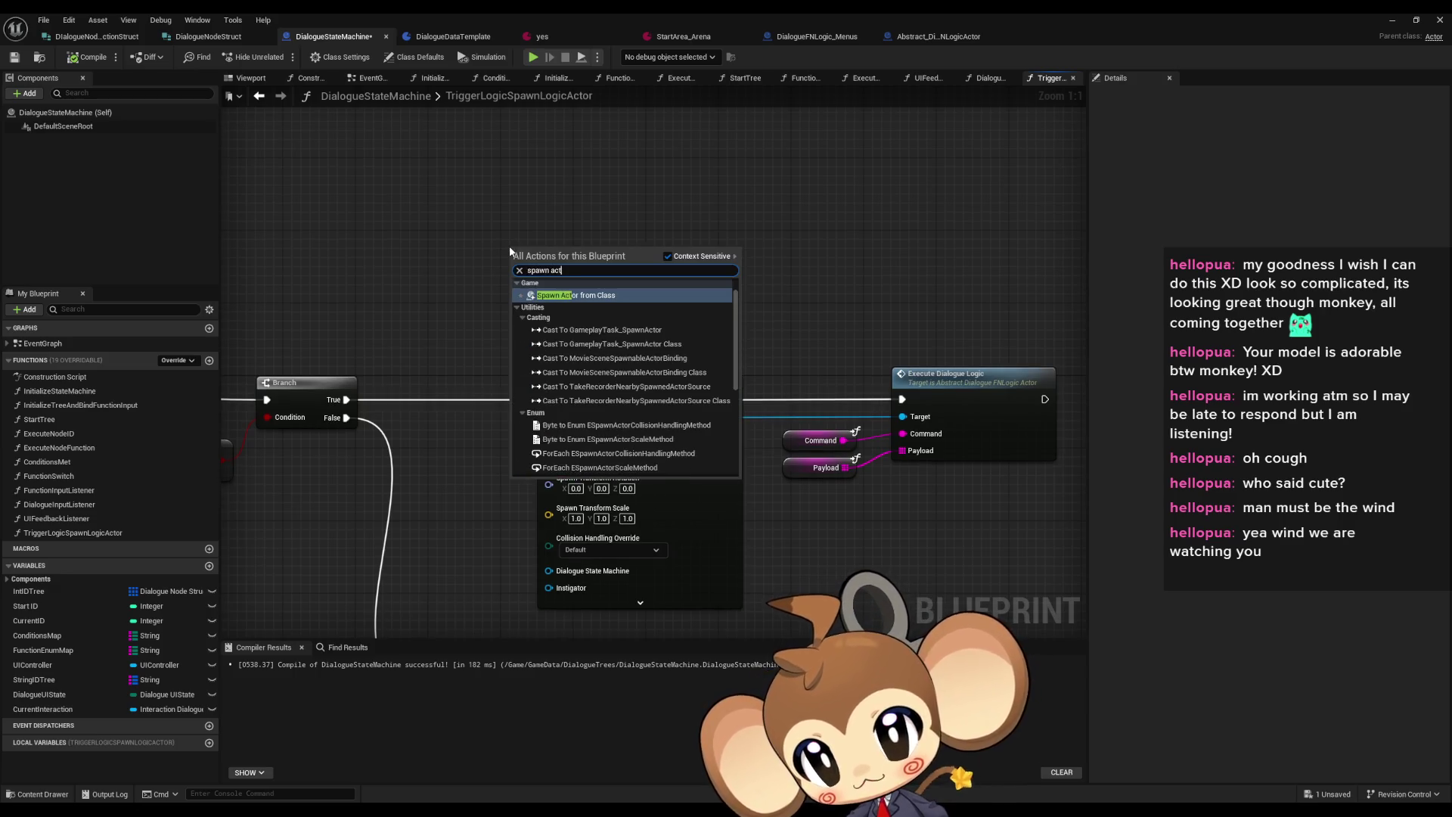
pyautogui.press('Return')
pyautogui.click(546, 292)
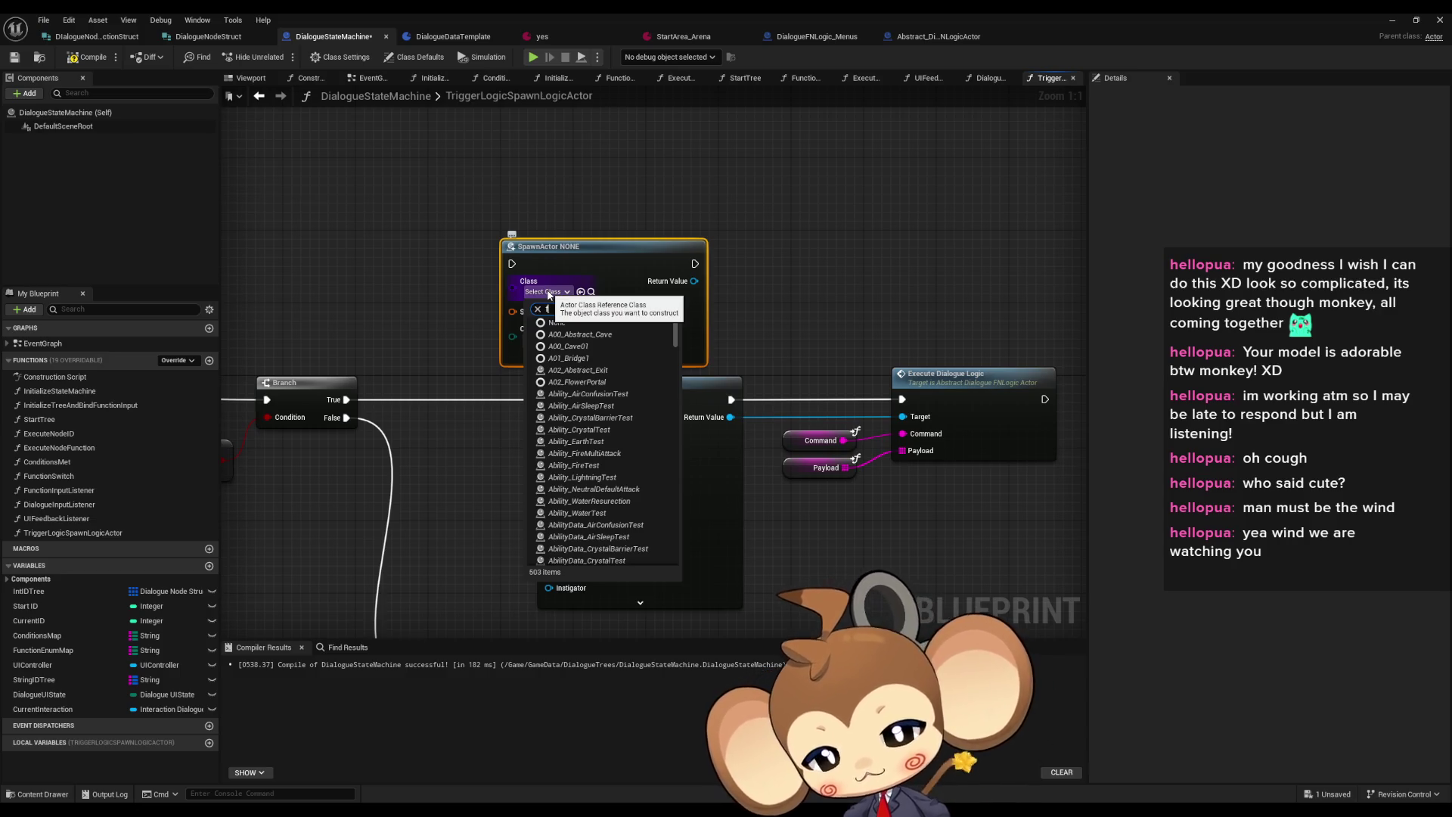
pyautogui.write('fn')
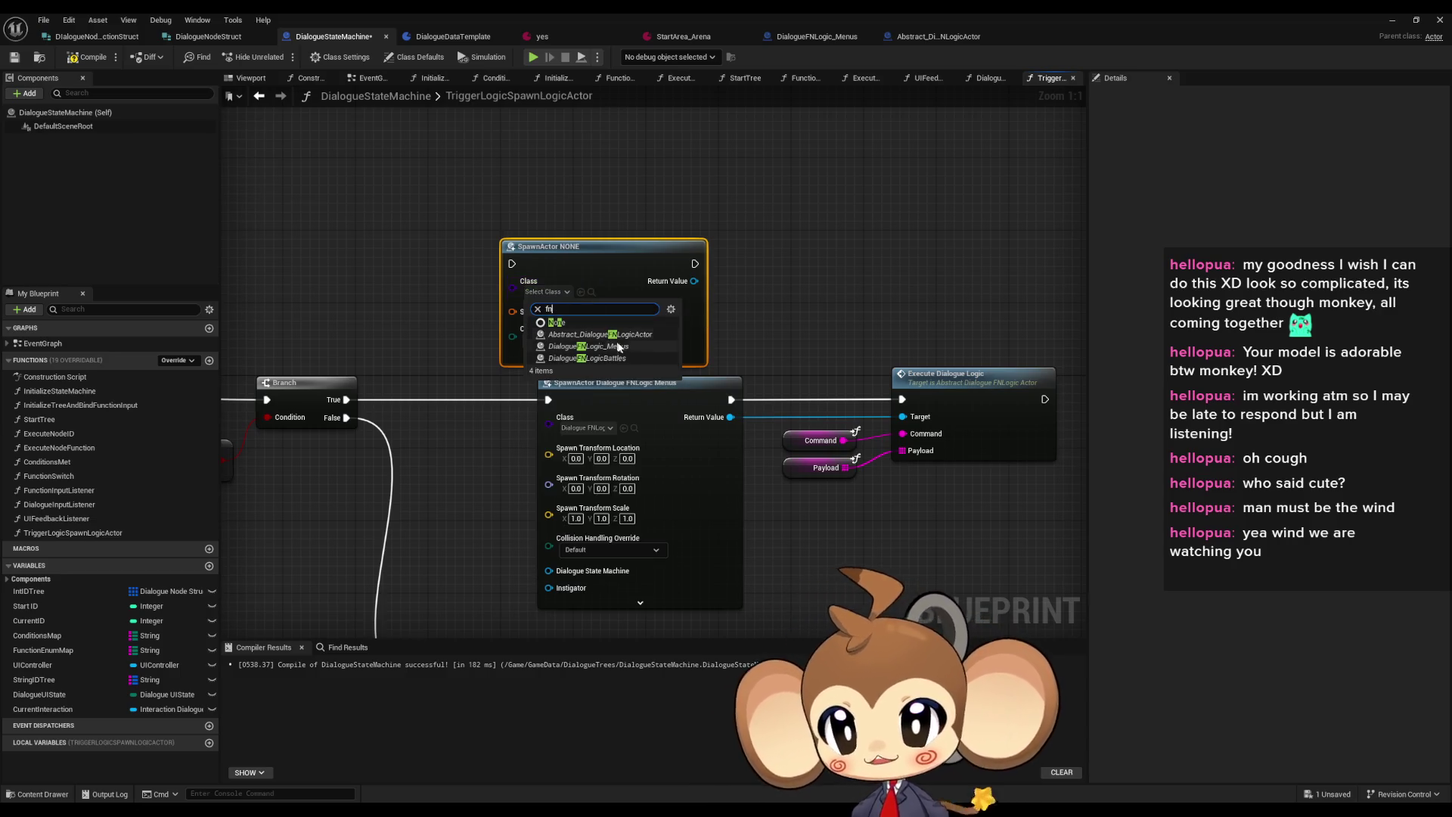
pyautogui.click(588, 346)
pyautogui.moveTo(628, 273)
pyautogui.mouseDown()
pyautogui.moveTo(655, 156)
pyautogui.moveTo(674, 166)
pyautogui.mouseUp()
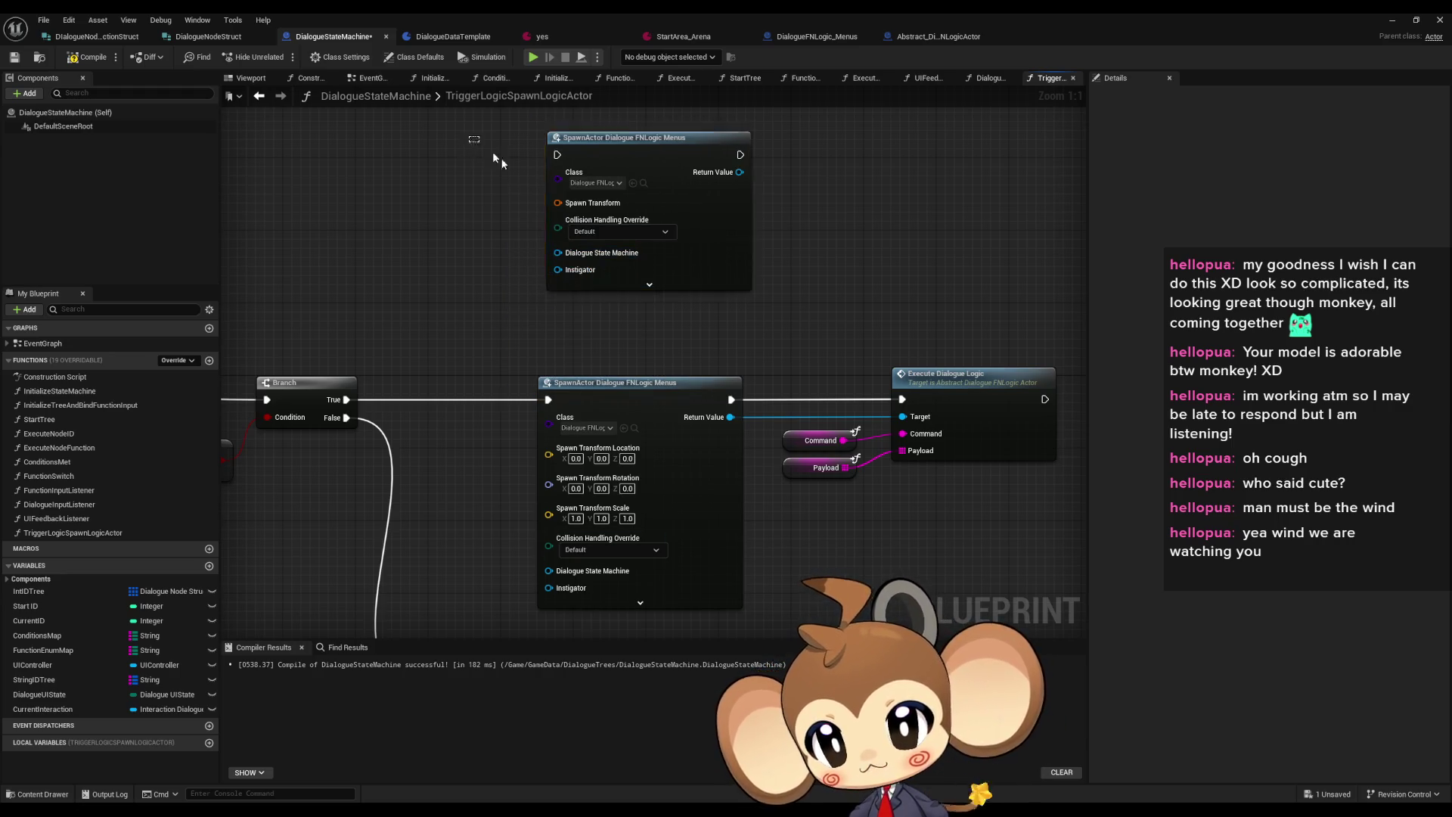
pyautogui.press('Delete')
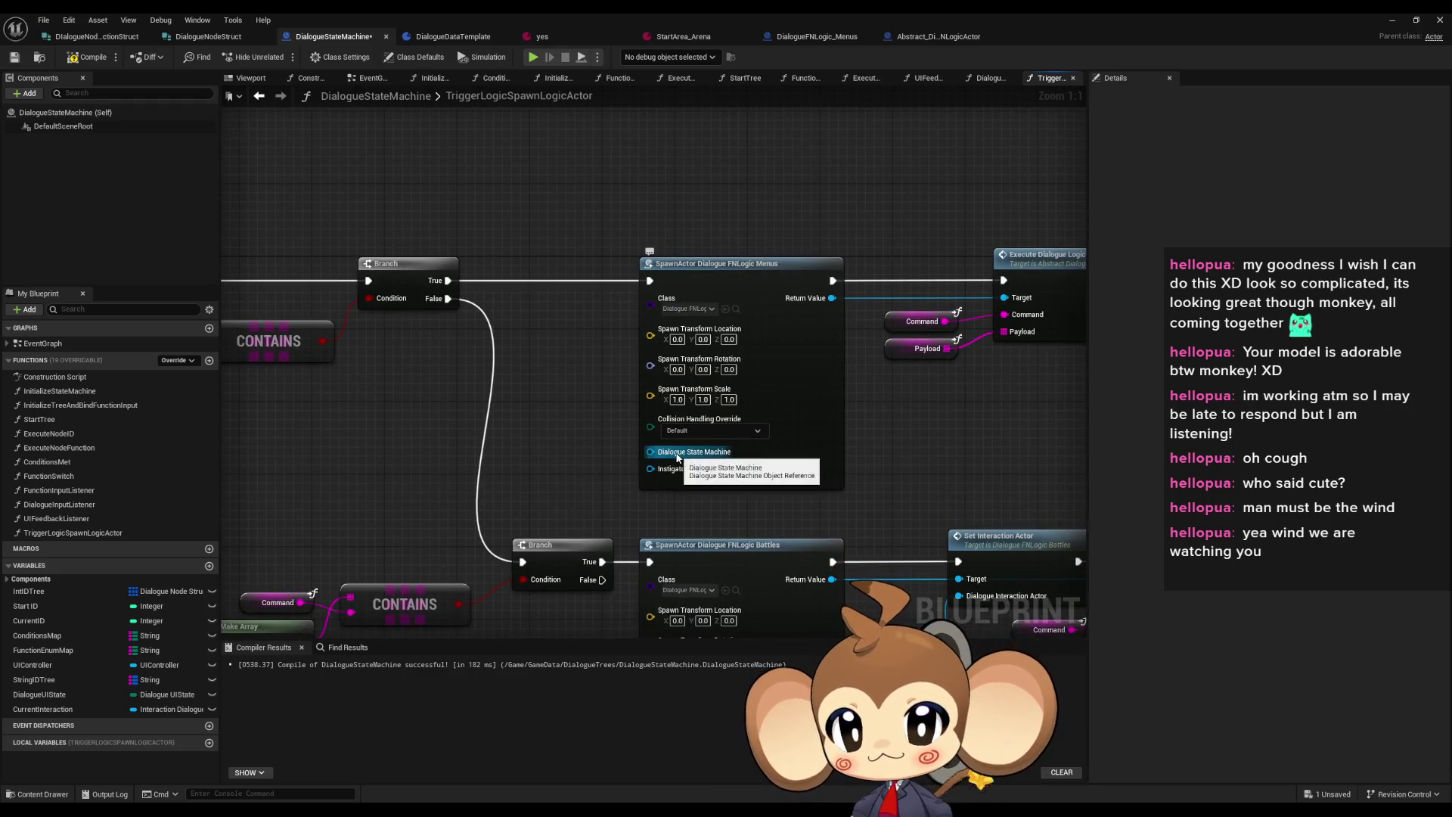
# Wire Self nodes into the Dialogue State Machine pins of the Menus and Battles spawn nodes
pyautogui.rightClick(550, 449)
pyautogui.write('self')
pyautogui.press('Return')
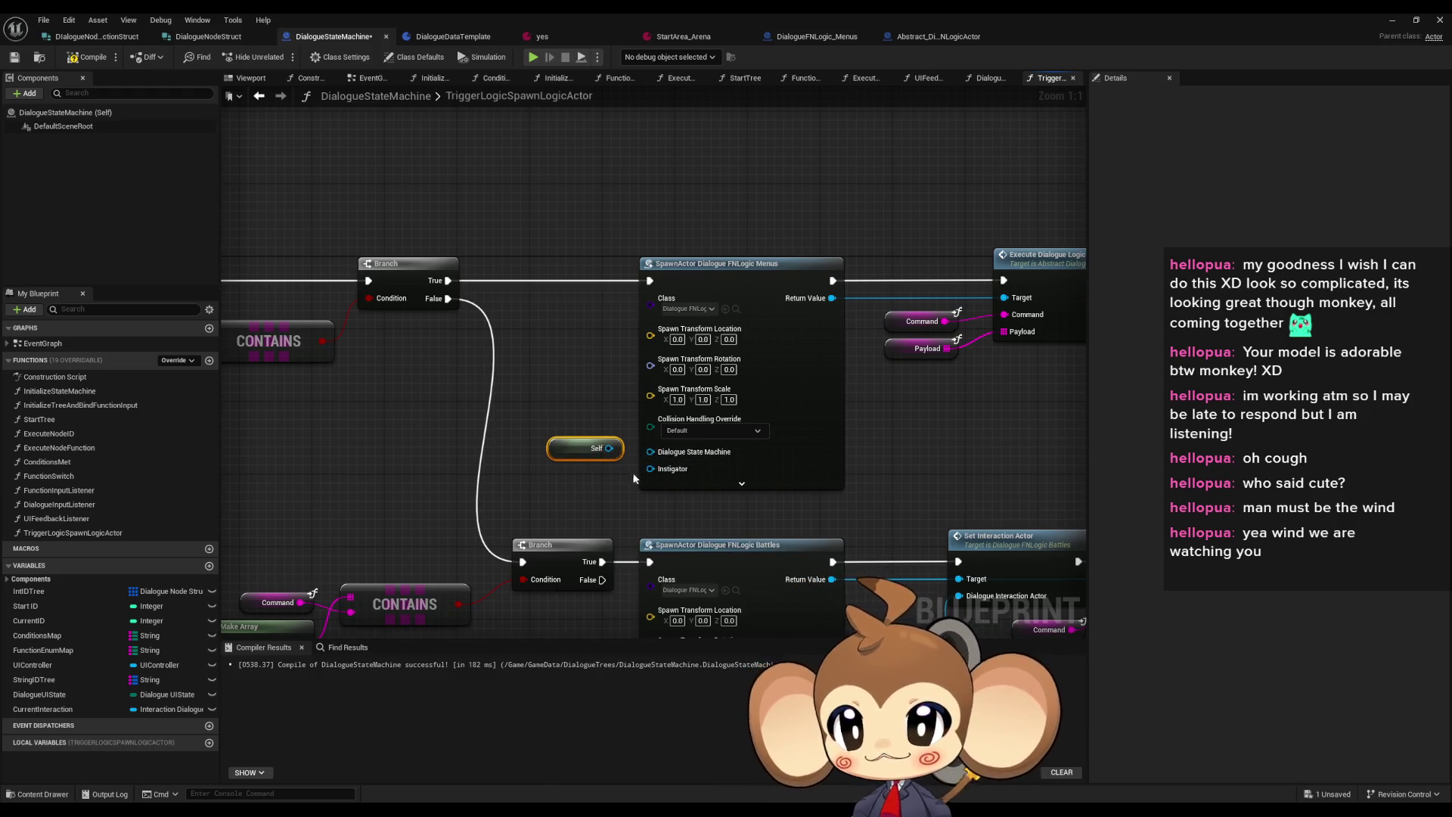
pyautogui.moveTo(609, 448); pyautogui.dragTo(650, 451)
pyautogui.hotkey('ctrl', 'c')
pyautogui.hotkey('ctrl', 'v')
pyautogui.moveTo(598, 557)
pyautogui.mouseDown()
pyautogui.moveTo(630, 587)
pyautogui.moveTo(563, 585)
pyautogui.mouseUp()
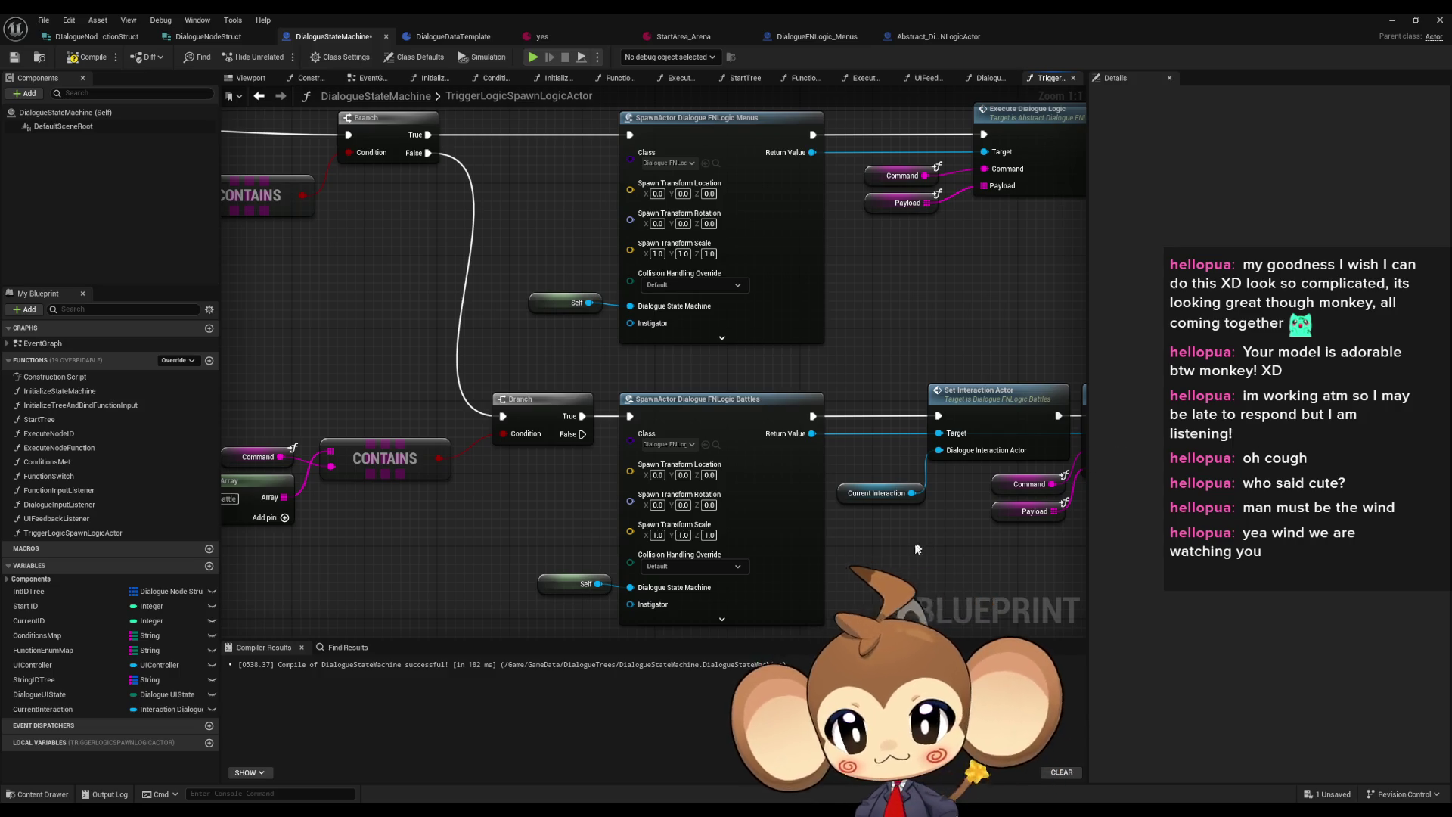
# Jump into the Menus logic's Execute Dialogue Logic function graph
pyautogui.scroll(-2, 921, 544)
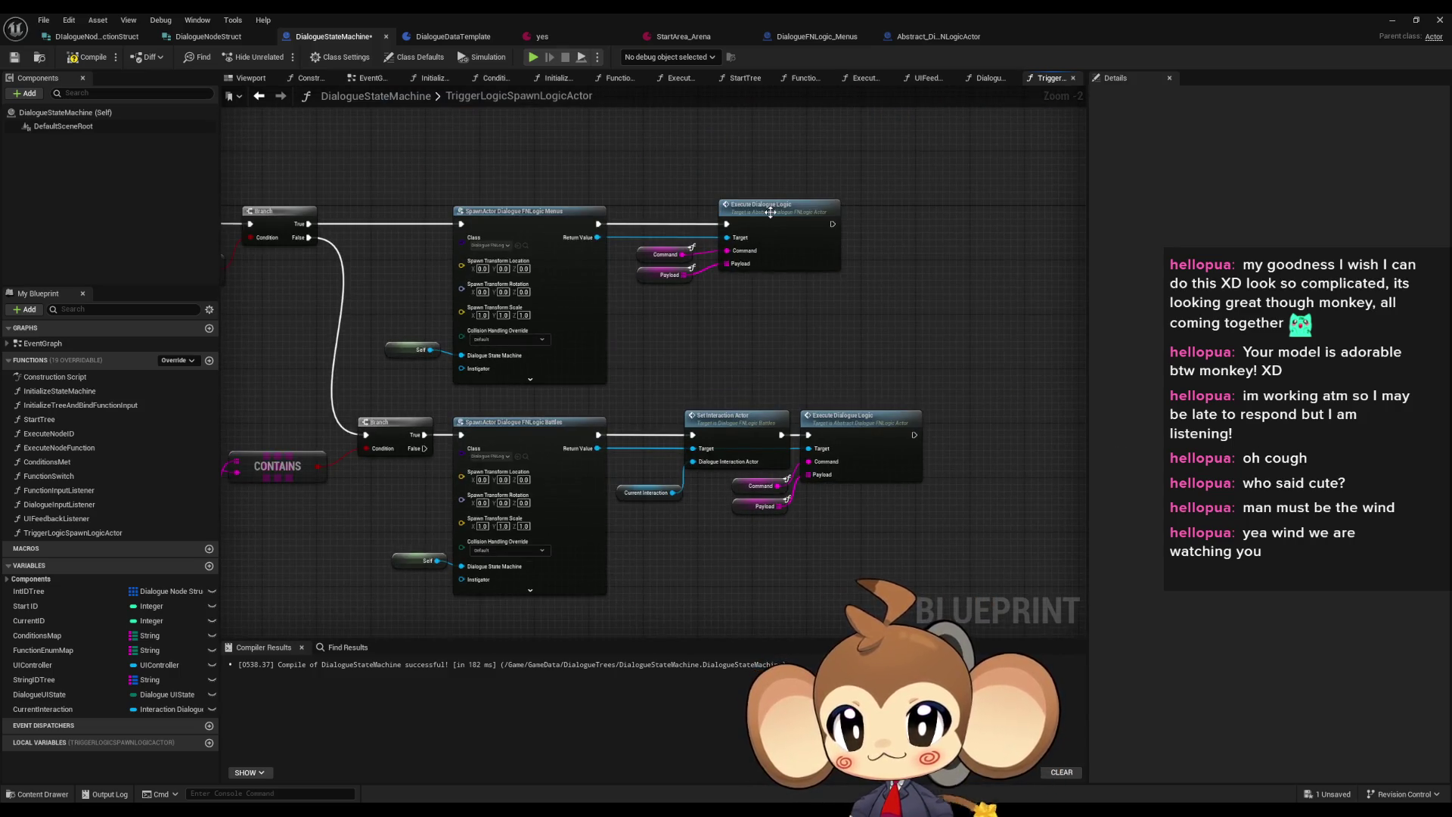
pyautogui.doubleClick(771, 212)
pyautogui.click(819, 36)
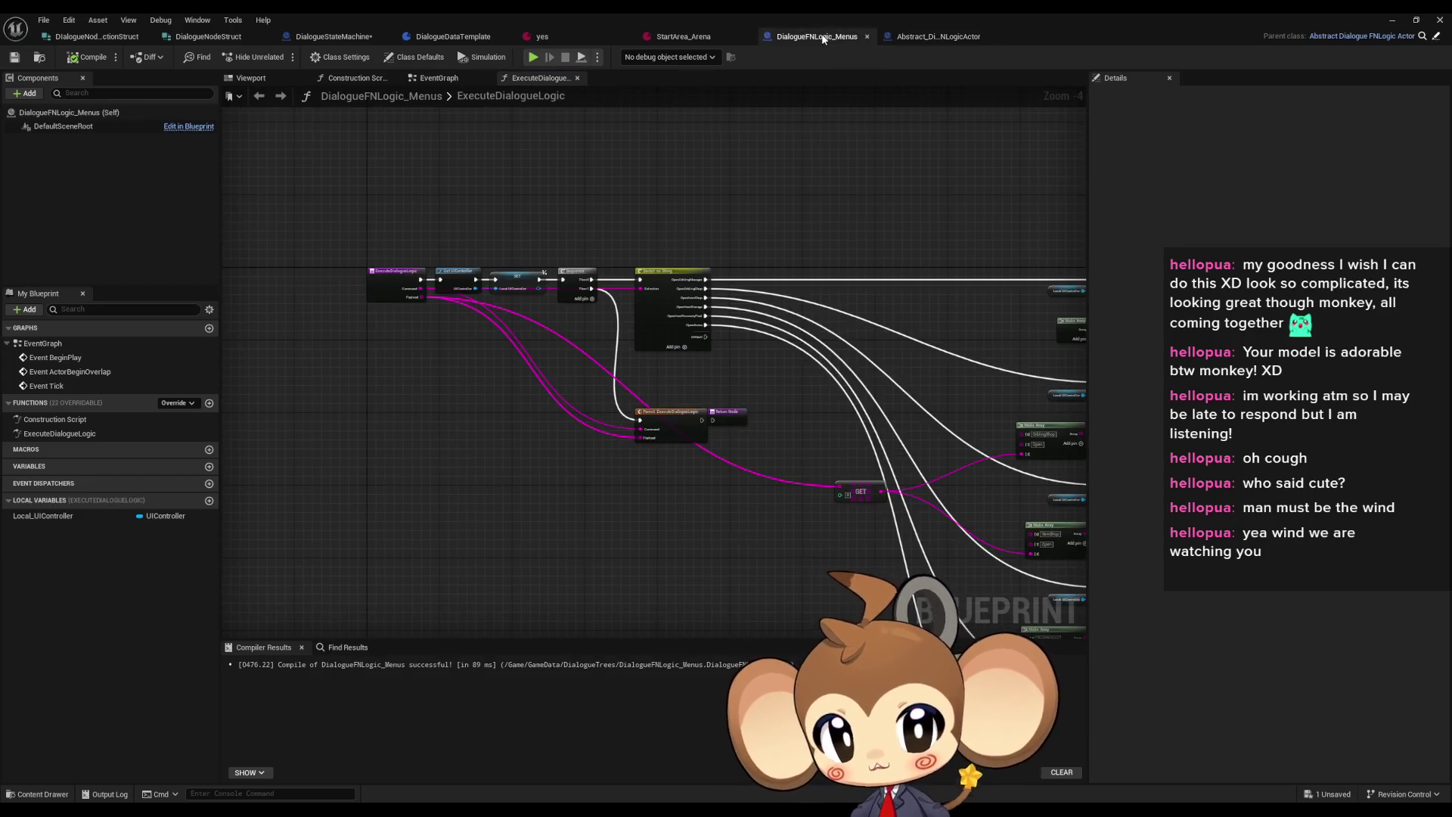
# Add a Get Dialogue State Machine node in free space of the ExecuteDialogueLogic graph
pyautogui.moveTo(620, 448)
pyautogui.mouseDown()
pyautogui.moveTo(484, 394)
pyautogui.moveTo(389, 384)
pyautogui.moveTo(467, 382)
pyautogui.mouseUp()
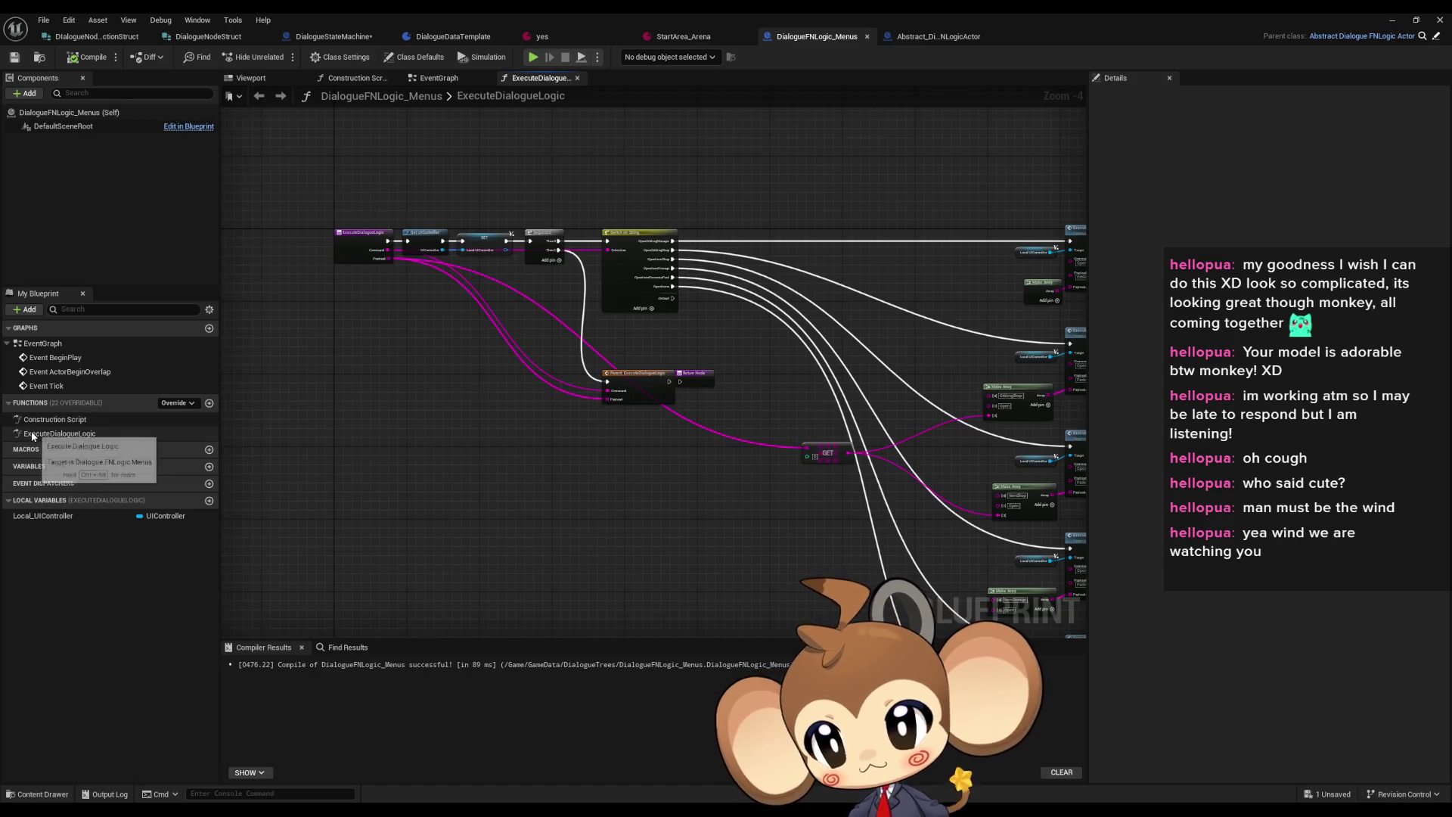
pyautogui.scroll(4, 523, 339)
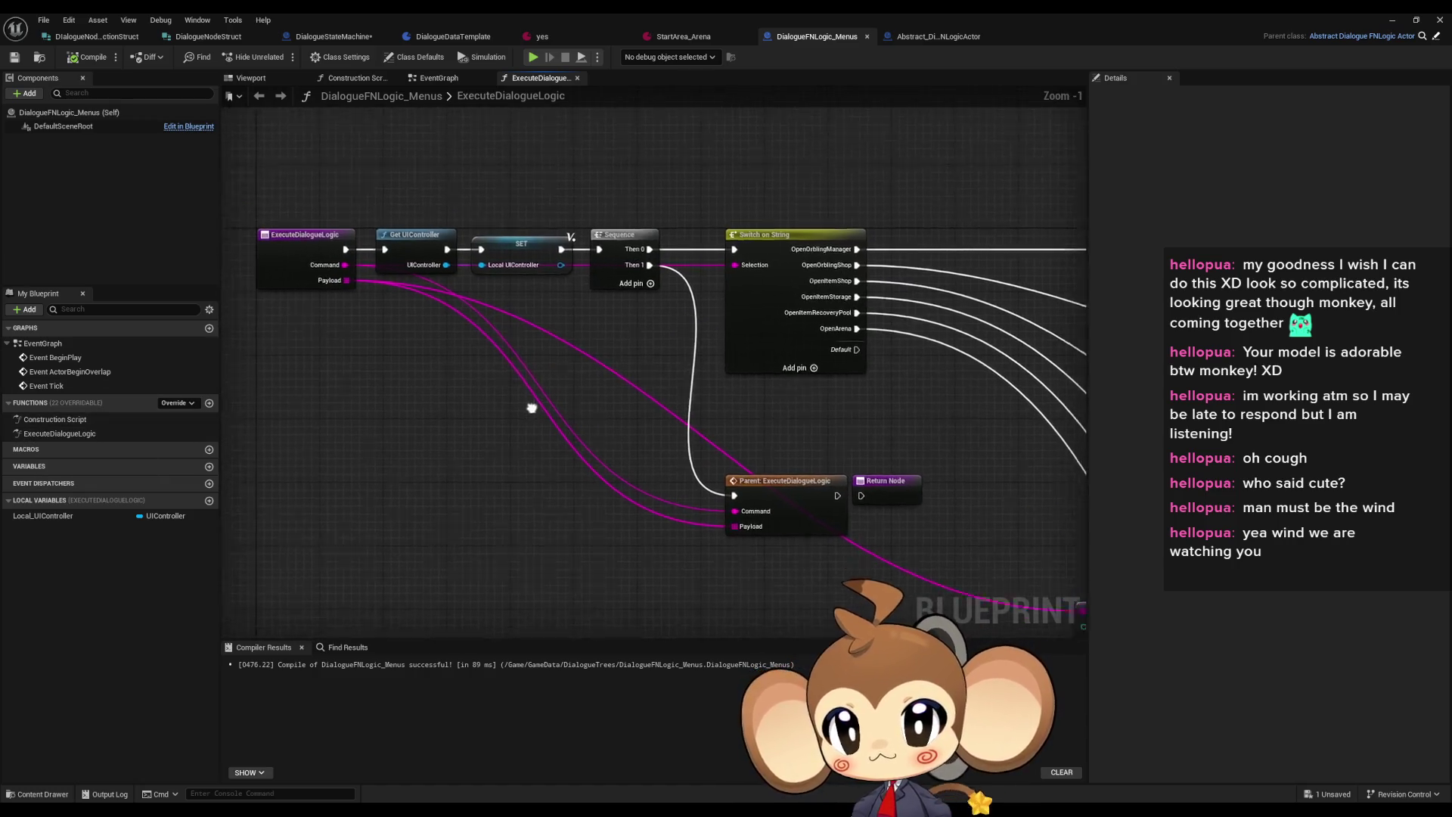
pyautogui.moveTo(383, 442); pyautogui.dragTo(489, 430)
pyautogui.rightClick(454, 488)
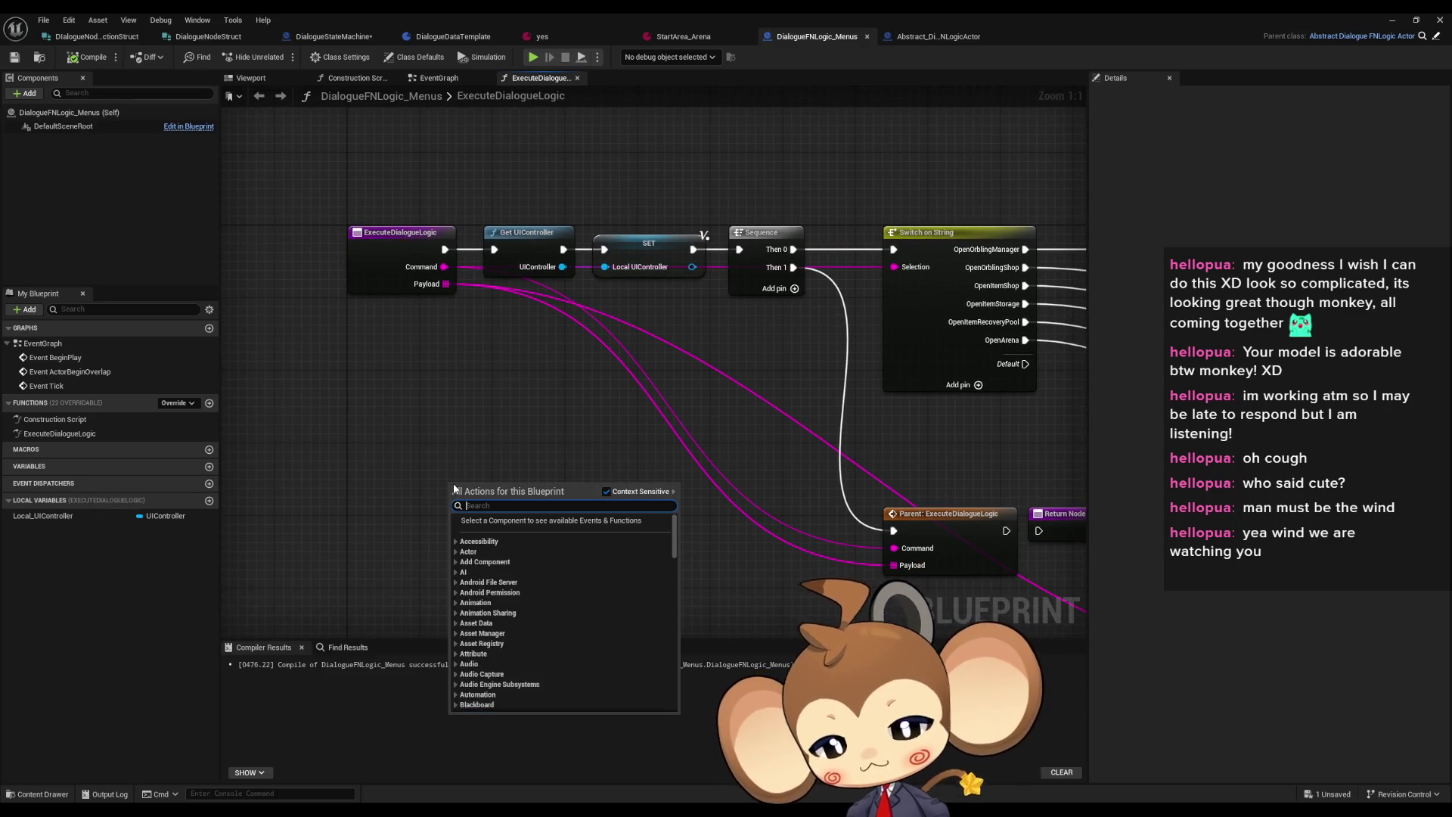
pyautogui.write('state mach get')
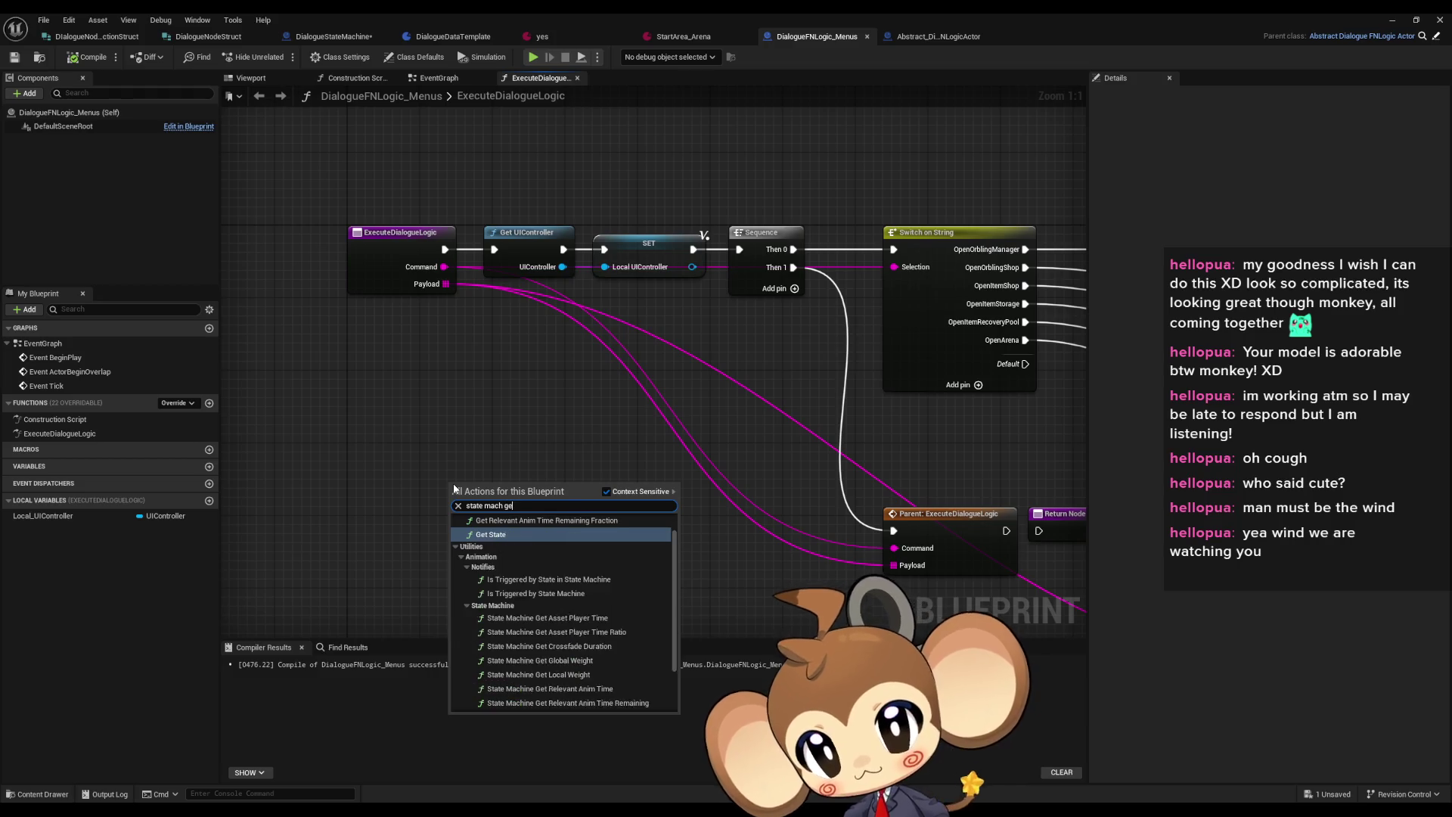
pyautogui.click(522, 705)
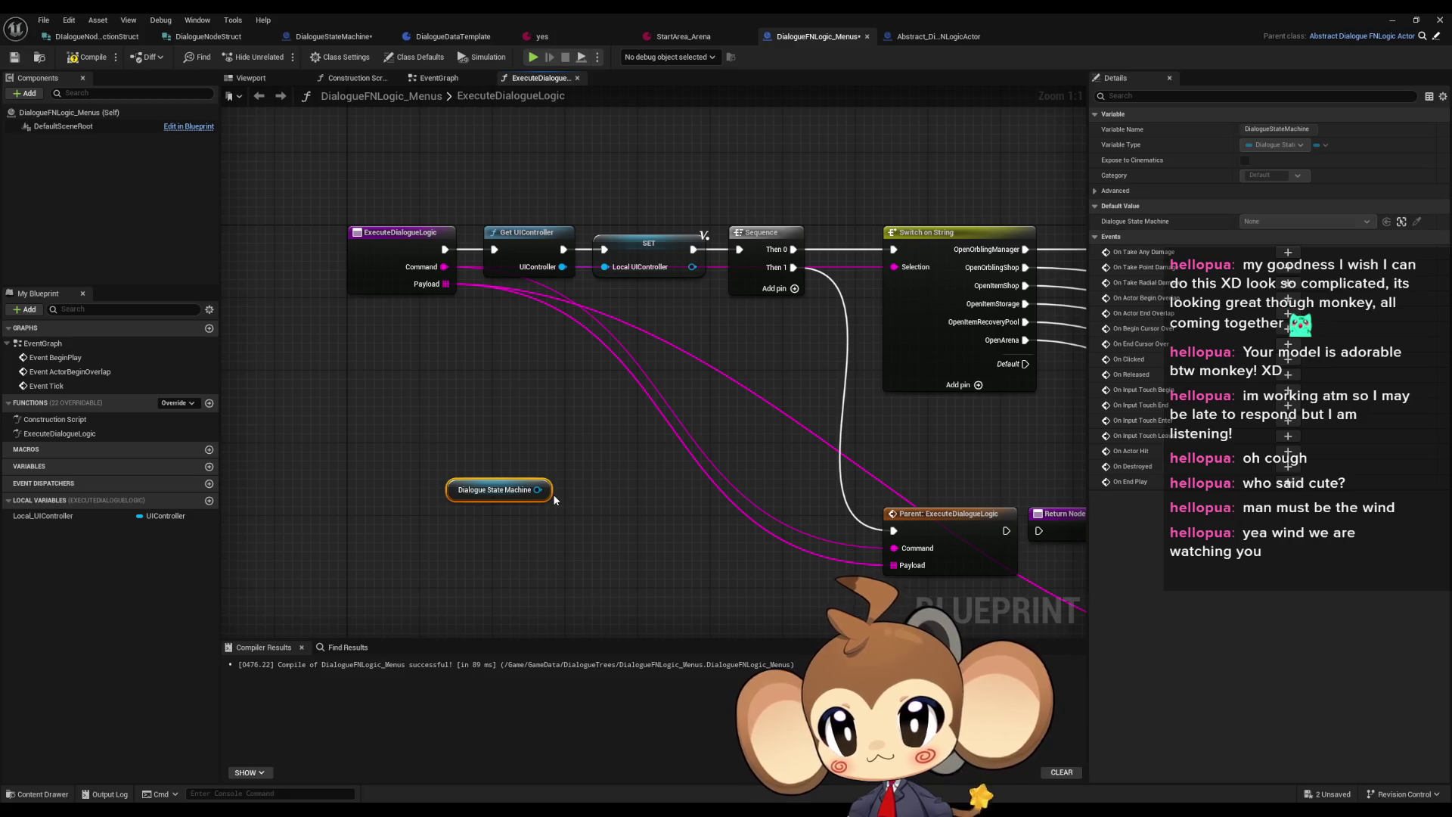
# Compile the DialogueStateMachine blueprint after the state machine's function search finds nothing
pyautogui.moveTo(549, 496)
pyautogui.mouseDown()
pyautogui.moveTo(458, 514)
pyautogui.moveTo(511, 501)
pyautogui.mouseUp()
pyautogui.write('fucntion')
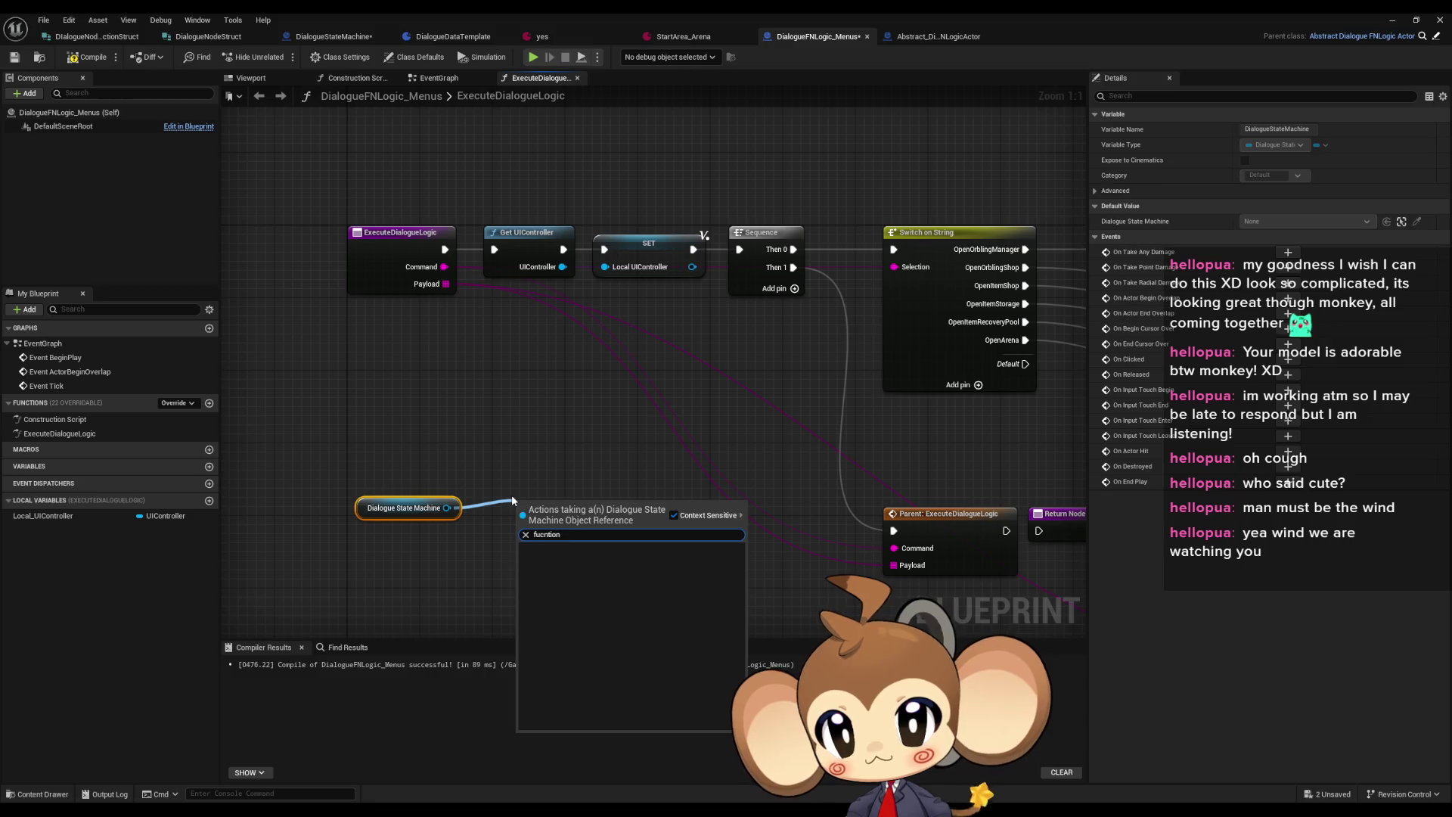
pyautogui.click(471, 443)
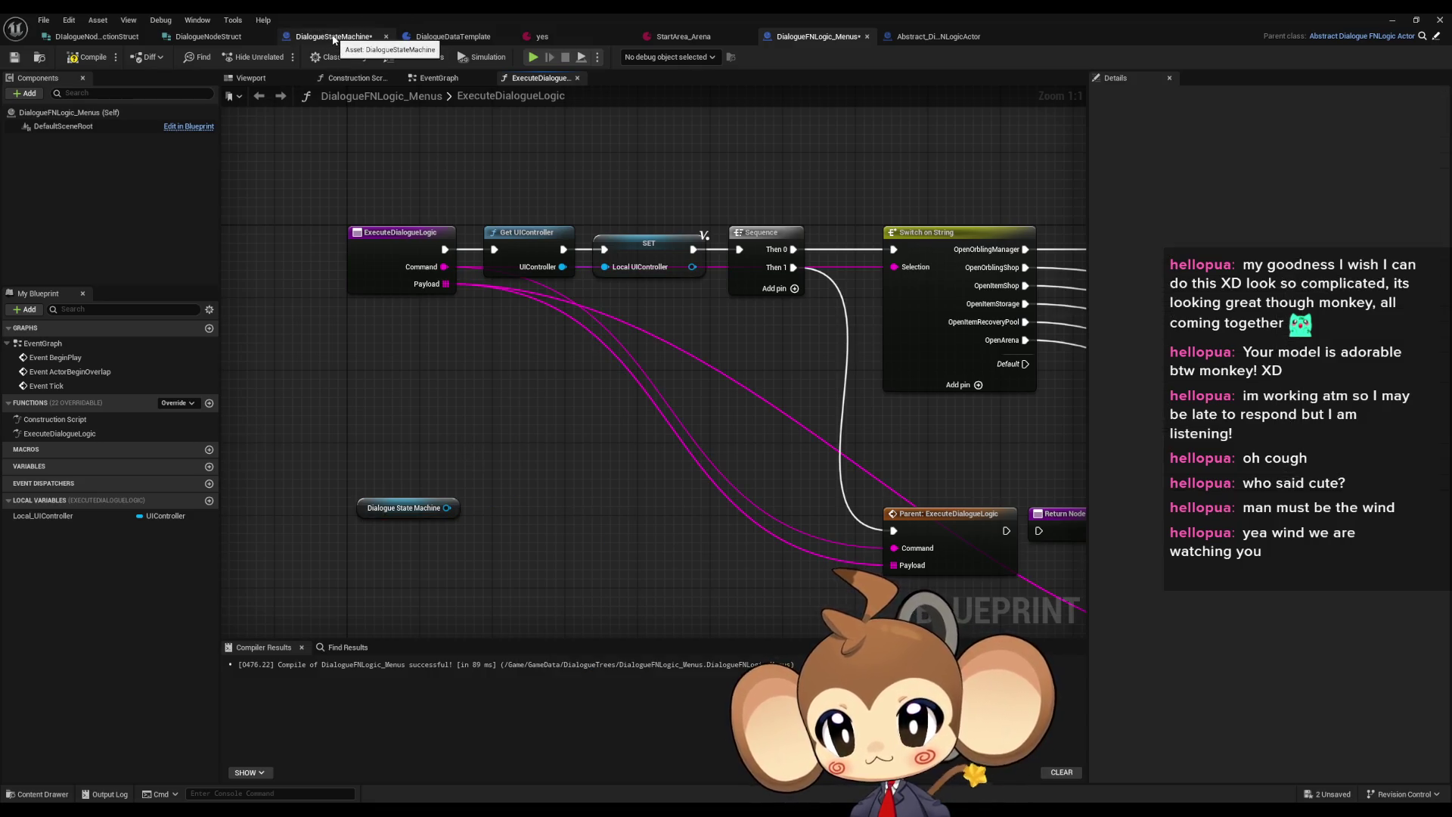
pyautogui.click(333, 37)
pyautogui.click(104, 59)
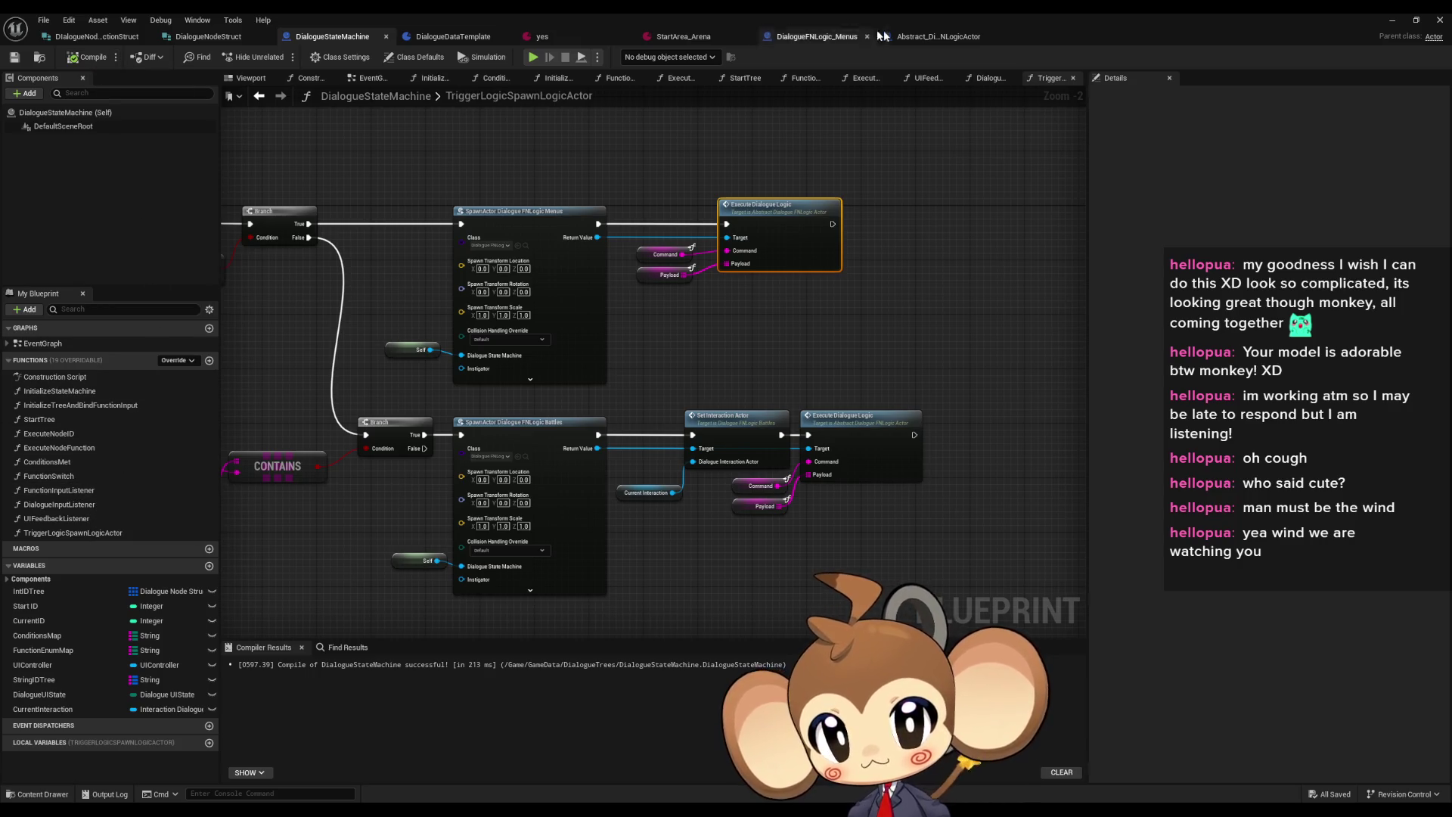
# Back in the Menus logic, add a Function Switch call from the state machine and set it to ExitTree
pyautogui.click(819, 37)
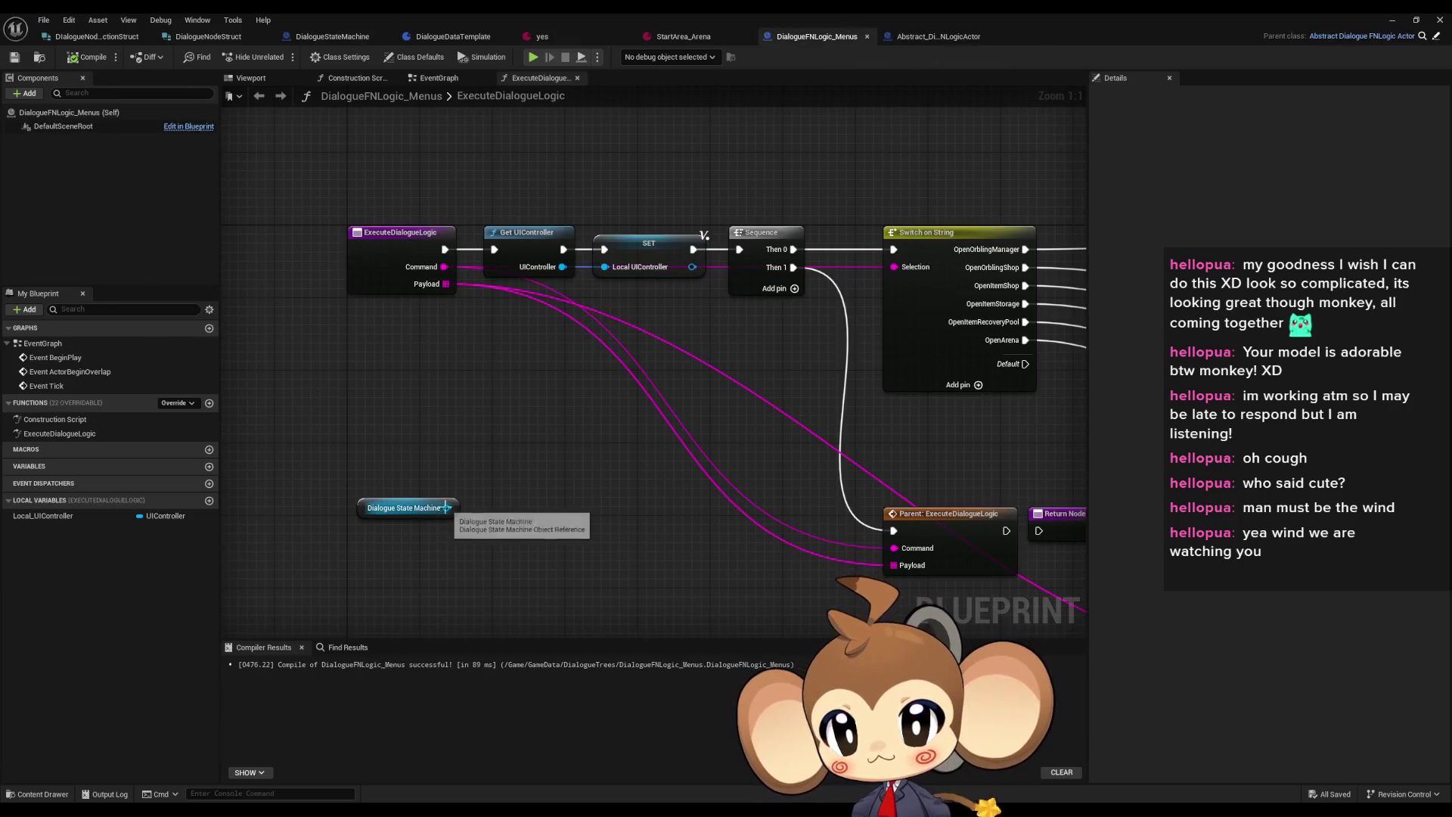
pyautogui.moveTo(447, 507); pyautogui.dragTo(528, 439)
pyautogui.write('f')
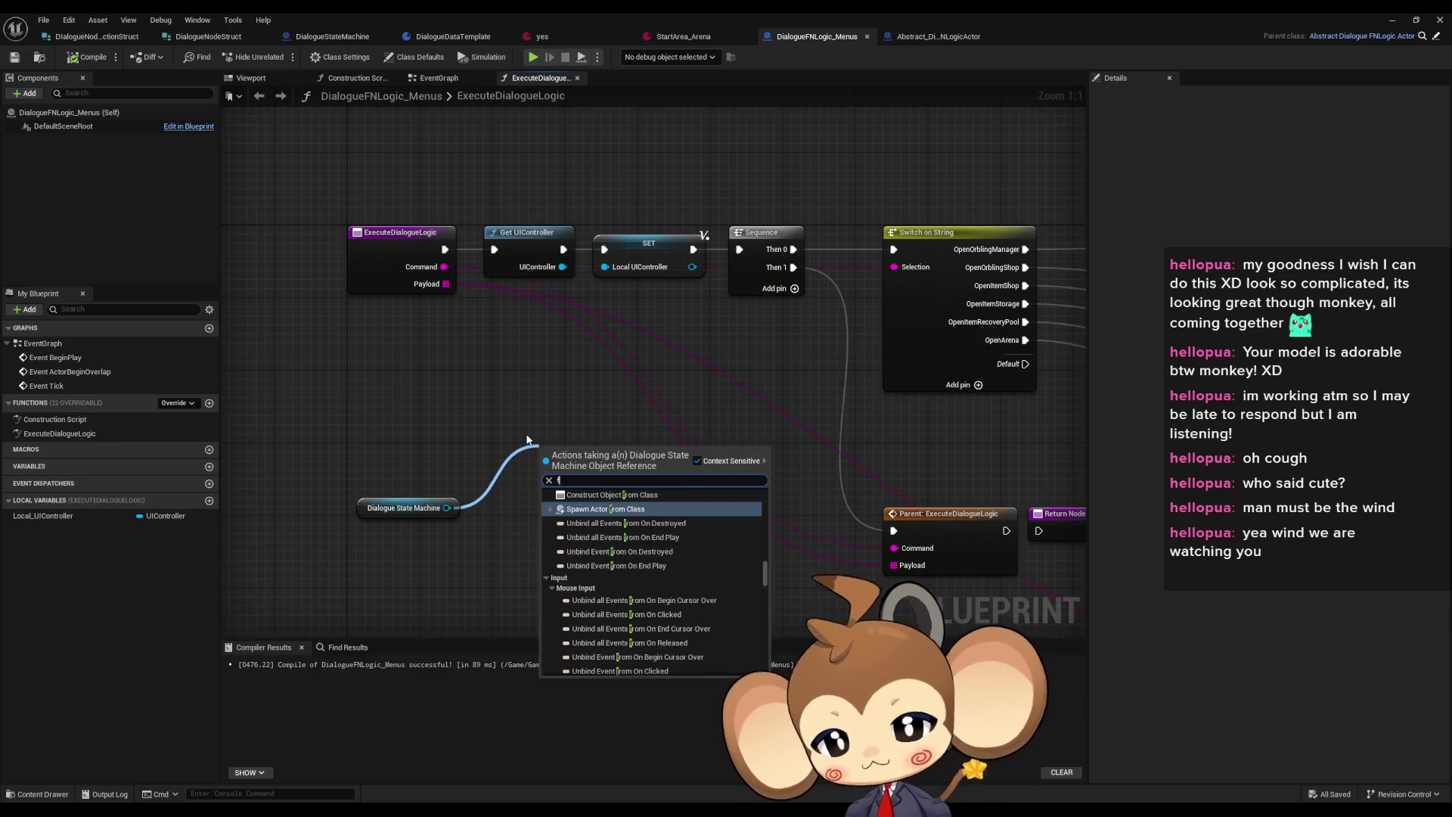
pyautogui.write('unction')
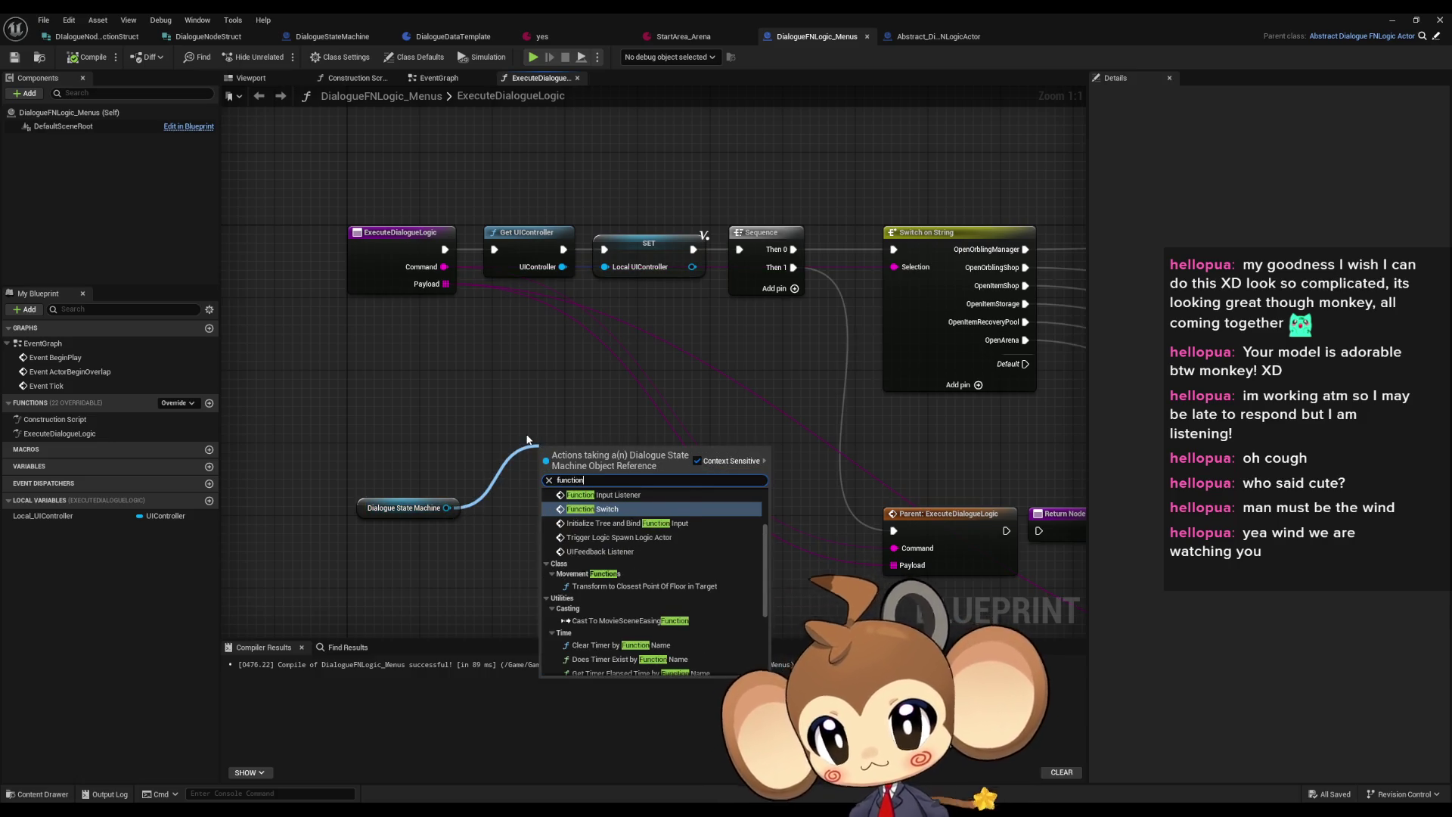
pyautogui.press('Return')
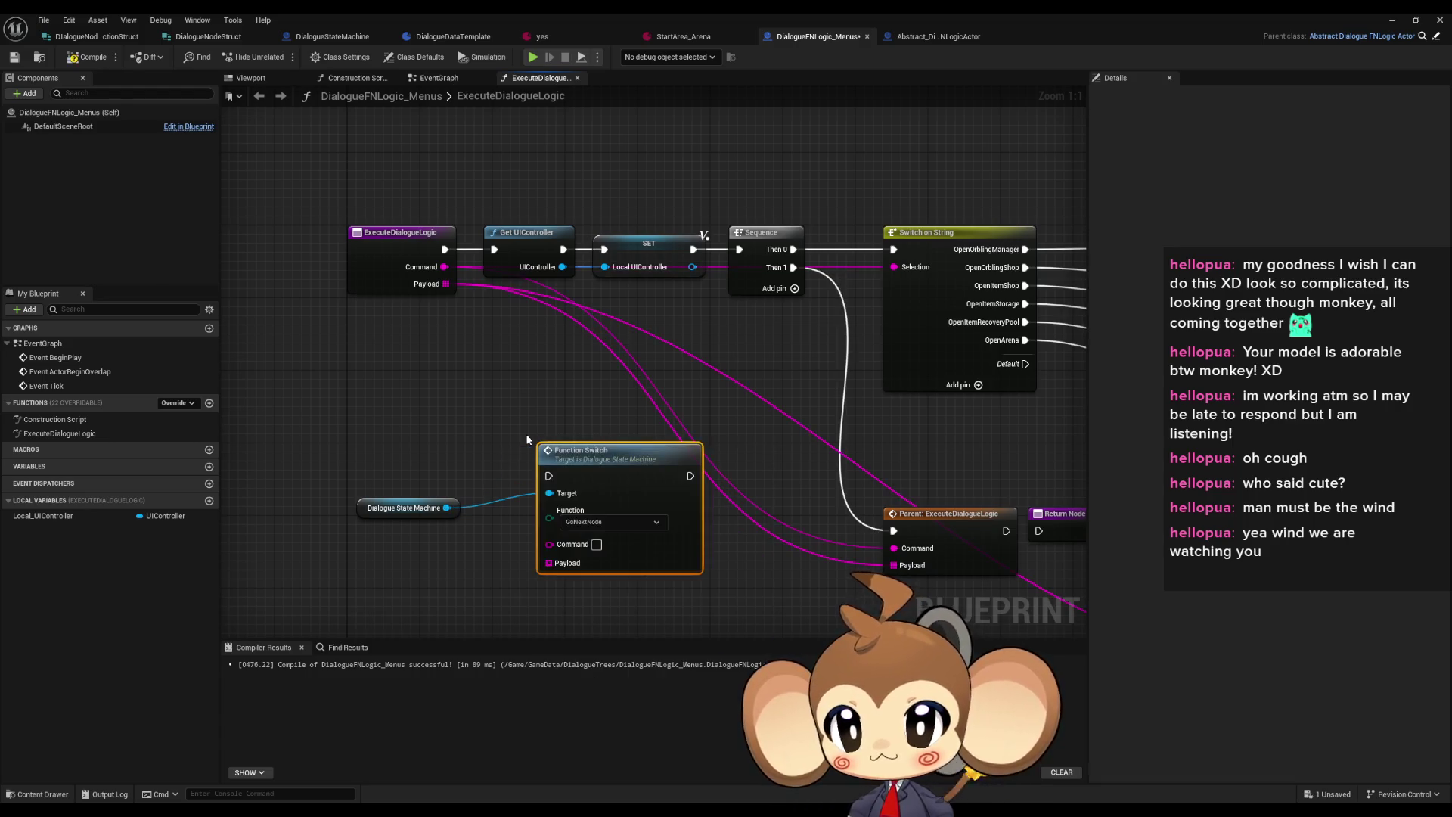
pyautogui.click(598, 522)
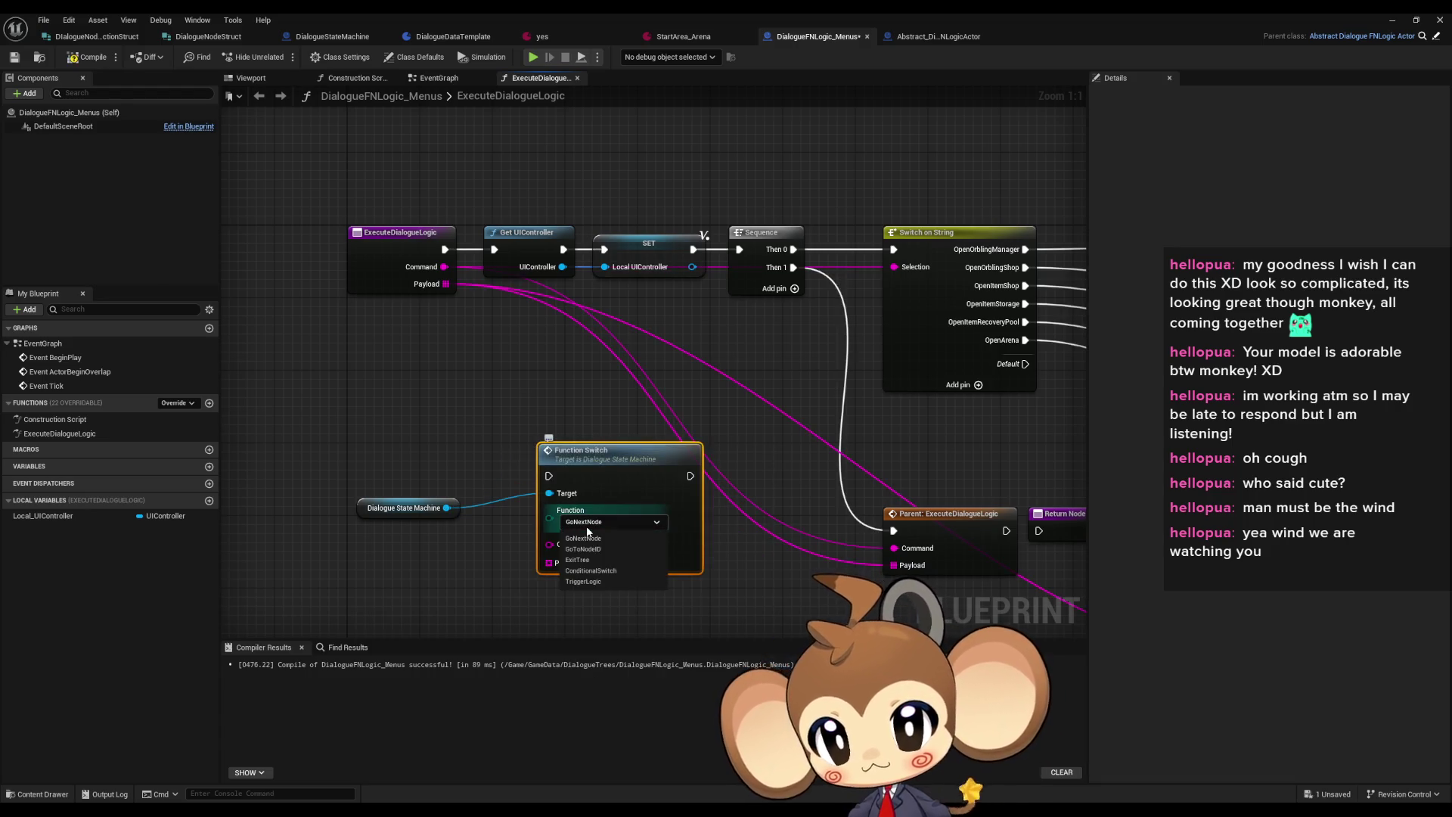
pyautogui.click(605, 563)
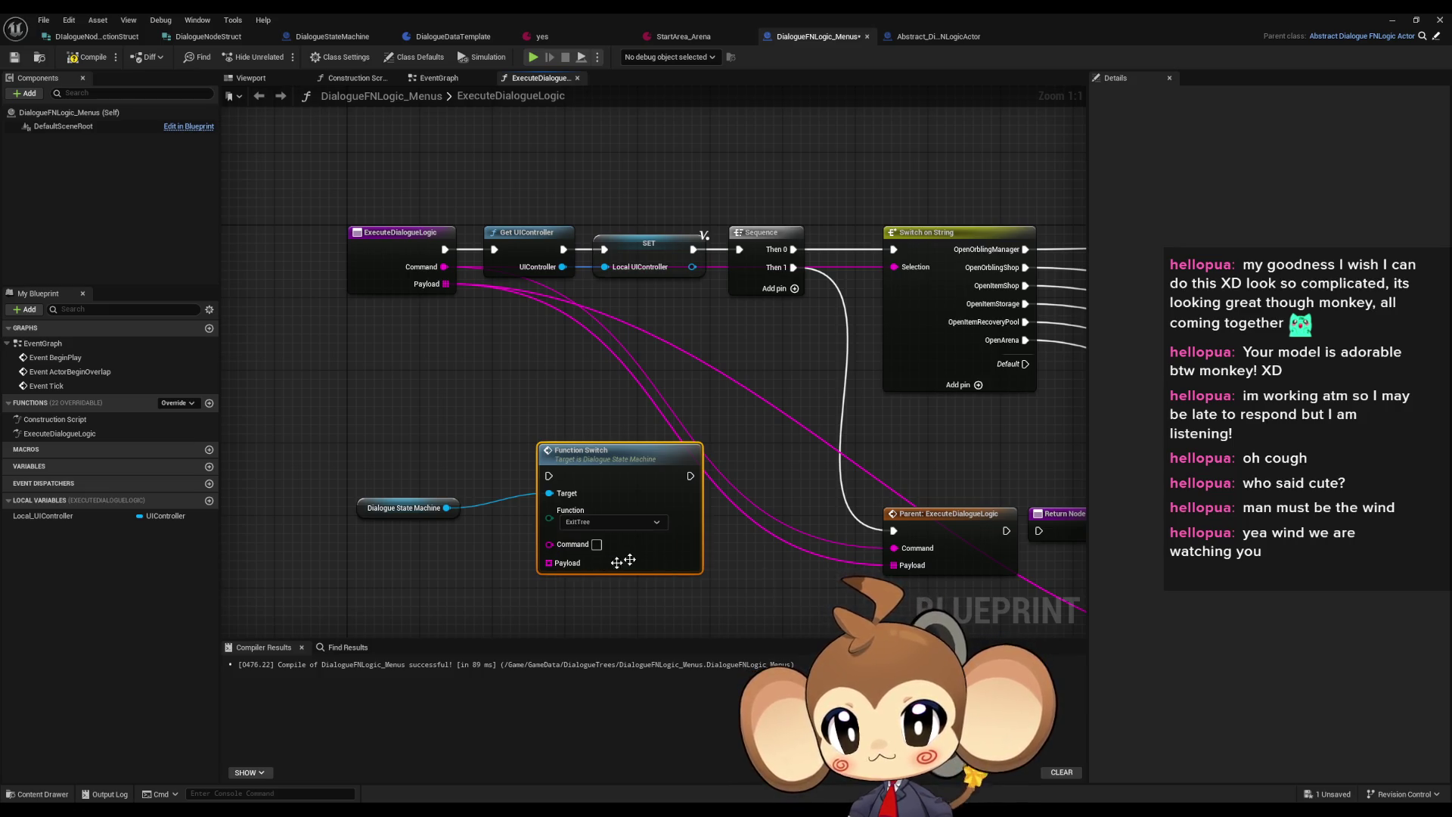
# Wire Sequence Then 1 through Function Switch into the parent ExecuteDialogueLogic call, then start a play test
pyautogui.moveTo(702, 457); pyautogui.dragTo(905, 475)
pyautogui.moveTo(806, 212)
pyautogui.mouseDown()
pyautogui.moveTo(773, 315)
pyautogui.moveTo(561, 456)
pyautogui.mouseUp()
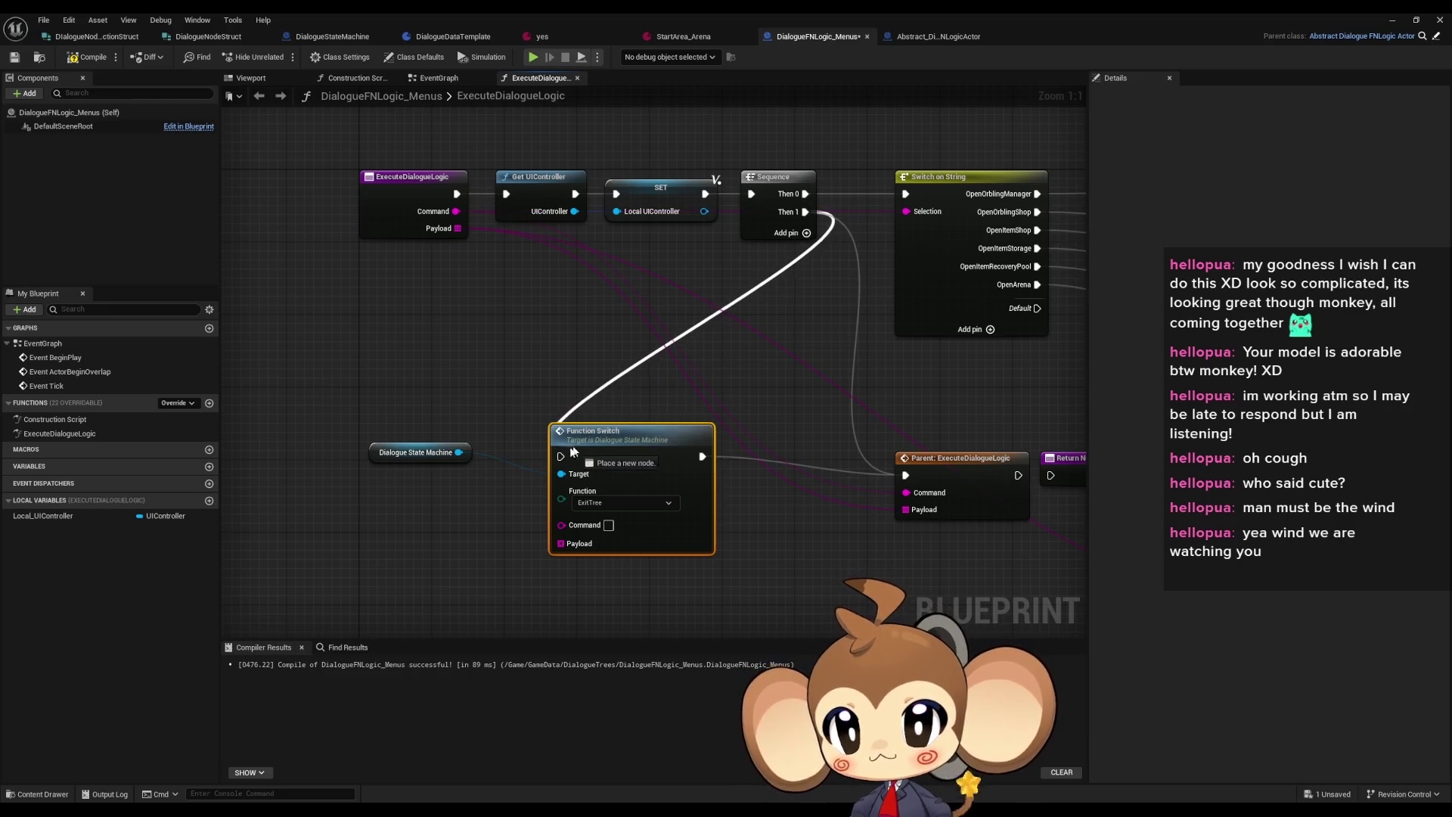
pyautogui.moveTo(647, 438); pyautogui.dragTo(781, 458)
pyautogui.moveTo(416, 453)
pyautogui.mouseDown()
pyautogui.moveTo(502, 492)
pyautogui.moveTo(624, 491)
pyautogui.mouseUp()
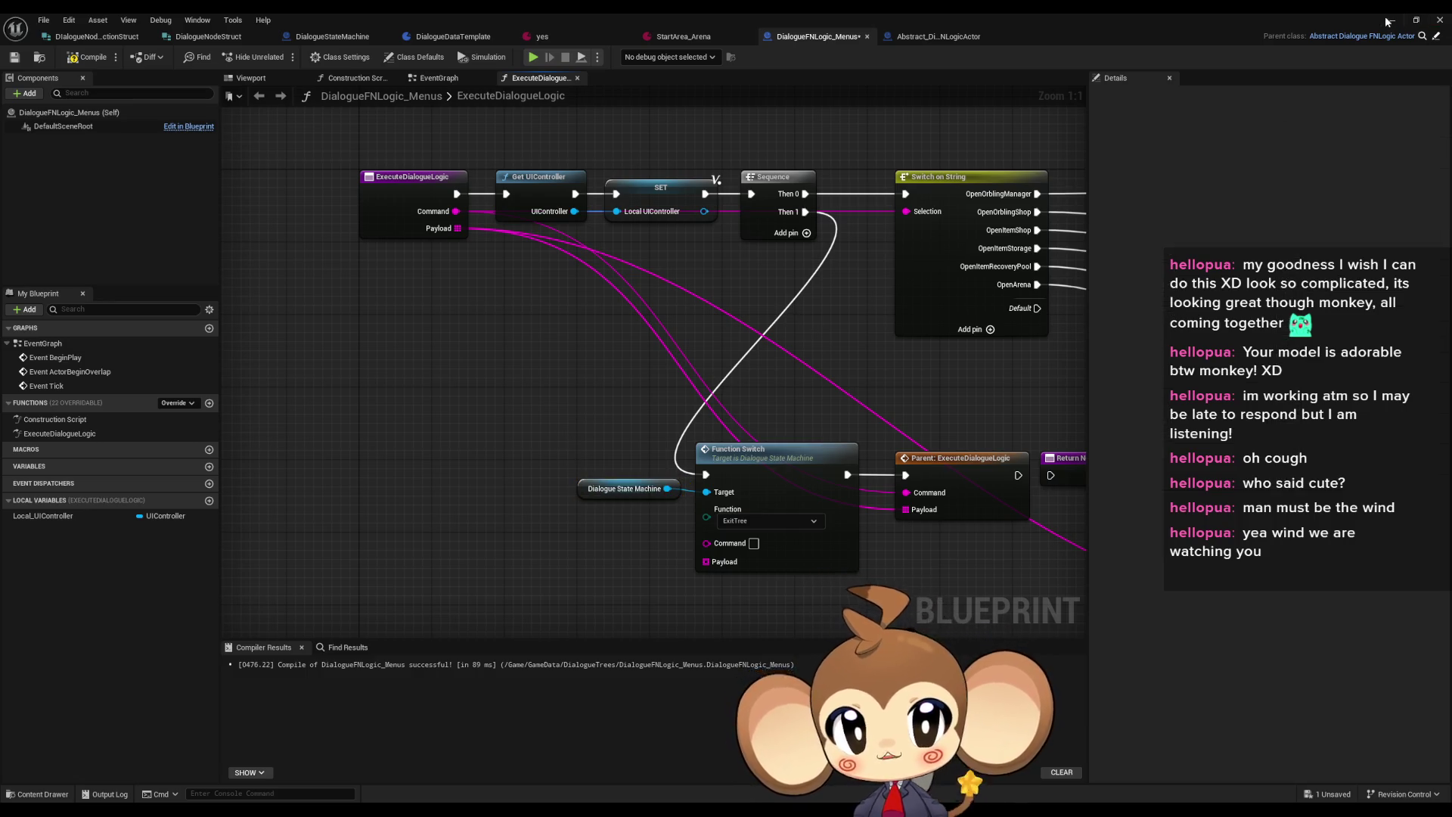
pyautogui.click(1393, 20)
pyautogui.click(281, 57)
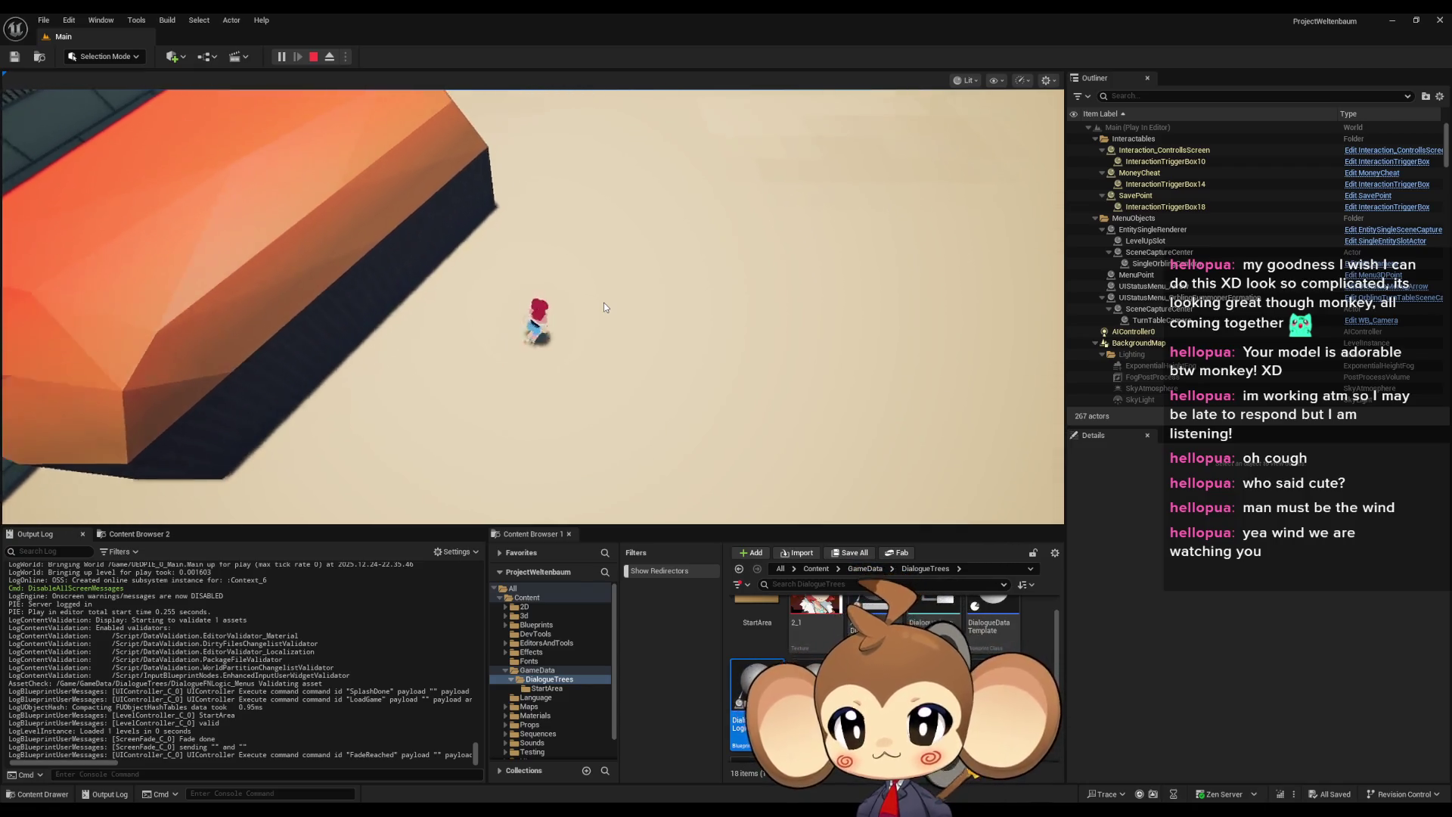
# Focus the running game and pick a choice in the welcome dialogue to close it
pyautogui.click(604, 306)
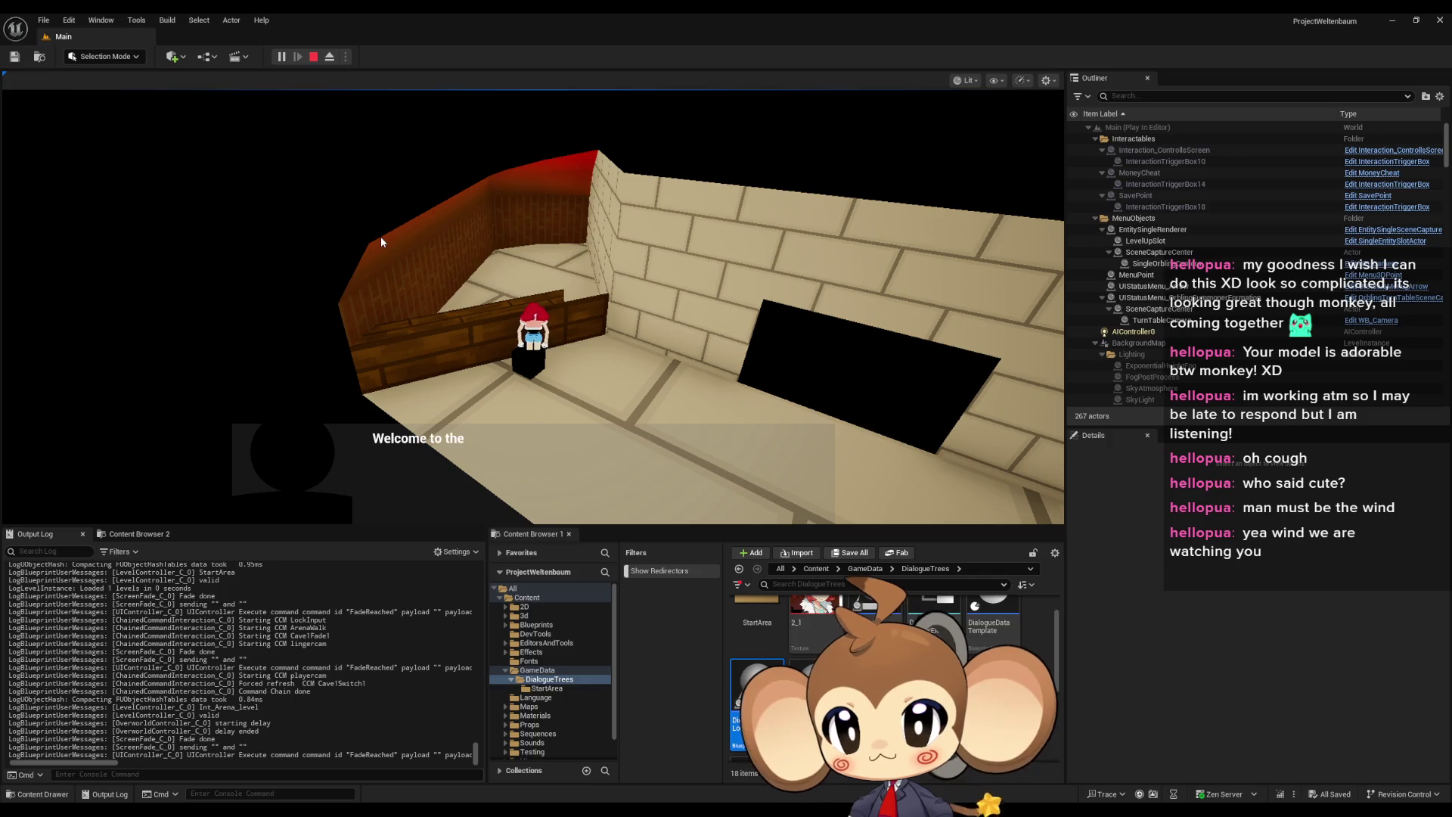
pyautogui.click(472, 508)
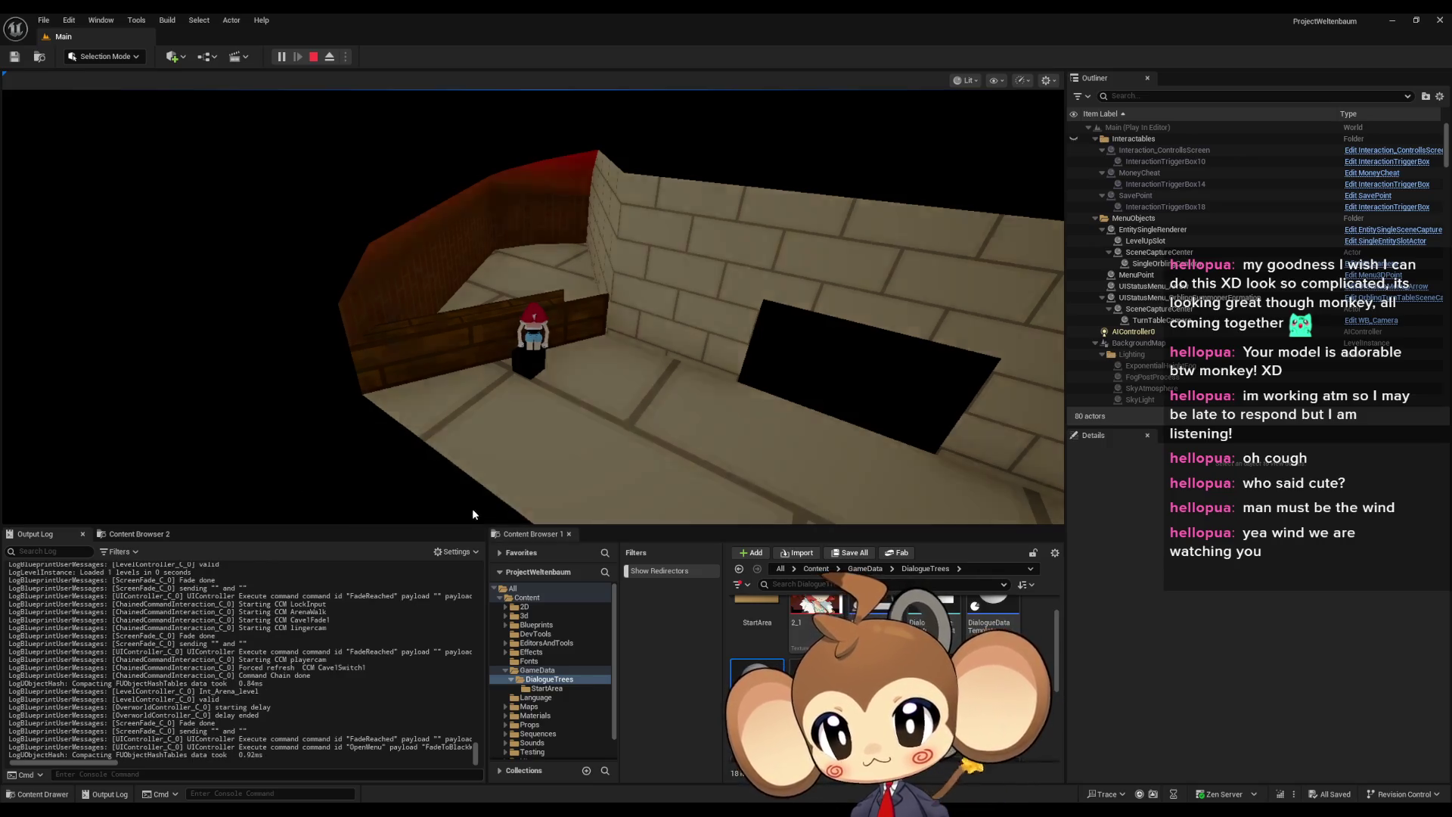